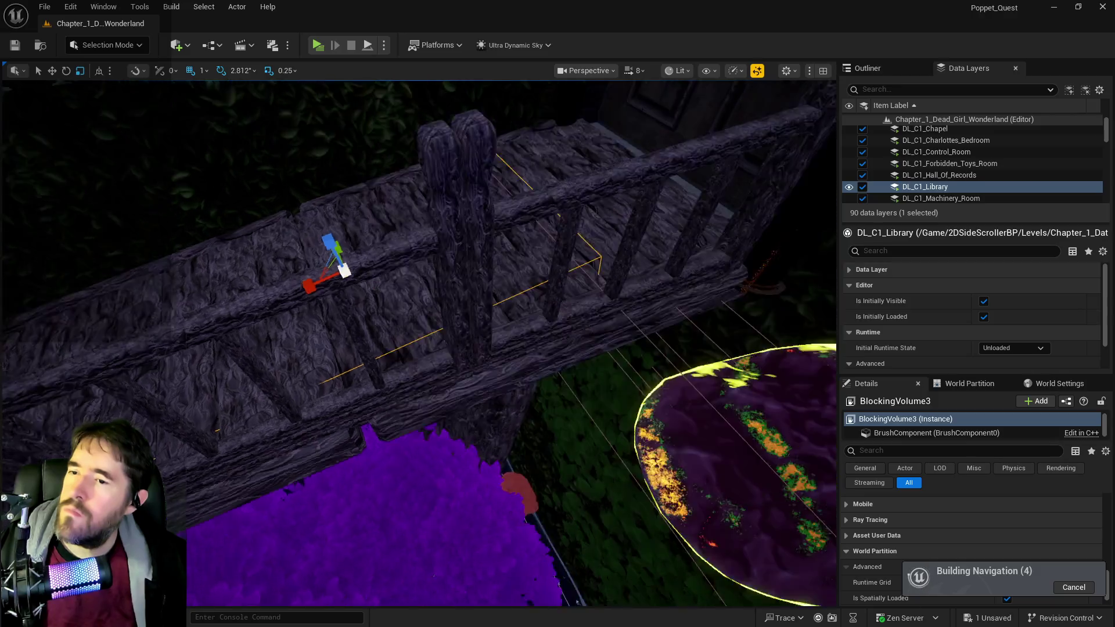
Step: Move, rotate and resize BlockingVolume3 over the walkway, nudging it along its height
{"action": "key", "text": "w"}
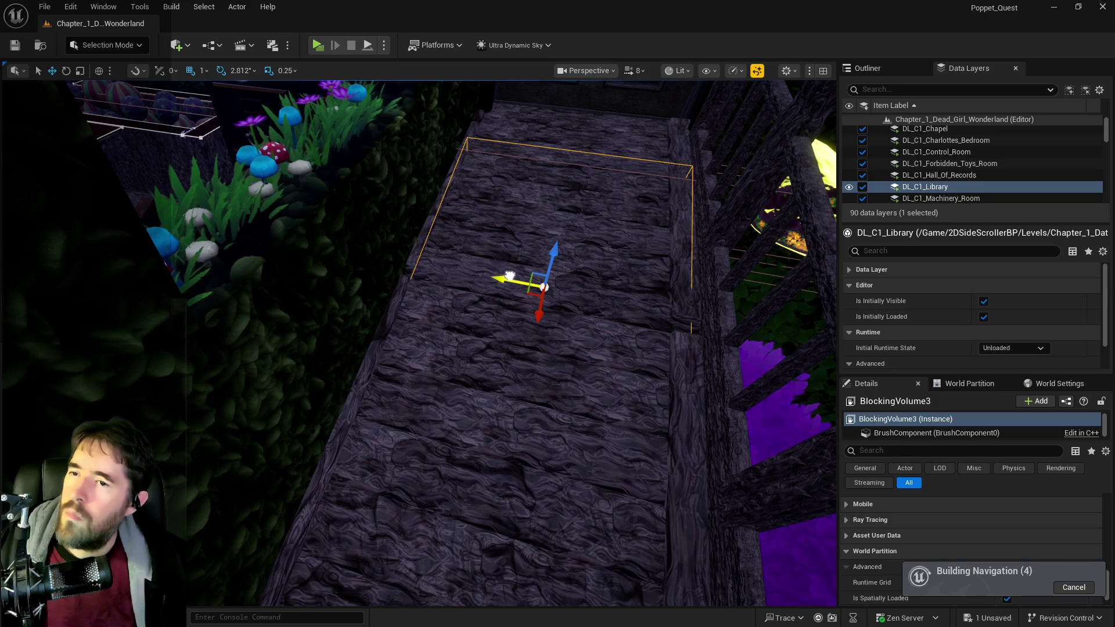
{"action": "key", "text": "r"}
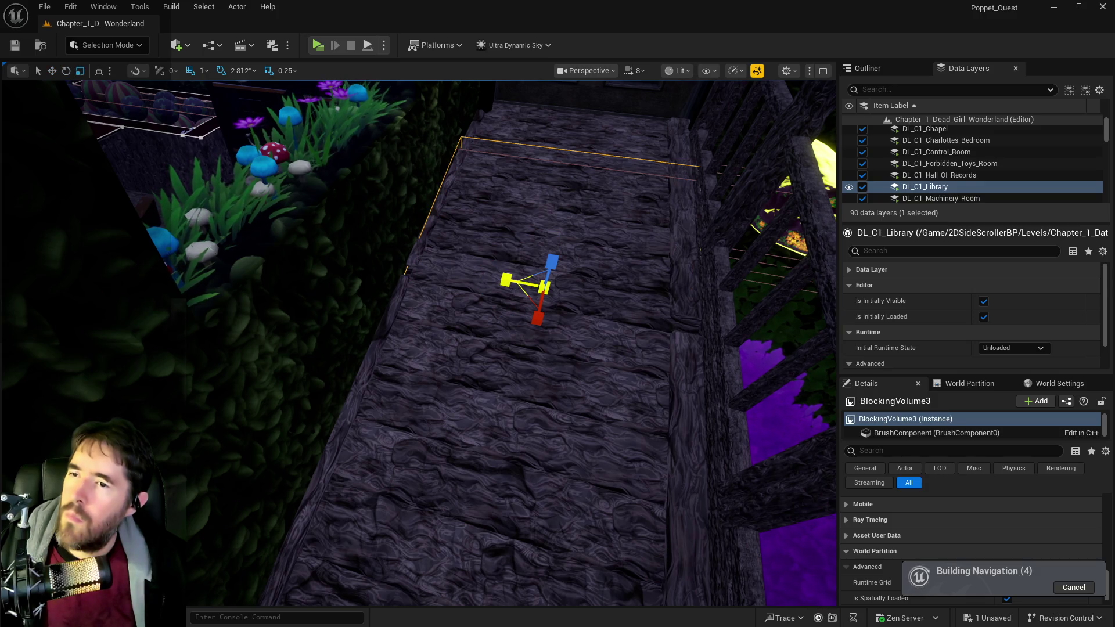
{"action": "left_click_drag", "start_coordinate": [575, 288], "coordinate": [562, 328]}
{"action": "key", "text": "e"}
{"action": "key", "text": "r"}
{"action": "key", "text": "w"}
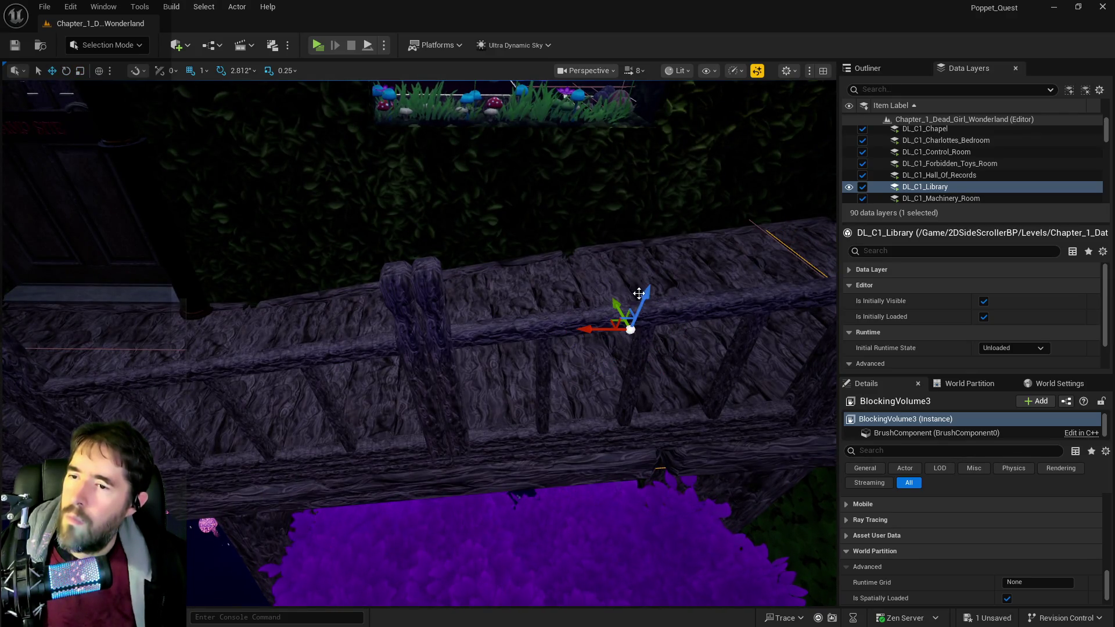
{"action": "mouse_move", "coordinate": [639, 294]}
{"action": "left_mouse_down"}
{"action": "mouse_move", "coordinate": [654, 282]}
{"action": "mouse_move", "coordinate": [662, 296]}
{"action": "mouse_move", "coordinate": [679, 290]}
{"action": "mouse_move", "coordinate": [569, 285]}
{"action": "left_mouse_up"}
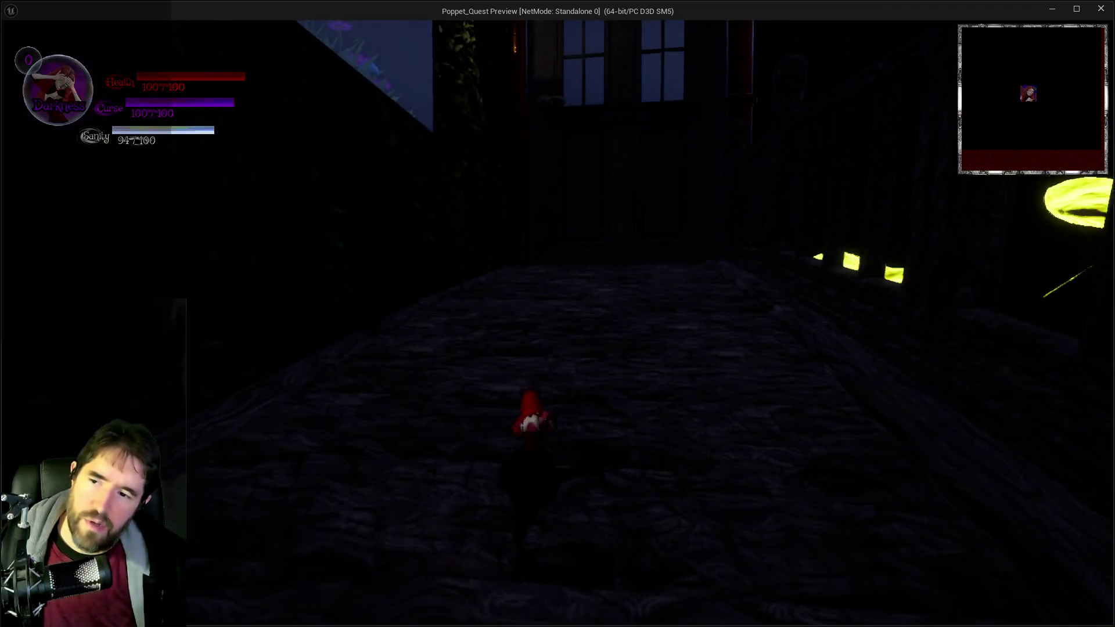
Step: Run the character around the LIBRARY walkway and railing with WASD, then return to the editor
{"action": "key", "text": "w"}
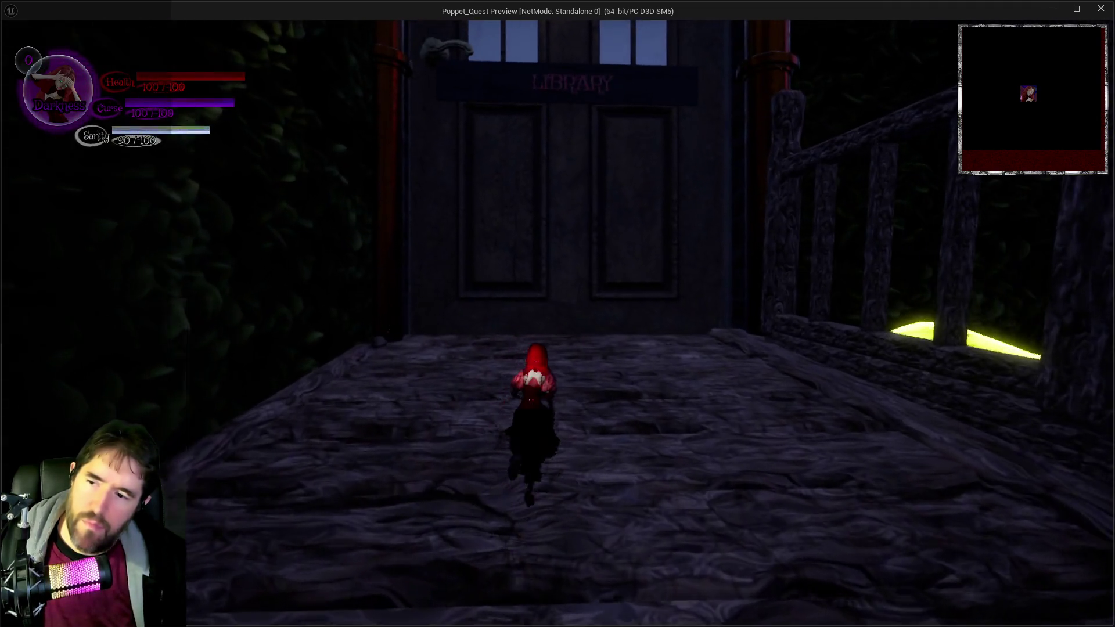
{"action": "key", "text": "d"}
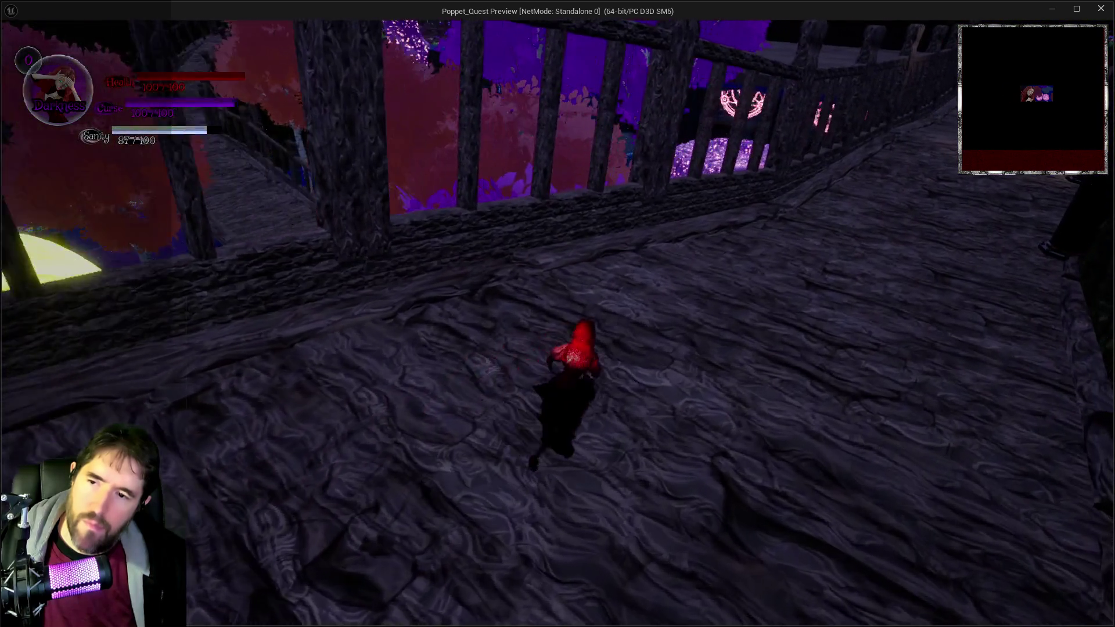
{"action": "key", "text": "a"}
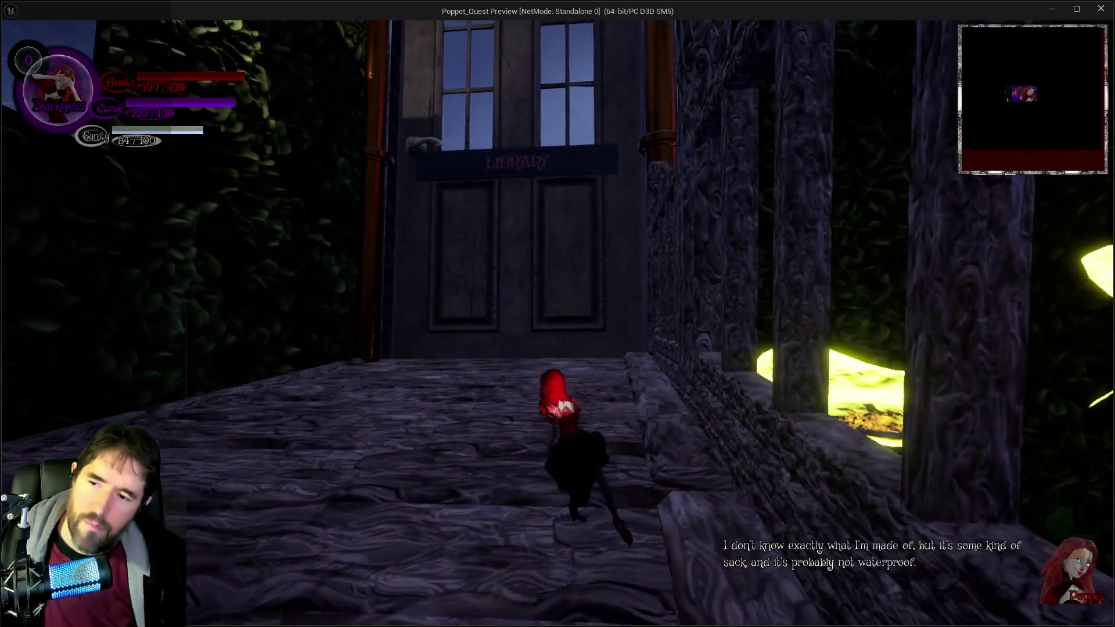
{"action": "key", "text": "w"}
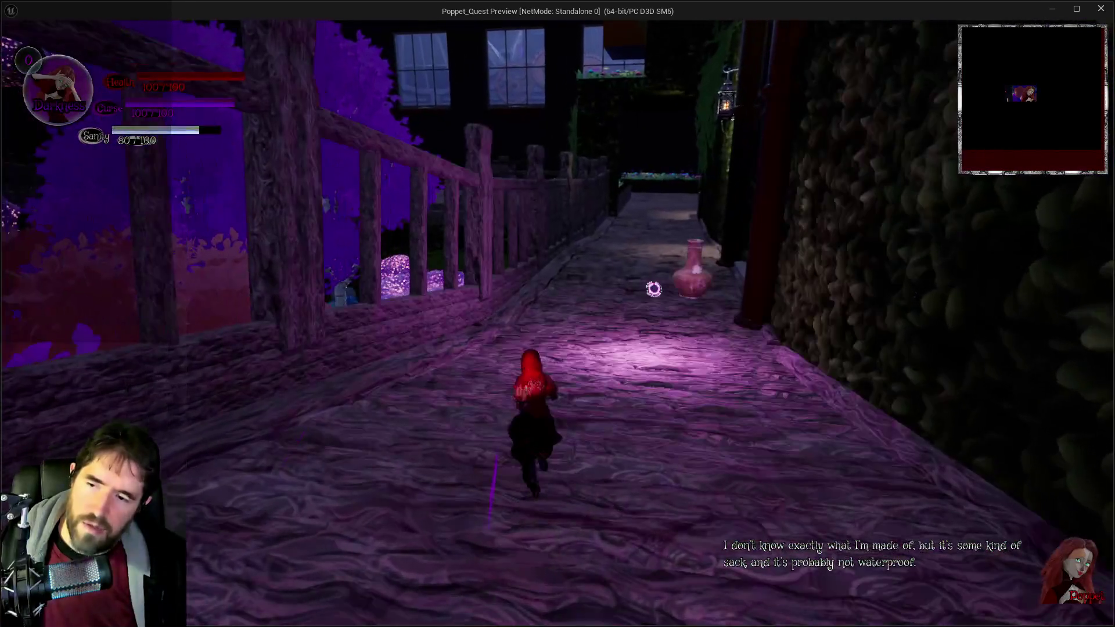
{"action": "key", "text": "w"}
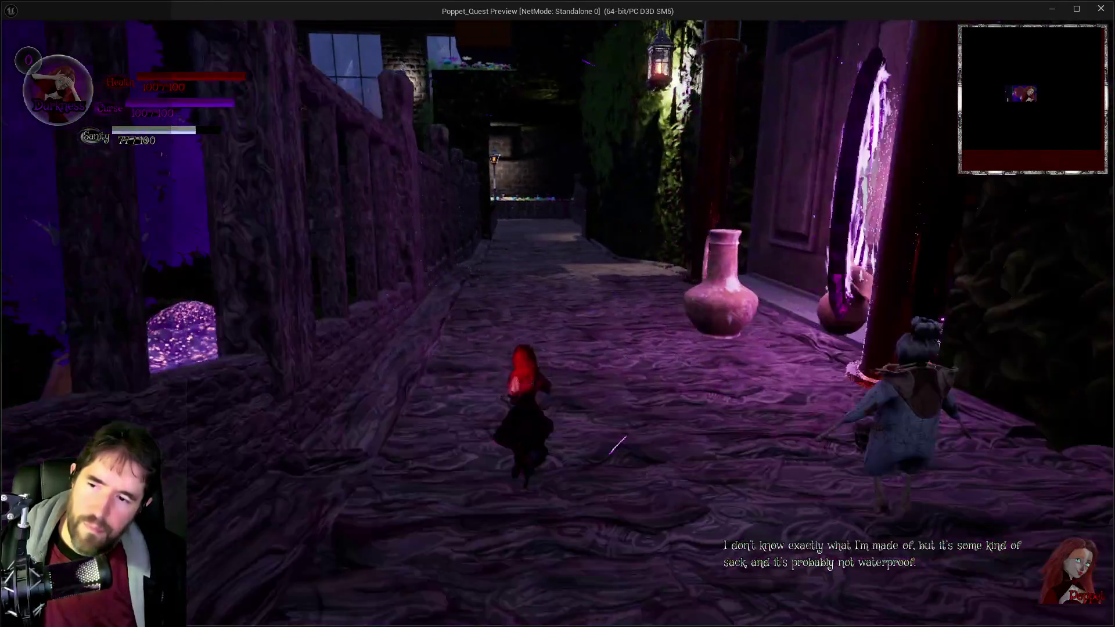
{"action": "key", "text": "s"}
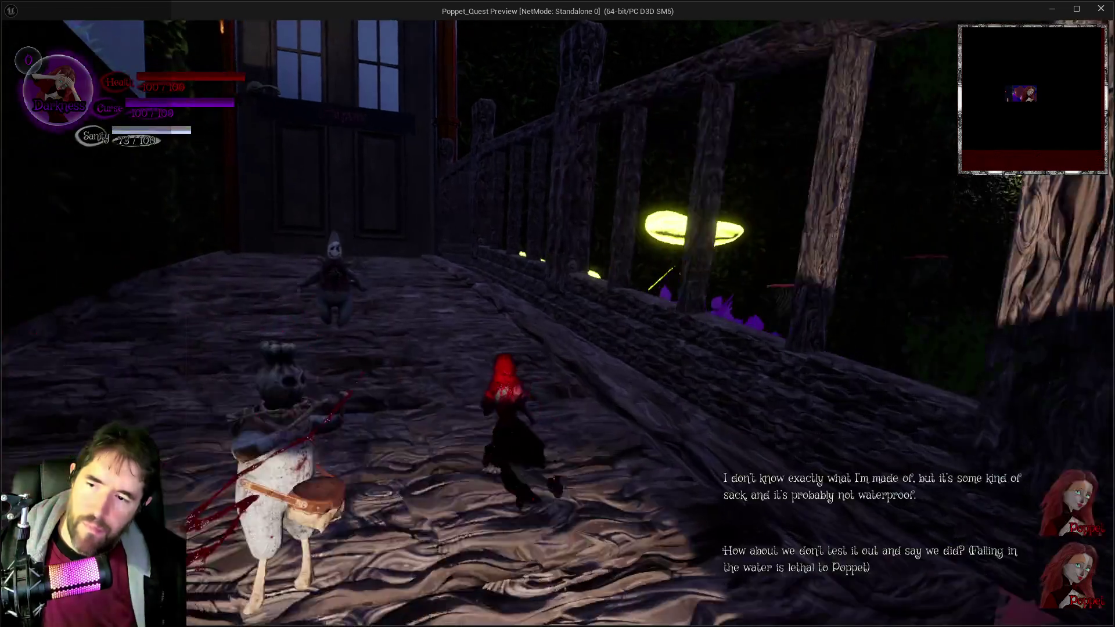
{"action": "key", "text": "alt+Tab"}
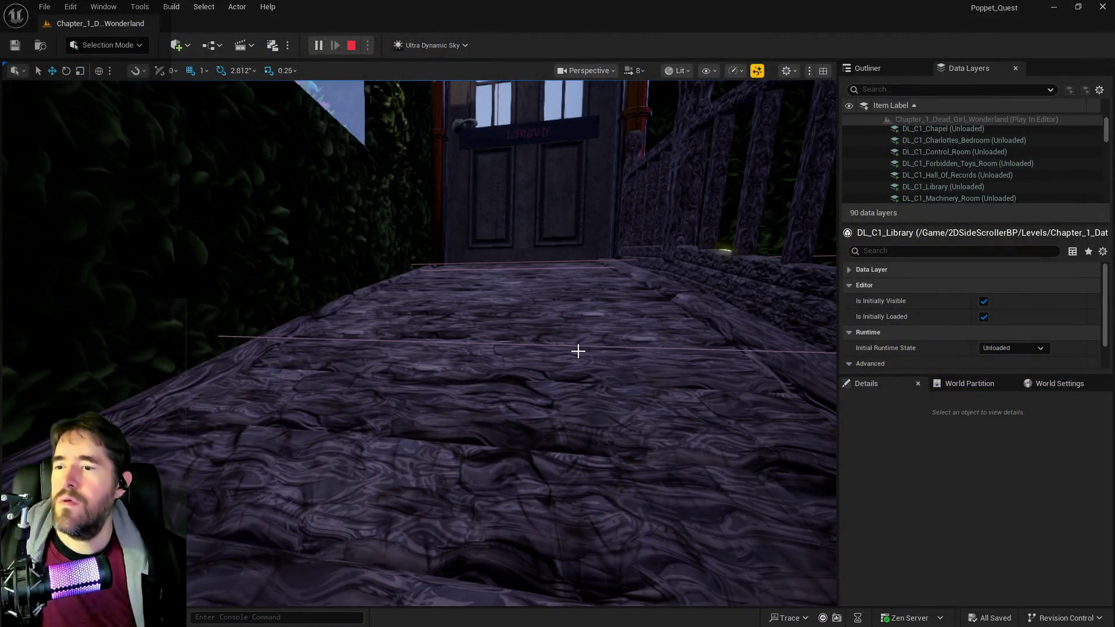
Step: Stop play and add BlockingVolume3 to the DL_C1_Safari_Room data layer
{"action": "key", "text": "Escape"}
{"action": "left_click", "coordinate": [578, 350]}
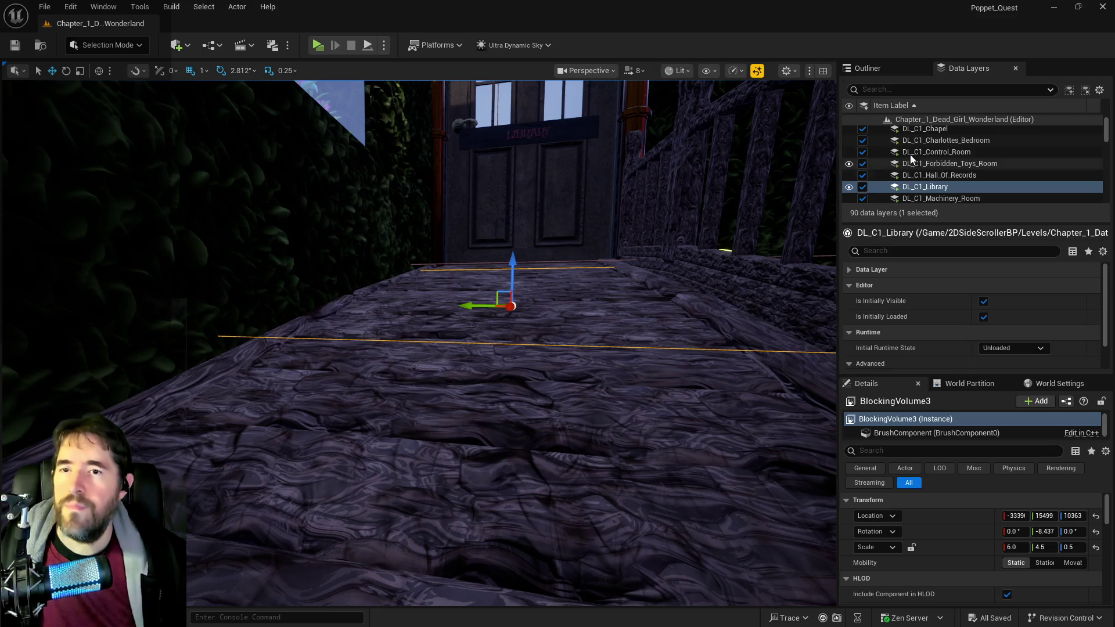
{"action": "scroll", "coordinate": [924, 179], "scroll_direction": "down", "scroll_amount": 5}
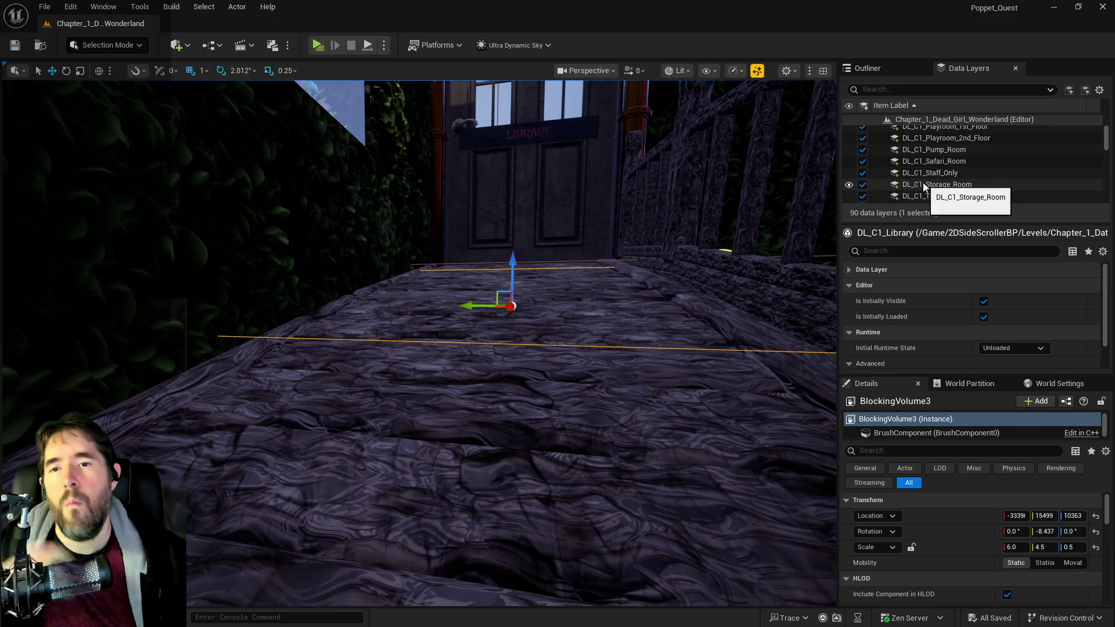
{"action": "scroll", "coordinate": [926, 174], "scroll_direction": "down", "scroll_amount": 2}
{"action": "left_click", "coordinate": [933, 158]}
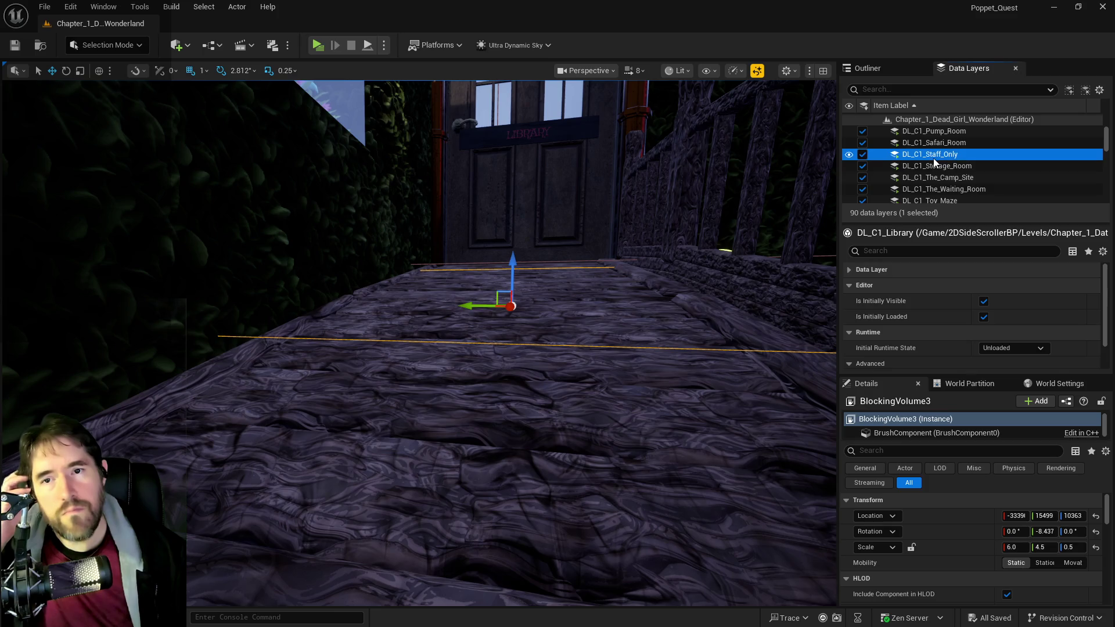
{"action": "right_click", "coordinate": [933, 147]}
{"action": "mouse_move", "coordinate": [939, 222]}
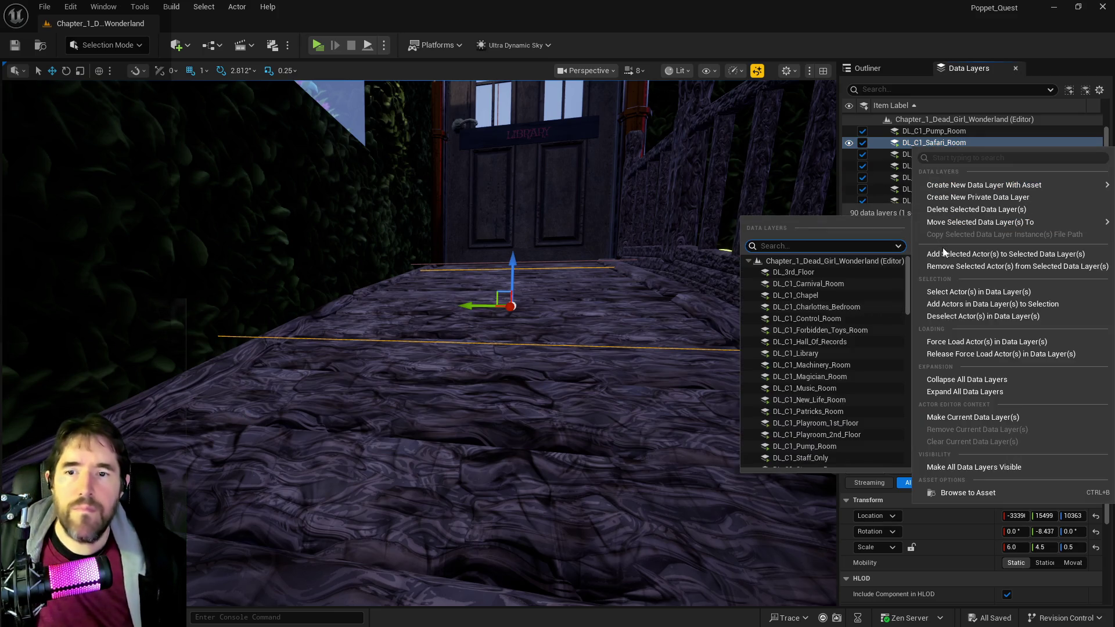
{"action": "left_click", "coordinate": [943, 253]}
Step: Move BlockingVolume3 into the Safari Room Outliner folder and switch to the Chapter 1 notes
{"action": "left_click", "coordinate": [873, 68]}
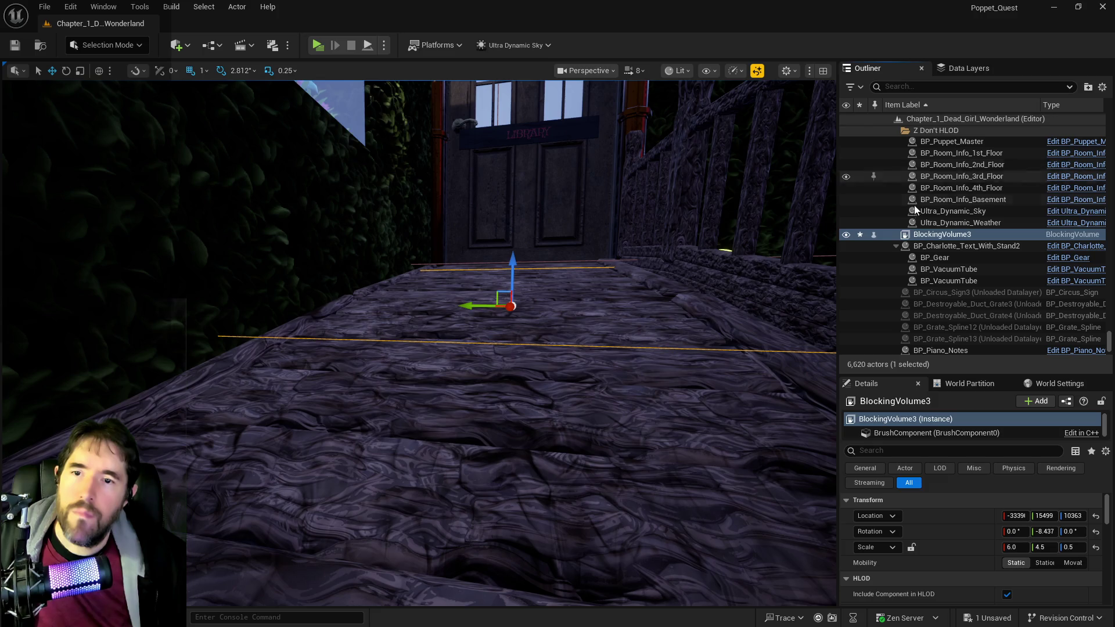
{"action": "right_click", "coordinate": [926, 234]}
{"action": "mouse_move", "coordinate": [754, 555]}
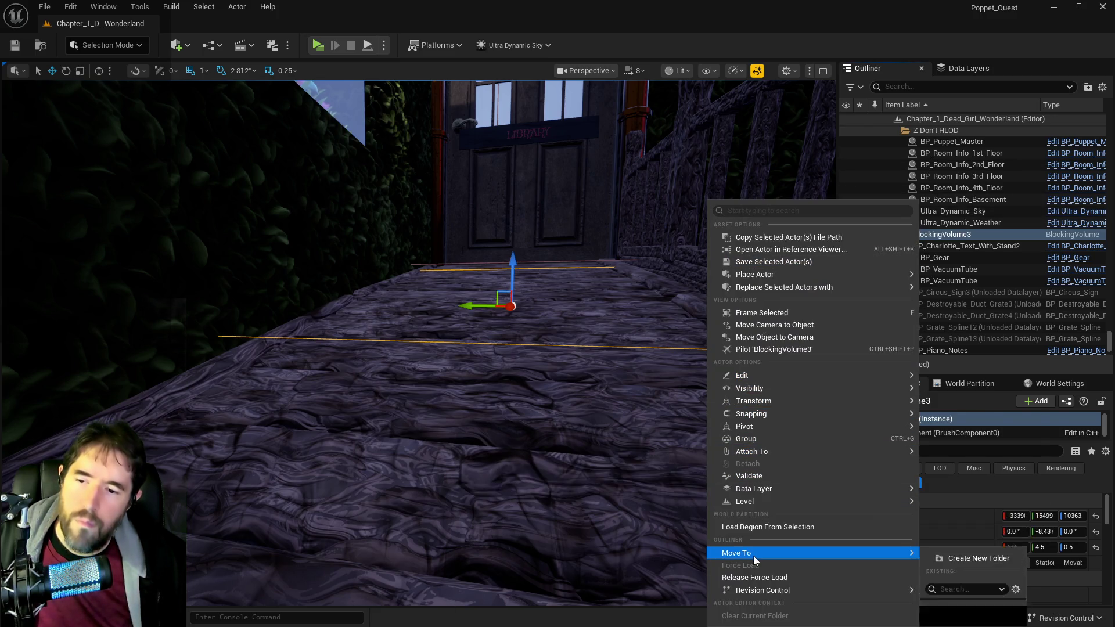
{"action": "type", "text": "sa"}
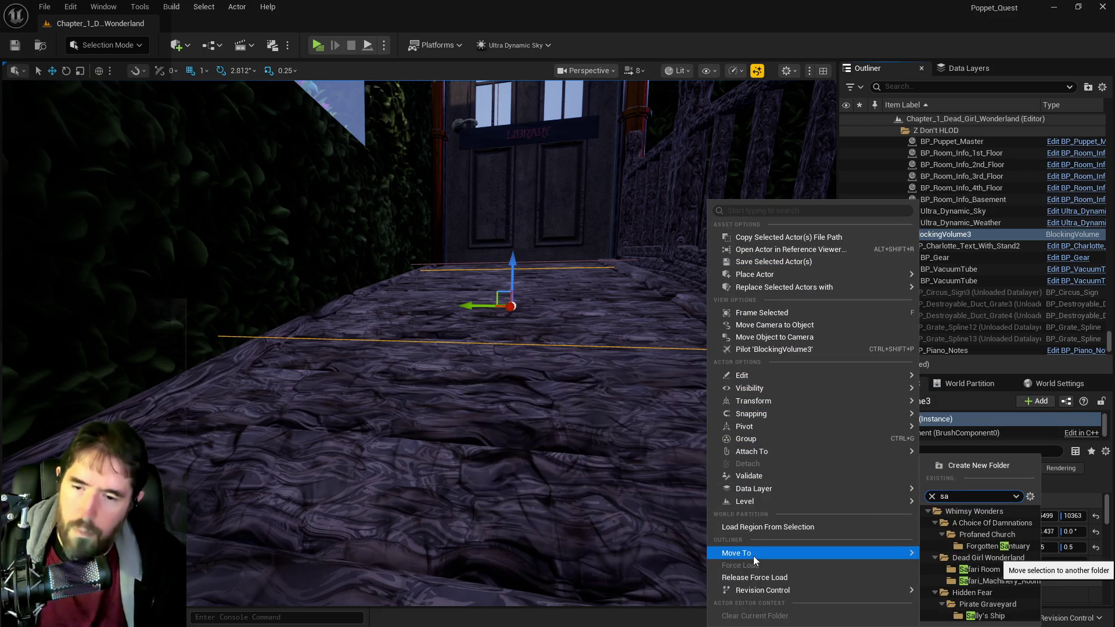
{"action": "left_click", "coordinate": [954, 571]}
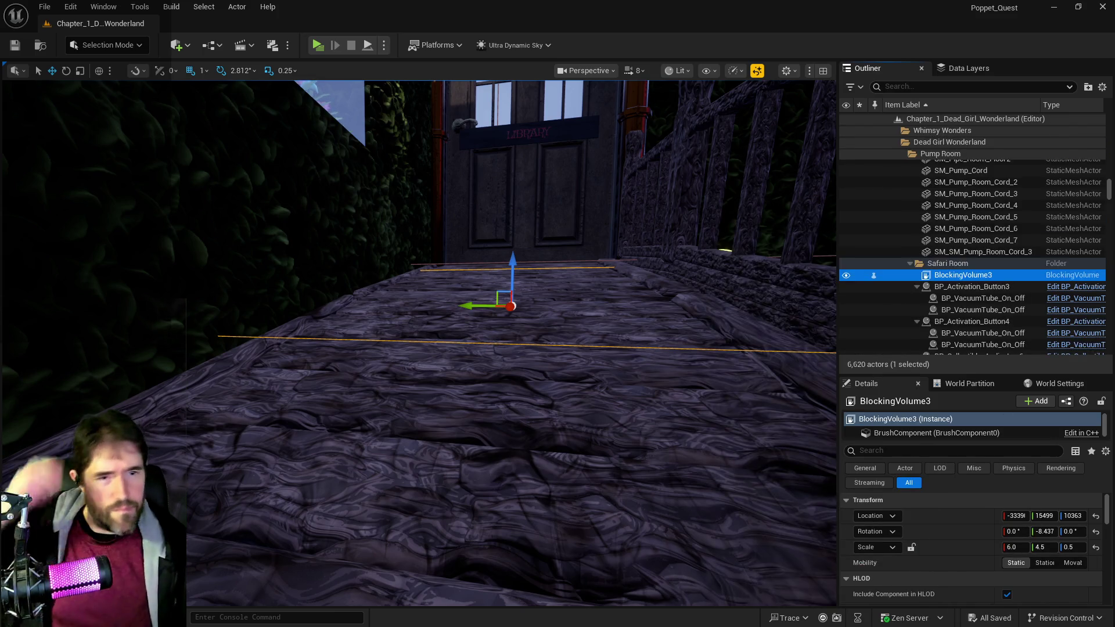
{"action": "key", "text": "alt+Tab"}
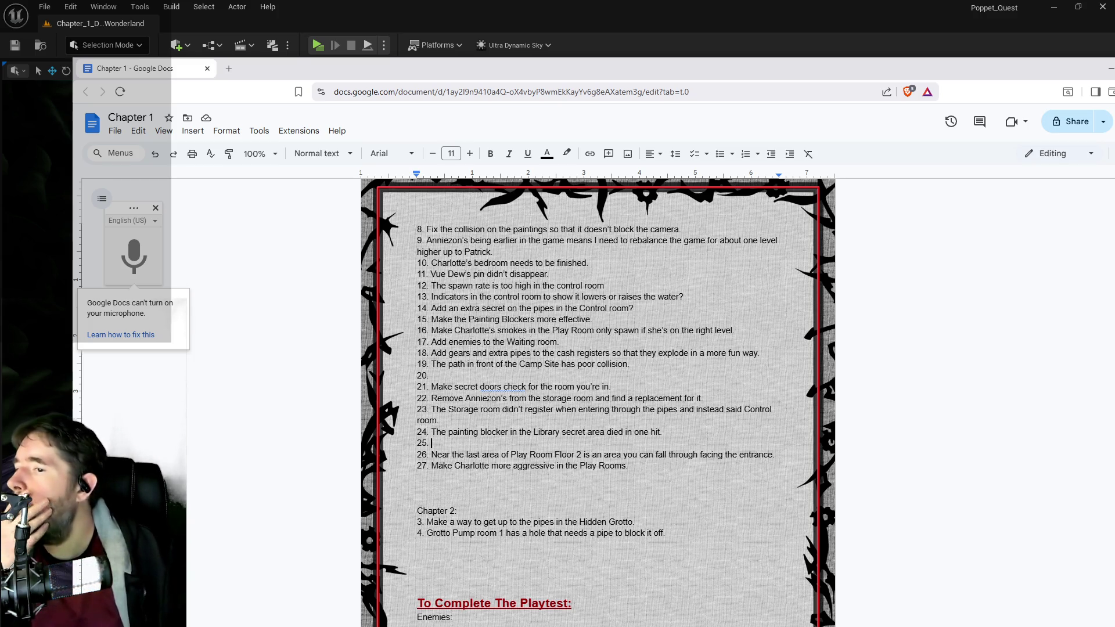
Step: Delete the Camp Site collision note and move the Play Rooms aggression note into item 19
{"action": "scroll", "coordinate": [487, 370], "scroll_direction": "up", "scroll_amount": 1}
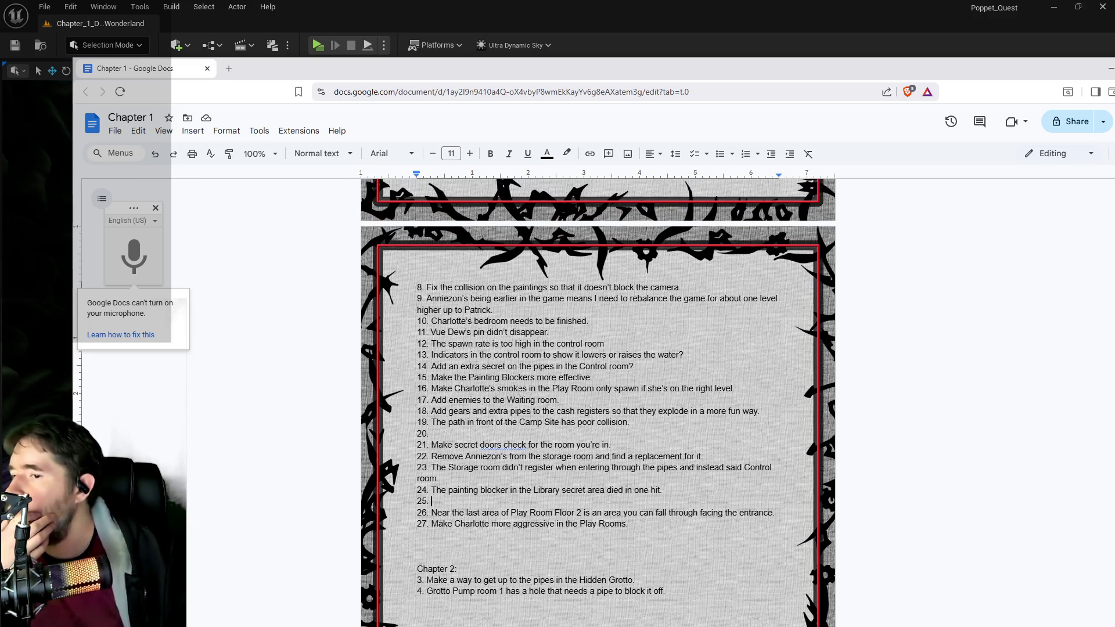
{"action": "left_click_drag", "start_coordinate": [629, 422], "coordinate": [436, 422]}
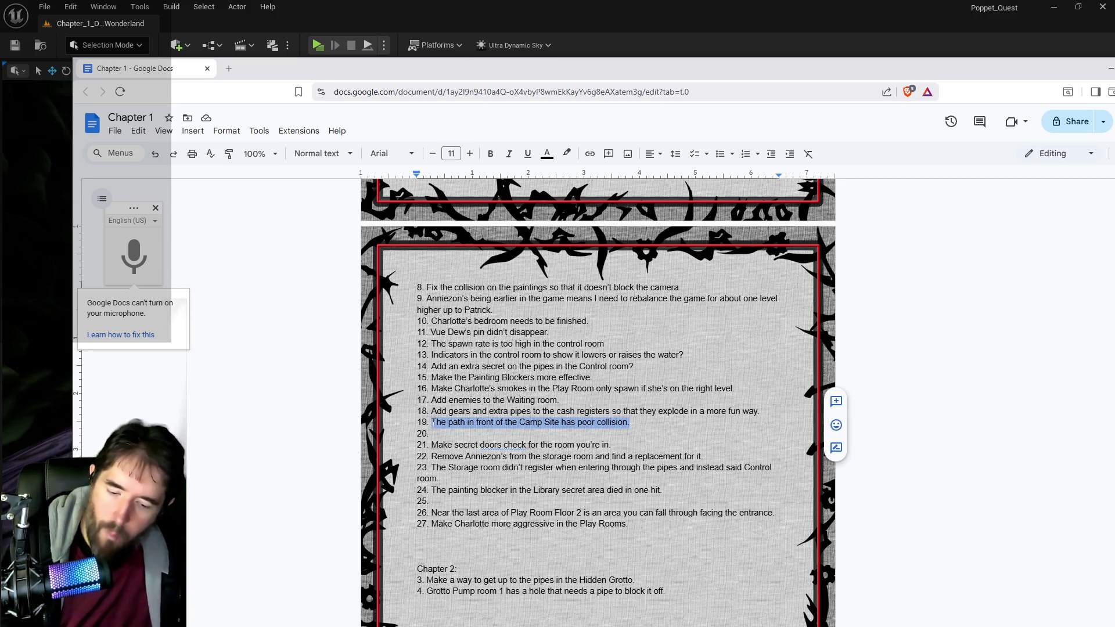
{"action": "key", "text": "BackSpace"}
{"action": "left_click_drag", "start_coordinate": [629, 524], "coordinate": [432, 524]}
{"action": "key", "text": "ctrl+c"}
{"action": "key", "text": "BackSpace"}
{"action": "key", "text": "ctrl+v"}
Step: Move the Play Room Floor 2 note into item 20 and remove the empty trailing items
{"action": "left_click_drag", "start_coordinate": [776, 512], "coordinate": [432, 512]}
{"action": "key", "text": "ctrl+c"}
{"action": "left_click", "coordinate": [776, 512]}
{"action": "key", "text": "Delete"}
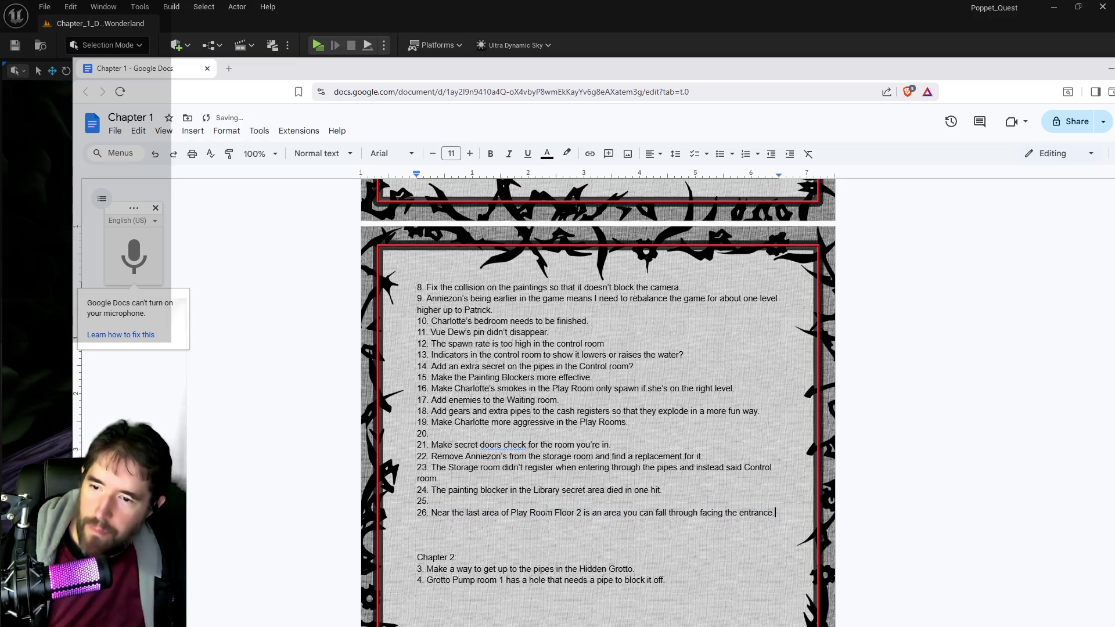
{"action": "left_click_drag", "start_coordinate": [776, 513], "coordinate": [442, 515]}
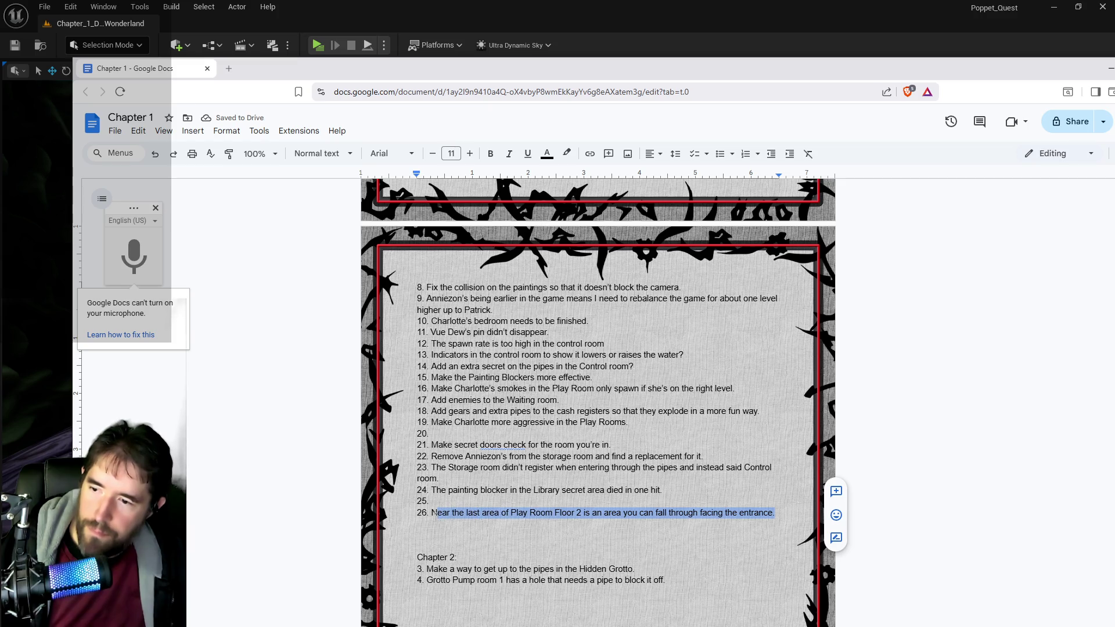
{"action": "key", "text": "Delete"}
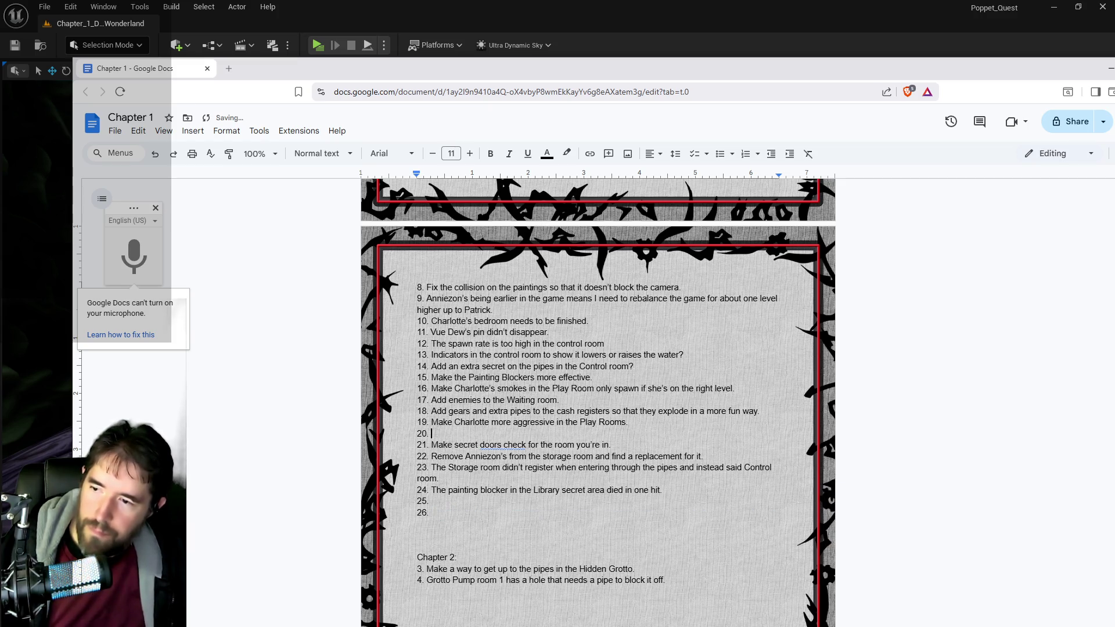
{"action": "key", "text": "ctrl+v"}
{"action": "left_click", "coordinate": [397, 512]}
{"action": "key", "text": "BackSpace"}
{"action": "key", "text": "BackSpace"}
{"action": "key", "text": "BackSpace"}
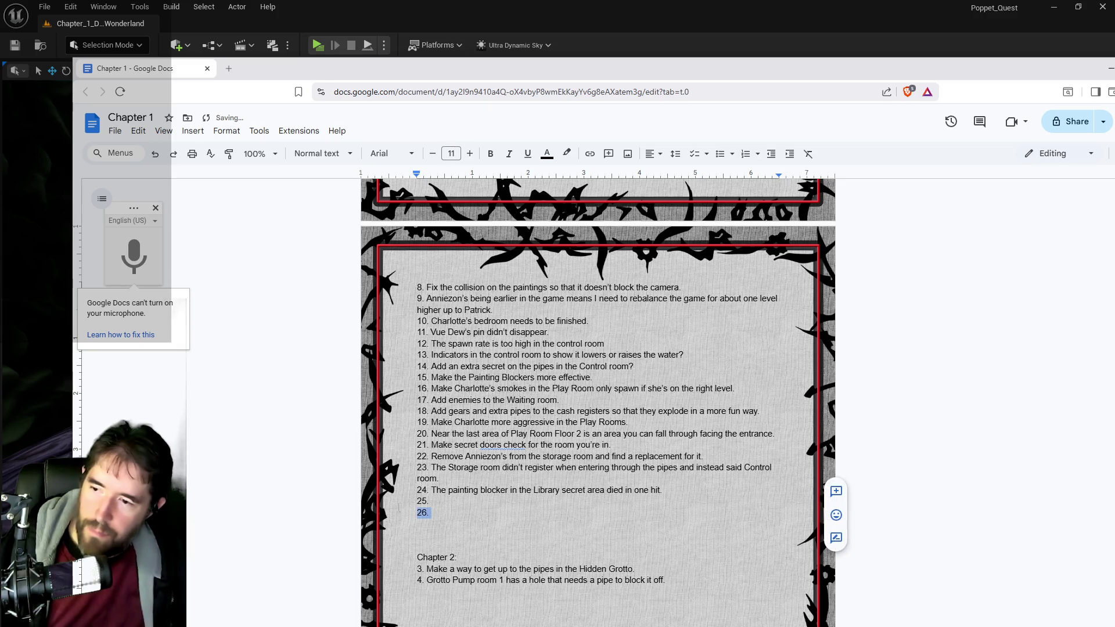
Step: Highlight the Nav mesh playtest note, then minimise the notes document
{"action": "scroll", "coordinate": [396, 505], "scroll_direction": "up", "scroll_amount": 4}
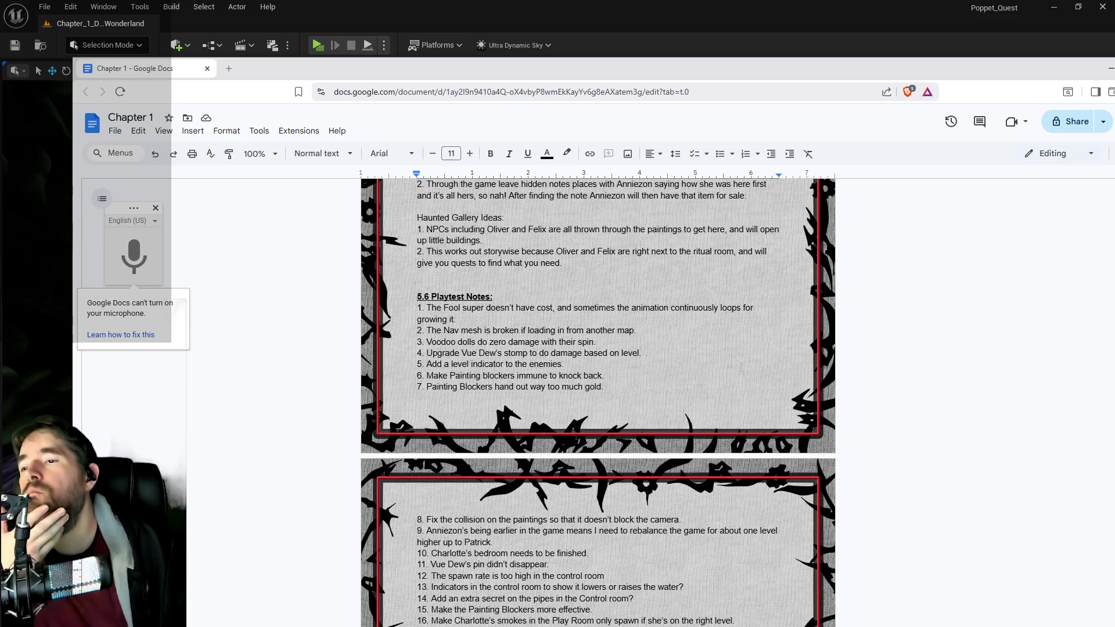
{"action": "left_click_drag", "start_coordinate": [636, 329], "coordinate": [417, 330]}
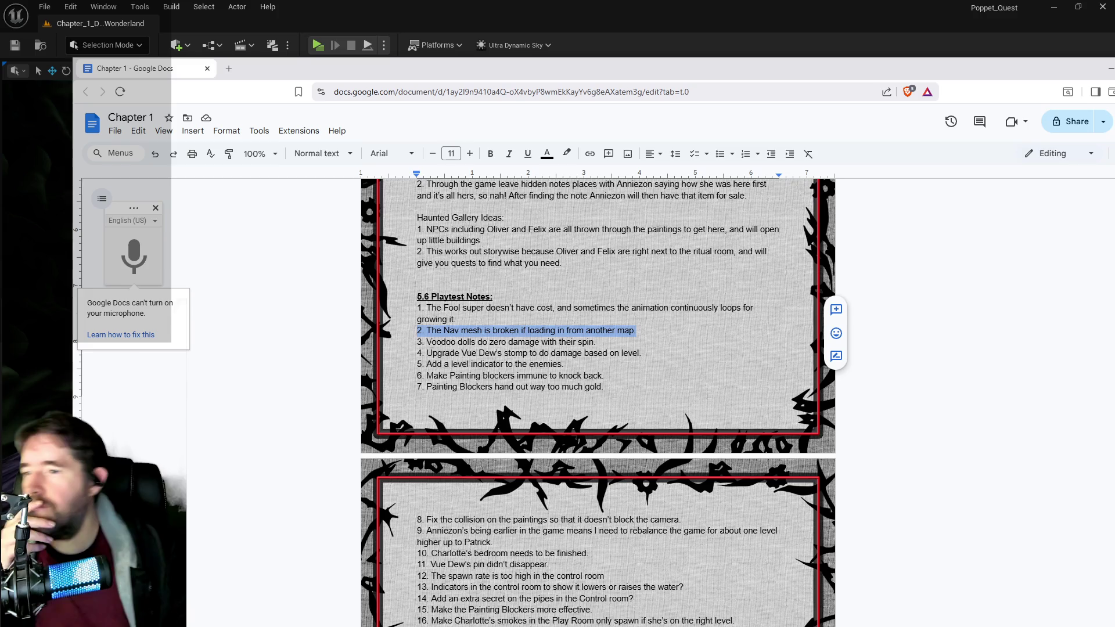
{"action": "scroll", "coordinate": [509, 370], "scroll_direction": "down", "scroll_amount": 1}
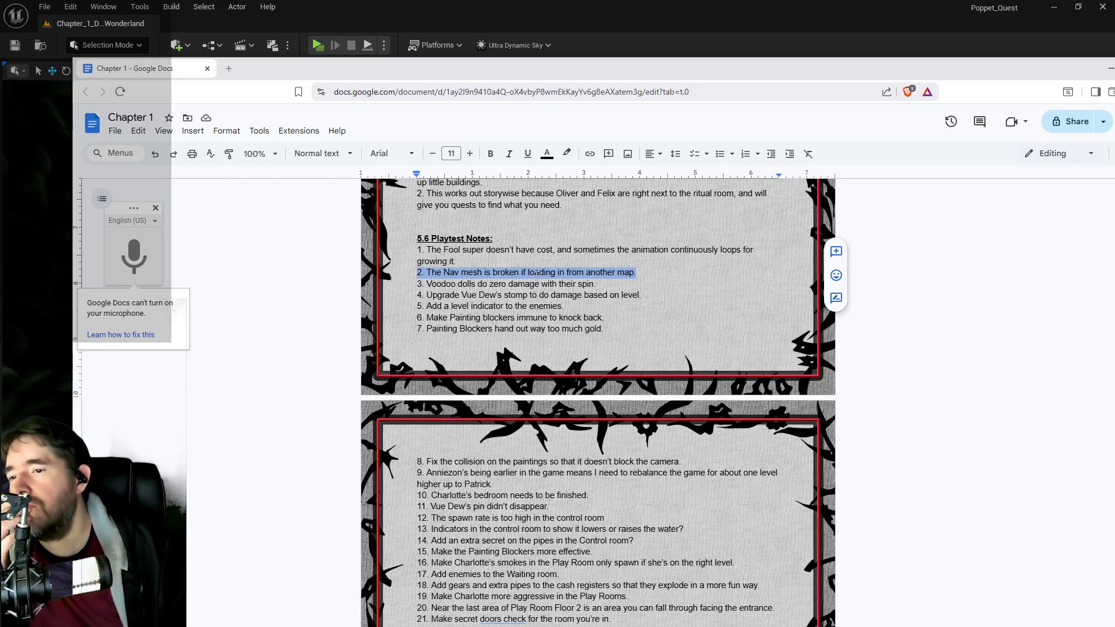
{"action": "key", "text": "super+Down"}
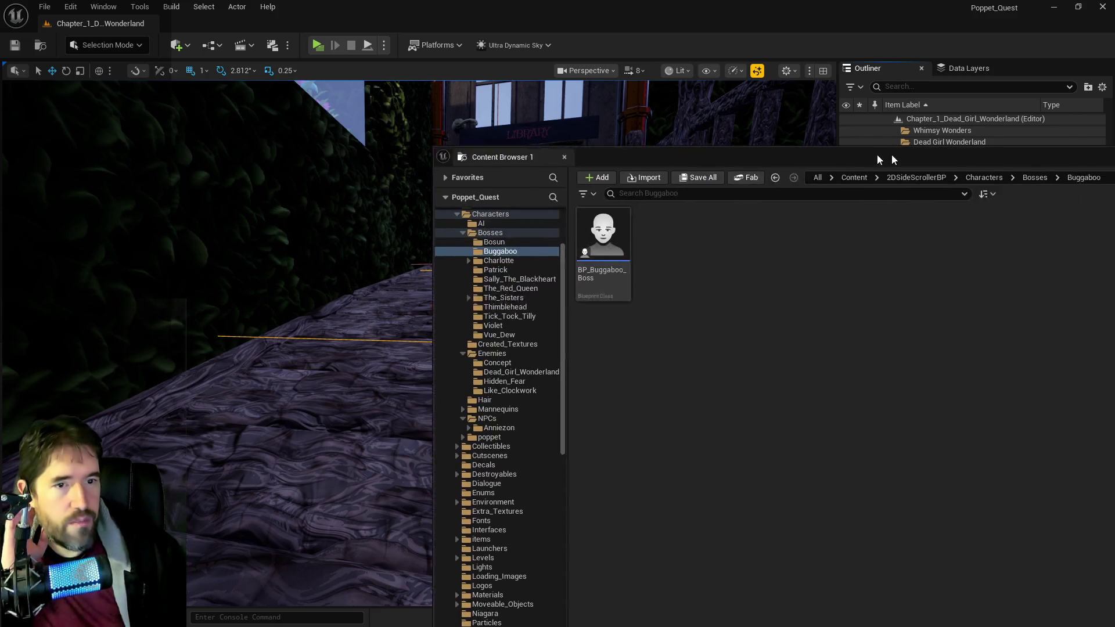
Step: Browse to Enemies > Dead_Girl_Wonderland and open BP_Painting_Blocker, centring its editor window
{"action": "left_click_drag", "start_coordinate": [876, 154], "coordinate": [577, 124]}
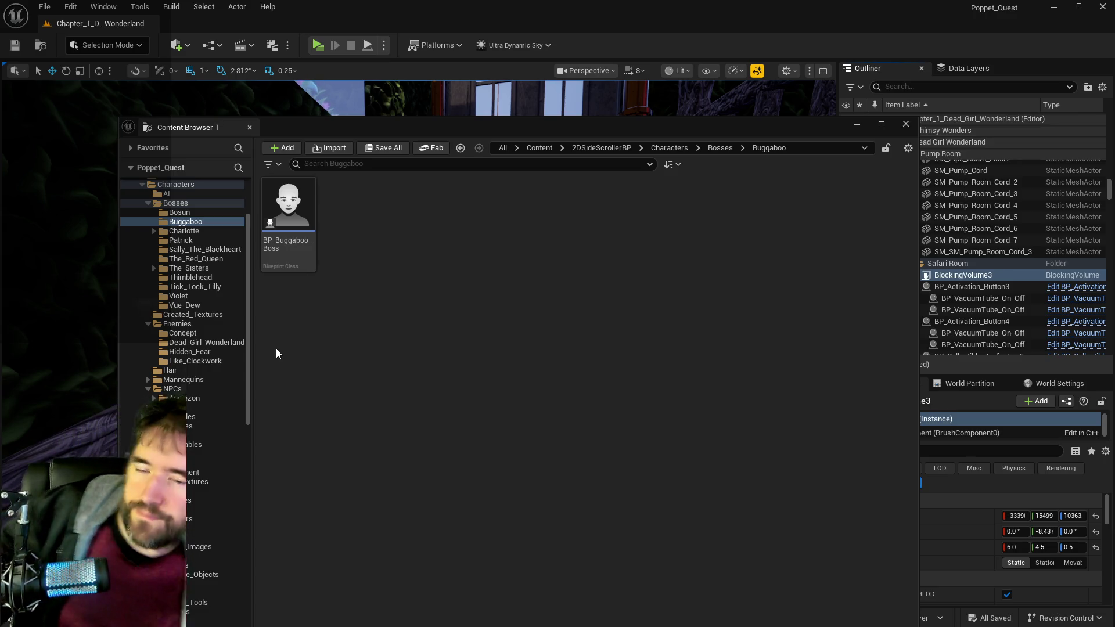
{"action": "left_click", "coordinate": [190, 351]}
{"action": "left_click", "coordinate": [195, 343]}
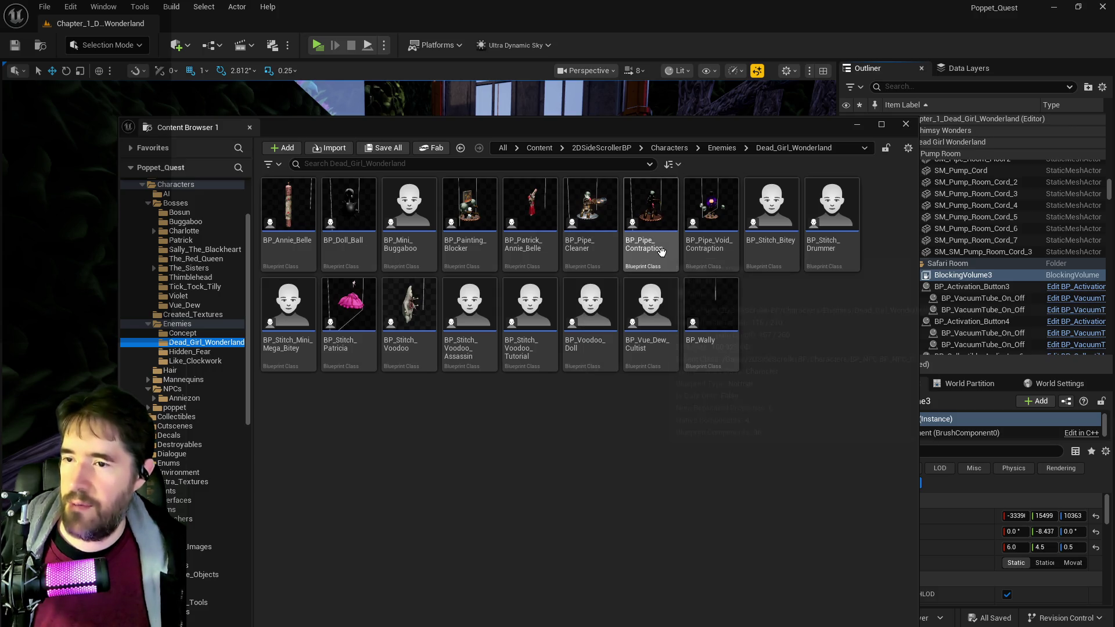
{"action": "left_click", "coordinate": [456, 252]}
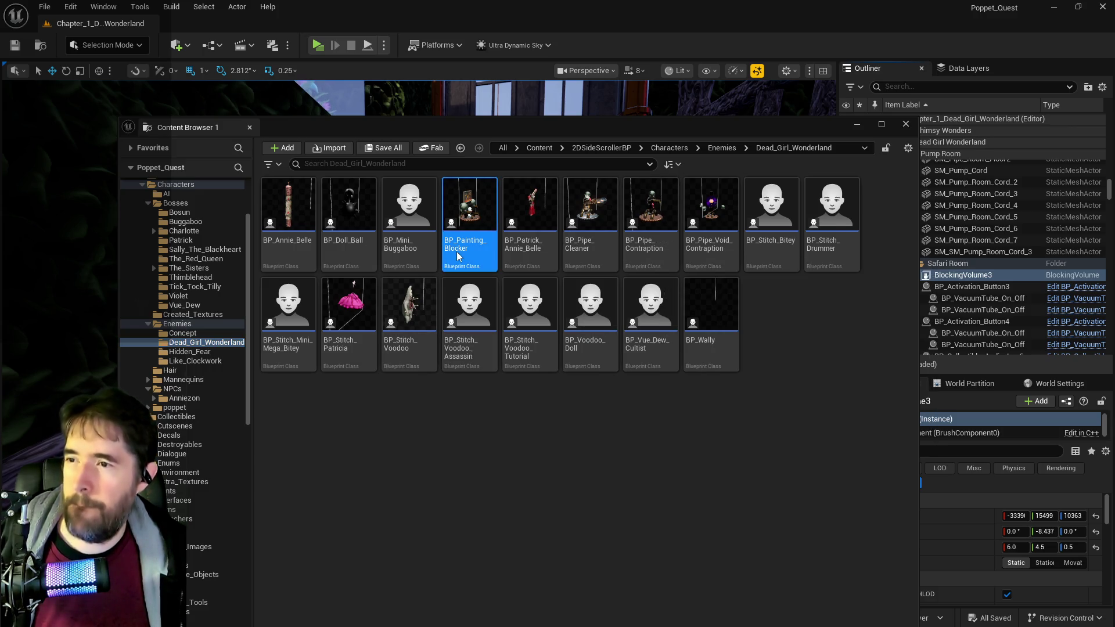
{"action": "double_click", "coordinate": [457, 251]}
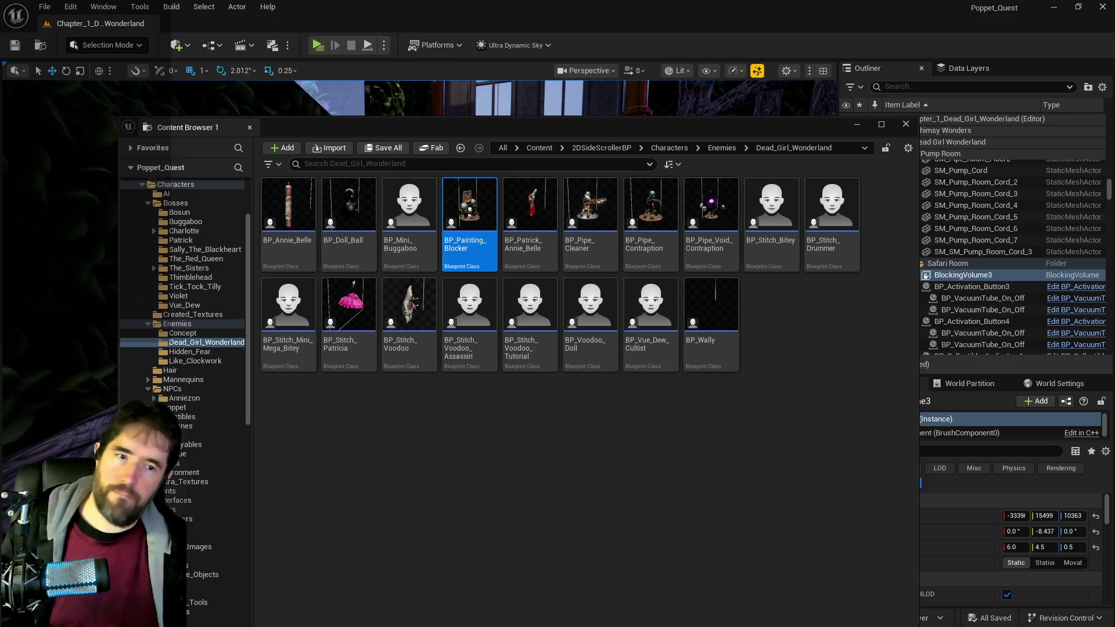
{"action": "left_click_drag", "start_coordinate": [1109, 184], "coordinate": [500, 186]}
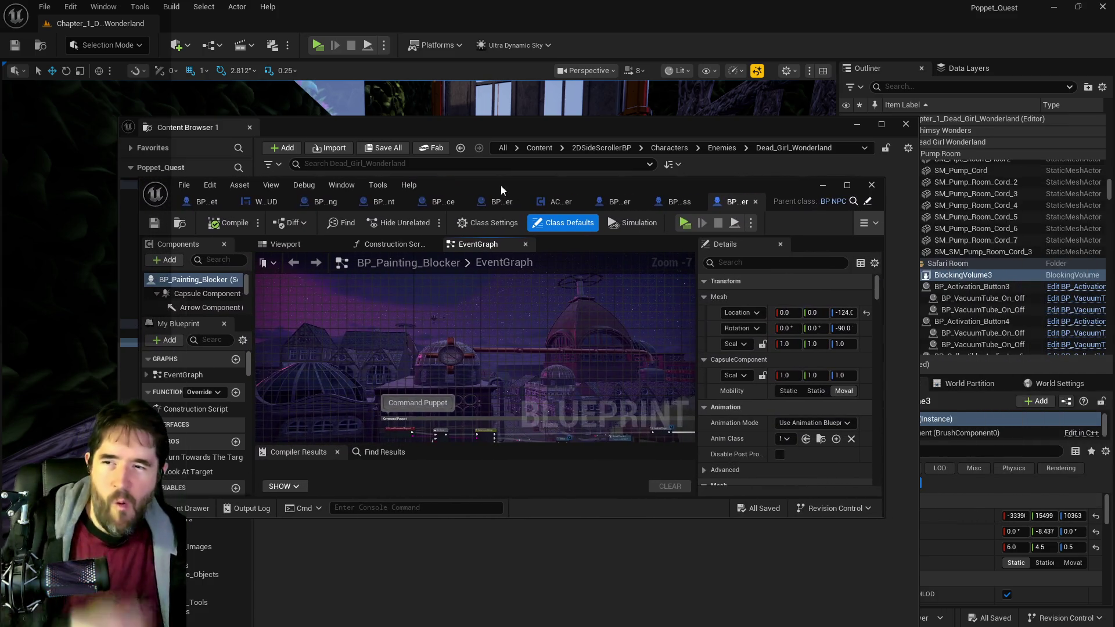
Step: Maximise the BP_Painting_Blocker editor and filter its Details by 'gamepla'
{"action": "double_click", "coordinate": [504, 181]}
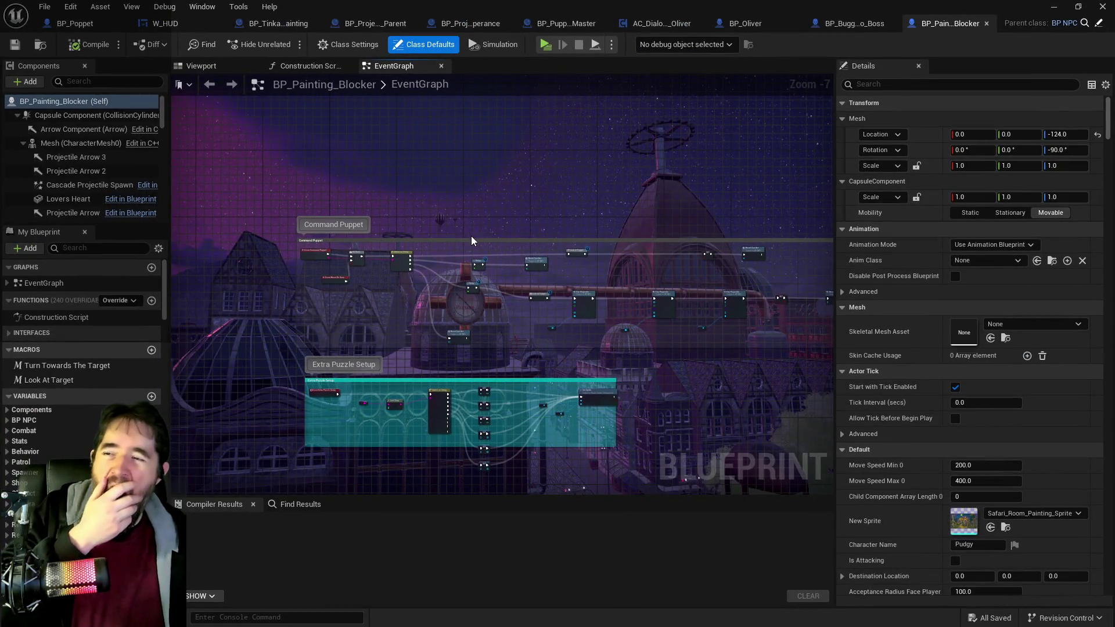
{"action": "left_click", "coordinate": [874, 86]}
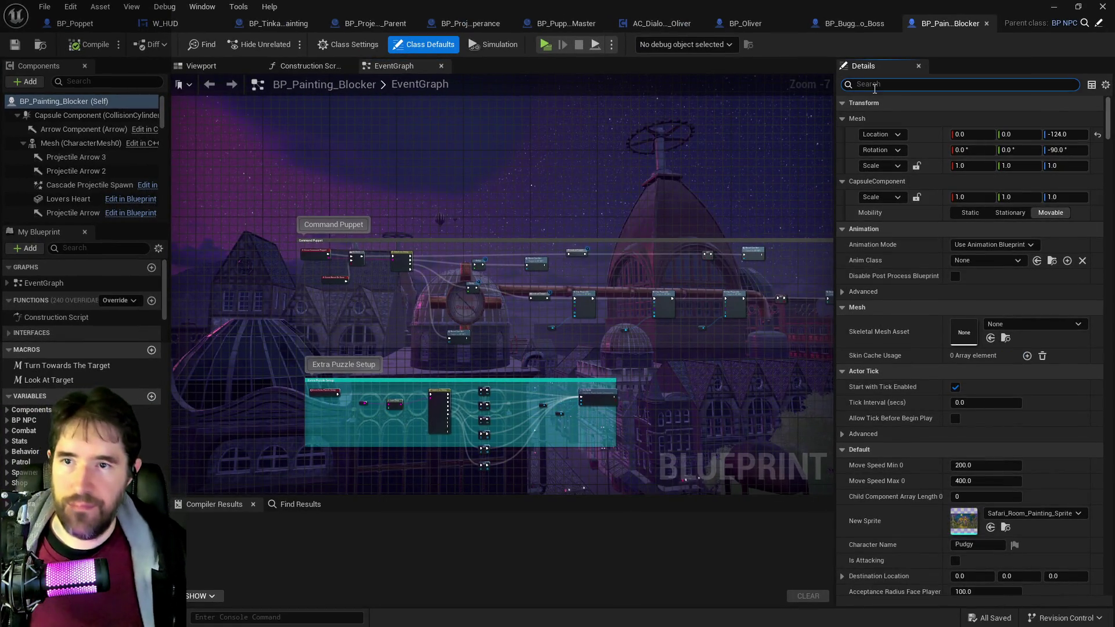
{"action": "type", "text": "gamepaly"}
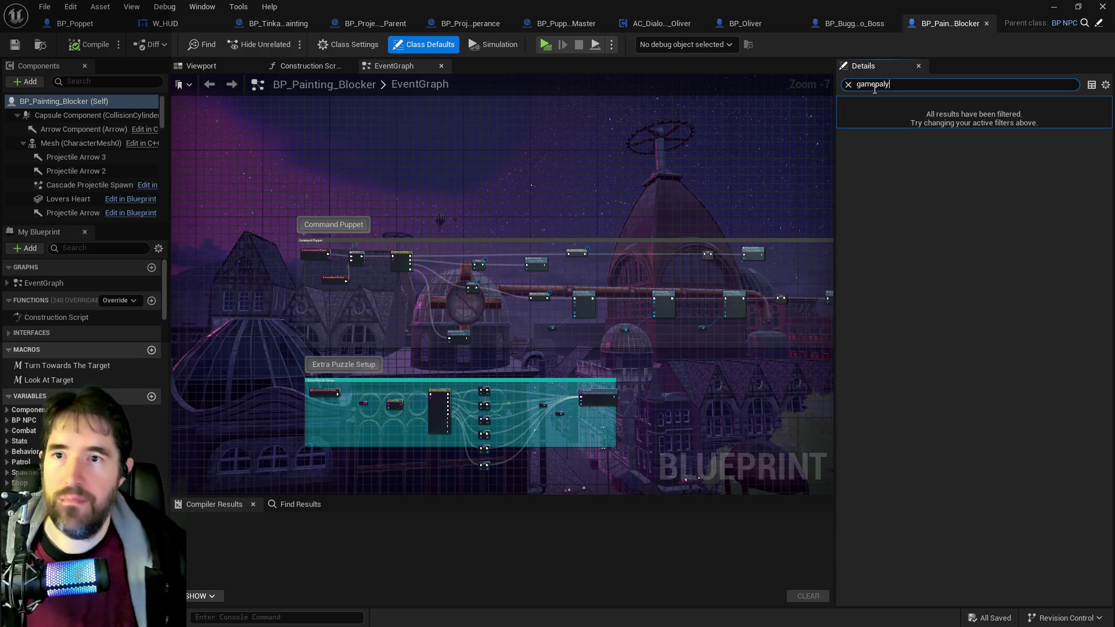
{"action": "key", "text": "BackSpace"}
{"action": "key", "text": "BackSpace"}
{"action": "key", "text": "BackSpace"}
{"action": "type", "text": "la"}
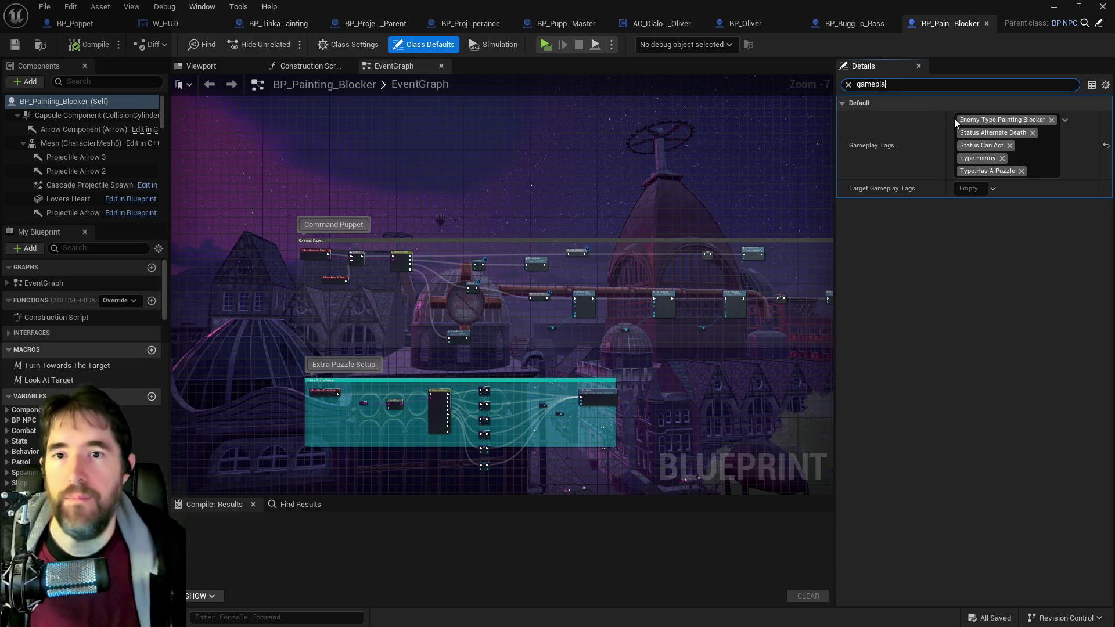
Step: Search the Gameplay Tags picker for 'knock', then clear it and expand the Immunity category
{"action": "left_click", "coordinate": [1031, 165]}
{"action": "type", "text": "kock"}
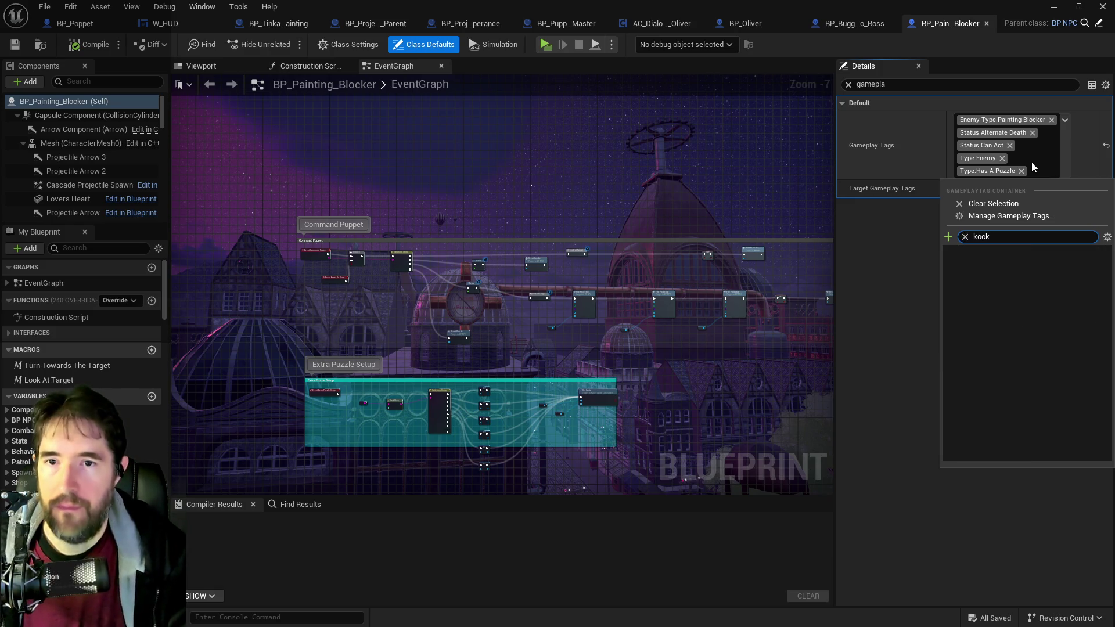
{"action": "key", "text": "BackSpace"}
{"action": "type", "text": "nock"}
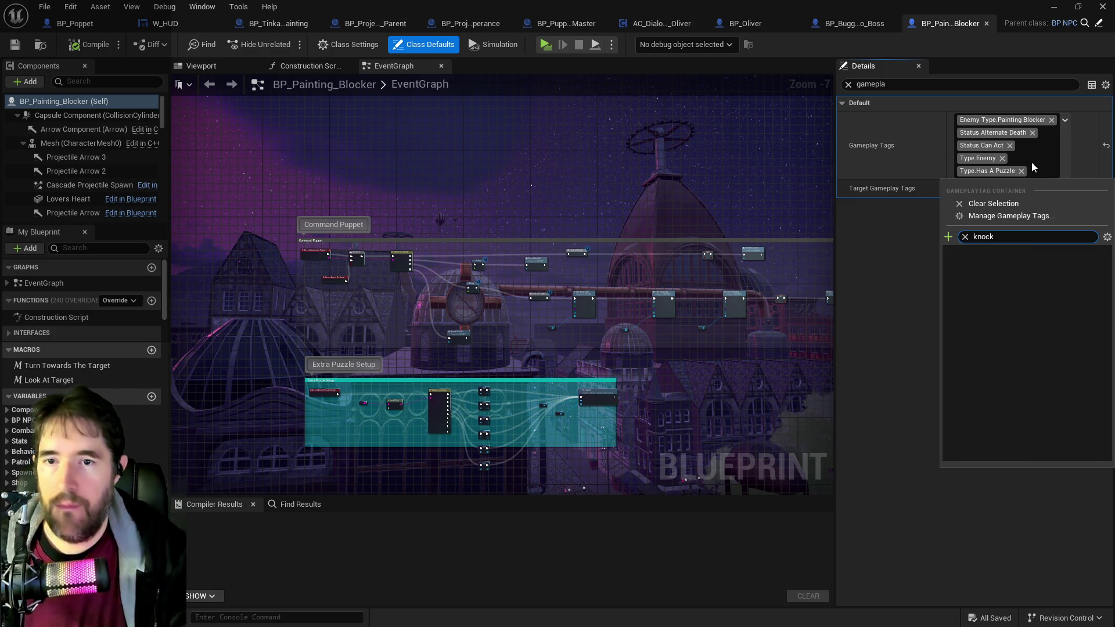
{"action": "left_click", "coordinate": [966, 237]}
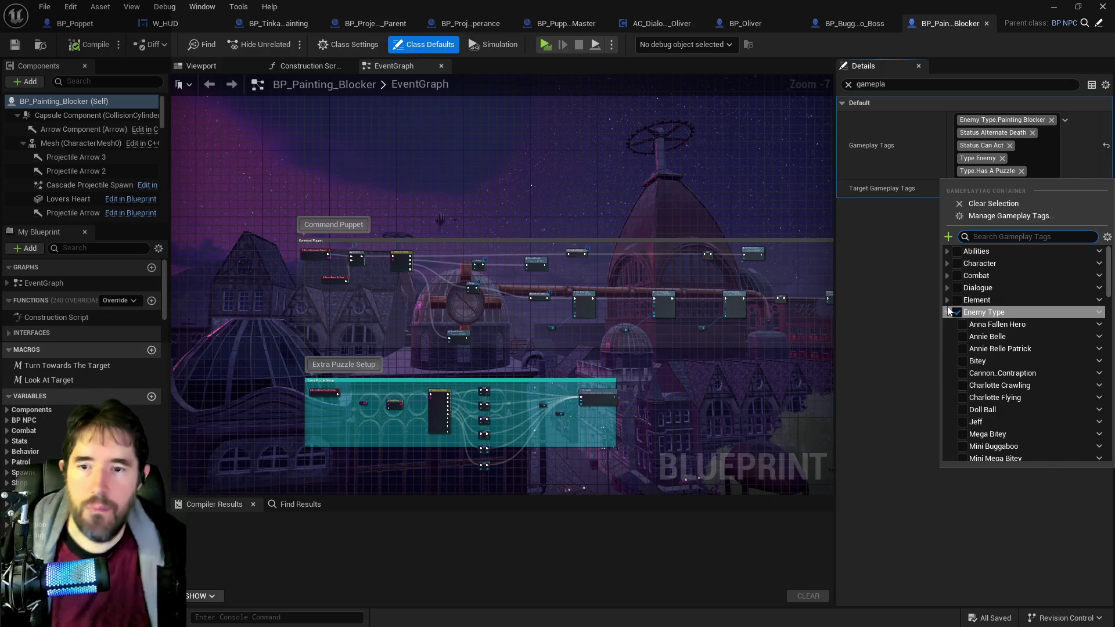
{"action": "left_click", "coordinate": [947, 311]}
{"action": "left_click", "coordinate": [947, 373]}
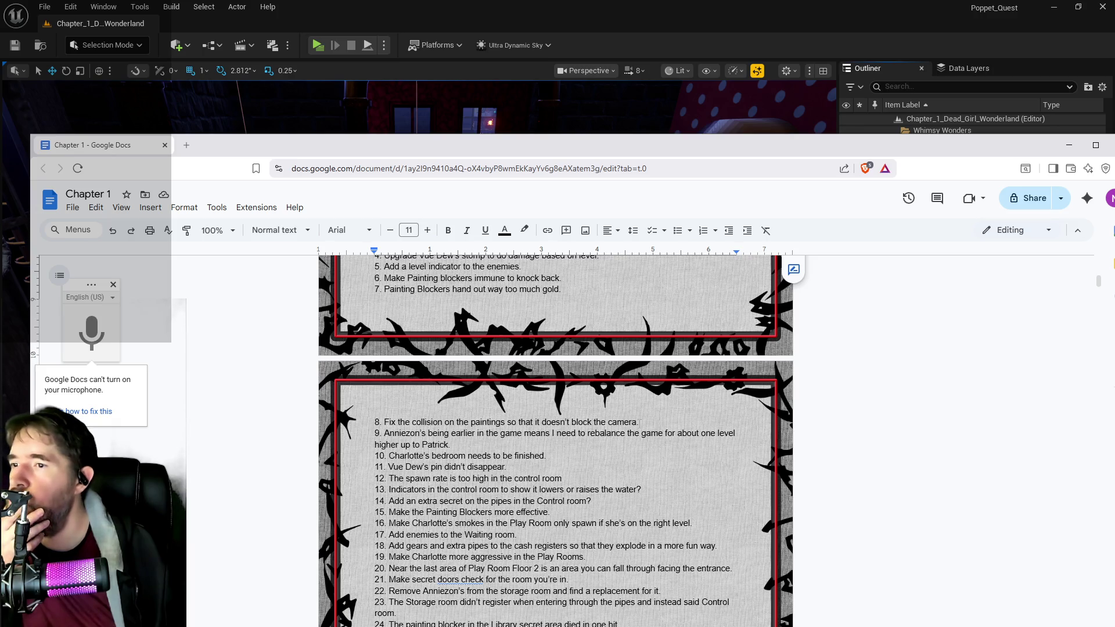
Step: Erase the knock-back immunity note from to-do item 6 and return to Unreal
{"action": "left_click_drag", "start_coordinate": [562, 278], "coordinate": [383, 278]}
{"action": "key", "text": "BackSpace"}
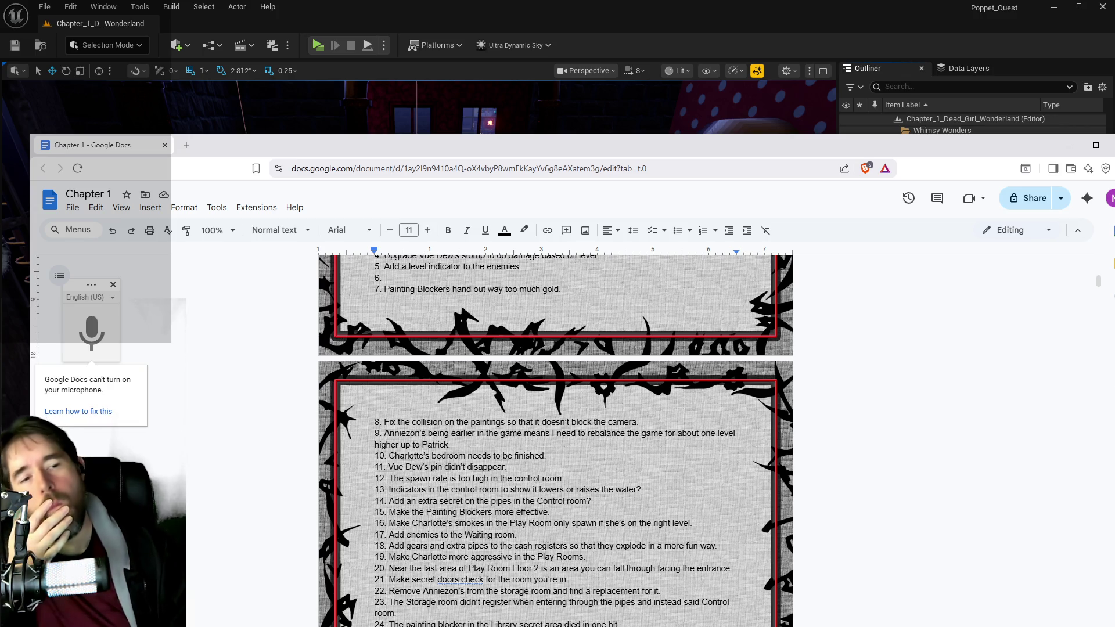
{"action": "key", "text": "alt+Tab"}
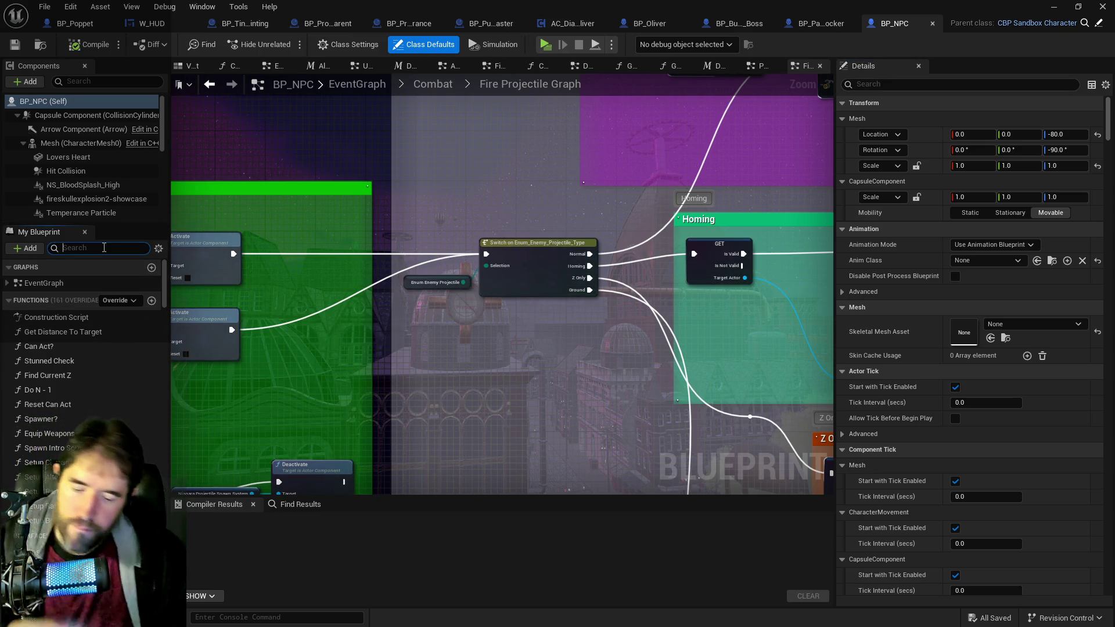
Step: Filter My Blueprint by 'item' and open the Handle Item Drops macro graph
{"action": "left_click", "coordinate": [104, 248]}
{"action": "type", "text": "item"}
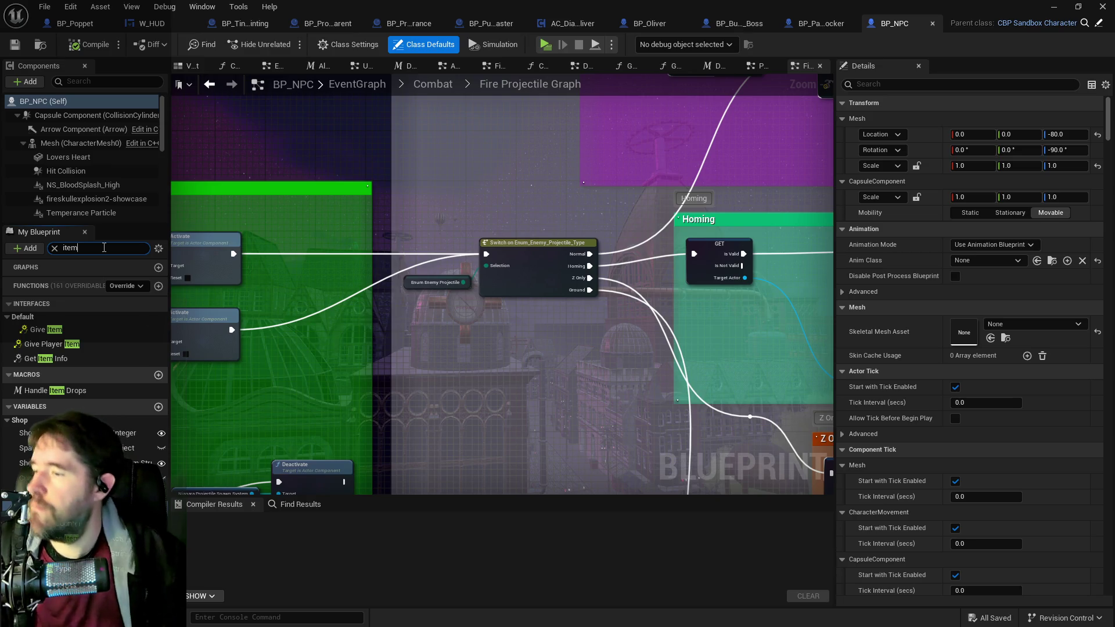
{"action": "double_click", "coordinate": [48, 391]}
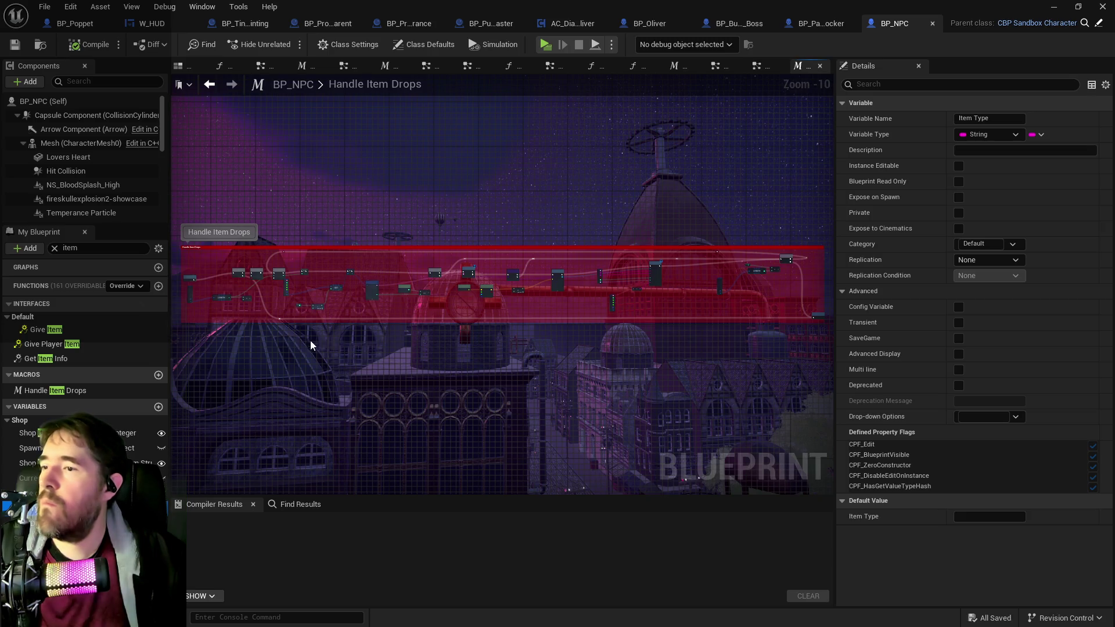
{"action": "scroll", "coordinate": [499, 285], "scroll_direction": "up", "scroll_amount": 7}
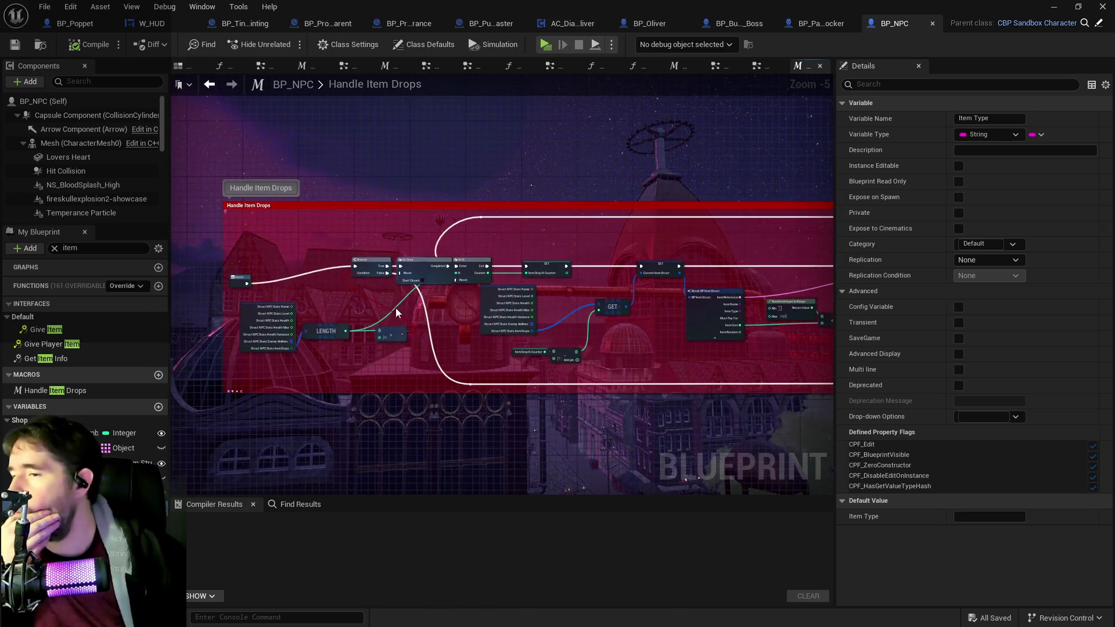
{"action": "scroll", "coordinate": [469, 322], "scroll_direction": "up", "scroll_amount": 1}
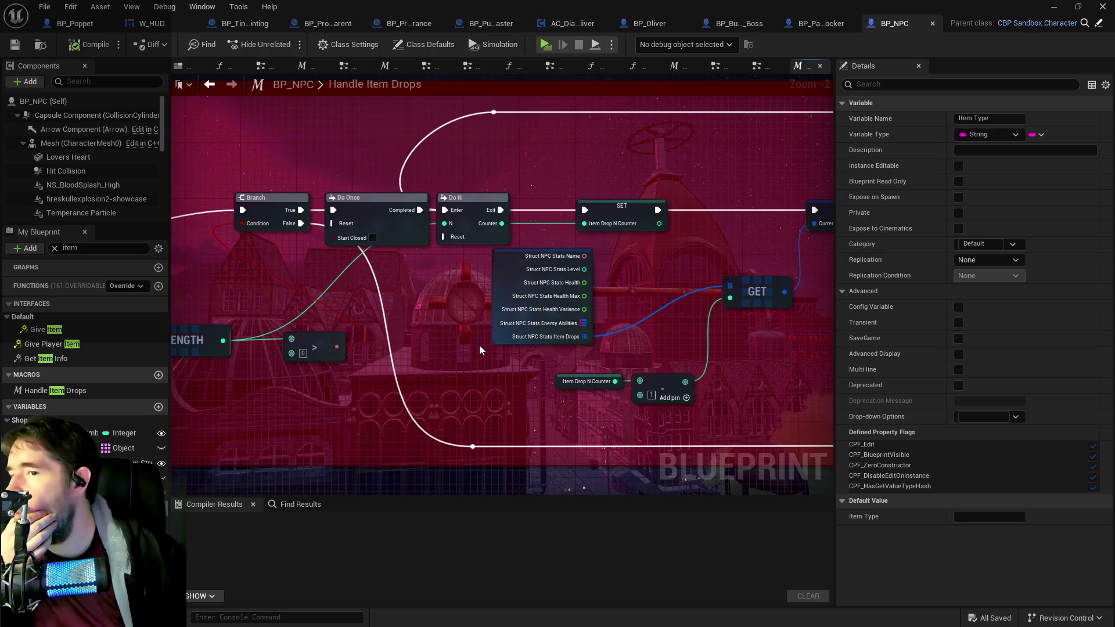
Step: Pan through the macro from Break BP Item Struct and Branch to SpawnActor and Update Item Info
{"action": "left_click_drag", "start_coordinate": [470, 343], "coordinate": [175, 356]}
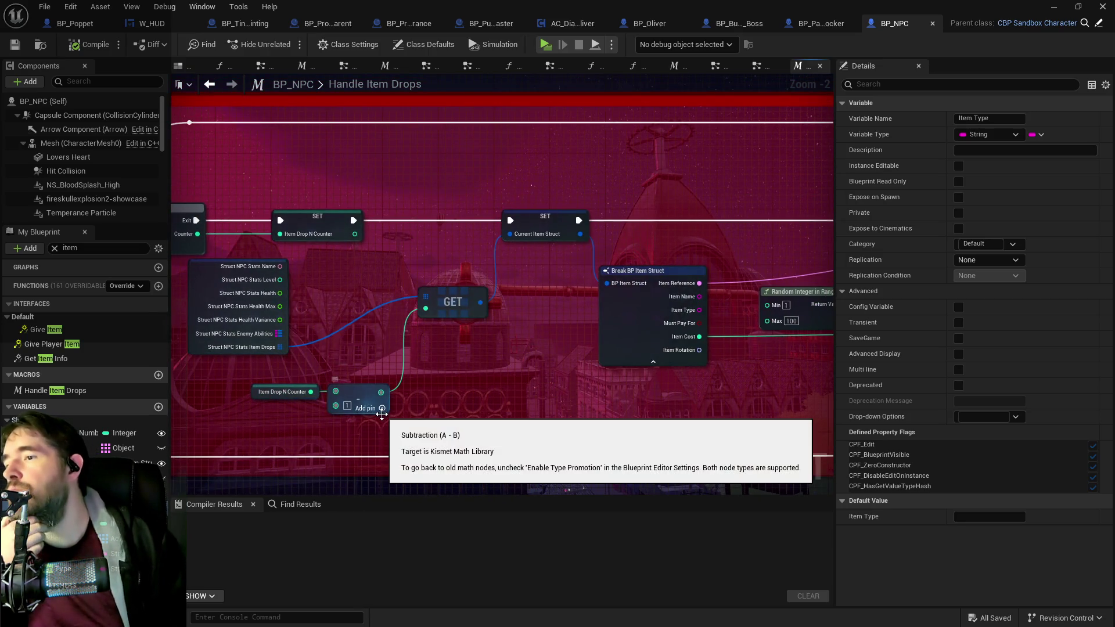
{"action": "left_click_drag", "start_coordinate": [595, 434], "coordinate": [286, 413]}
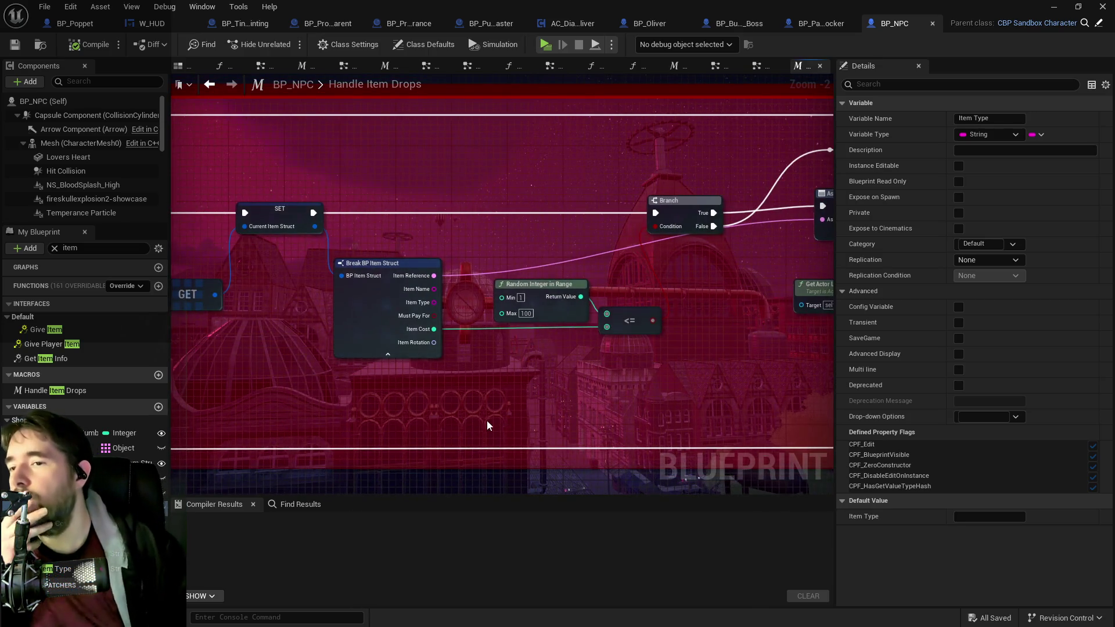
{"action": "left_click_drag", "start_coordinate": [486, 420], "coordinate": [443, 405]}
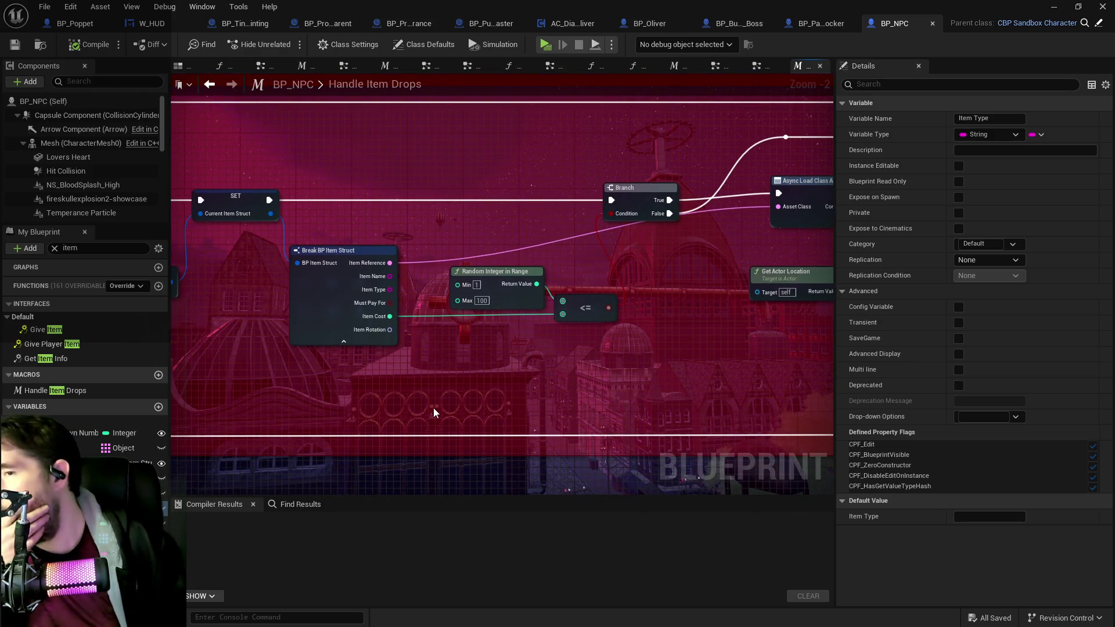
{"action": "left_click_drag", "start_coordinate": [486, 408], "coordinate": [408, 386]}
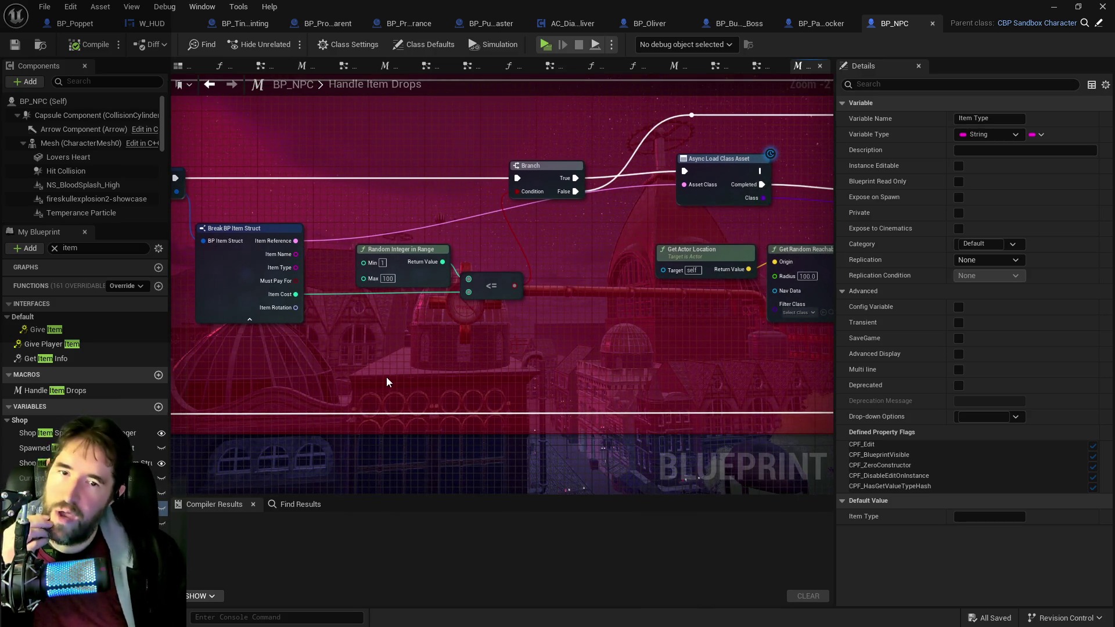
{"action": "left_click_drag", "start_coordinate": [463, 344], "coordinate": [395, 308]}
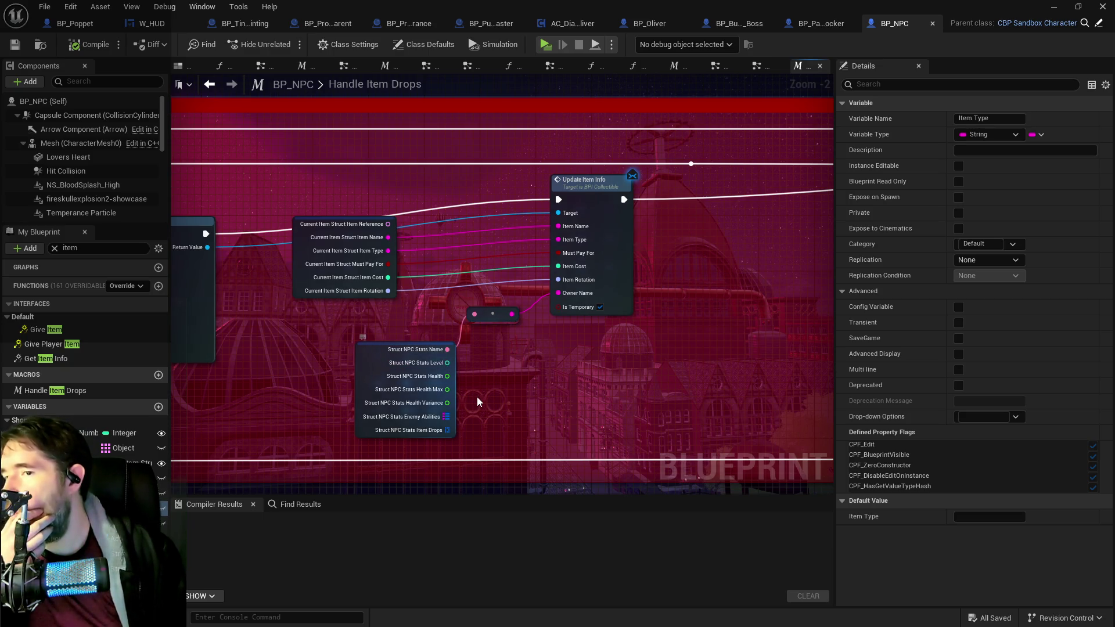
{"action": "mouse_move", "coordinate": [478, 398]}
{"action": "left_mouse_down"}
{"action": "mouse_move", "coordinate": [602, 376]}
{"action": "mouse_move", "coordinate": [560, 343]}
{"action": "left_mouse_up"}
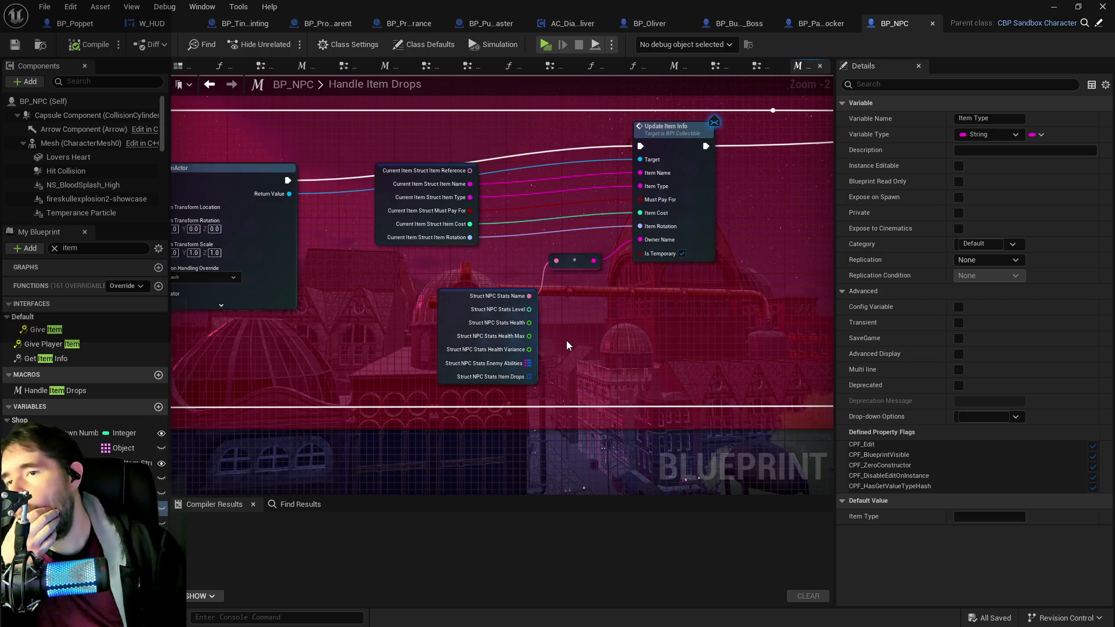
{"action": "mouse_move", "coordinate": [566, 341]}
{"action": "left_mouse_down"}
{"action": "mouse_move", "coordinate": [548, 350]}
{"action": "mouse_move", "coordinate": [512, 258]}
{"action": "mouse_move", "coordinate": [749, 329]}
{"action": "mouse_move", "coordinate": [428, 319]}
{"action": "mouse_move", "coordinate": [331, 256]}
{"action": "mouse_move", "coordinate": [403, 329]}
{"action": "left_mouse_up"}
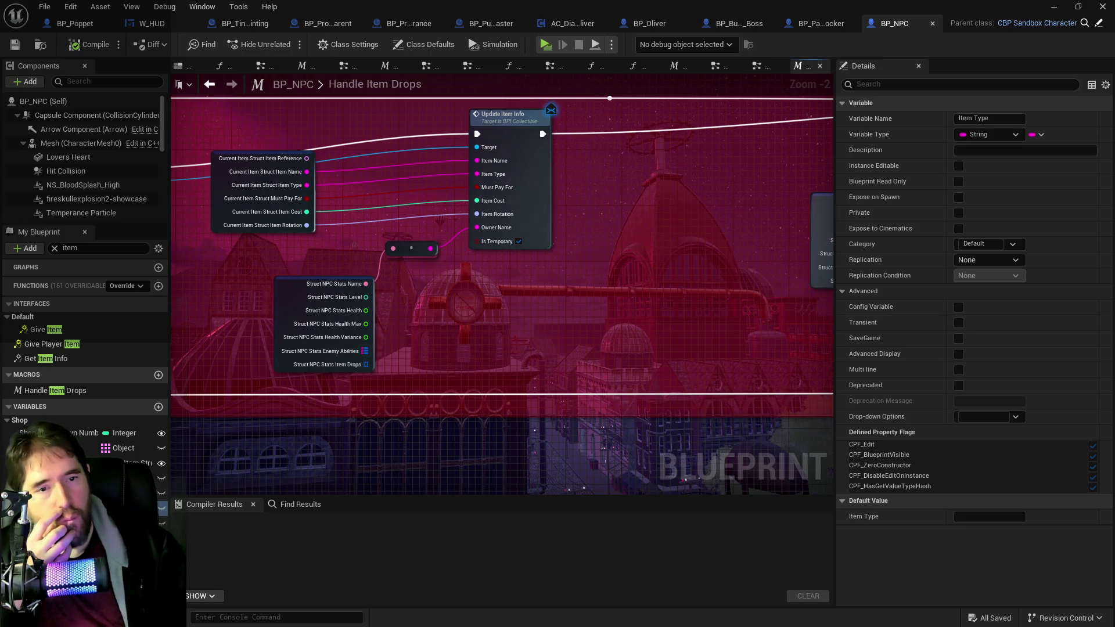
{"action": "key", "text": "alt+Tab"}
Step: Open items > Collectibles and open BP_Temp_Collectible_Treasure_Chest in the blueprint editor
{"action": "left_click_drag", "start_coordinate": [624, 191], "coordinate": [617, 127]}
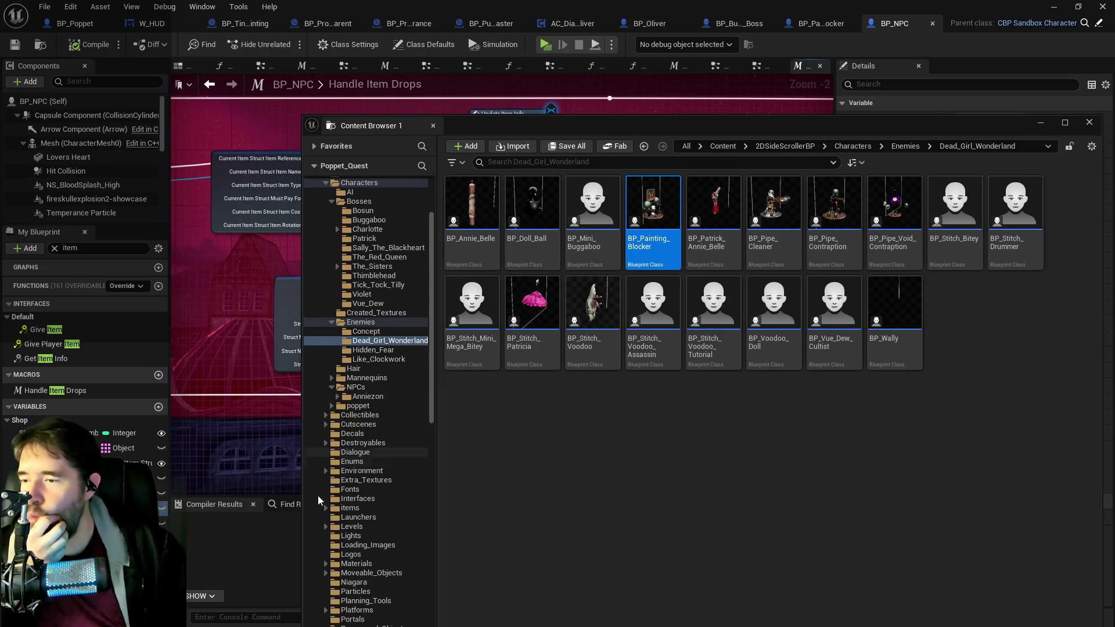
{"action": "left_click", "coordinate": [354, 509]}
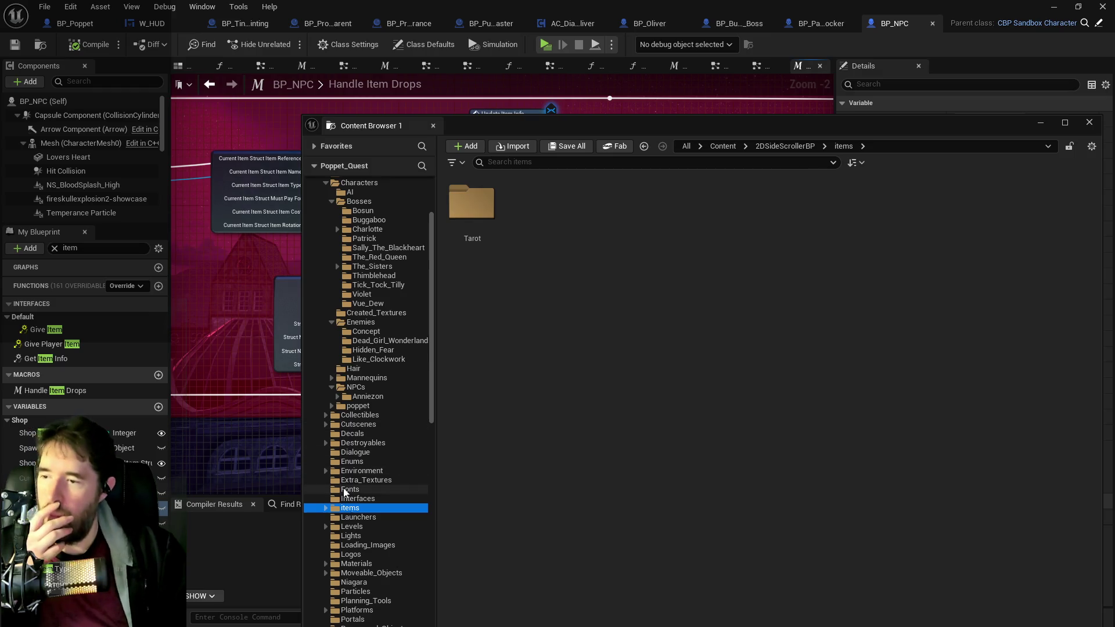
{"action": "left_click", "coordinate": [359, 415]}
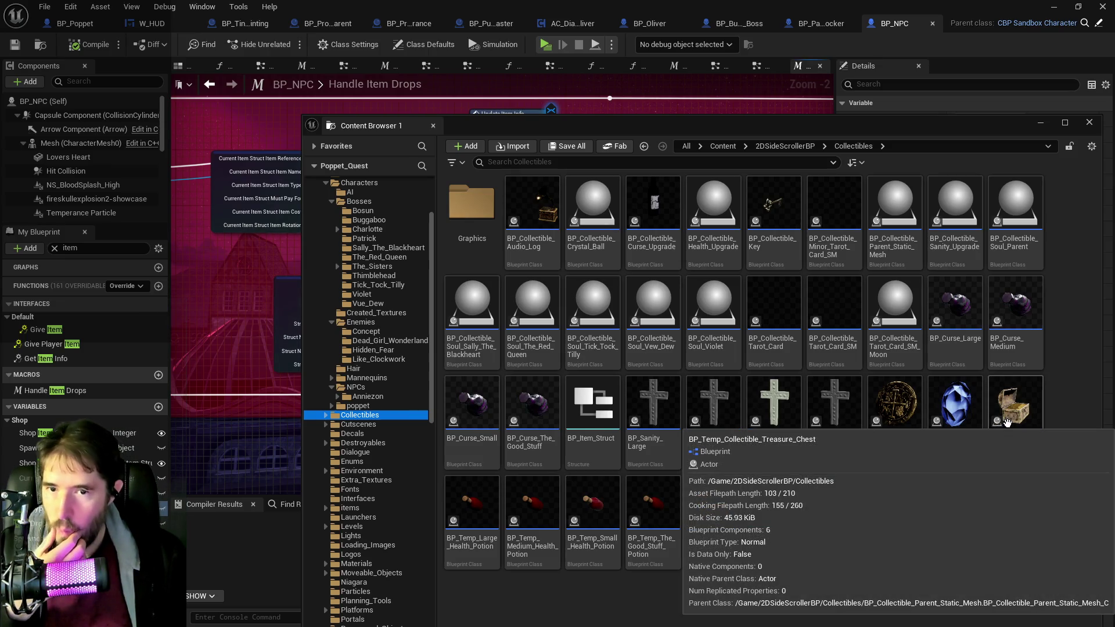
{"action": "double_click", "coordinate": [1006, 422]}
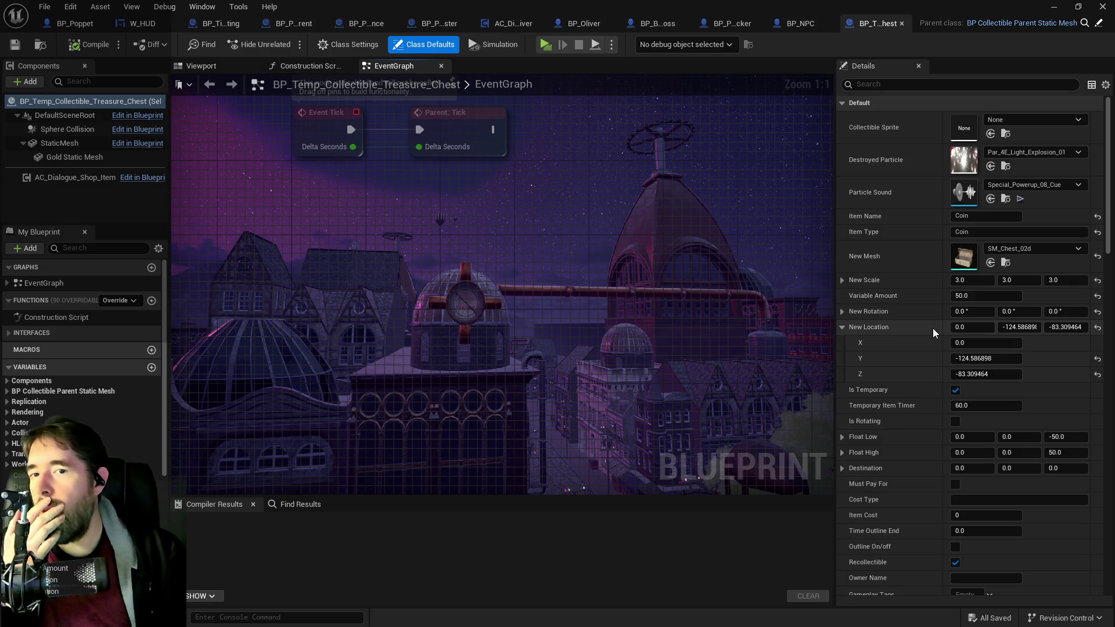
Step: Compare the treasure chest and BP_NPC blueprint tabs, then switch to BP_Collectible_Parent_Static_Mesh
{"action": "scroll", "coordinate": [994, 489], "scroll_direction": "down", "scroll_amount": 5}
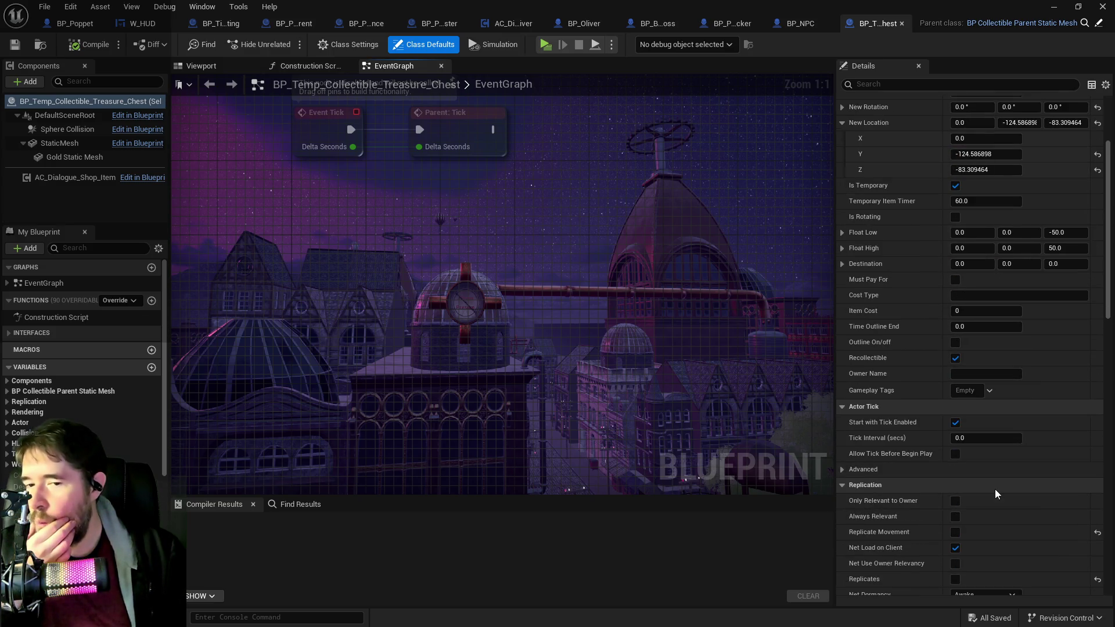
{"action": "scroll", "coordinate": [994, 489], "scroll_direction": "down", "scroll_amount": 3}
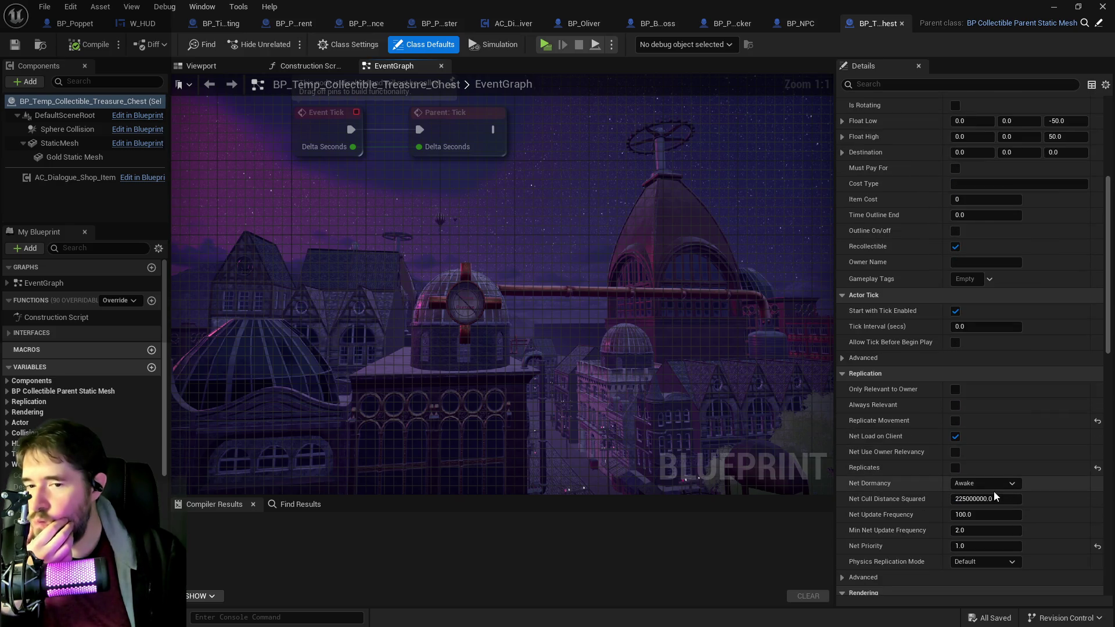
{"action": "scroll", "coordinate": [993, 494], "scroll_direction": "up", "scroll_amount": 8}
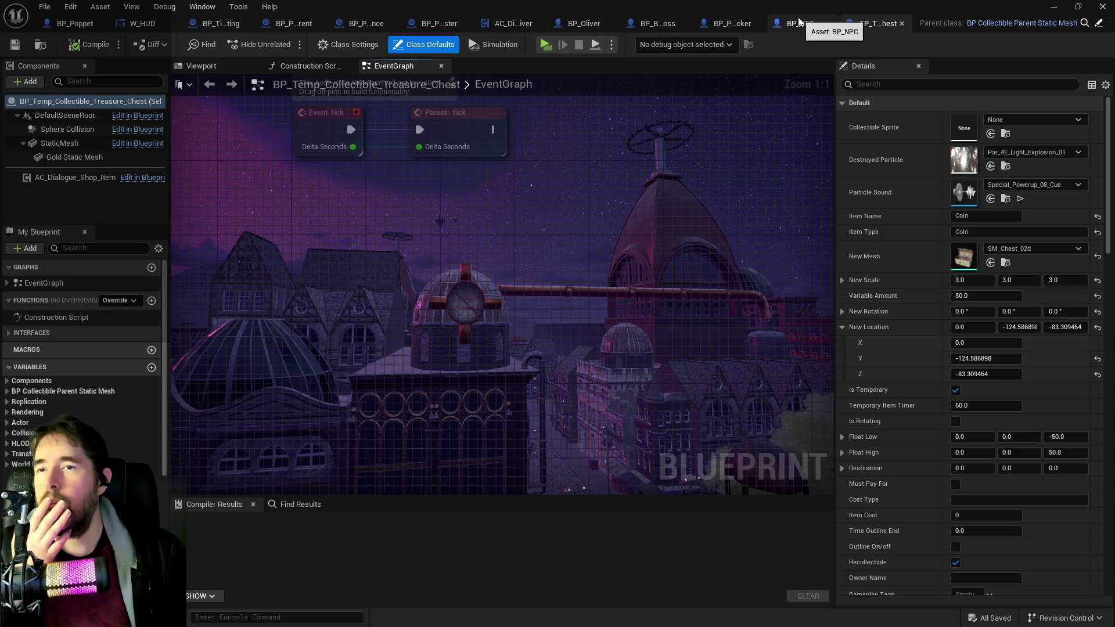
{"action": "left_click", "coordinate": [775, 27]}
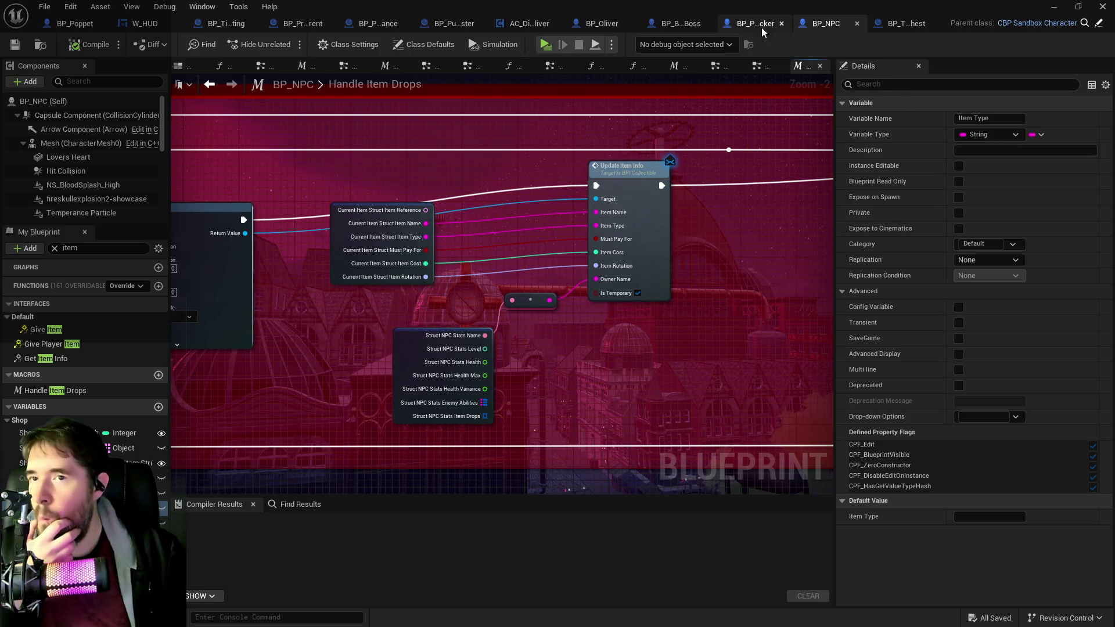
{"action": "left_click", "coordinate": [880, 24]}
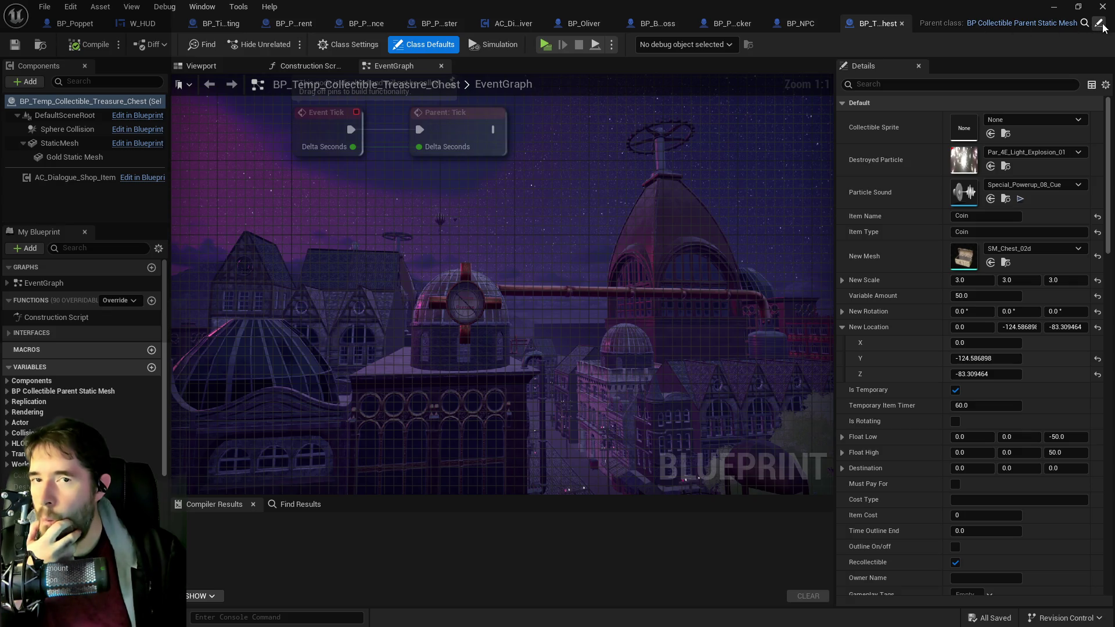
{"action": "left_click", "coordinate": [795, 23]}
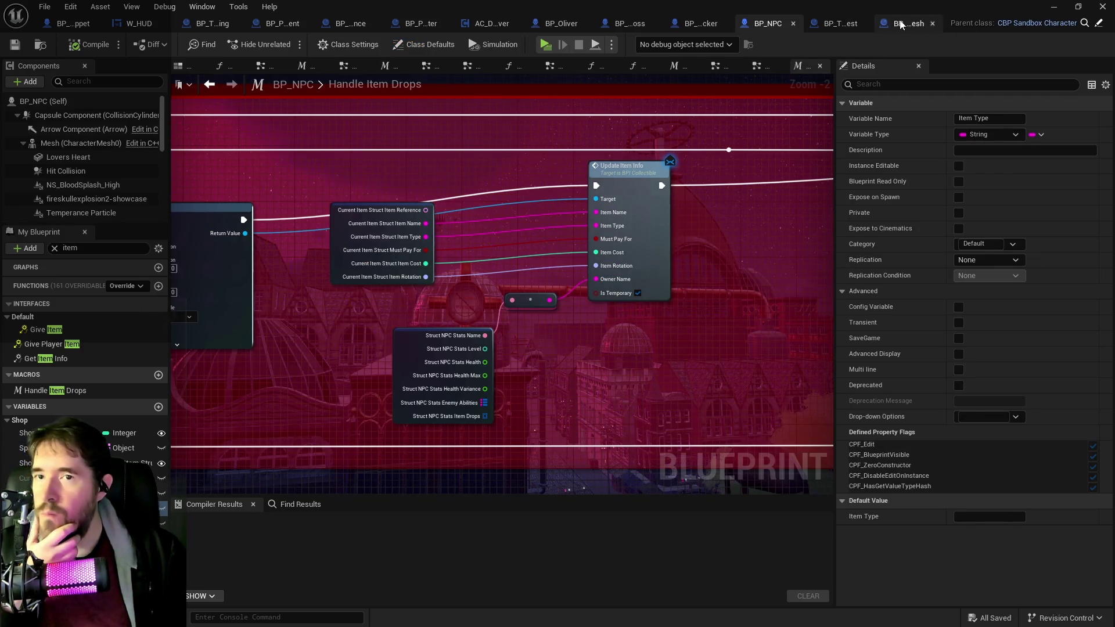
{"action": "left_click", "coordinate": [898, 23]}
Step: Filter My Blueprint for 'update item' and jump to Event Update Item Info and its Item Cost setter
{"action": "left_click", "coordinate": [110, 247]}
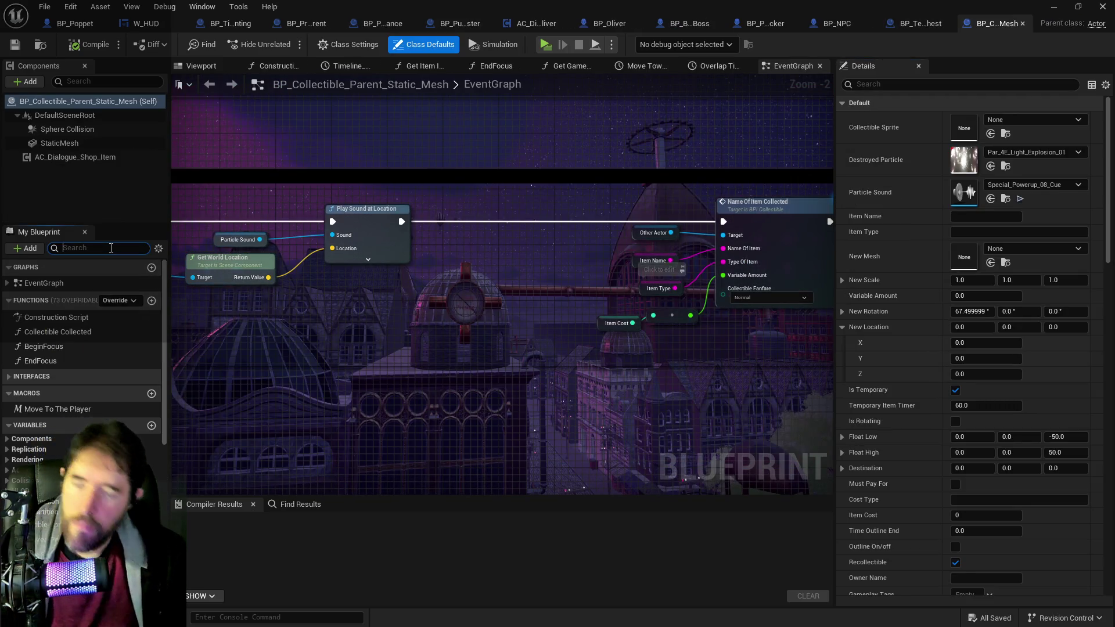
{"action": "type", "text": "update item"}
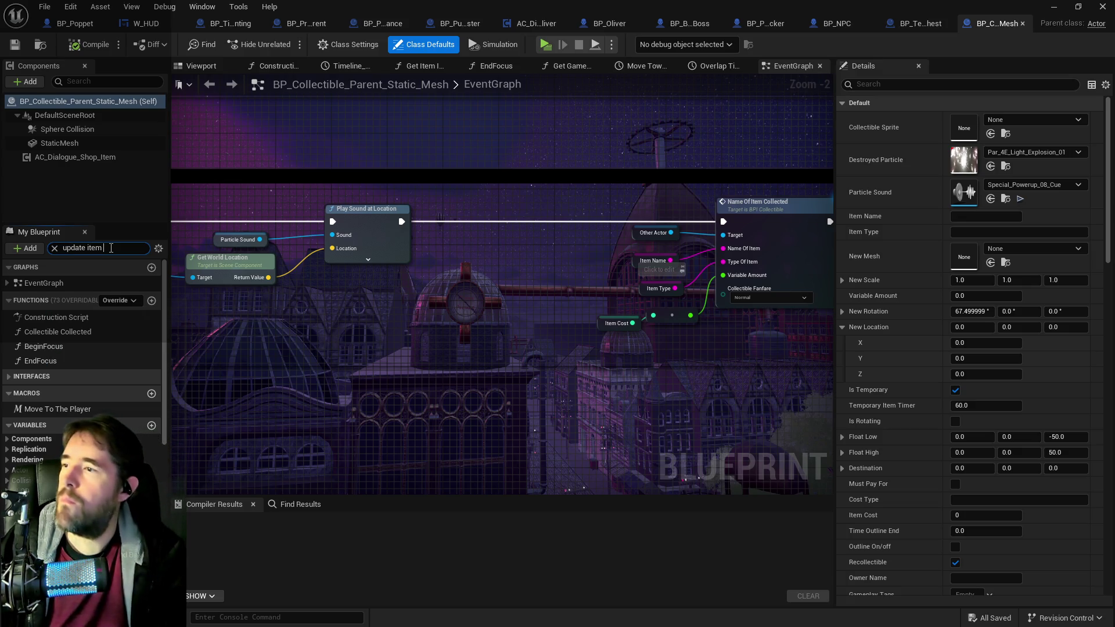
{"action": "double_click", "coordinate": [69, 293]}
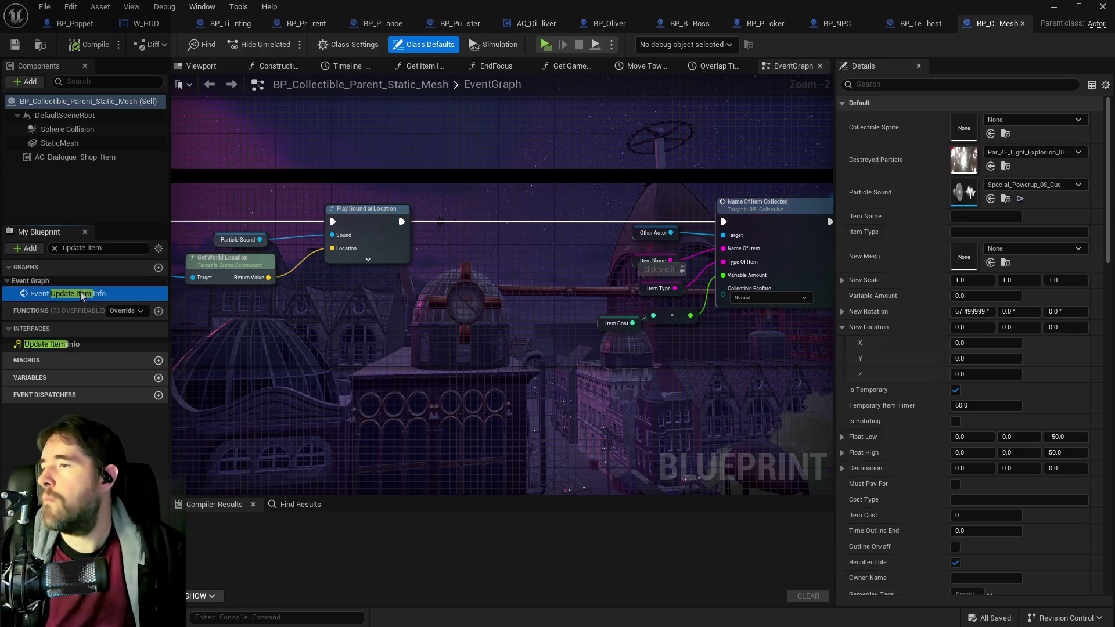
{"action": "left_click_drag", "start_coordinate": [813, 325], "coordinate": [521, 328]}
{"action": "scroll", "coordinate": [658, 354], "scroll_direction": "down", "scroll_amount": 2}
{"action": "left_click_drag", "start_coordinate": [657, 354], "coordinate": [656, 244]}
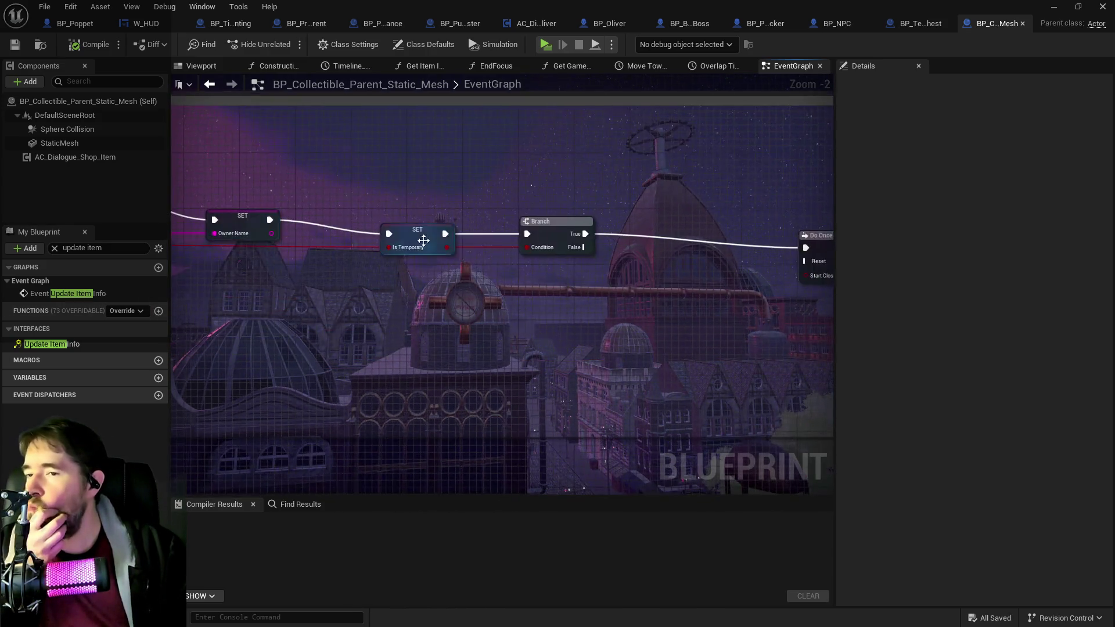
{"action": "scroll", "coordinate": [681, 261], "scroll_direction": "down", "scroll_amount": 2}
{"action": "scroll", "coordinate": [681, 261], "scroll_direction": "up", "scroll_amount": 3}
Step: Find all references to Item Cost and step through the Update Item Info, Get Item Info and EventGraph hits
{"action": "right_click", "coordinate": [607, 250]}
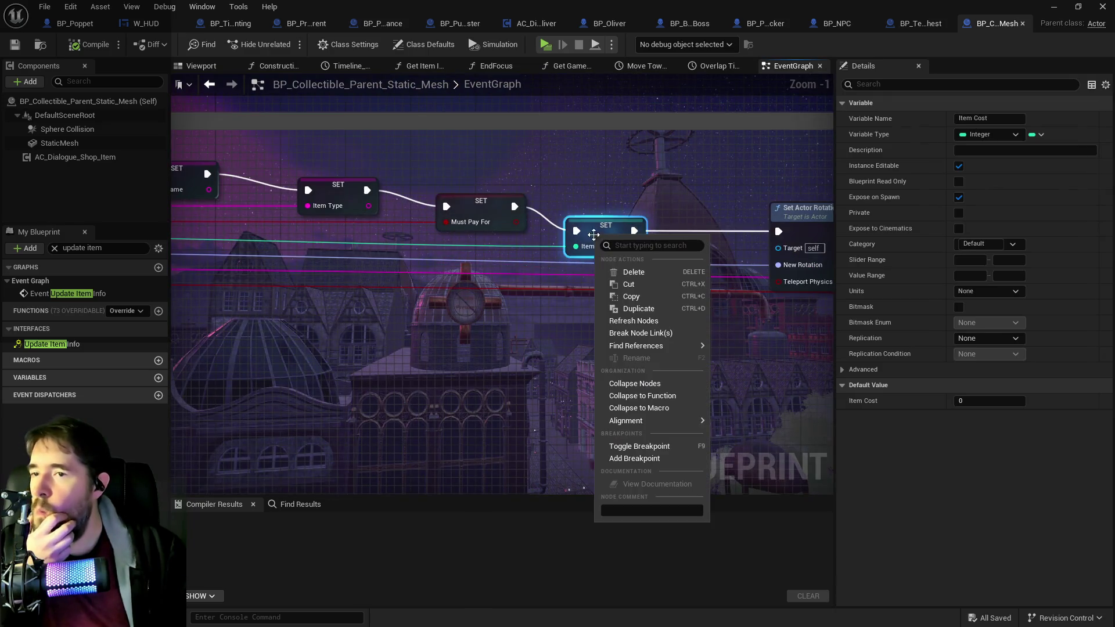
{"action": "mouse_move", "coordinate": [667, 344]}
{"action": "left_click", "coordinate": [754, 350]}
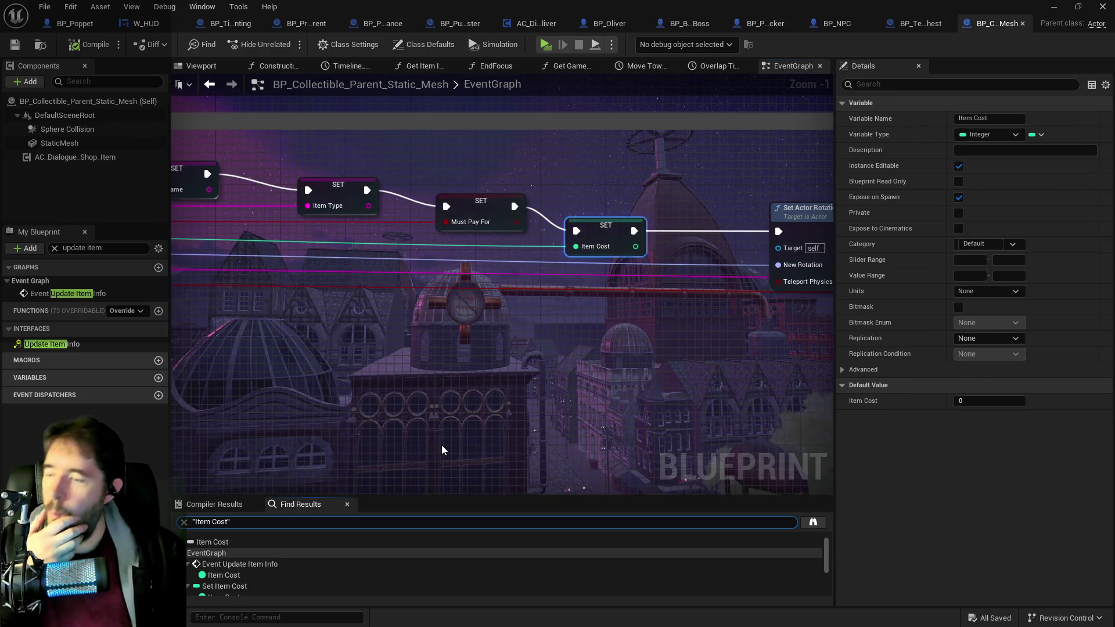
{"action": "left_click", "coordinate": [229, 575]}
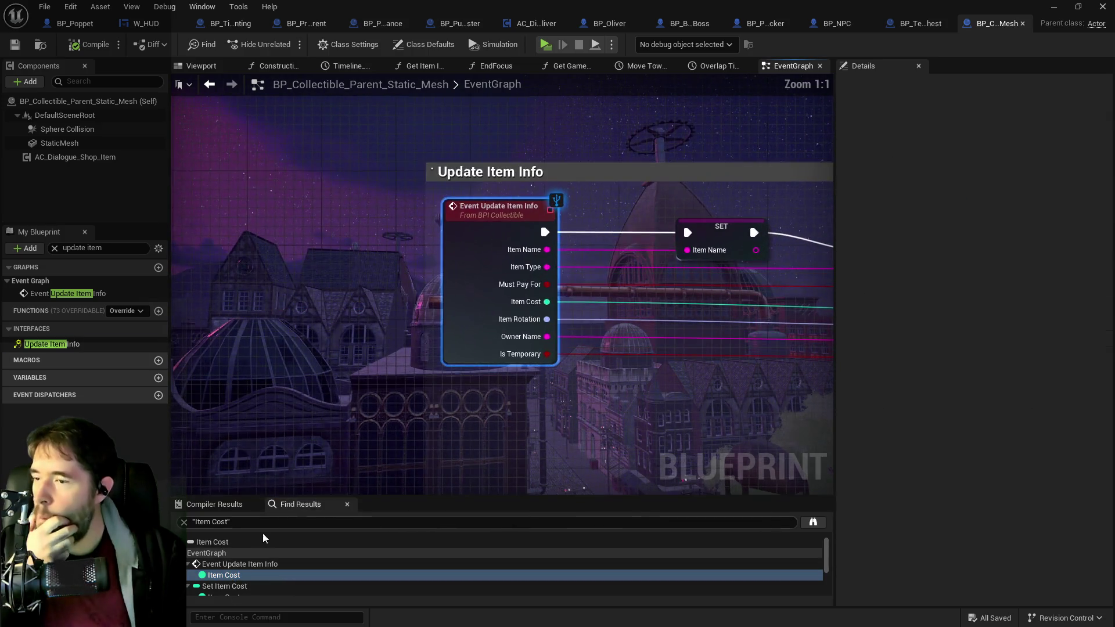
{"action": "scroll", "coordinate": [242, 549], "scroll_direction": "down", "scroll_amount": 3}
{"action": "left_click", "coordinate": [223, 578]}
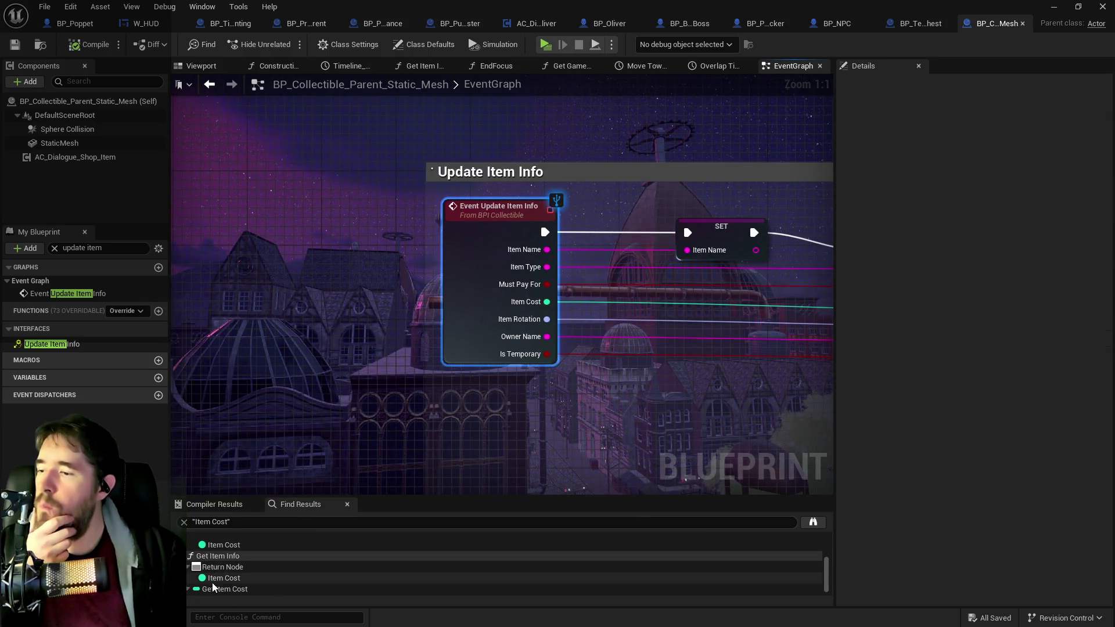
{"action": "left_click", "coordinate": [204, 544]}
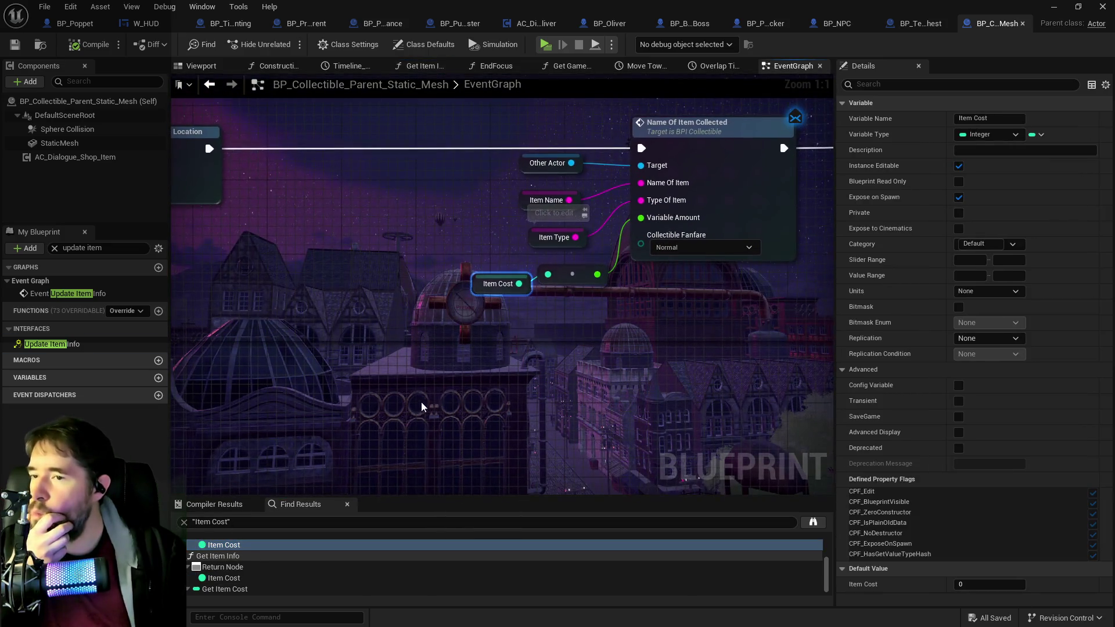
{"action": "scroll", "coordinate": [433, 395], "scroll_direction": "down", "scroll_amount": 2}
{"action": "mouse_move", "coordinate": [433, 395]}
{"action": "left_mouse_down"}
{"action": "mouse_move", "coordinate": [443, 373]}
{"action": "mouse_move", "coordinate": [833, 351]}
{"action": "mouse_move", "coordinate": [587, 399]}
{"action": "mouse_move", "coordinate": [463, 393]}
{"action": "left_mouse_up"}
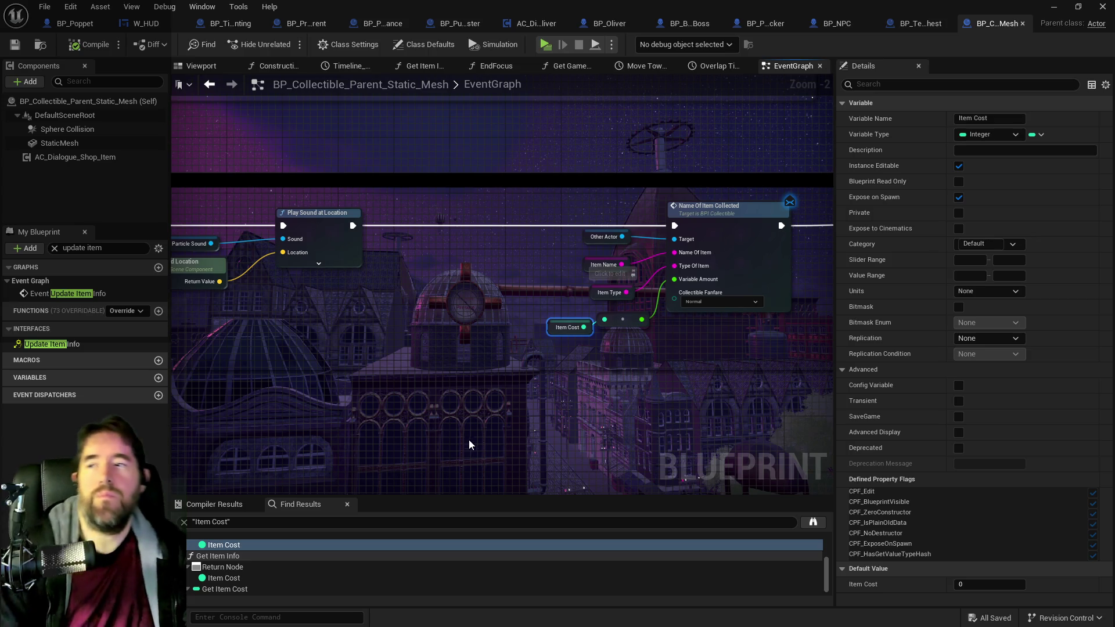
{"action": "mouse_move", "coordinate": [468, 431]}
{"action": "left_mouse_down"}
{"action": "mouse_move", "coordinate": [609, 428]}
{"action": "mouse_move", "coordinate": [660, 407]}
{"action": "left_mouse_up"}
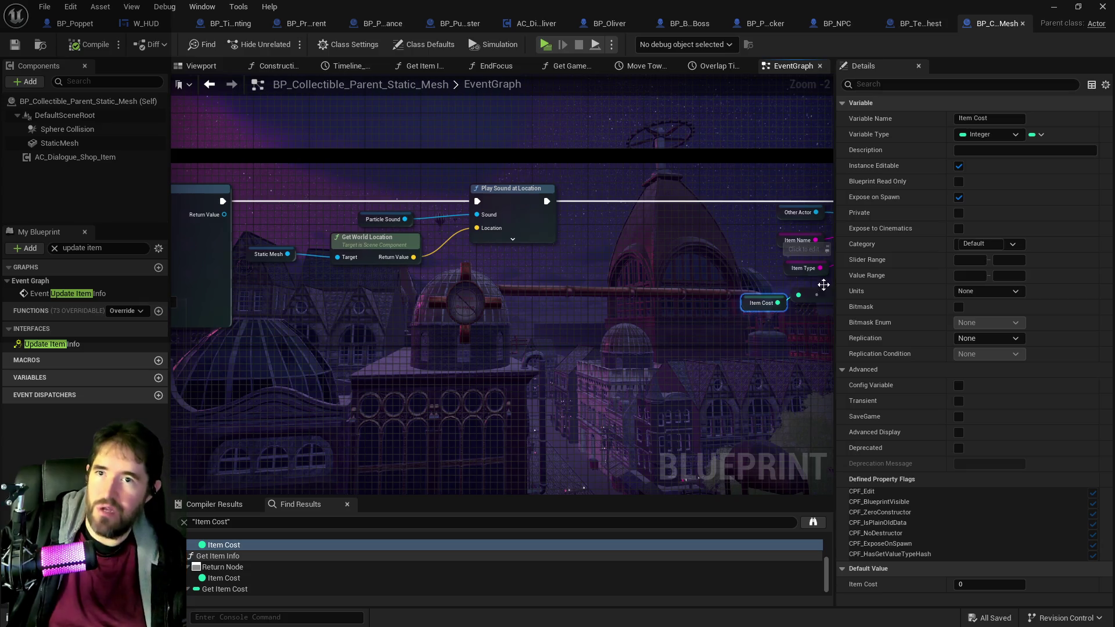
{"action": "left_click_drag", "start_coordinate": [657, 346], "coordinate": [349, 348]}
{"action": "scroll", "coordinate": [528, 276], "scroll_direction": "down", "scroll_amount": 4}
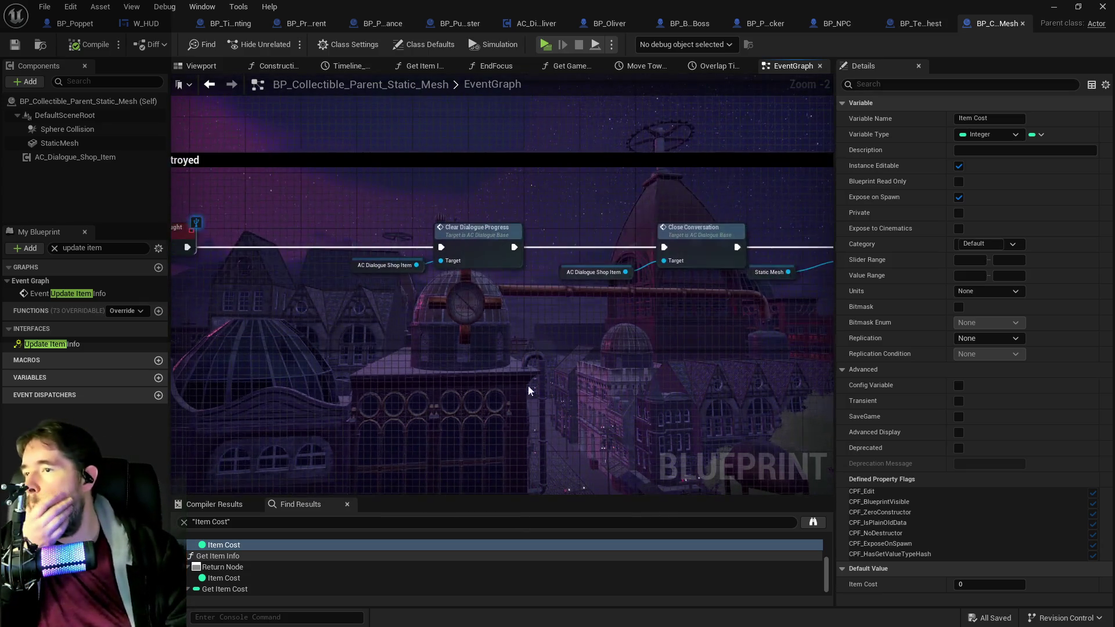
{"action": "left_click_drag", "start_coordinate": [529, 277], "coordinate": [327, 168]}
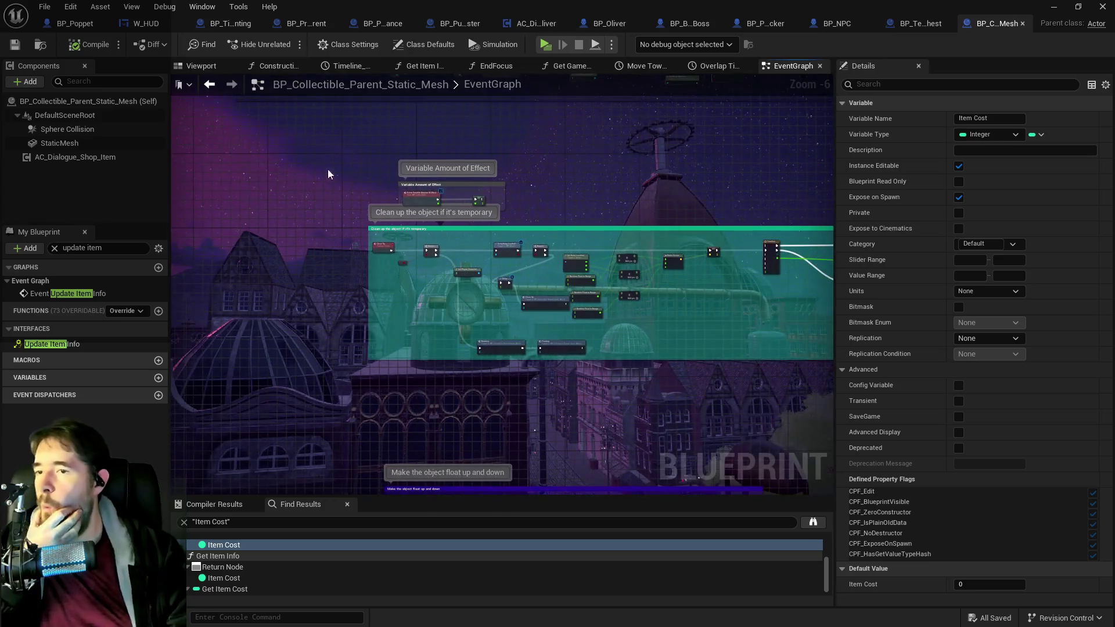
{"action": "left_click_drag", "start_coordinate": [333, 388], "coordinate": [322, 163]}
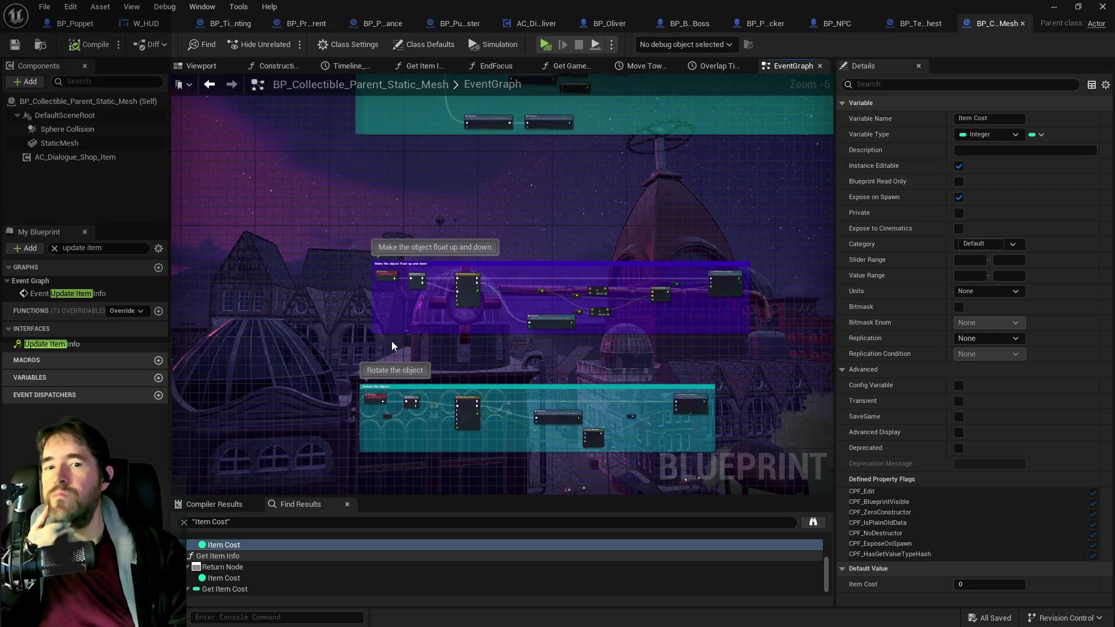
{"action": "left_click_drag", "start_coordinate": [391, 340], "coordinate": [410, 179]}
{"action": "mouse_move", "coordinate": [405, 356]}
{"action": "left_mouse_down"}
{"action": "mouse_move", "coordinate": [404, 289]}
{"action": "mouse_move", "coordinate": [387, 267]}
{"action": "left_mouse_up"}
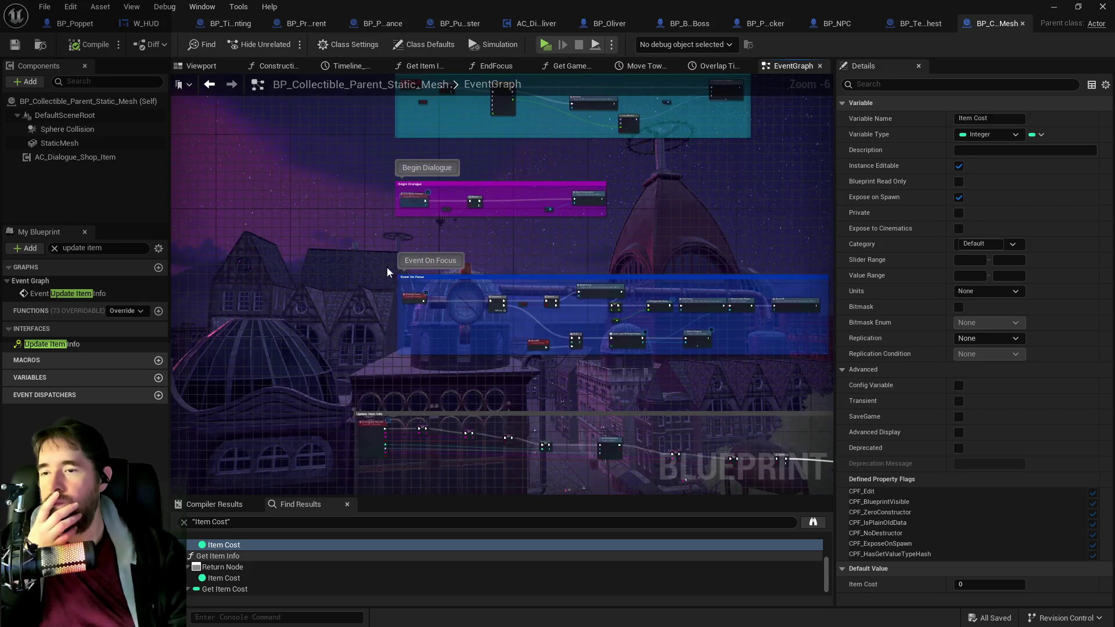
{"action": "left_click_drag", "start_coordinate": [406, 343], "coordinate": [408, 255]}
{"action": "scroll", "coordinate": [399, 351], "scroll_direction": "up", "scroll_amount": 3}
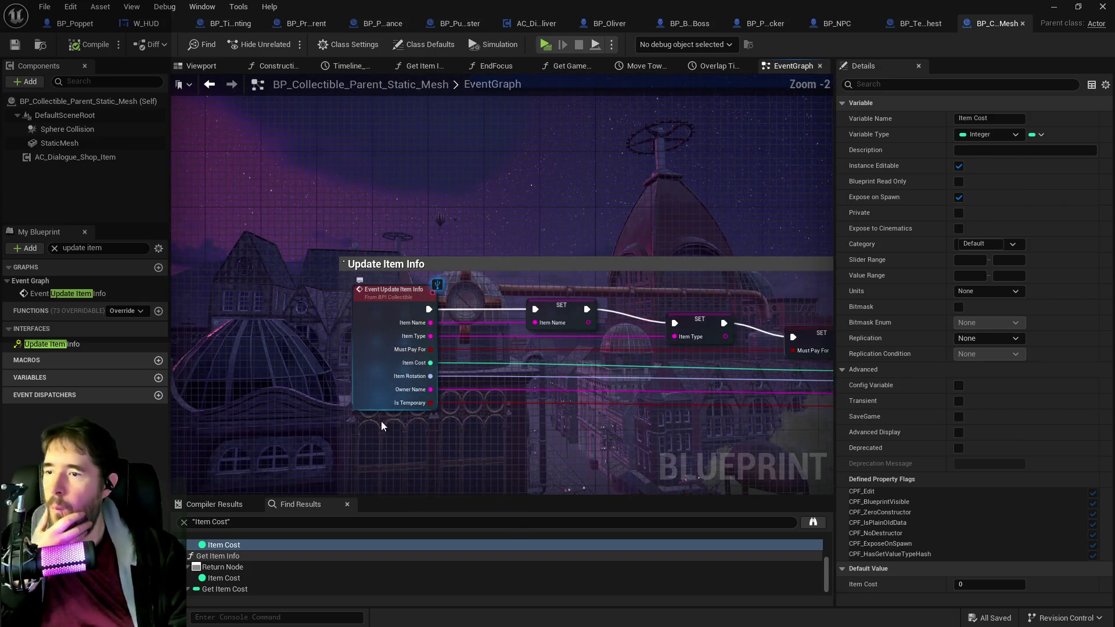
{"action": "scroll", "coordinate": [365, 406], "scroll_direction": "up", "scroll_amount": 1}
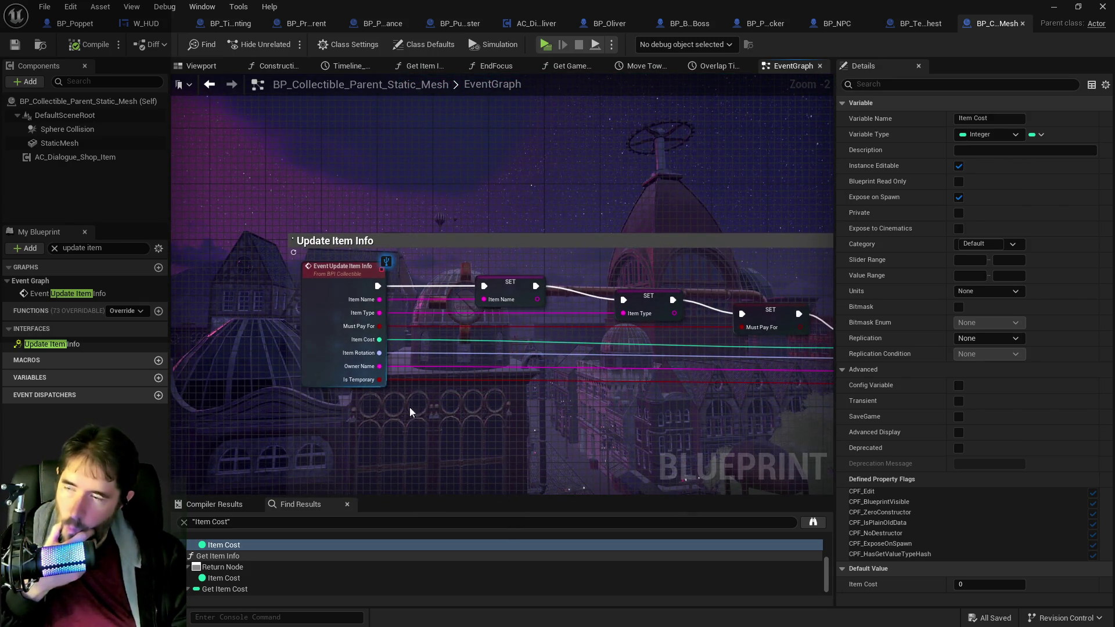
{"action": "mouse_move", "coordinate": [447, 412]}
{"action": "left_mouse_down"}
{"action": "mouse_move", "coordinate": [228, 394]}
{"action": "mouse_move", "coordinate": [419, 354]}
{"action": "left_mouse_up"}
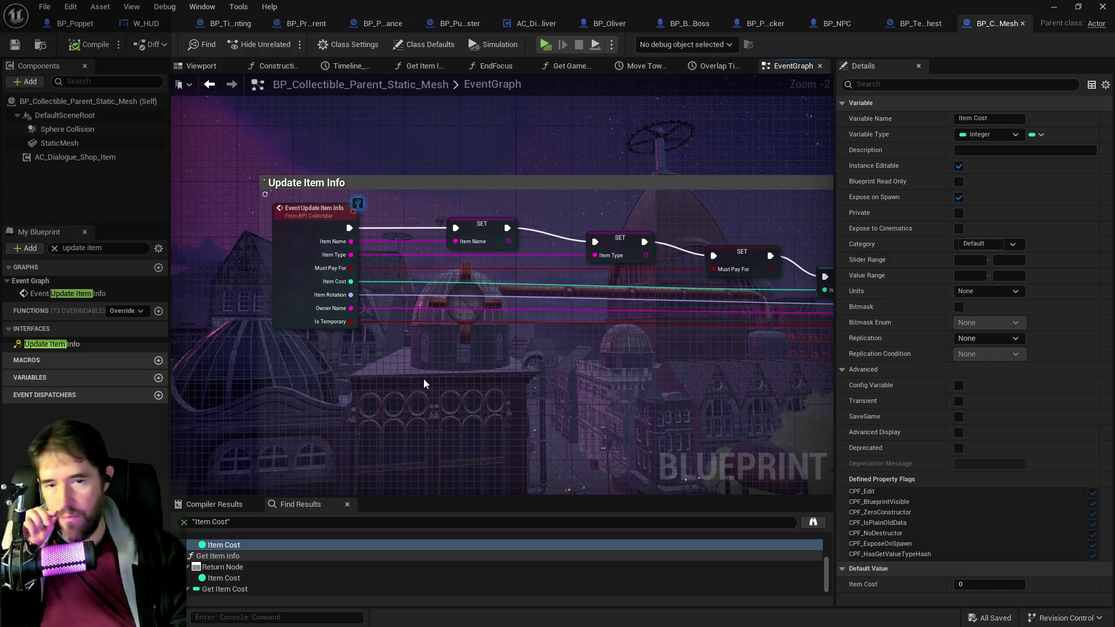
{"action": "left_click_drag", "start_coordinate": [755, 406], "coordinate": [172, 403]}
{"action": "left_click_drag", "start_coordinate": [570, 403], "coordinate": [162, 403]}
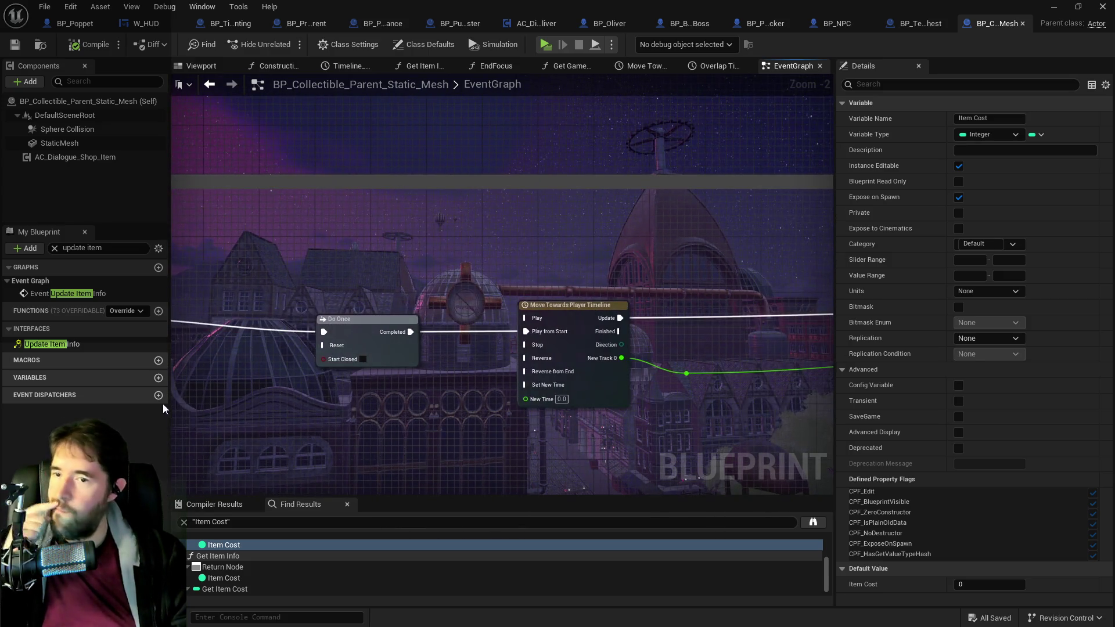
{"action": "left_click_drag", "start_coordinate": [445, 393], "coordinate": [548, 394]}
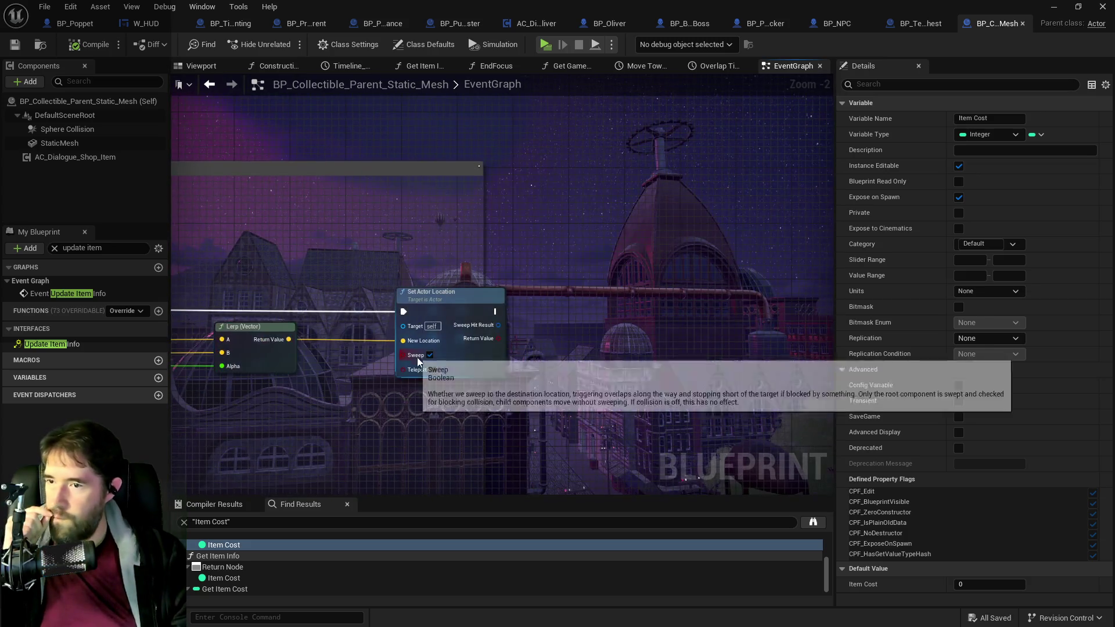
{"action": "scroll", "coordinate": [417, 358], "scroll_direction": "down", "scroll_amount": 5}
{"action": "mouse_move", "coordinate": [517, 315]}
{"action": "left_mouse_down"}
{"action": "mouse_move", "coordinate": [588, 339]}
{"action": "mouse_move", "coordinate": [580, 494]}
{"action": "mouse_move", "coordinate": [621, 266]}
{"action": "left_mouse_up"}
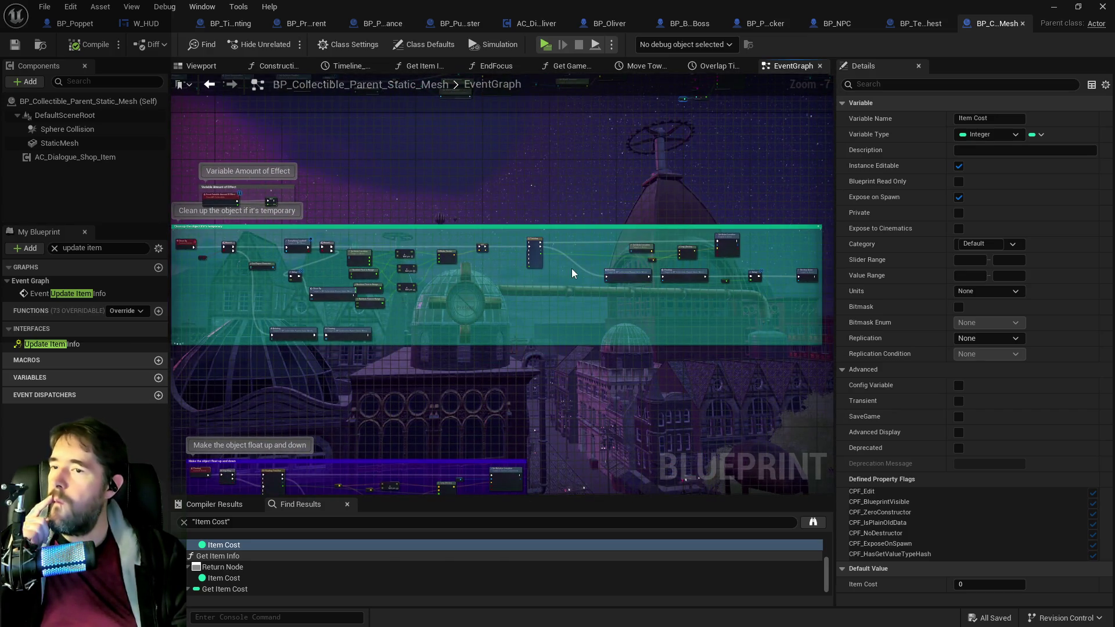
Step: Search My Blueprint for 'variable am' and drop a Variable Amount getter node into the graph
{"action": "scroll", "coordinate": [562, 276], "scroll_direction": "down", "scroll_amount": 2}
{"action": "scroll", "coordinate": [576, 301], "scroll_direction": "up", "scroll_amount": 8}
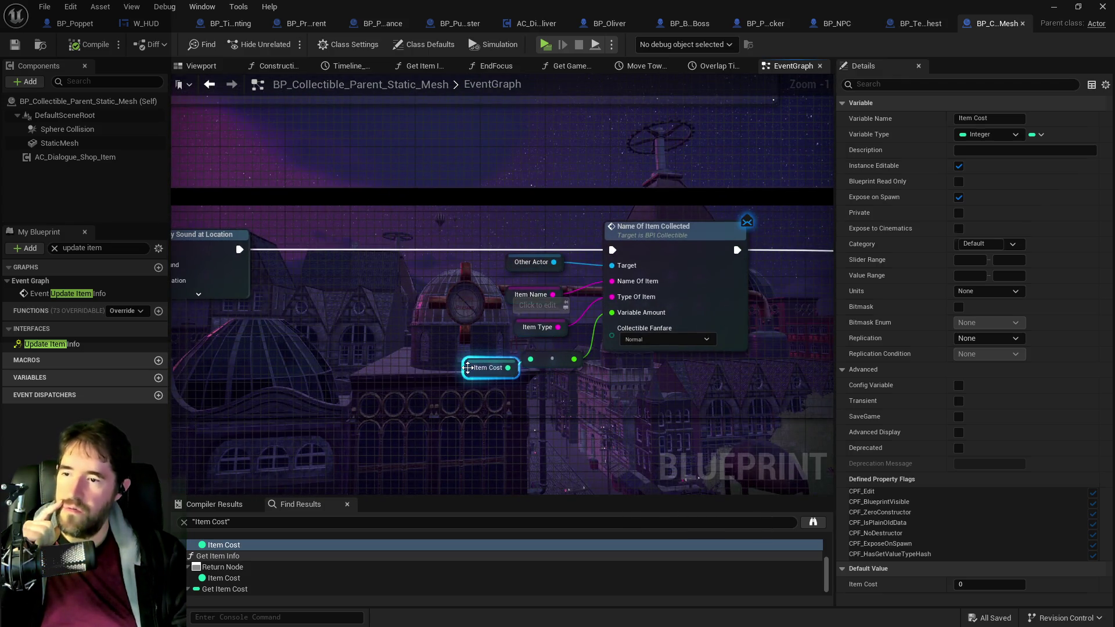
{"action": "scroll", "coordinate": [476, 365], "scroll_direction": "down", "scroll_amount": 3}
{"action": "scroll", "coordinate": [605, 362], "scroll_direction": "up", "scroll_amount": 3}
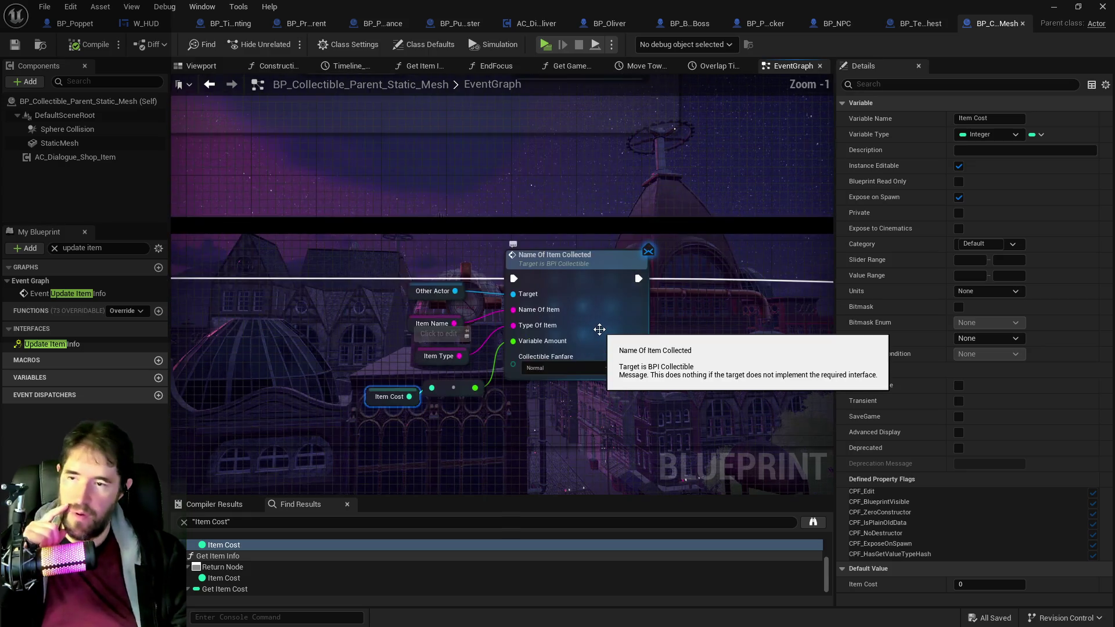
{"action": "left_click", "coordinate": [78, 248]}
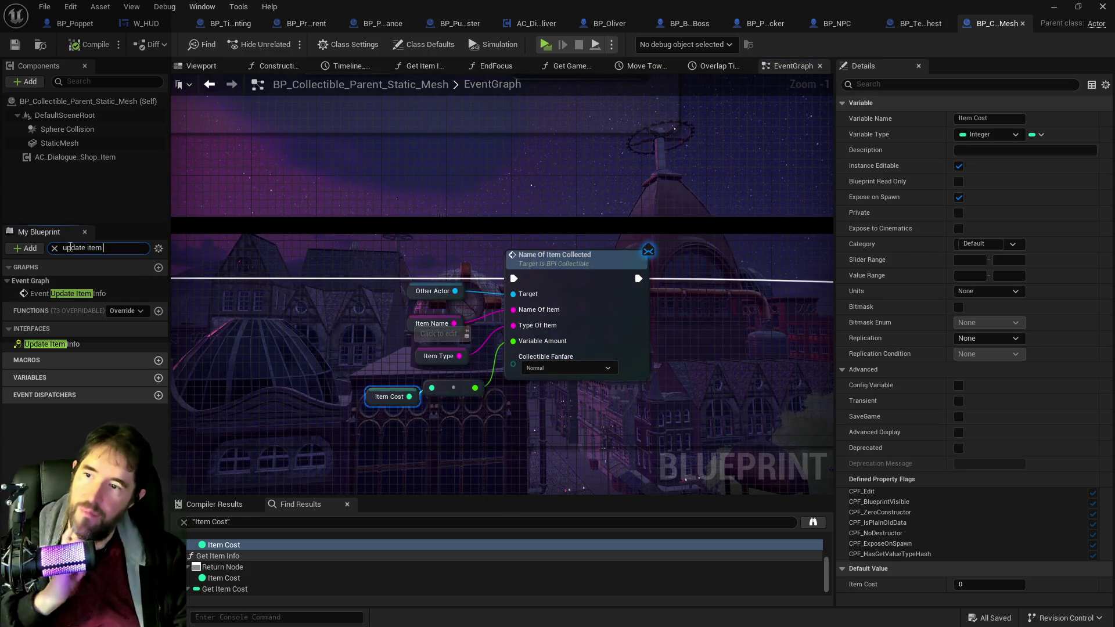
{"action": "type", "text": "variable"}
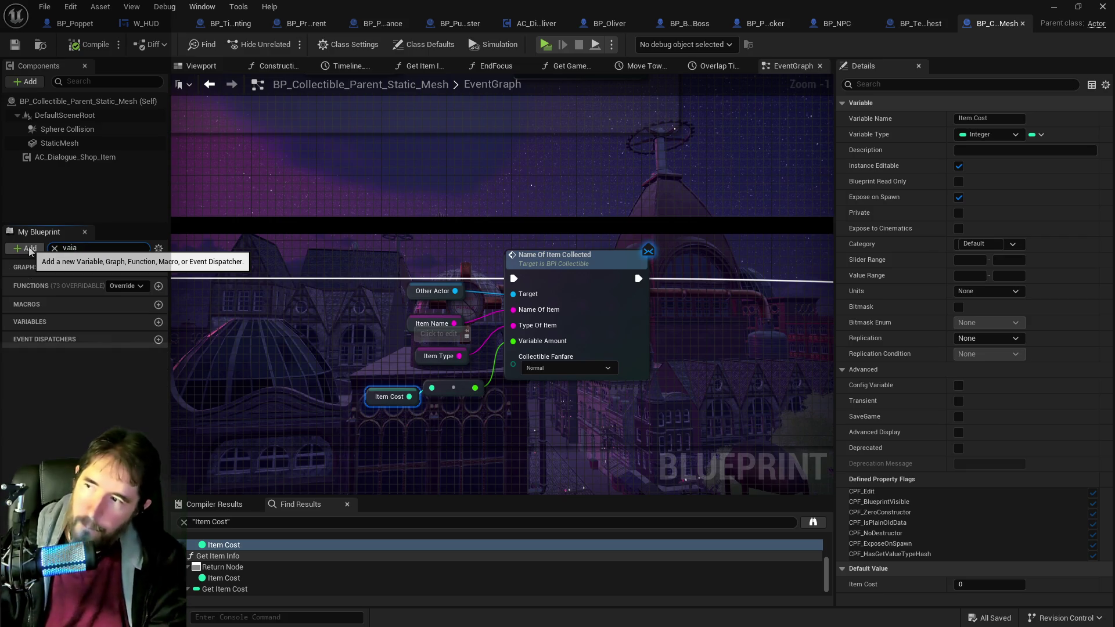
{"action": "type", "text": " am"}
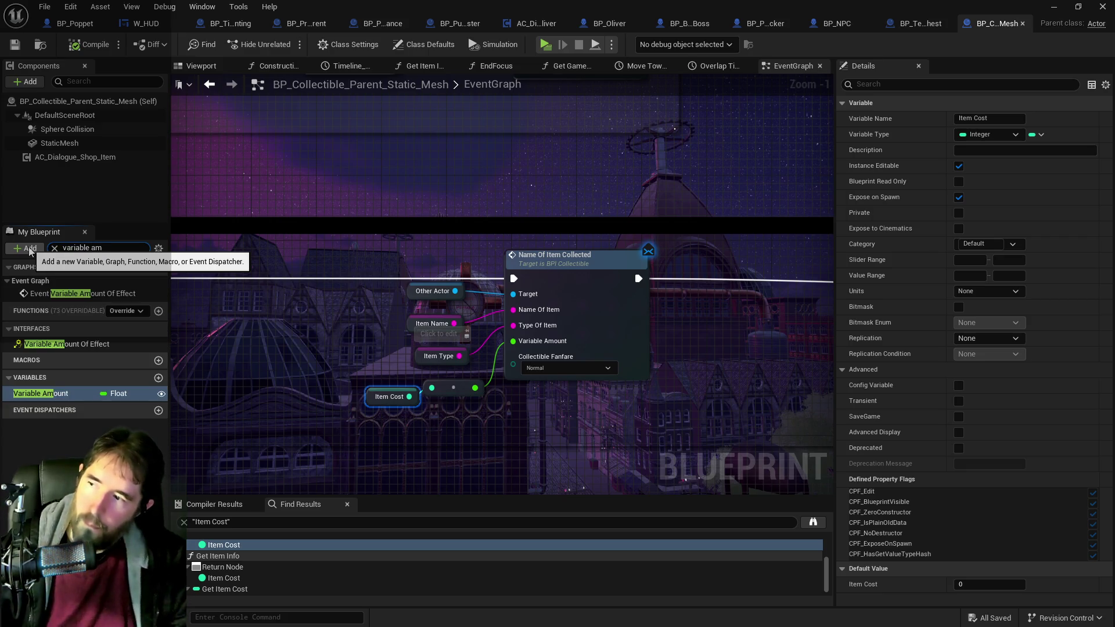
{"action": "mouse_move", "coordinate": [55, 393]}
{"action": "left_mouse_down"}
{"action": "mouse_move", "coordinate": [413, 434]}
{"action": "mouse_move", "coordinate": [520, 341]}
{"action": "left_mouse_up"}
{"action": "left_click", "coordinate": [437, 458]}
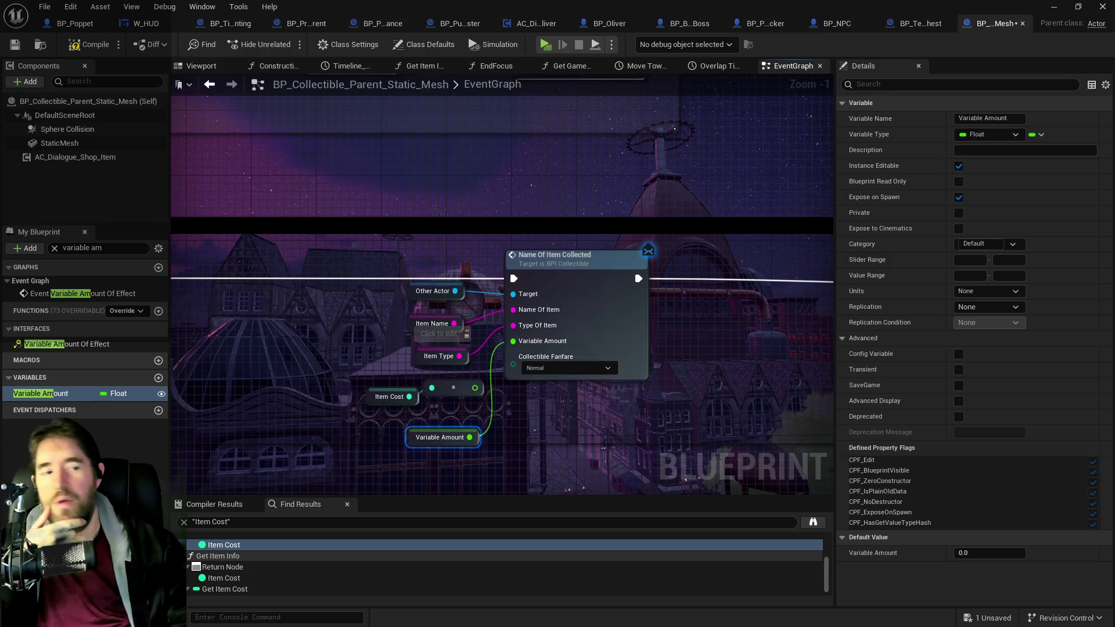
{"action": "key", "text": "ctrl+space"}
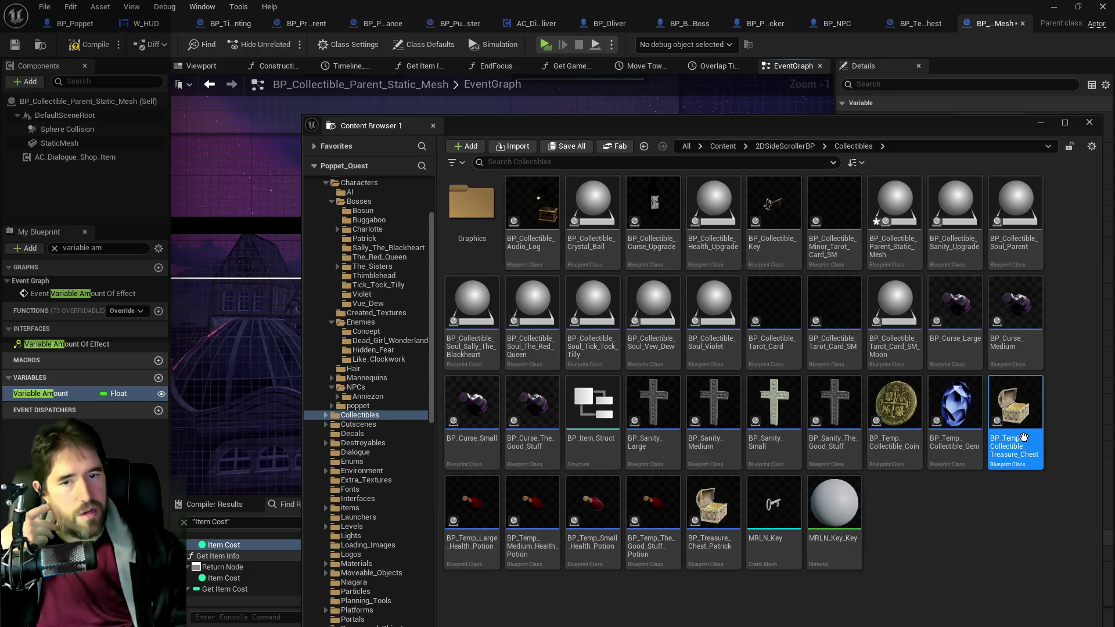
Step: Select BP_Temp_Collectible_Coin in the floating Content Browser, then go to the top-level Content folder
{"action": "mouse_move", "coordinate": [1023, 438]}
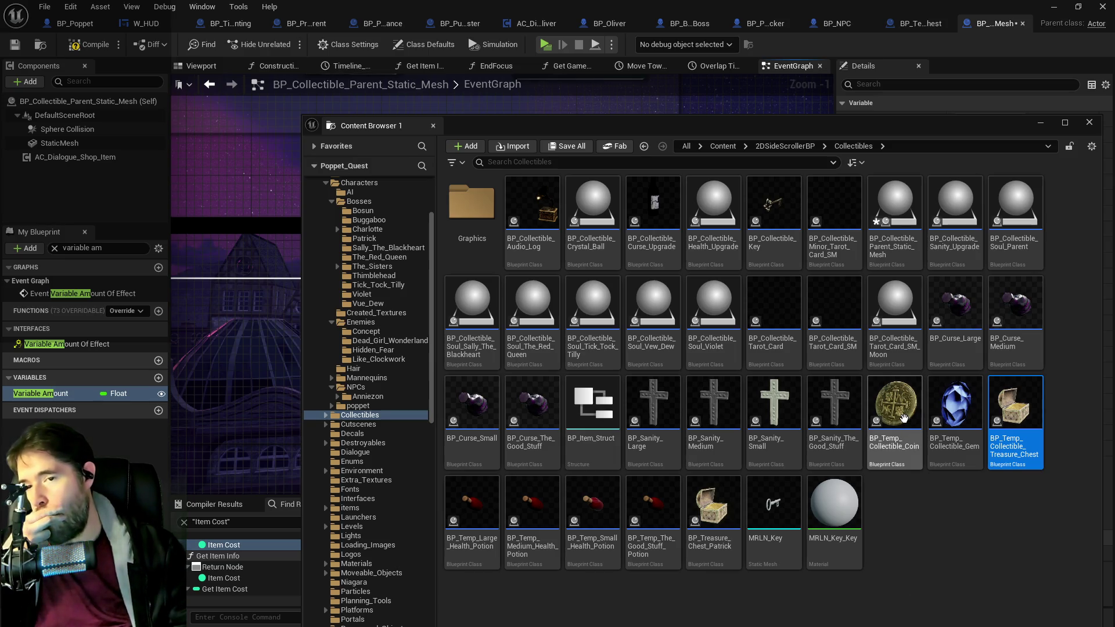
{"action": "left_click", "coordinate": [886, 454]}
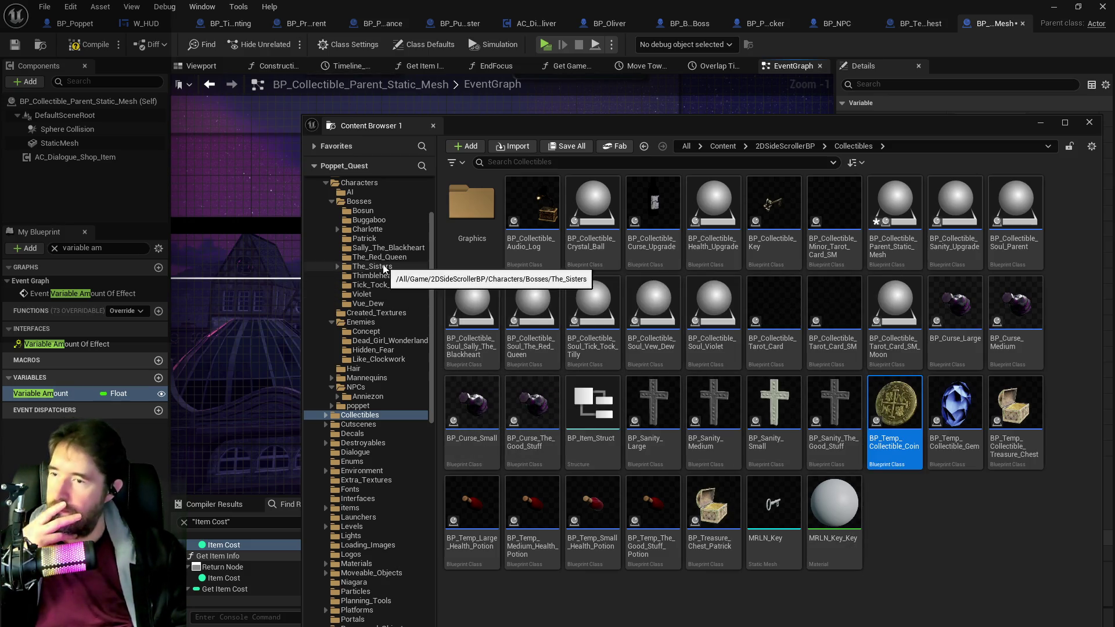
{"action": "scroll", "coordinate": [382, 263], "scroll_direction": "up", "scroll_amount": 5}
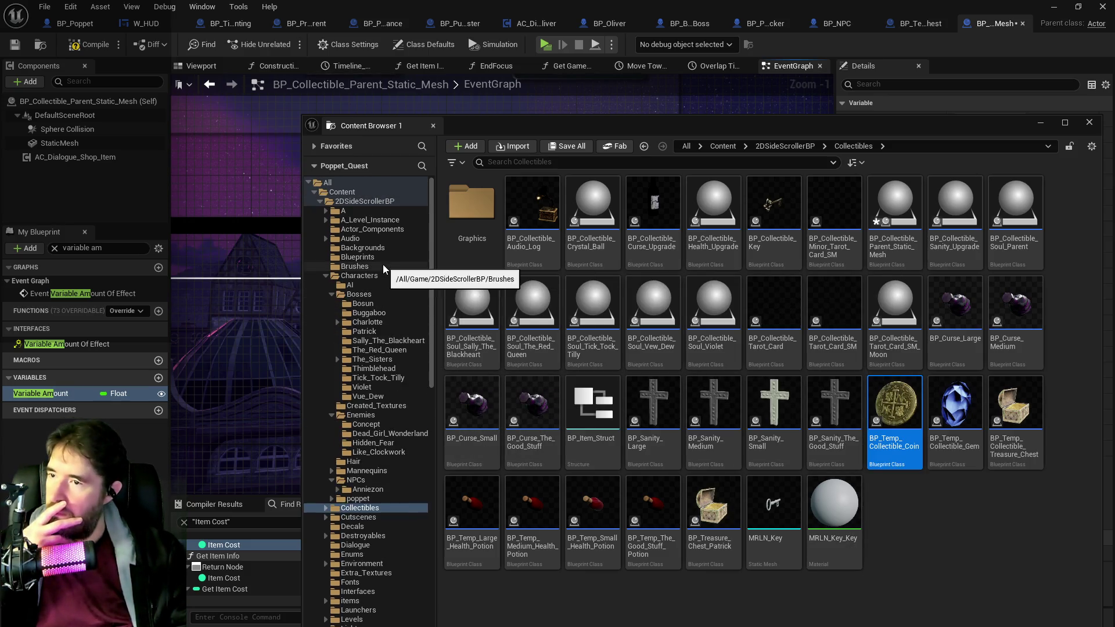
{"action": "left_click", "coordinate": [342, 193]}
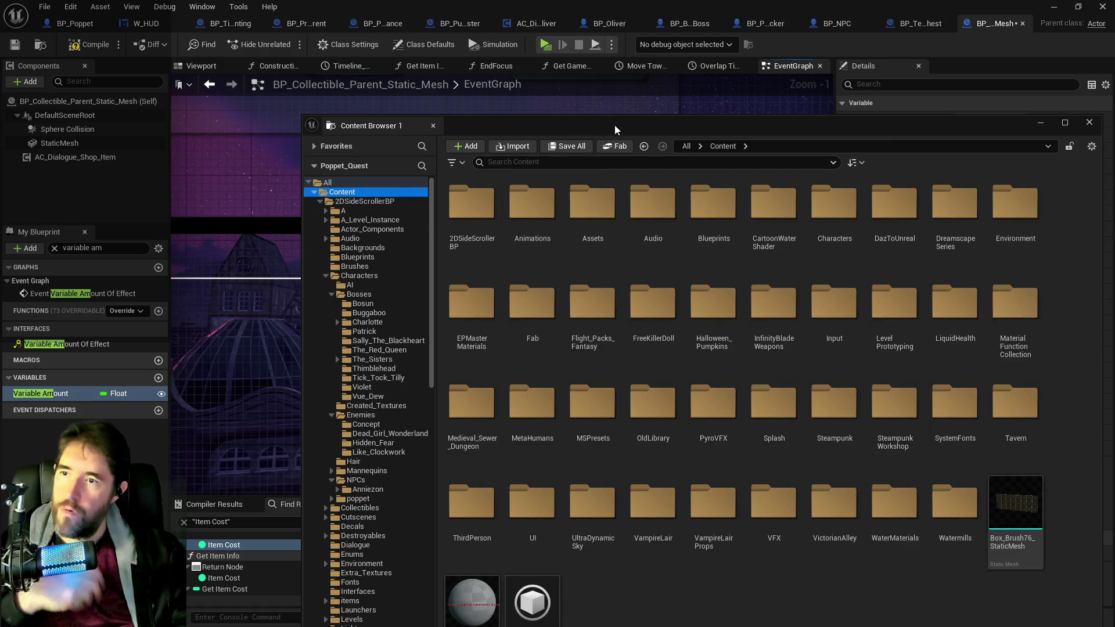
Step: Search Content for 'treasu' and show MI_CoinMaterial_01c in its AncientTreasures Materials Instances folder
{"action": "left_click", "coordinate": [580, 161]}
{"action": "type", "text": "treasu"}
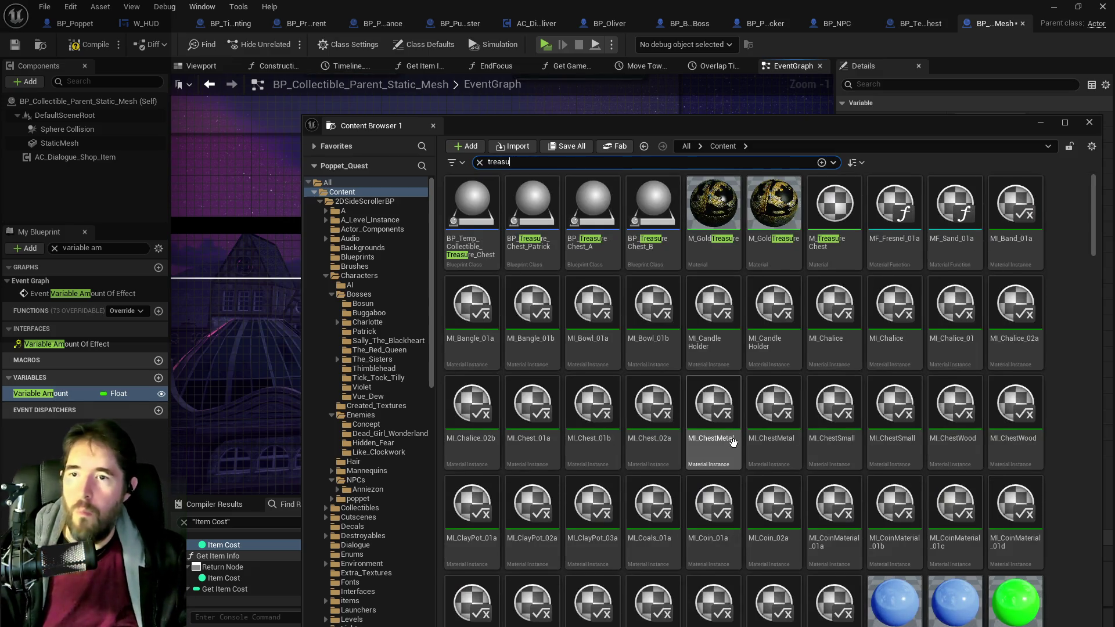
{"action": "scroll", "coordinate": [723, 470], "scroll_direction": "down", "scroll_amount": 5}
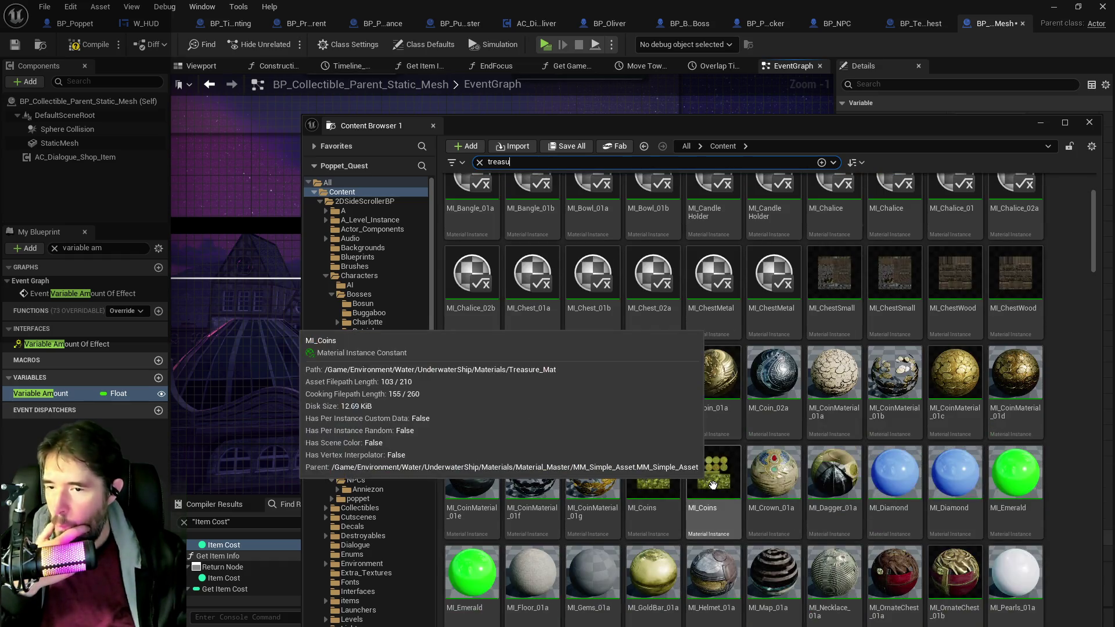
{"action": "scroll", "coordinate": [713, 485], "scroll_direction": "up", "scroll_amount": 2}
{"action": "right_click", "coordinate": [955, 314]}
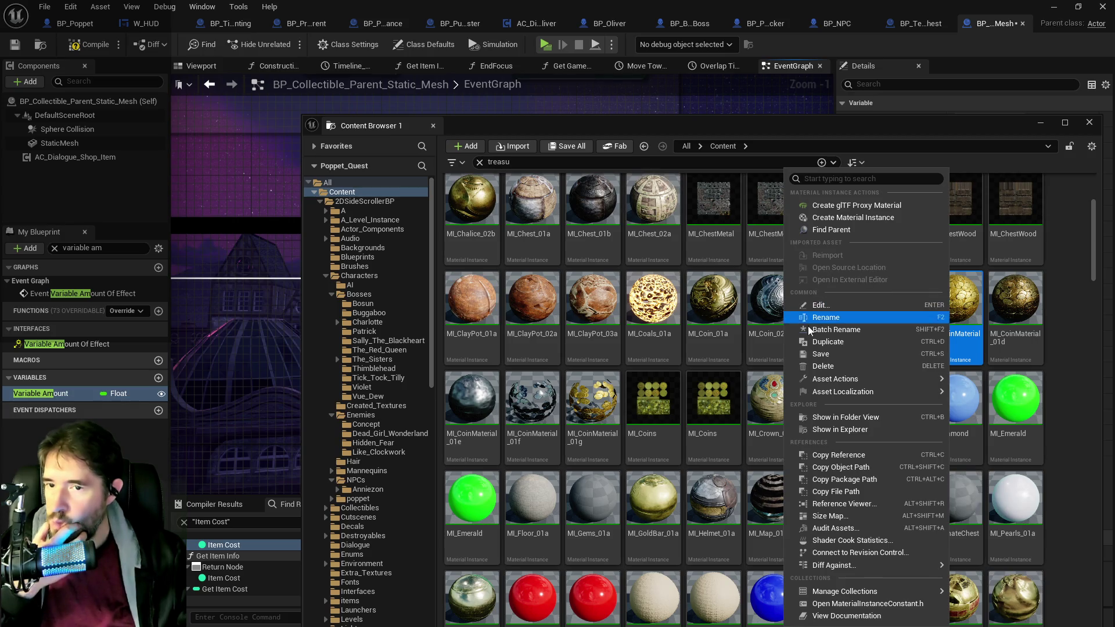
{"action": "left_click", "coordinate": [839, 417]}
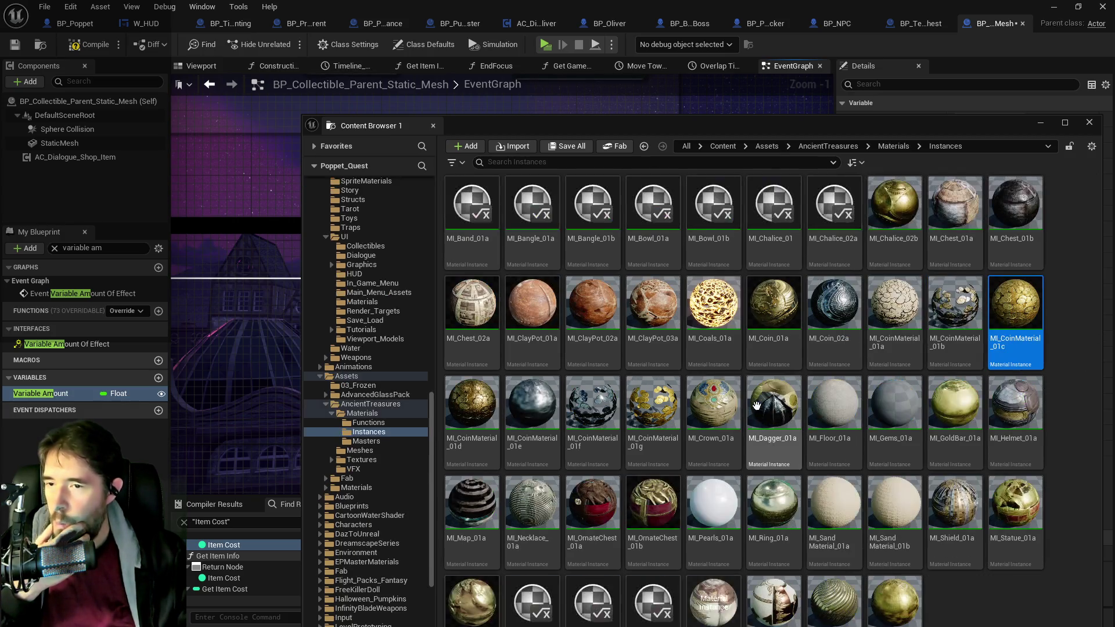
Step: Browse through the meshes in the AncientTreasures Meshes folder
{"action": "left_click", "coordinate": [360, 450]}
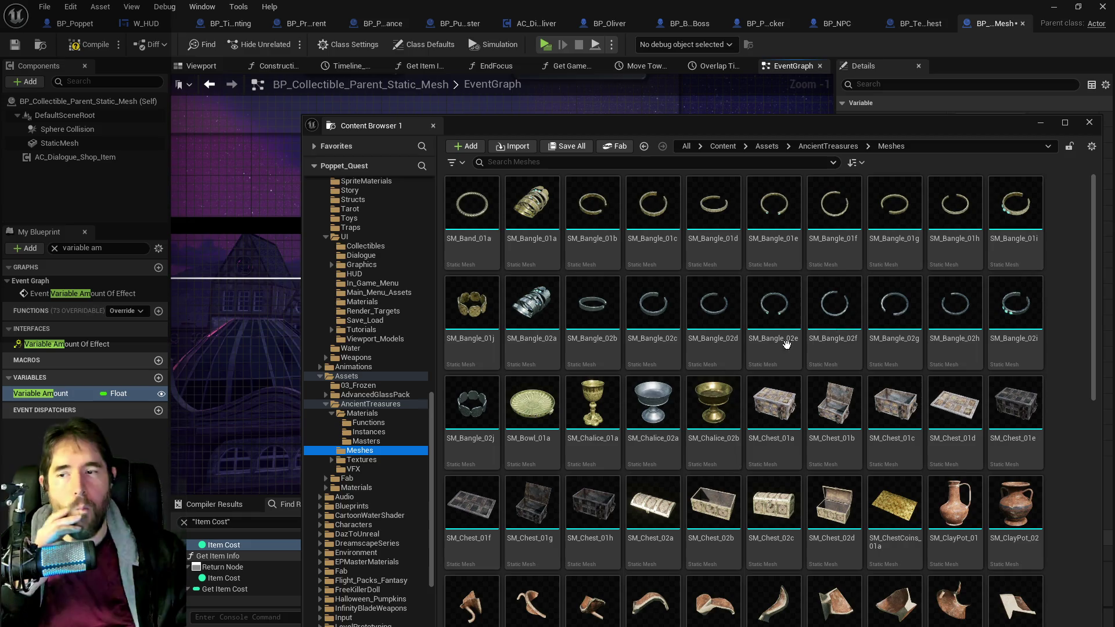
{"action": "scroll", "coordinate": [707, 415], "scroll_direction": "down", "scroll_amount": 2}
{"action": "scroll", "coordinate": [707, 415], "scroll_direction": "down", "scroll_amount": 5}
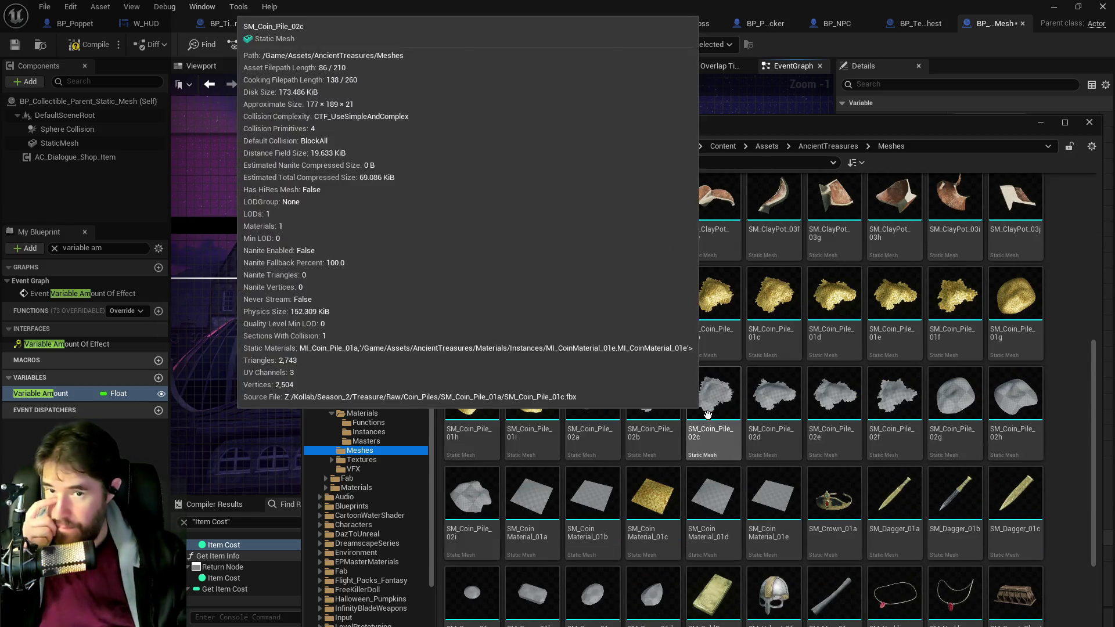
{"action": "scroll", "coordinate": [707, 414], "scroll_direction": "down", "scroll_amount": 4}
{"action": "scroll", "coordinate": [707, 414], "scroll_direction": "down", "scroll_amount": 2}
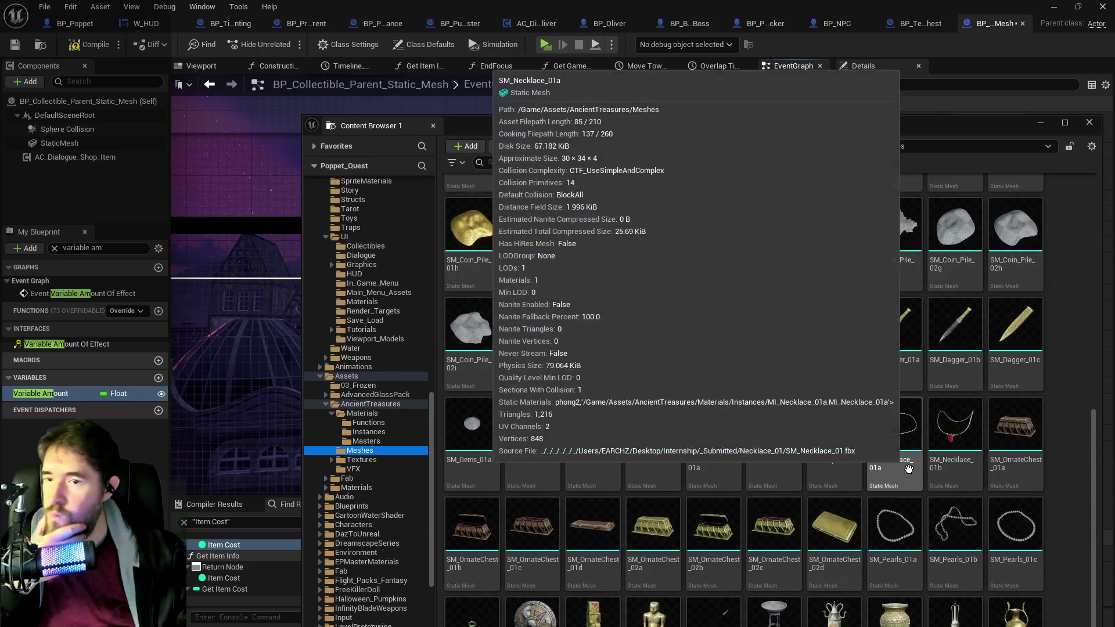
{"action": "scroll", "coordinate": [905, 473], "scroll_direction": "up", "scroll_amount": 6}
{"action": "scroll", "coordinate": [902, 485], "scroll_direction": "up", "scroll_amount": 4}
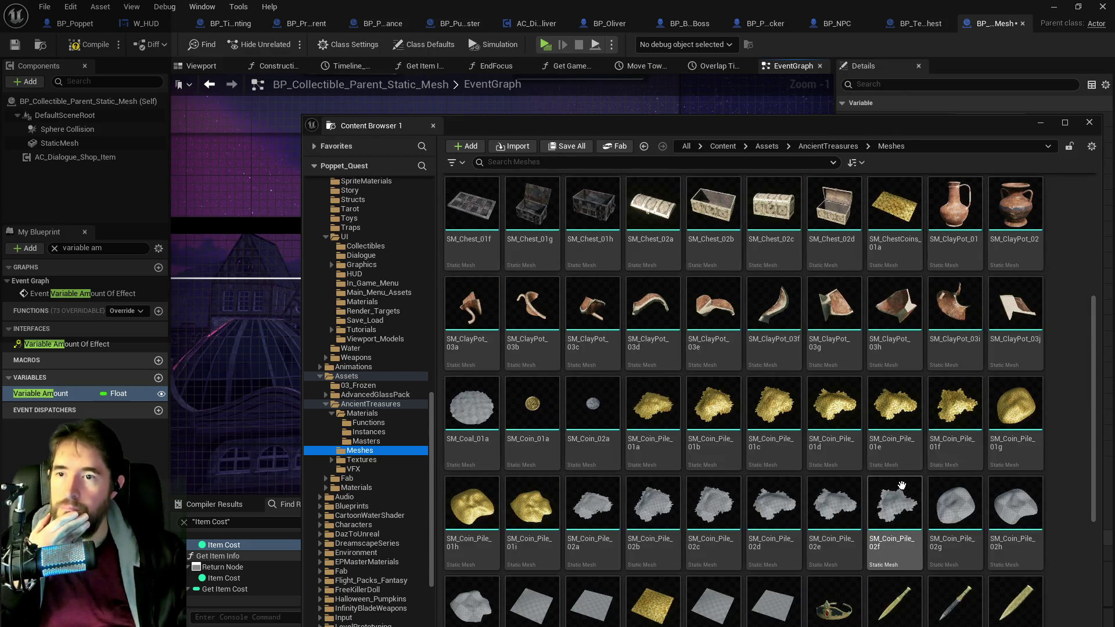
{"action": "scroll", "coordinate": [902, 485], "scroll_direction": "up", "scroll_amount": 2}
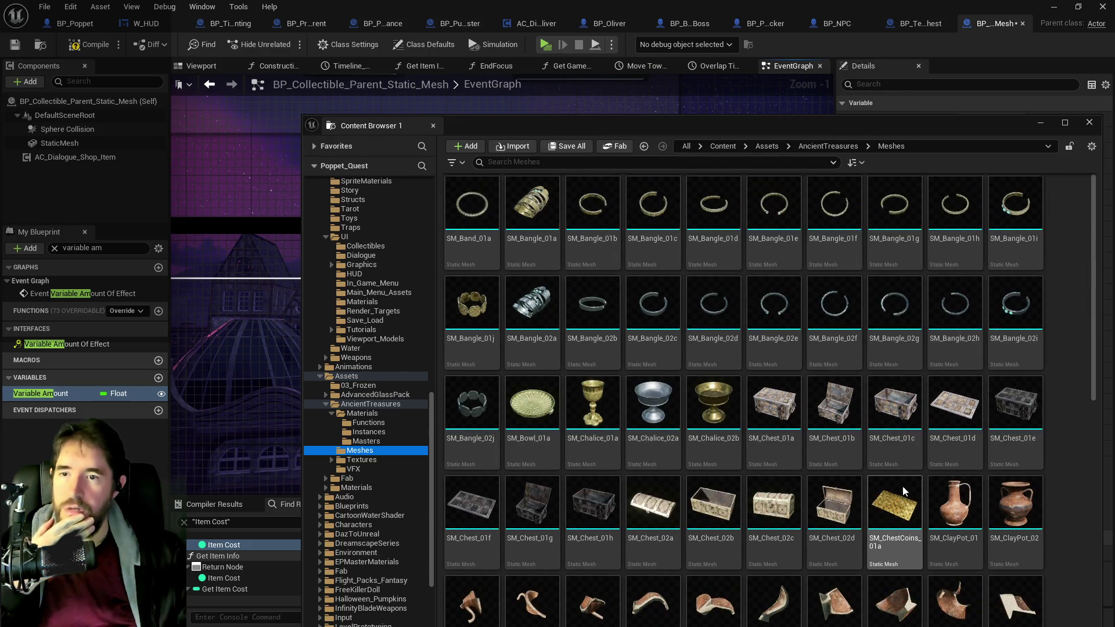
{"action": "mouse_move", "coordinate": [901, 485]}
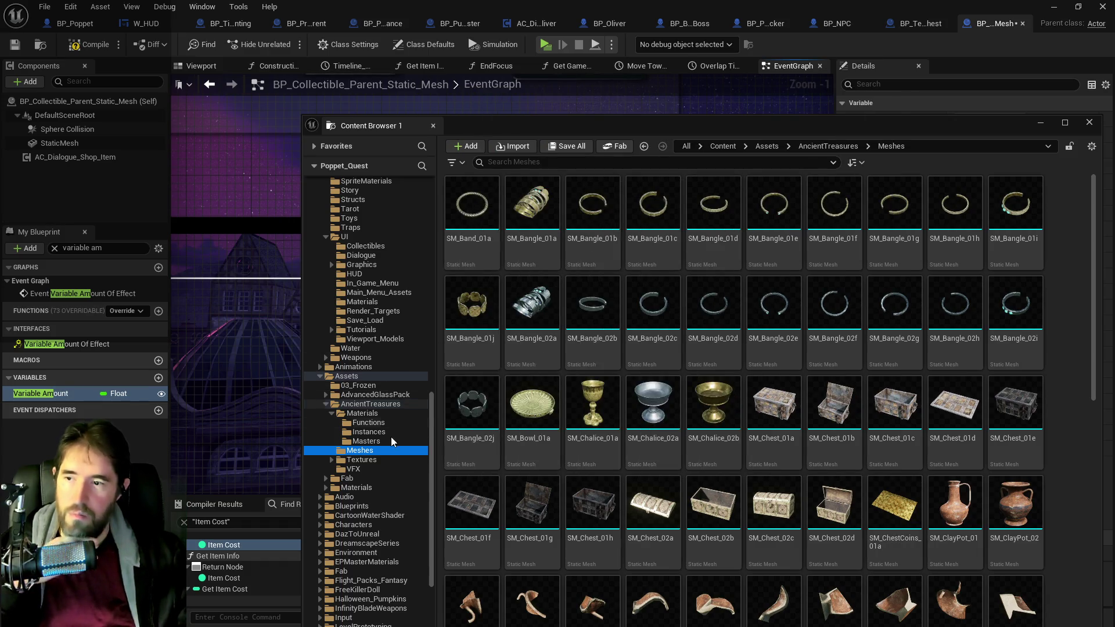
{"action": "scroll", "coordinate": [351, 459], "scroll_direction": "up", "scroll_amount": 12}
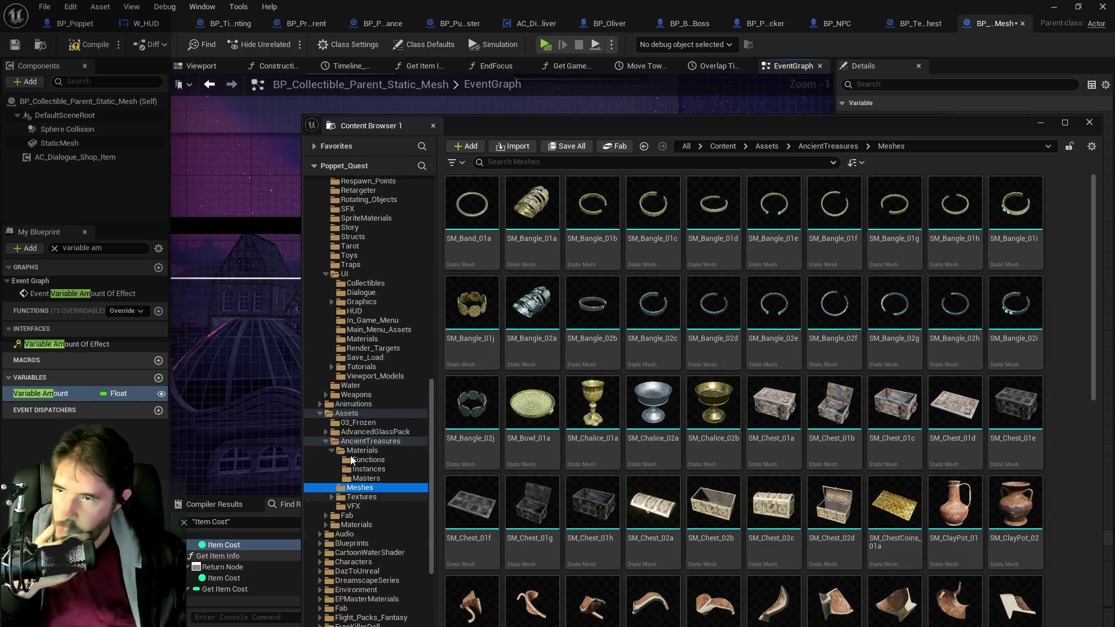
{"action": "scroll", "coordinate": [351, 458], "scroll_direction": "up", "scroll_amount": 5}
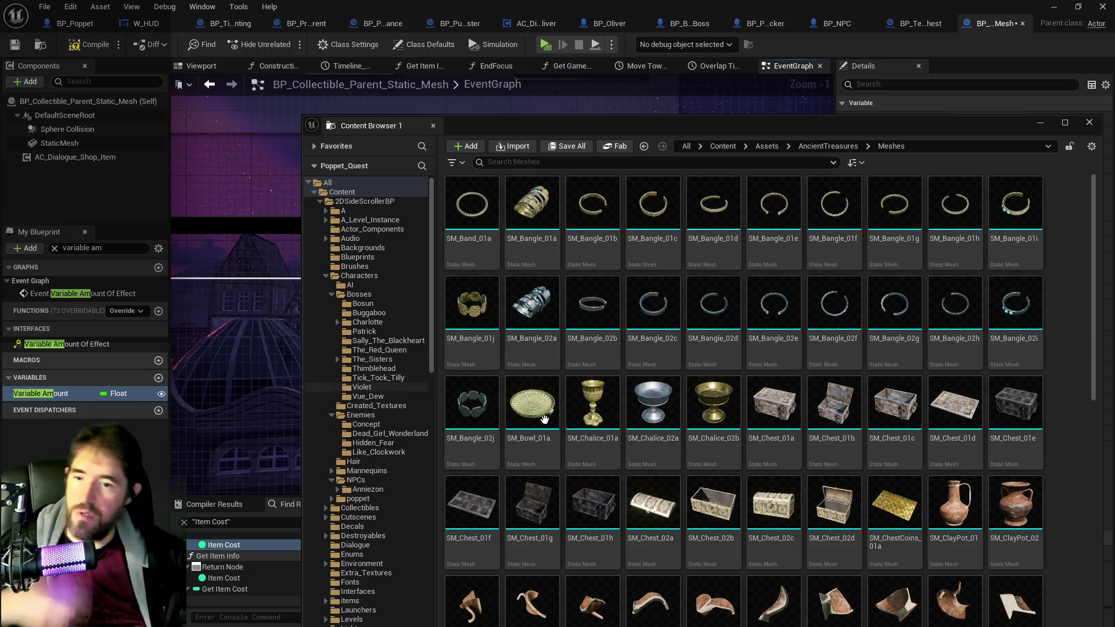
Step: Return to the 2DSideScrollerBP Collectibles blueprints folder
{"action": "mouse_move", "coordinate": [875, 568]}
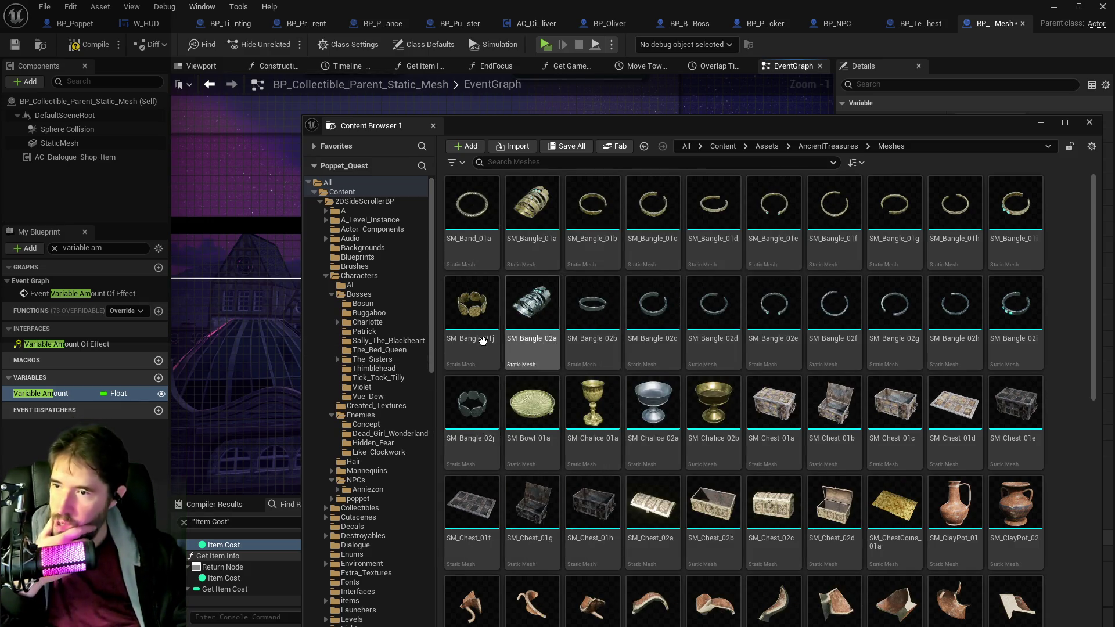
{"action": "scroll", "coordinate": [349, 405], "scroll_direction": "down", "scroll_amount": 4}
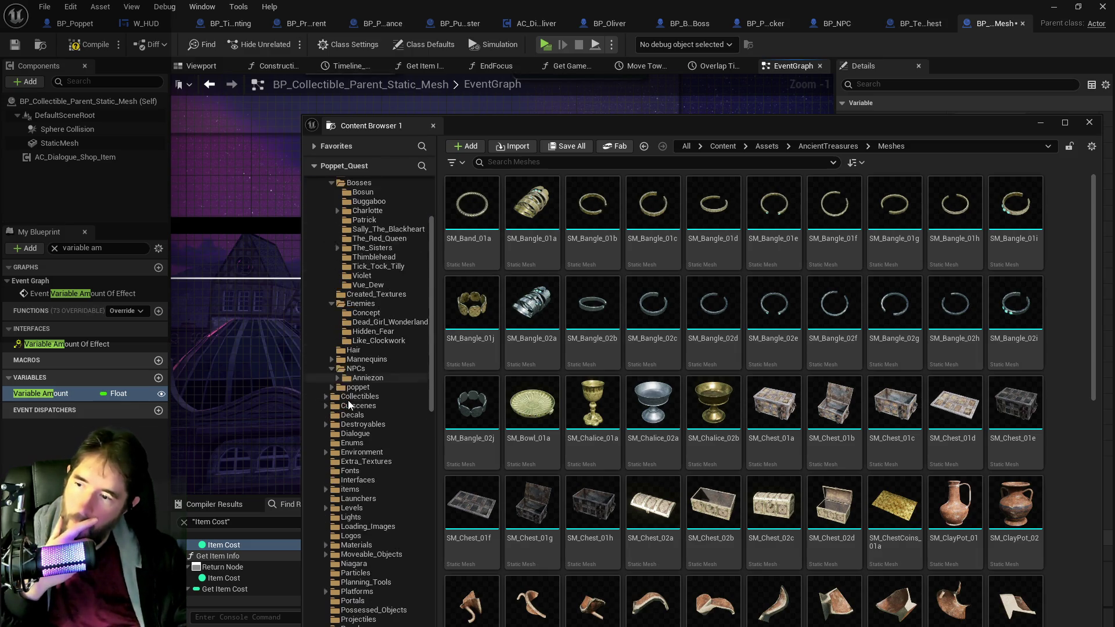
{"action": "left_click", "coordinate": [354, 359]}
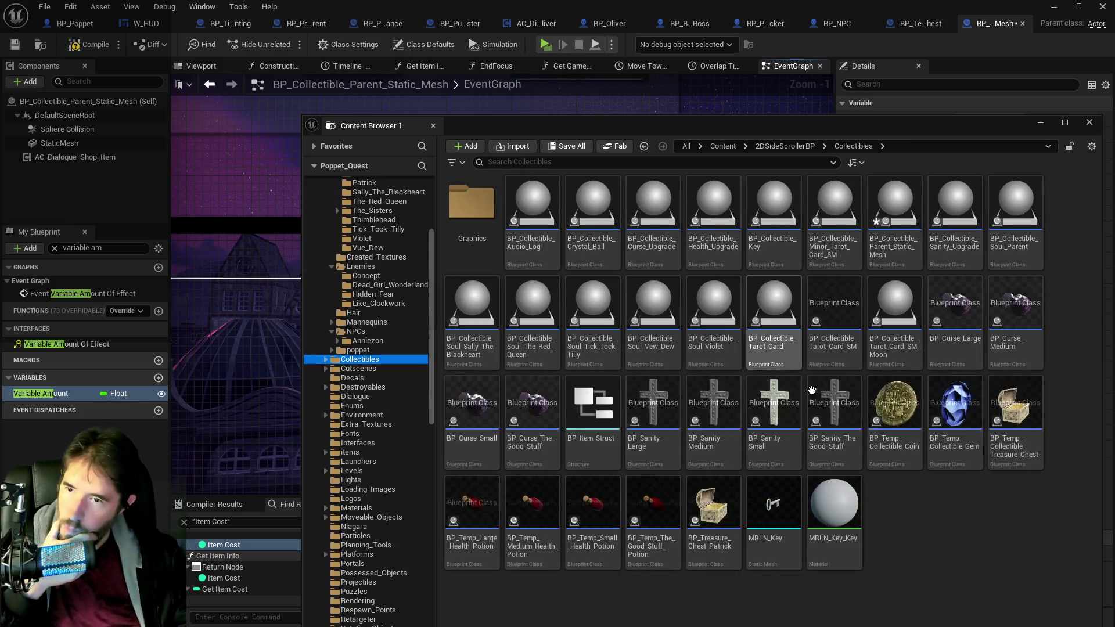
Step: Close the floating browser, open the collectible's defaults and pick the SM_ChestCoins_01a mesh
{"action": "left_click", "coordinate": [513, 232]}
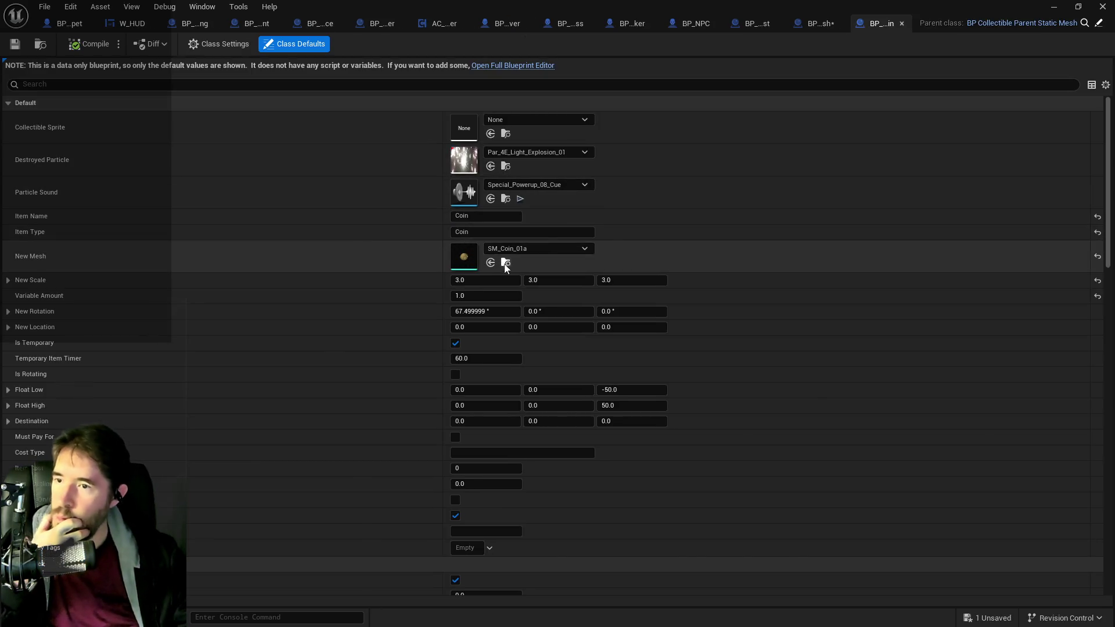
{"action": "left_click", "coordinate": [504, 267]}
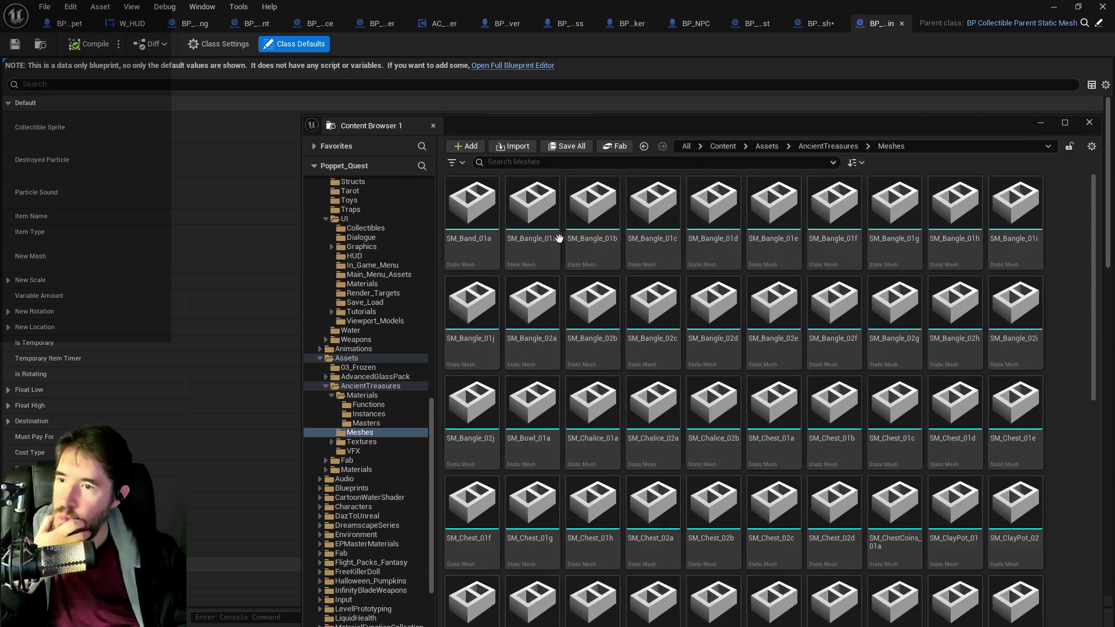
{"action": "left_click", "coordinate": [894, 502]}
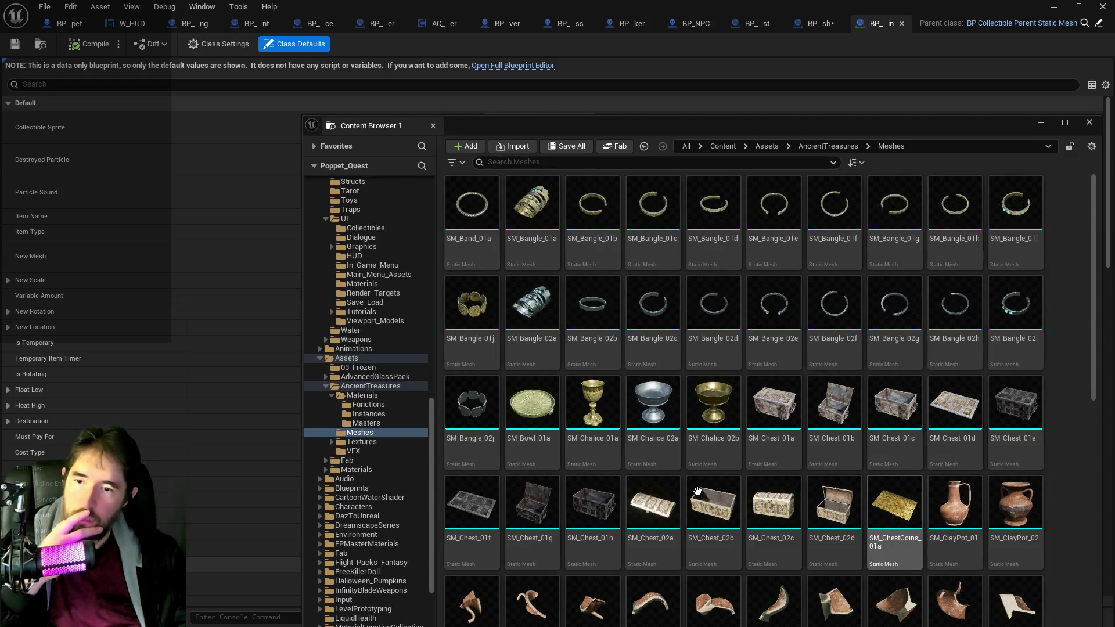
{"action": "scroll", "coordinate": [668, 477], "scroll_direction": "down", "scroll_amount": 2}
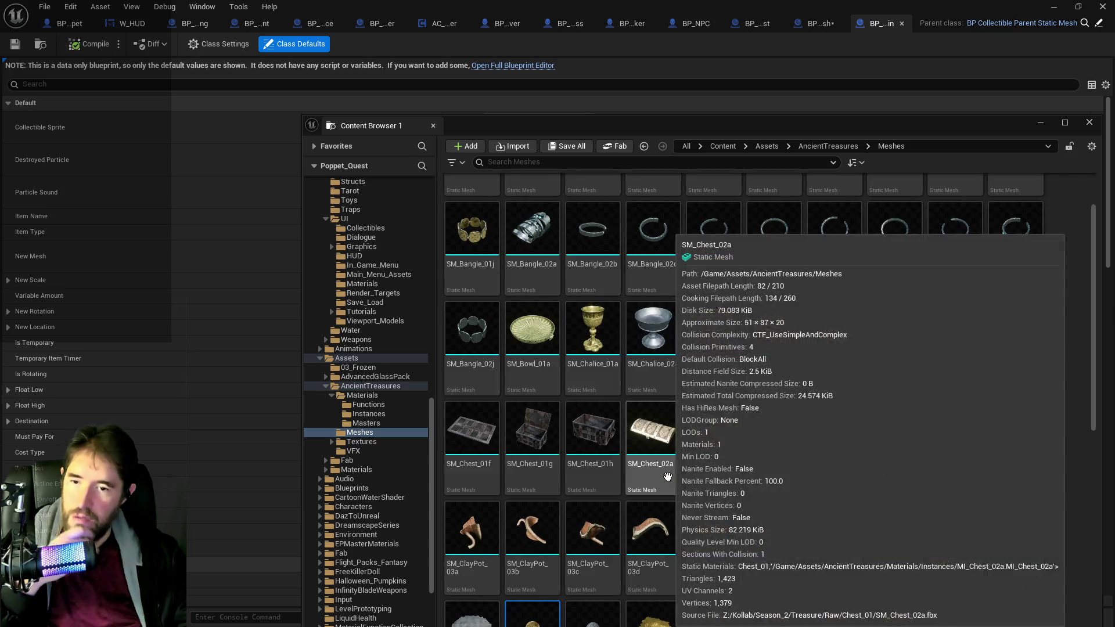
{"action": "scroll", "coordinate": [668, 476], "scroll_direction": "down", "scroll_amount": 4}
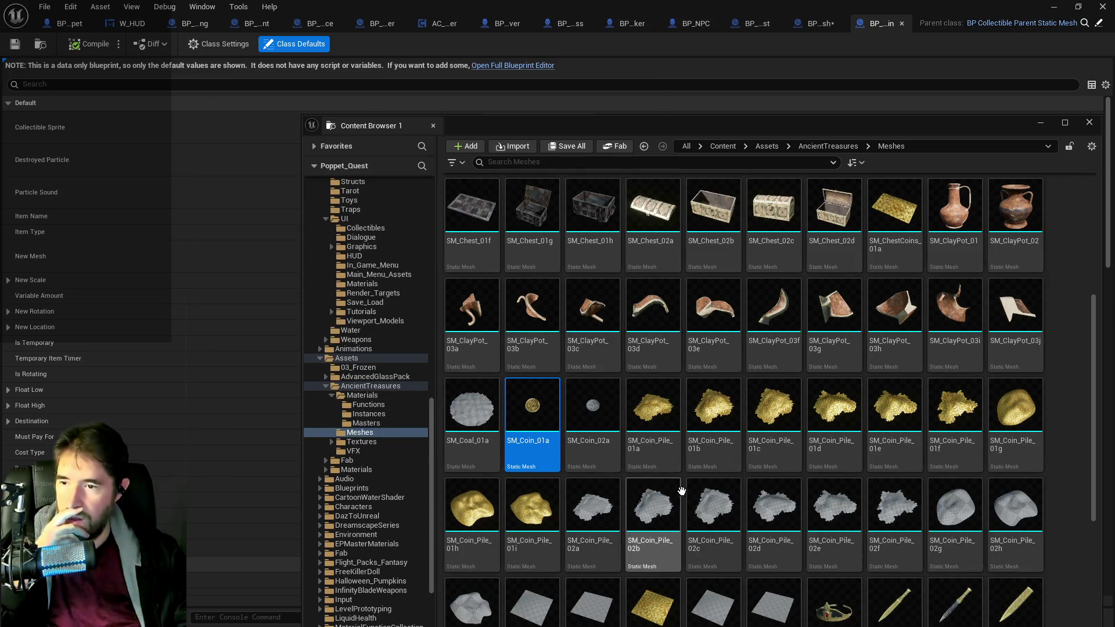
{"action": "scroll", "coordinate": [685, 493], "scroll_direction": "down", "scroll_amount": 4}
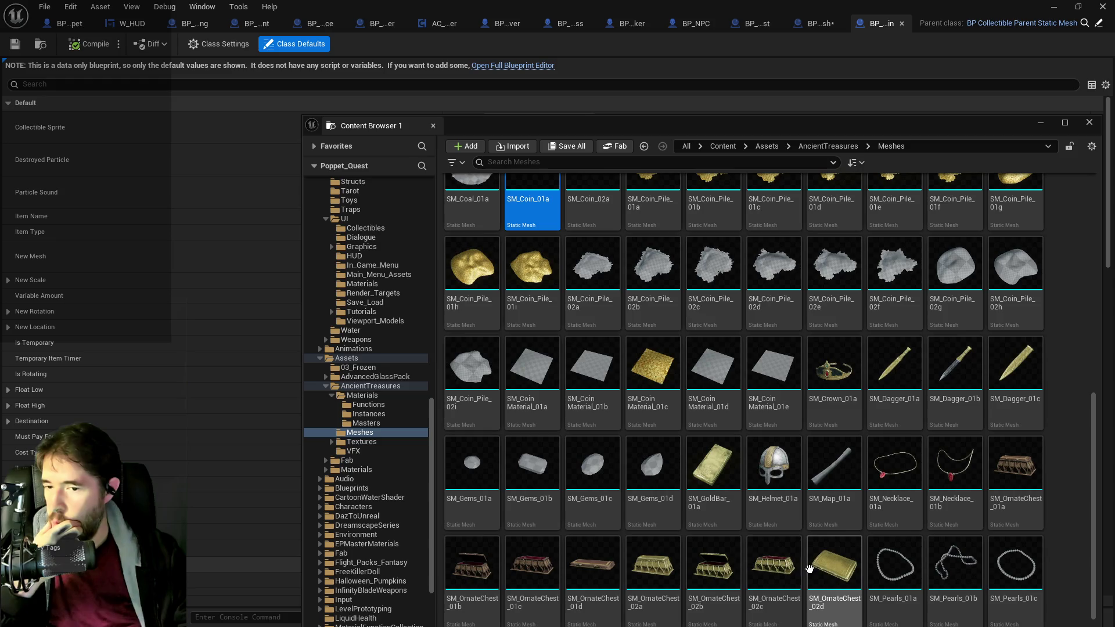
{"action": "scroll", "coordinate": [808, 568], "scroll_direction": "down", "scroll_amount": 2}
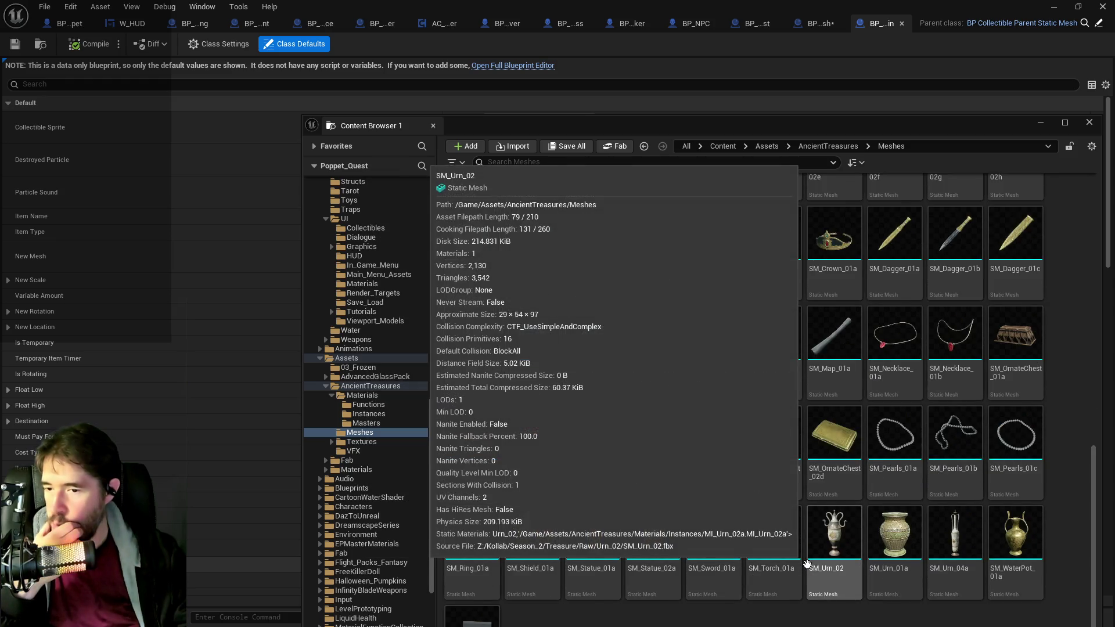
{"action": "scroll", "coordinate": [807, 563], "scroll_direction": "down", "scroll_amount": 1}
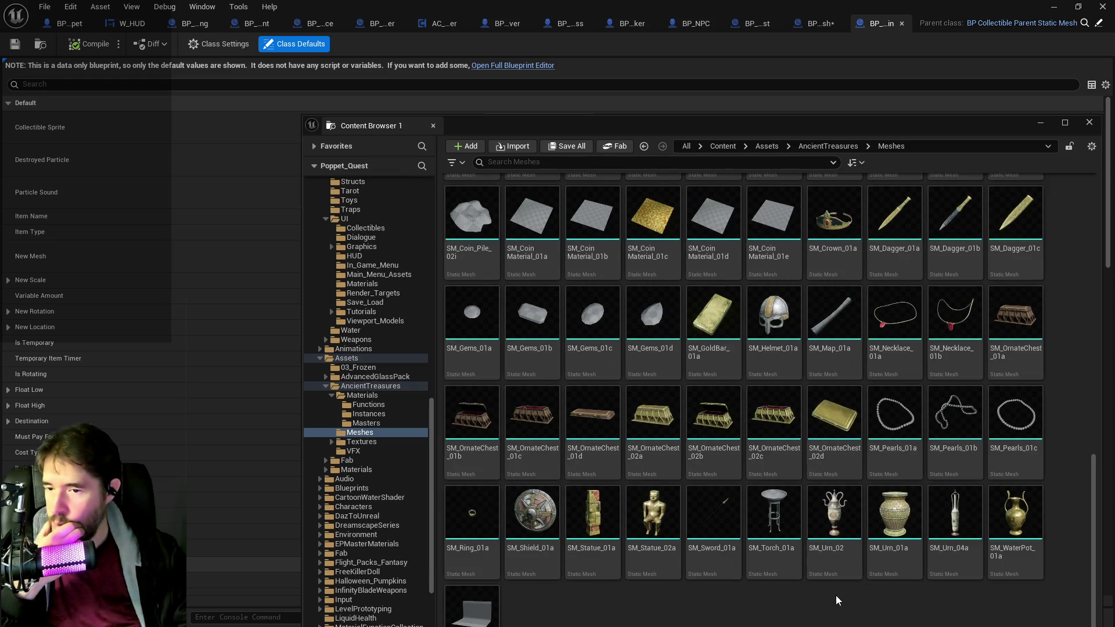
{"action": "left_click_drag", "start_coordinate": [772, 516], "coordinate": [718, 520]}
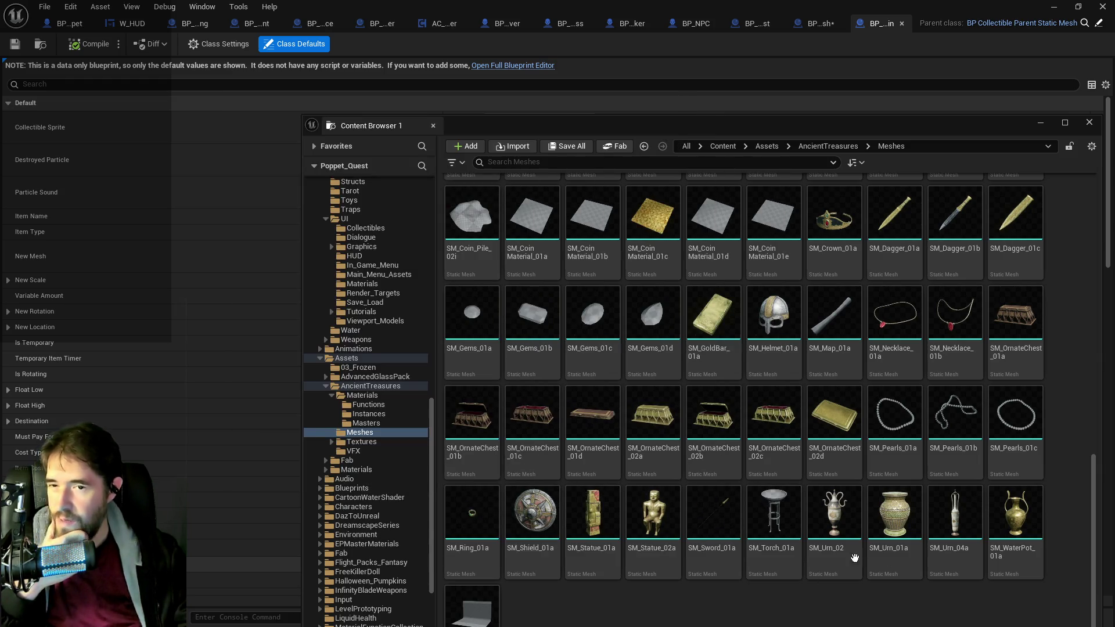
Step: Compare the coin meshes in the AncientTreasures Meshes browser, then hide the browser again
{"action": "scroll", "coordinate": [807, 568], "scroll_direction": "up", "scroll_amount": 2}
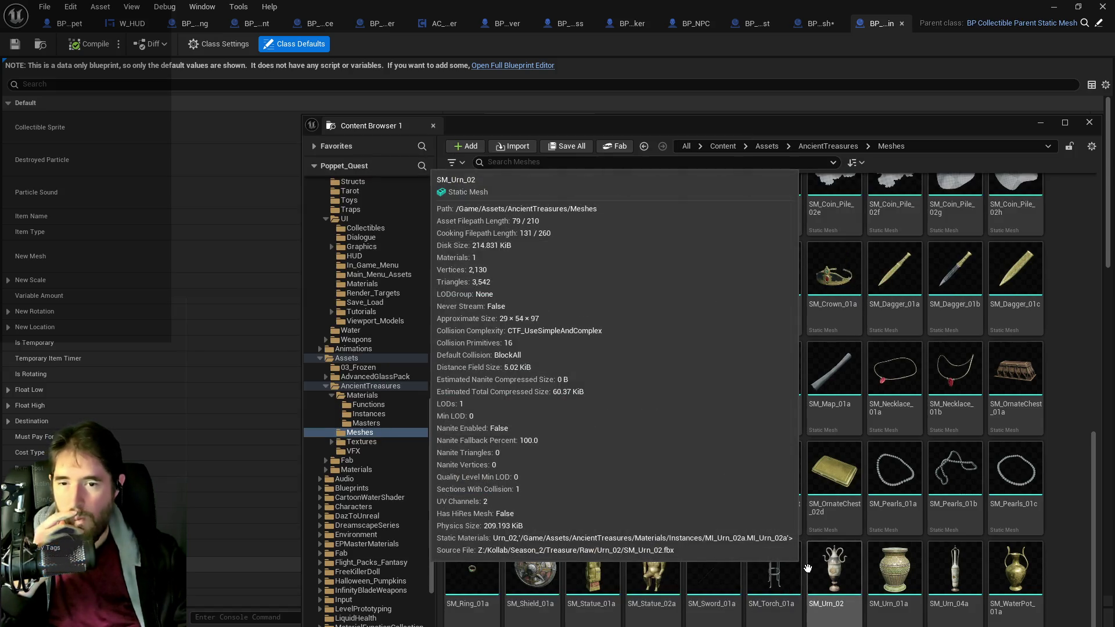
{"action": "scroll", "coordinate": [807, 568], "scroll_direction": "up", "scroll_amount": 1}
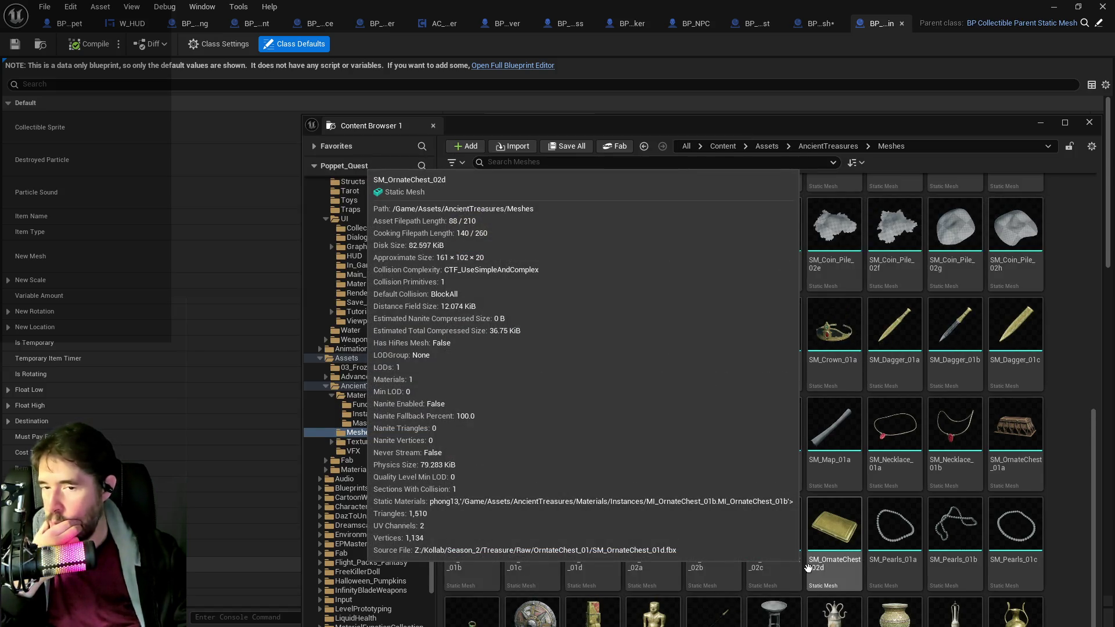
{"action": "scroll", "coordinate": [808, 568], "scroll_direction": "up", "scroll_amount": 6}
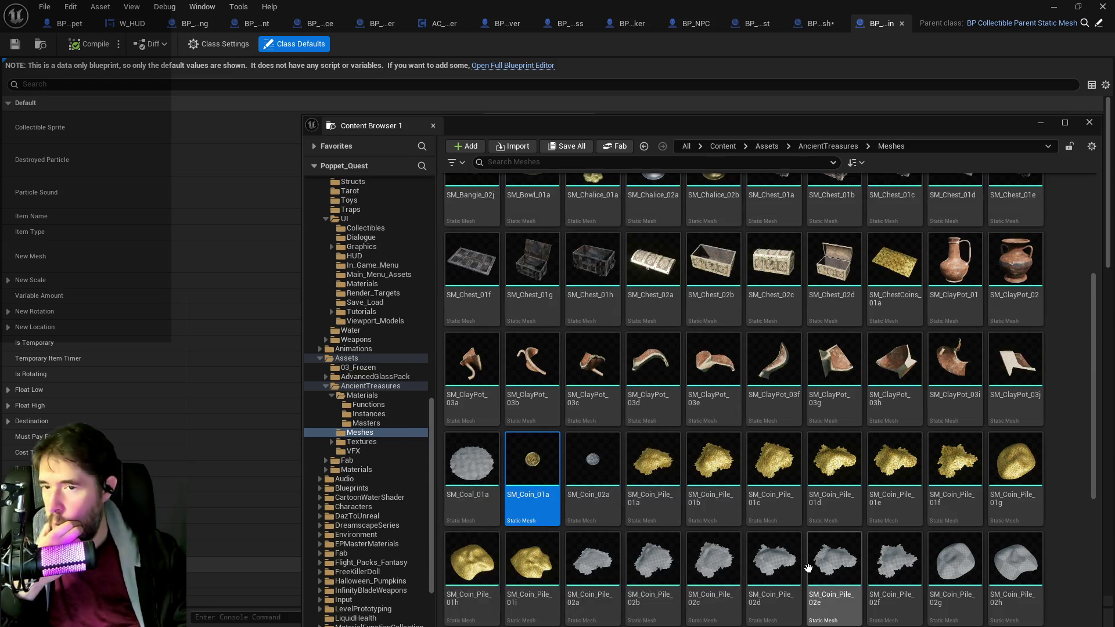
{"action": "mouse_move", "coordinate": [808, 568]}
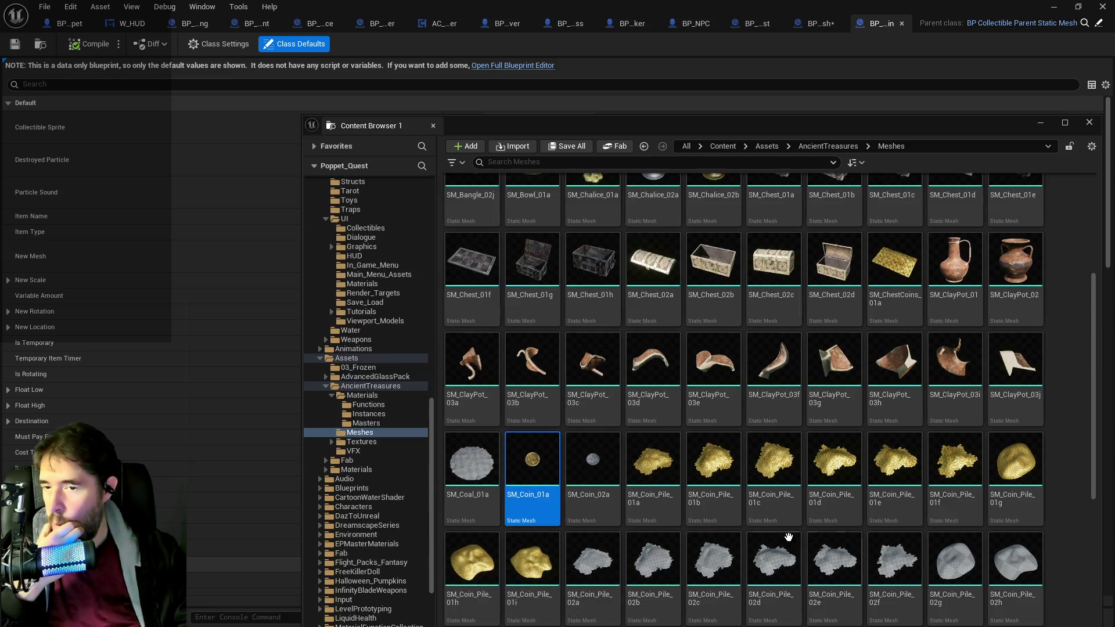
{"action": "mouse_move", "coordinate": [731, 505]}
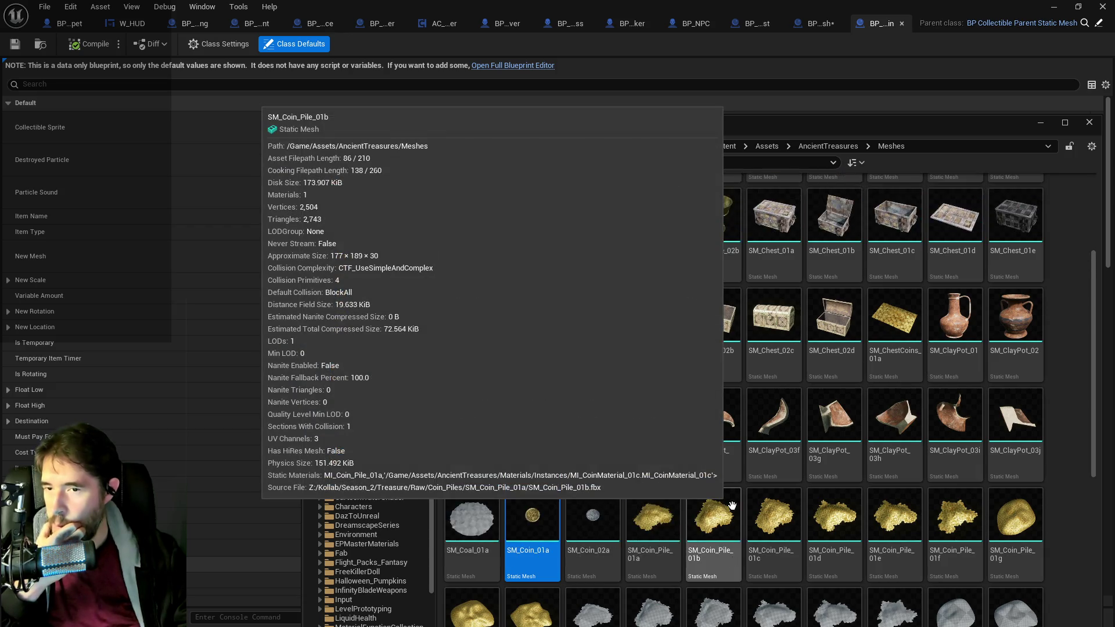
{"action": "scroll", "coordinate": [731, 505], "scroll_direction": "up", "scroll_amount": 5}
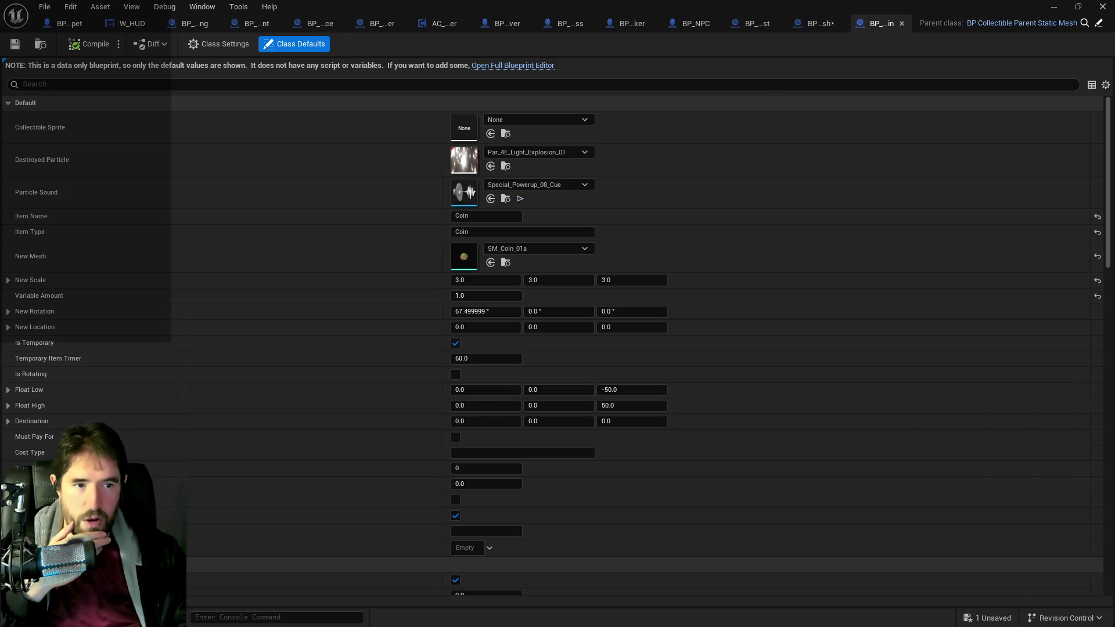
{"action": "key", "text": "alt+Tab"}
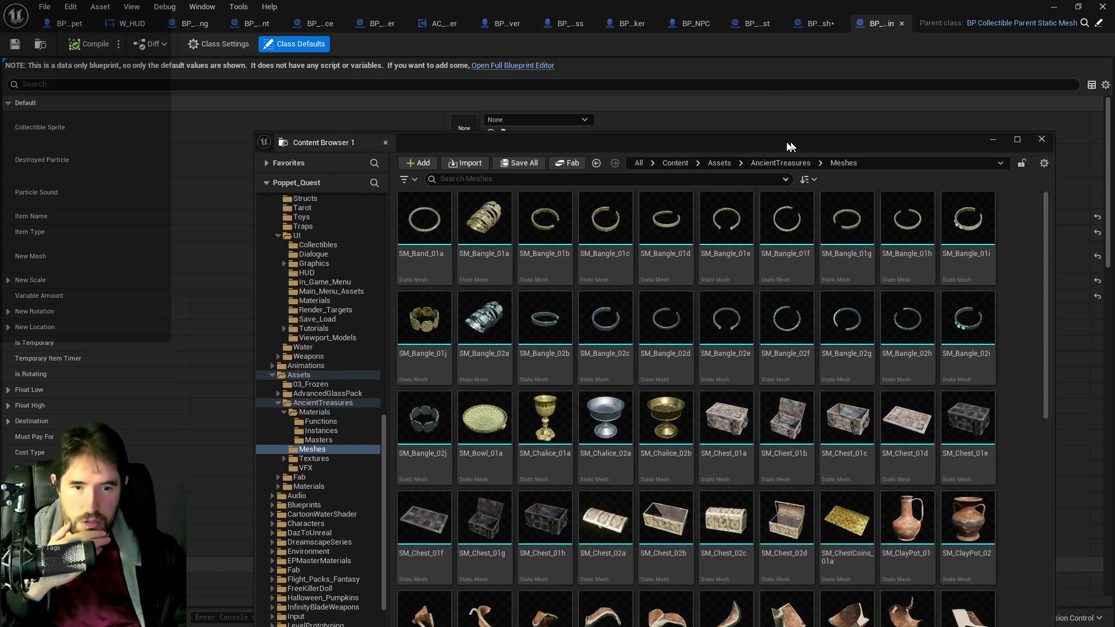
{"action": "scroll", "coordinate": [492, 531], "scroll_direction": "down", "scroll_amount": 3}
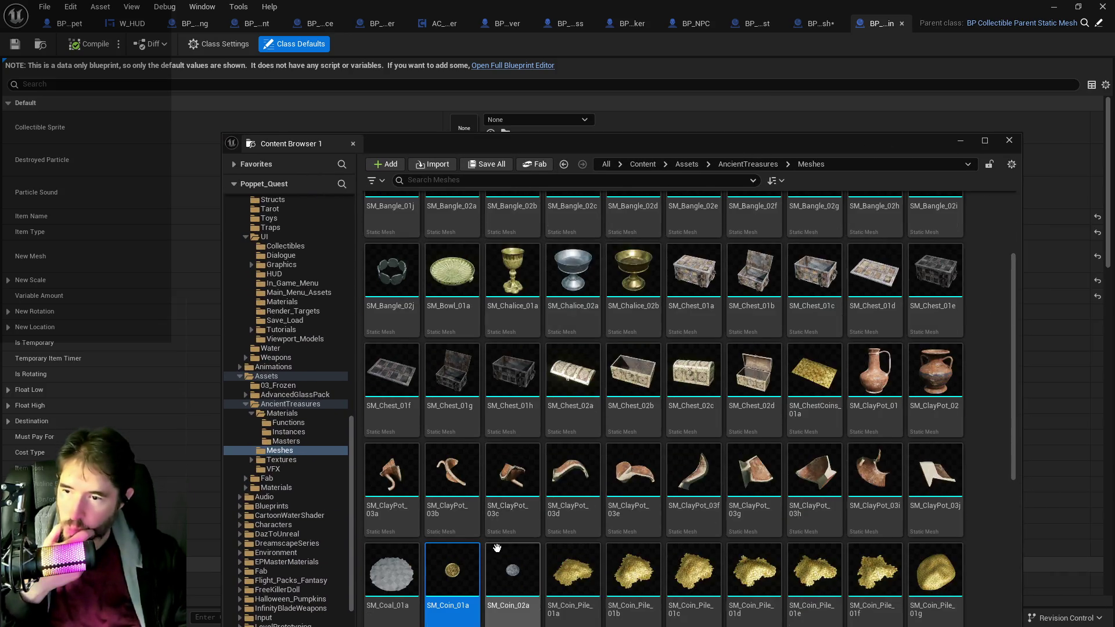
{"action": "key", "text": "alt+Tab"}
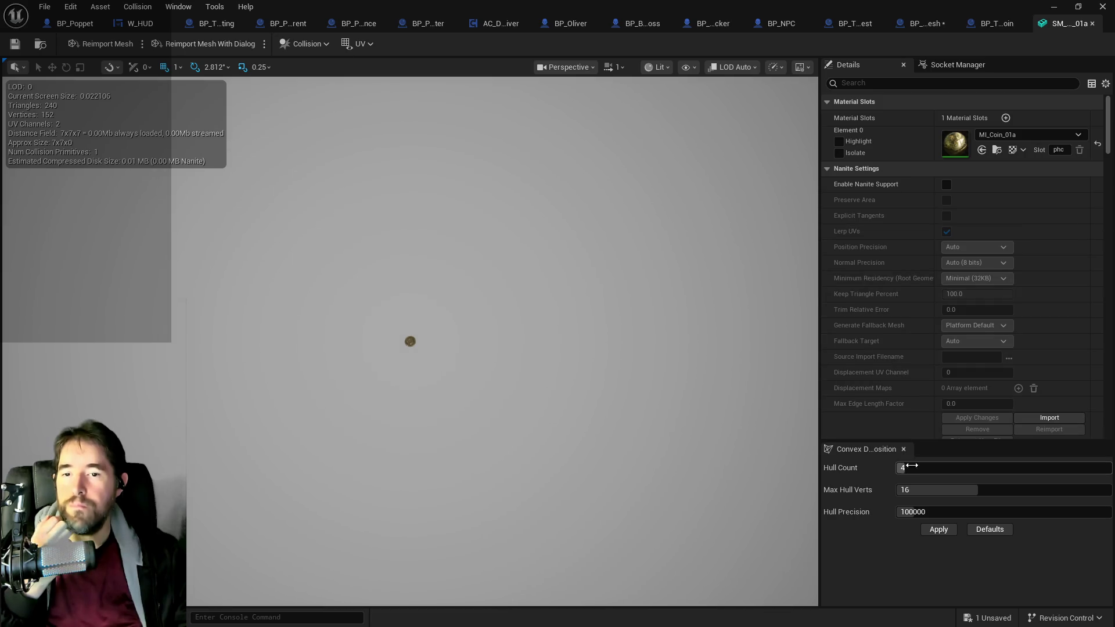
Step: Scroll through SM_Coin_01a's Details panel to reach its Material Slots
{"action": "scroll", "coordinate": [886, 400], "scroll_direction": "down", "scroll_amount": 3}
{"action": "scroll", "coordinate": [886, 400], "scroll_direction": "down", "scroll_amount": 10}
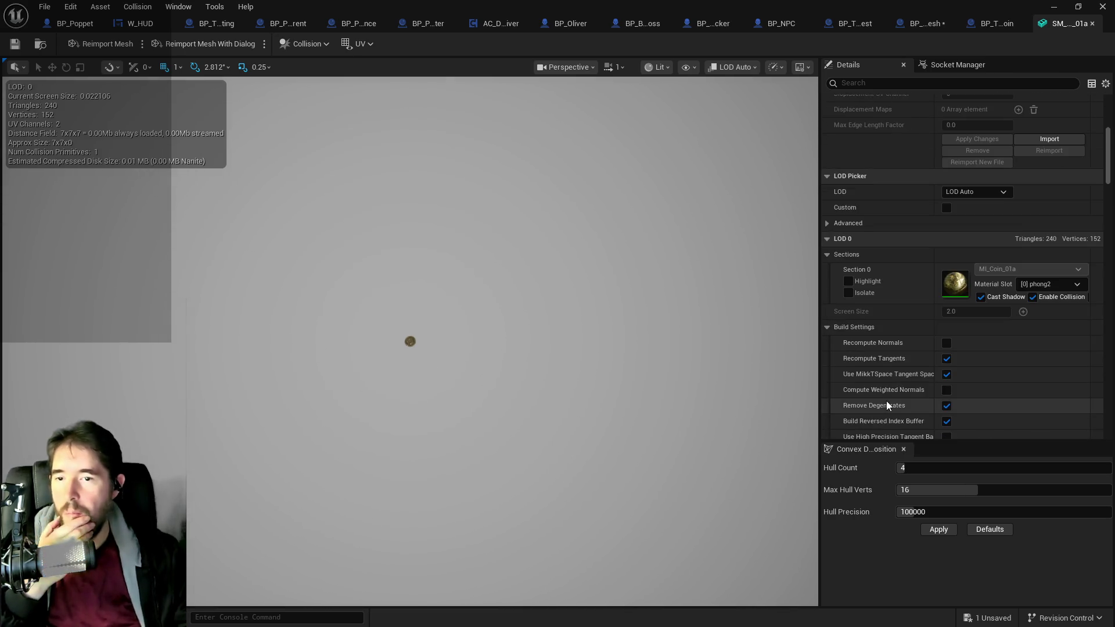
{"action": "scroll", "coordinate": [886, 400], "scroll_direction": "down", "scroll_amount": 5}
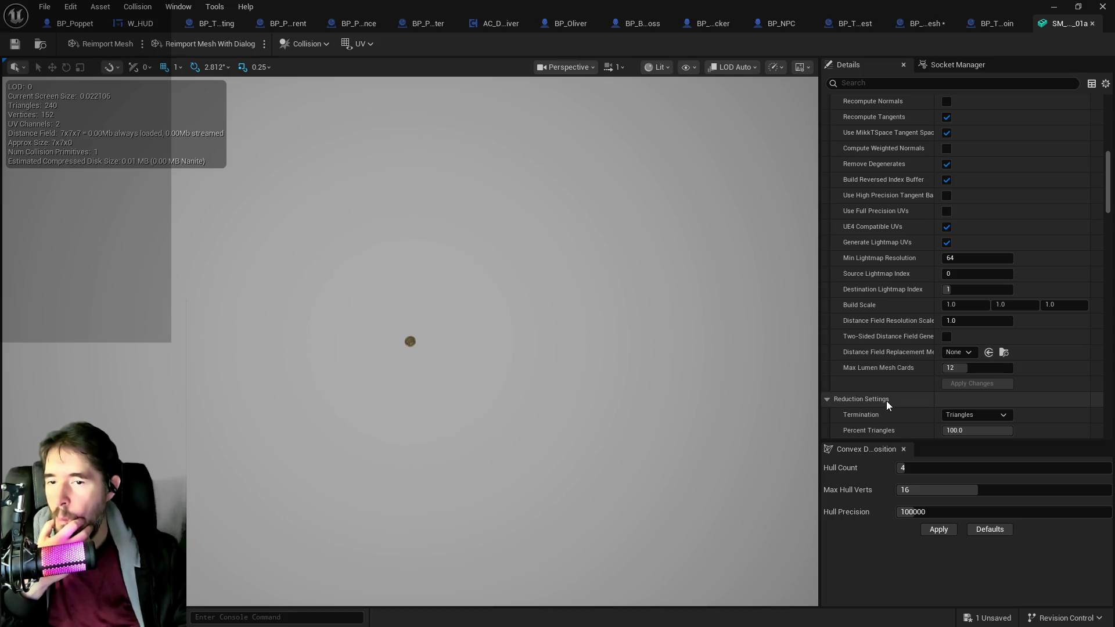
{"action": "scroll", "coordinate": [886, 400], "scroll_direction": "down", "scroll_amount": 3}
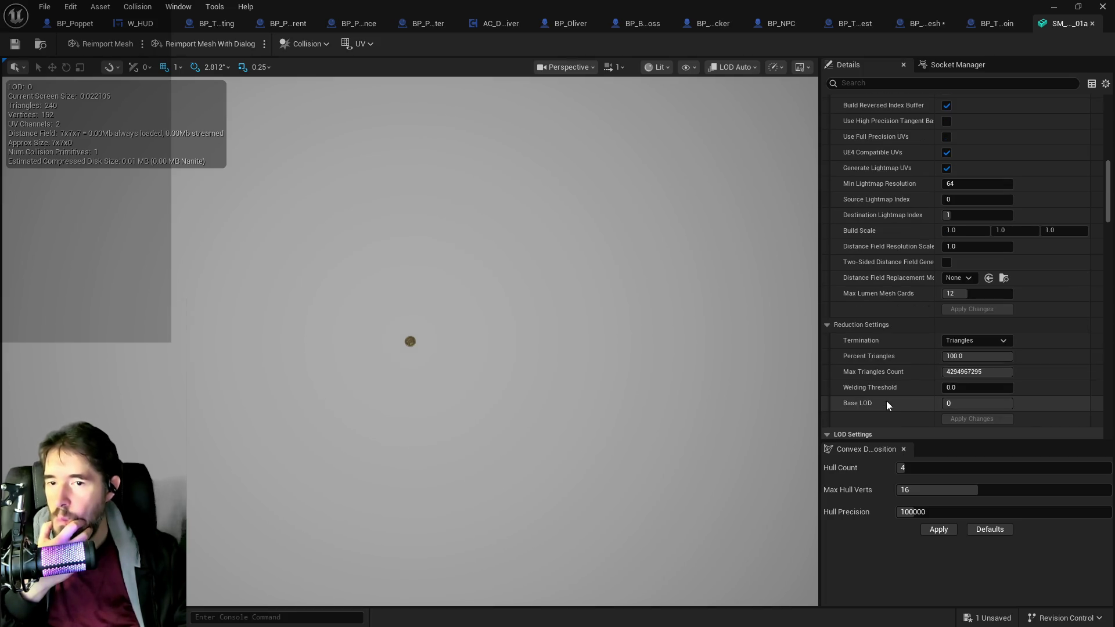
{"action": "scroll", "coordinate": [887, 404], "scroll_direction": "down", "scroll_amount": 4}
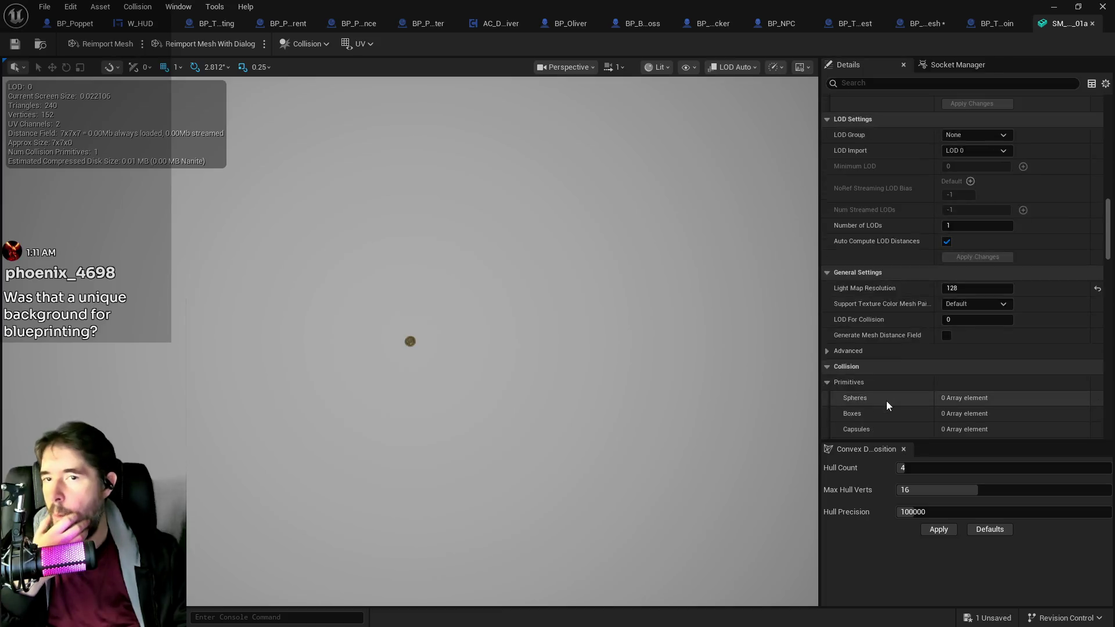
{"action": "scroll", "coordinate": [886, 400], "scroll_direction": "up", "scroll_amount": 15}
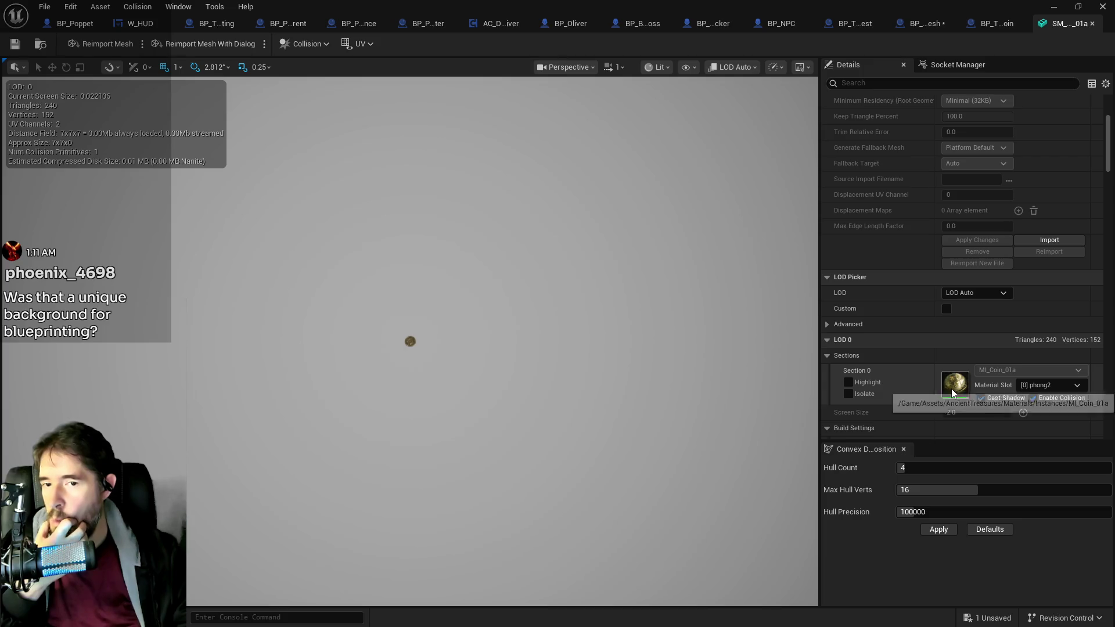
{"action": "scroll", "coordinate": [950, 388], "scroll_direction": "up", "scroll_amount": 5}
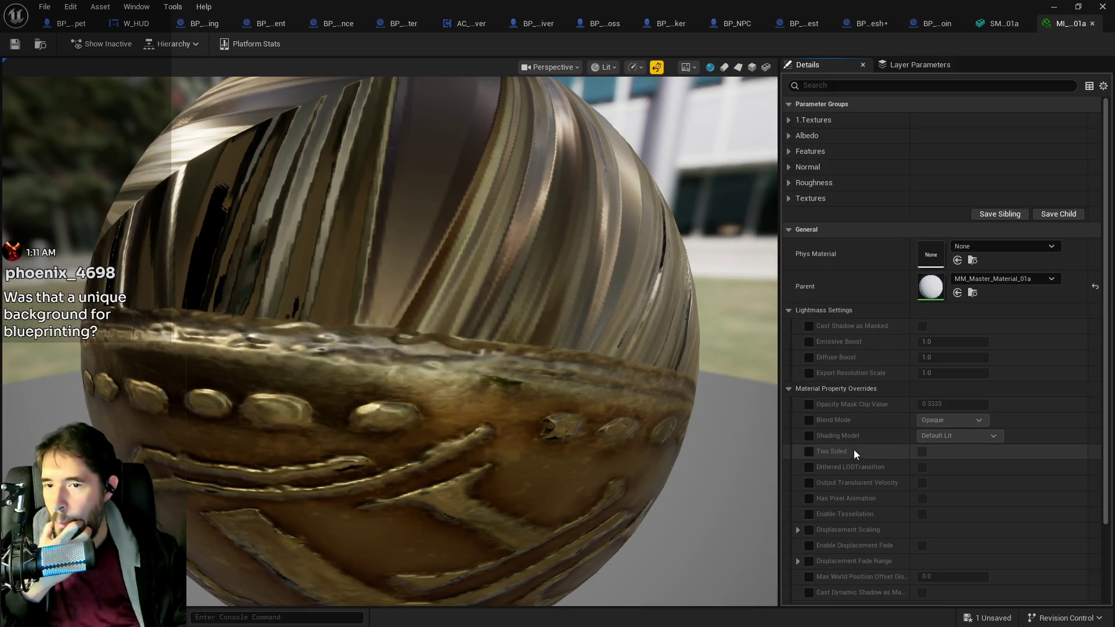
Step: Expand the Textures, Roughness, Features and Albedo parameter groups of MI_Coin_01a
{"action": "scroll", "coordinate": [853, 451], "scroll_direction": "down", "scroll_amount": 3}
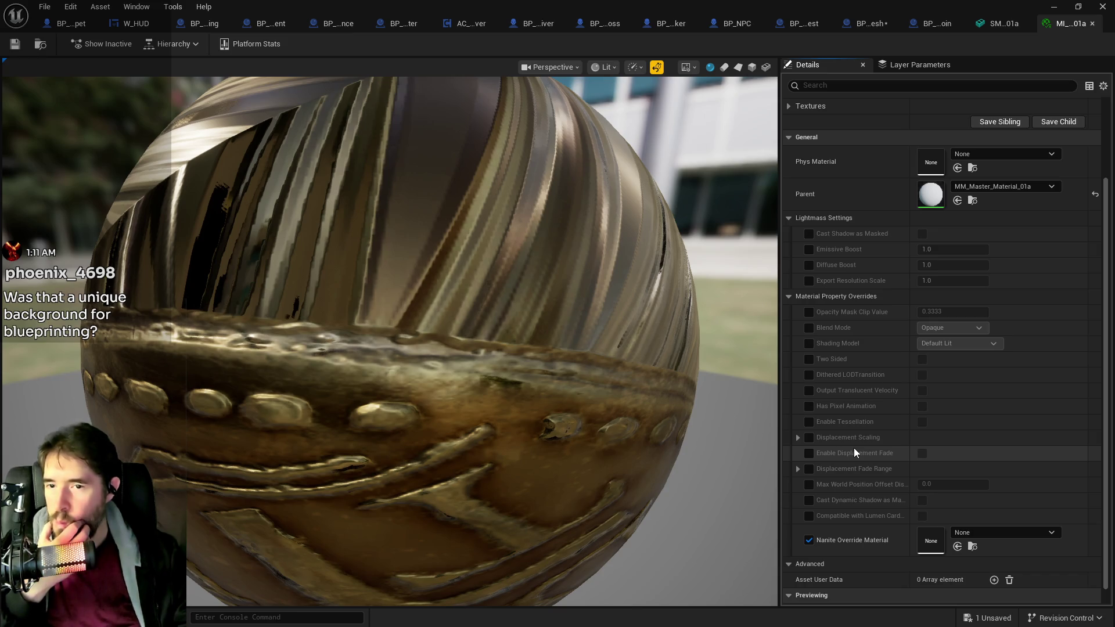
{"action": "scroll", "coordinate": [854, 443], "scroll_direction": "down", "scroll_amount": 1}
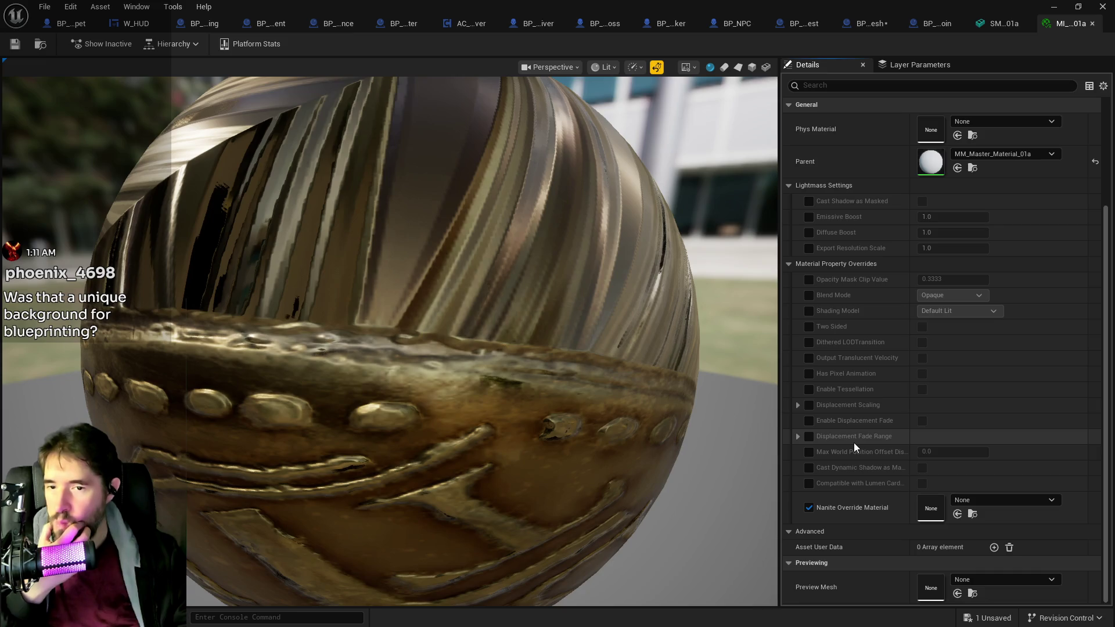
{"action": "scroll", "coordinate": [853, 443], "scroll_direction": "up", "scroll_amount": 4}
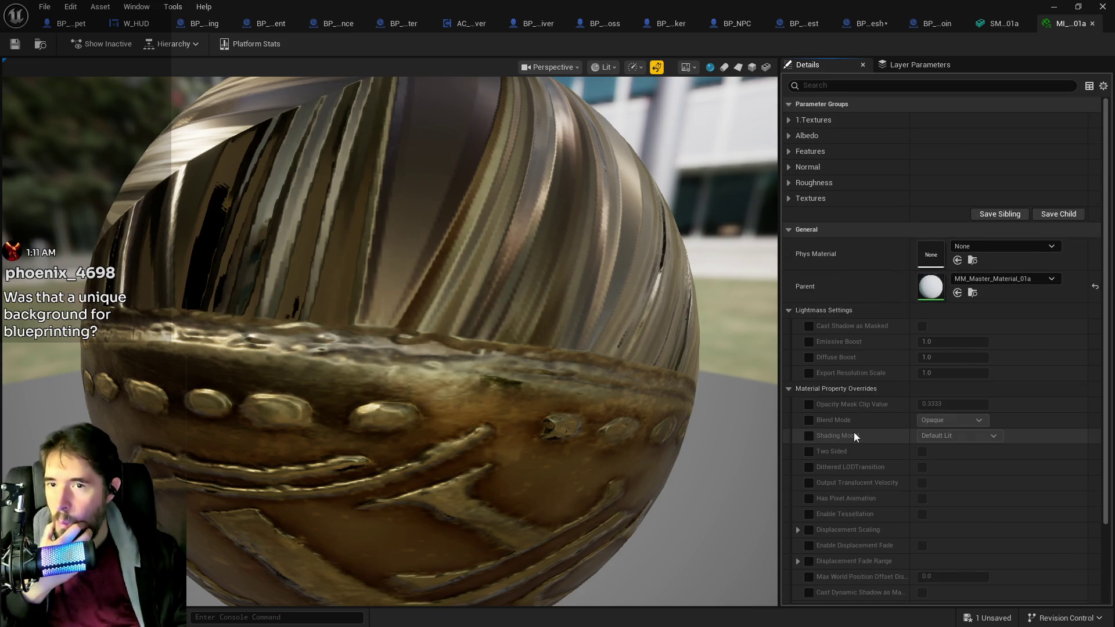
{"action": "left_click", "coordinate": [788, 199]}
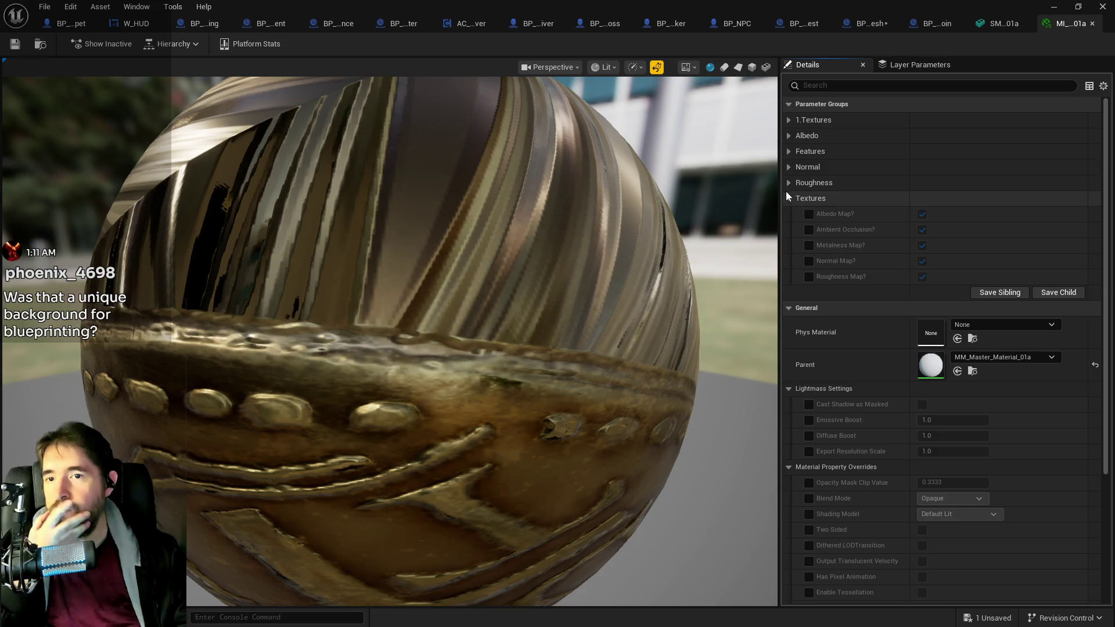
{"action": "left_click", "coordinate": [787, 183]}
{"action": "left_click", "coordinate": [788, 152]}
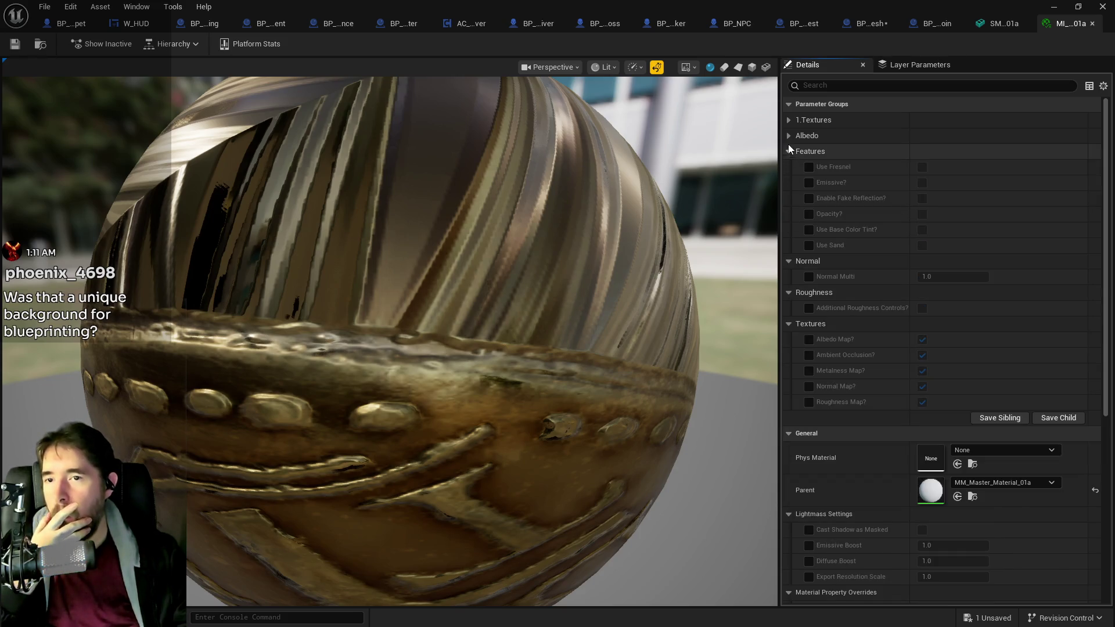
{"action": "left_click", "coordinate": [789, 134]}
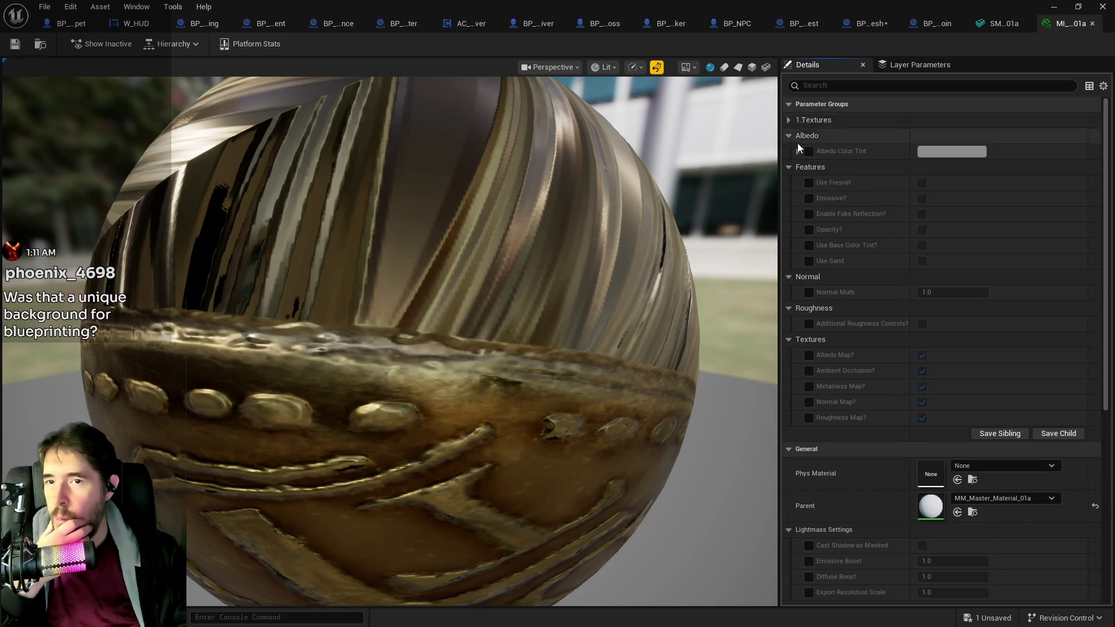
Step: Enable the Albedo Color Tint override, try a red tint and cancel it, keeping white
{"action": "left_click", "coordinate": [808, 152]}
{"action": "left_click", "coordinate": [932, 152]}
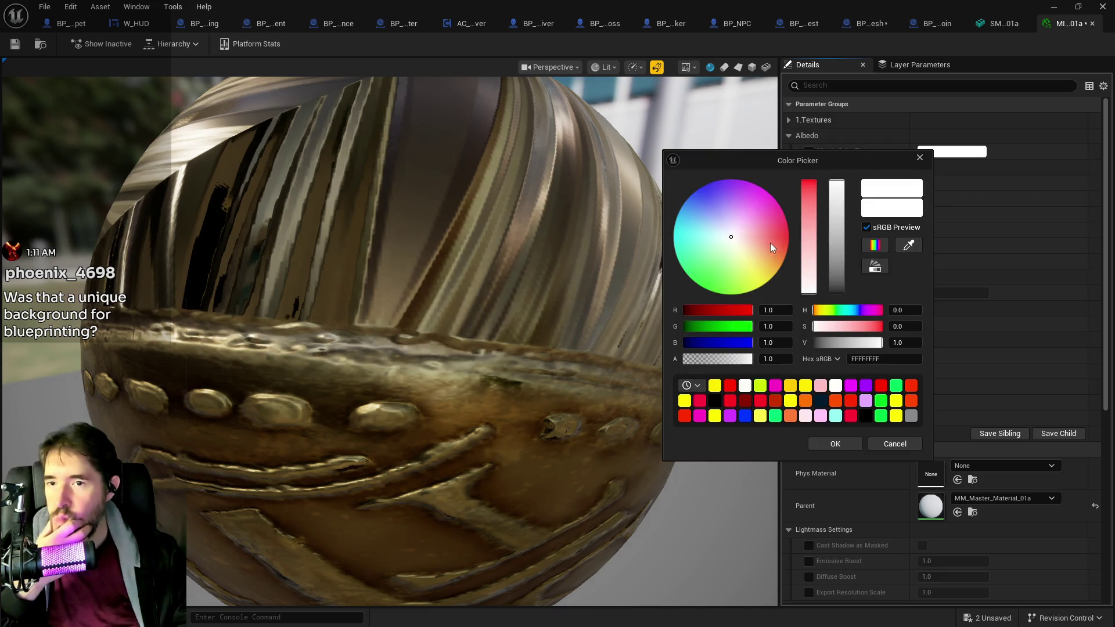
{"action": "left_click", "coordinate": [770, 243]}
{"action": "left_click", "coordinate": [896, 445]}
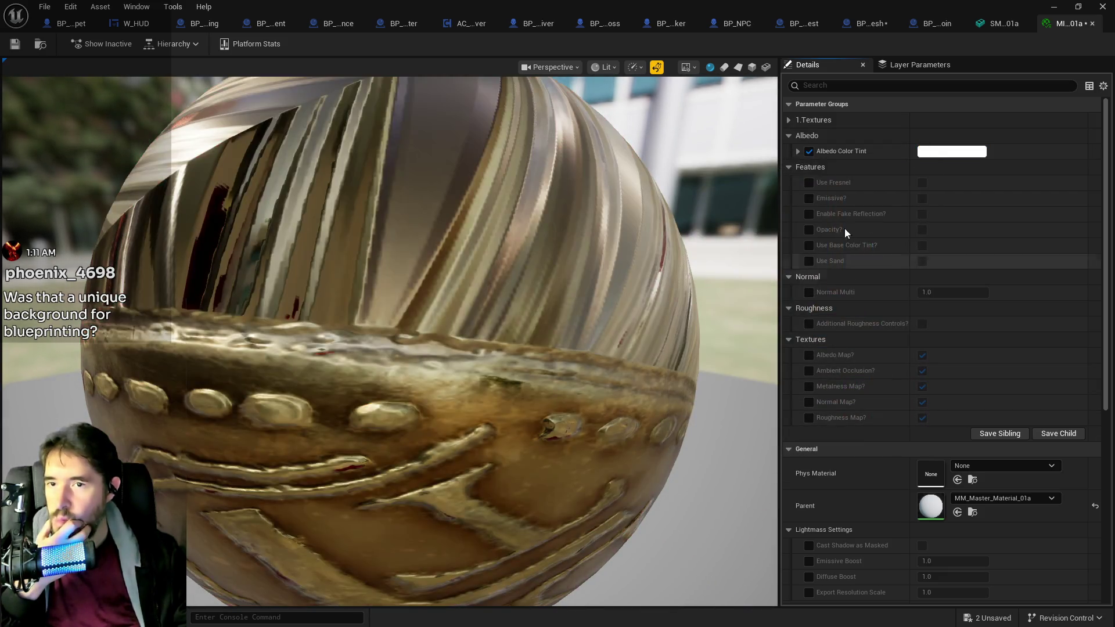
{"action": "left_click", "coordinate": [790, 119]}
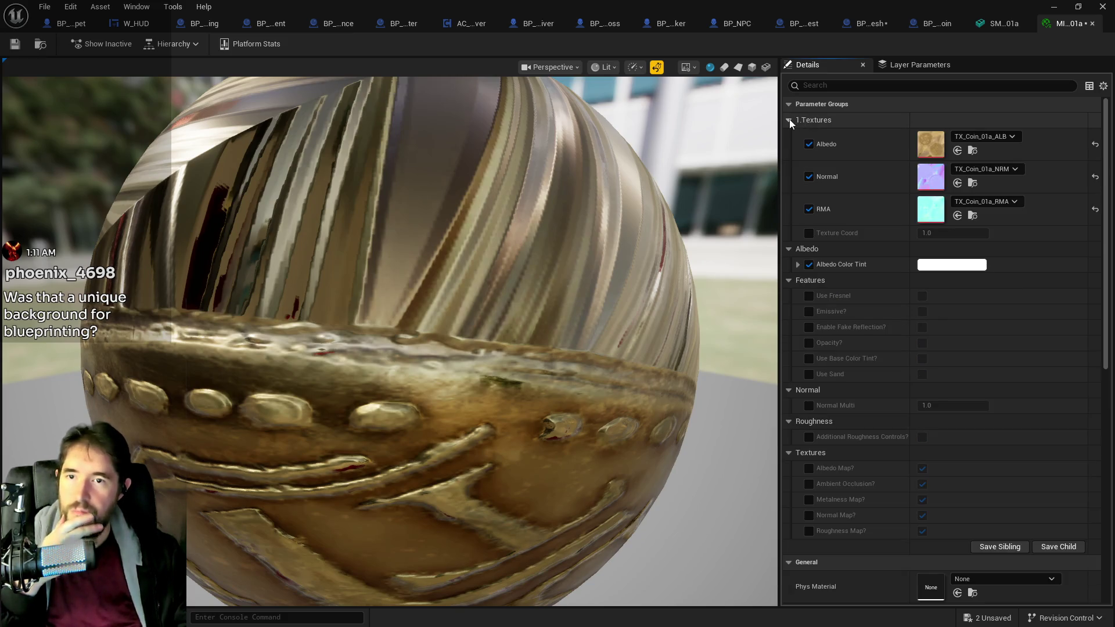
{"action": "left_click", "coordinate": [789, 119]}
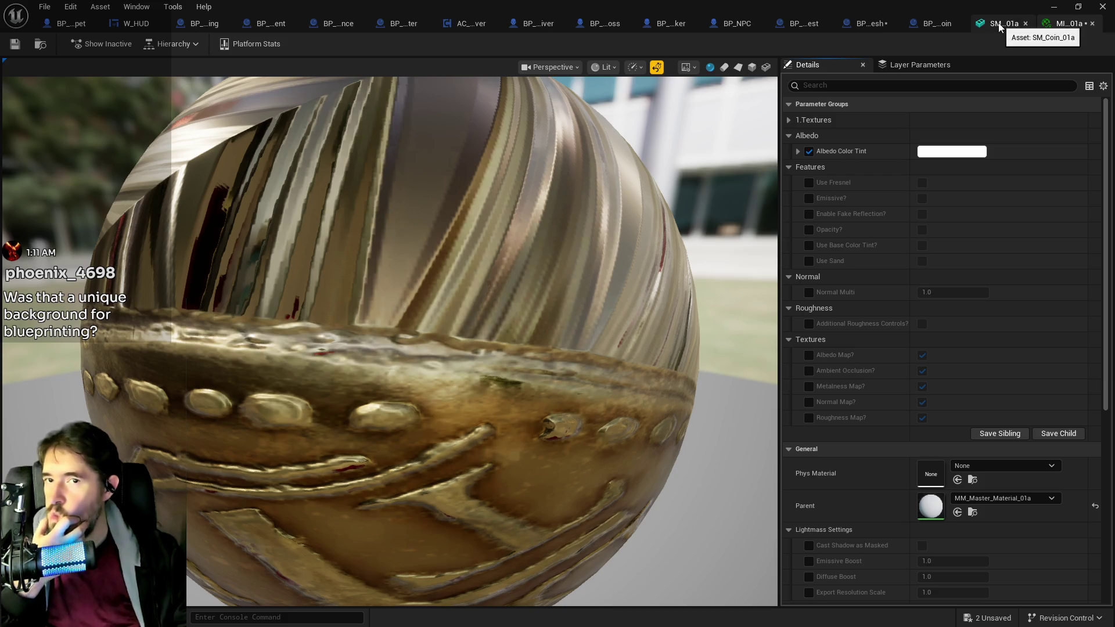
Step: In BP_NPC, go from Fire Projectile Graph up to EventGraph and open Event Begin Play
{"action": "left_click", "coordinate": [736, 25]}
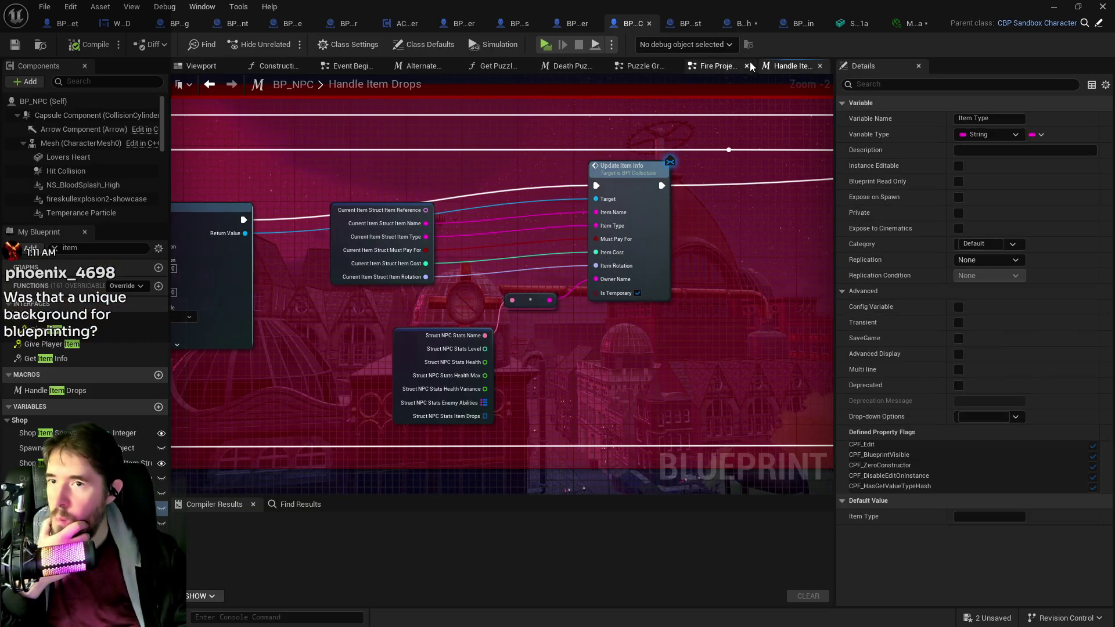
{"action": "left_click", "coordinate": [733, 66]}
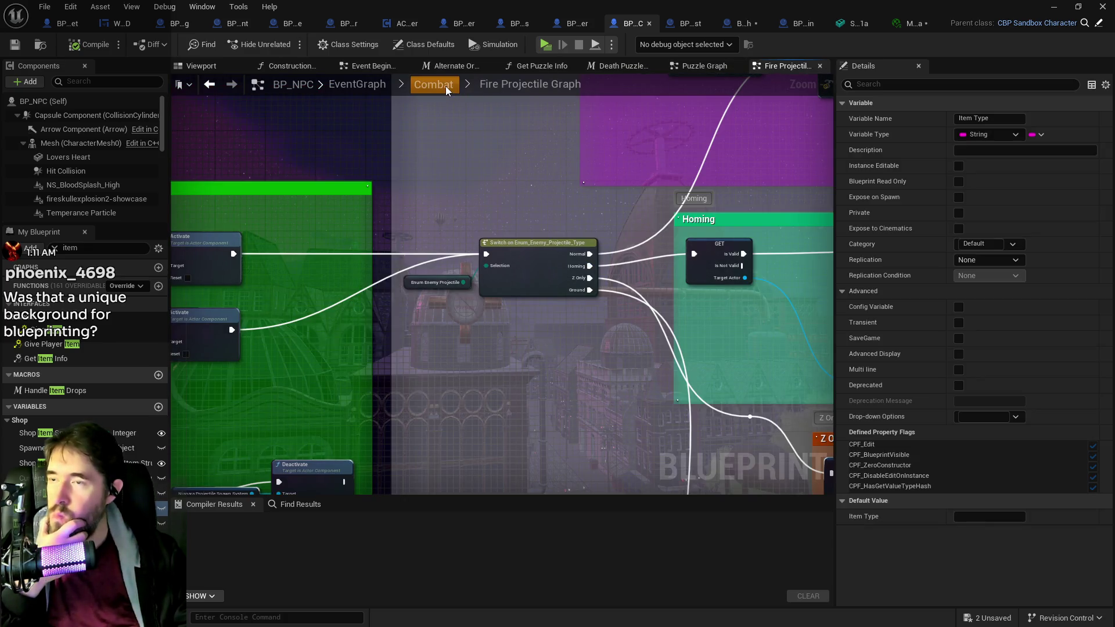
{"action": "left_click", "coordinate": [444, 86]}
{"action": "left_click", "coordinate": [369, 85]}
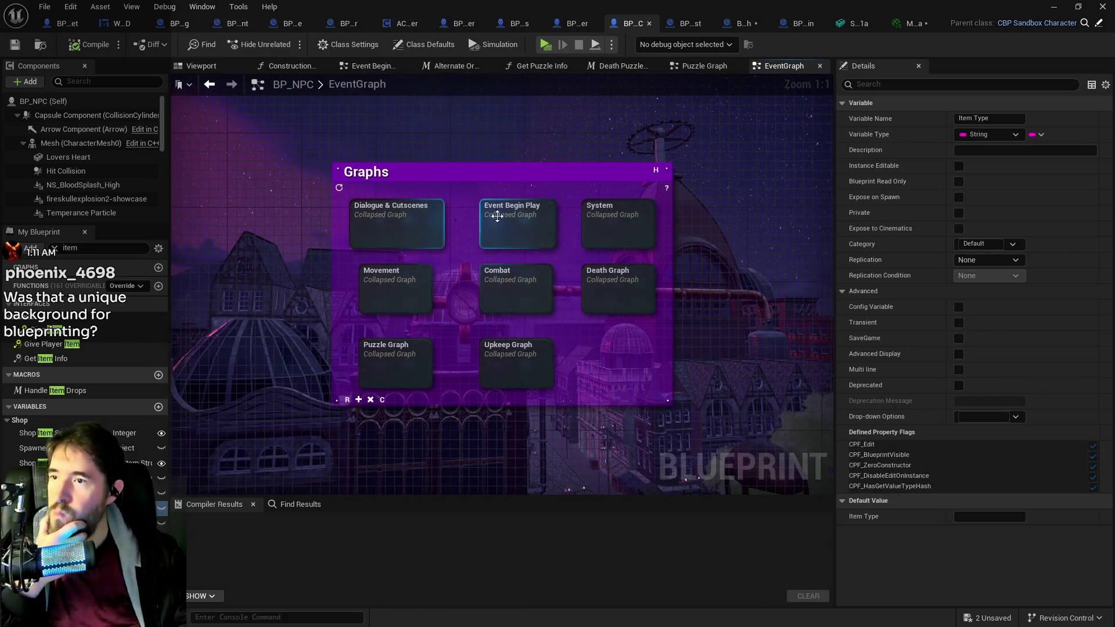
{"action": "double_click", "coordinate": [523, 215]}
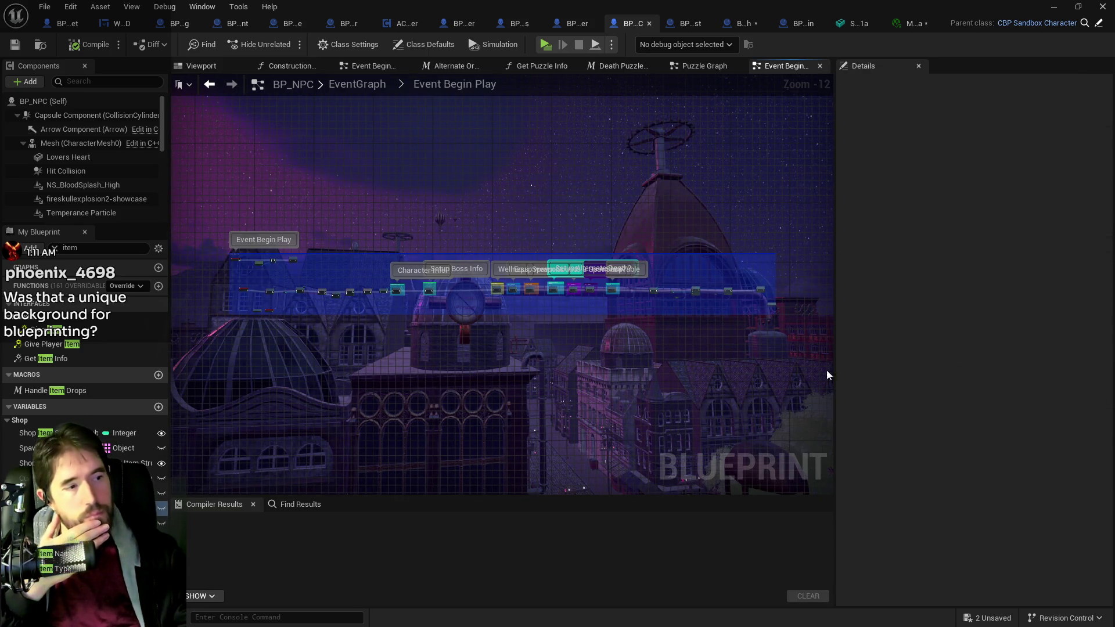
{"action": "key", "text": "alt+Tab"}
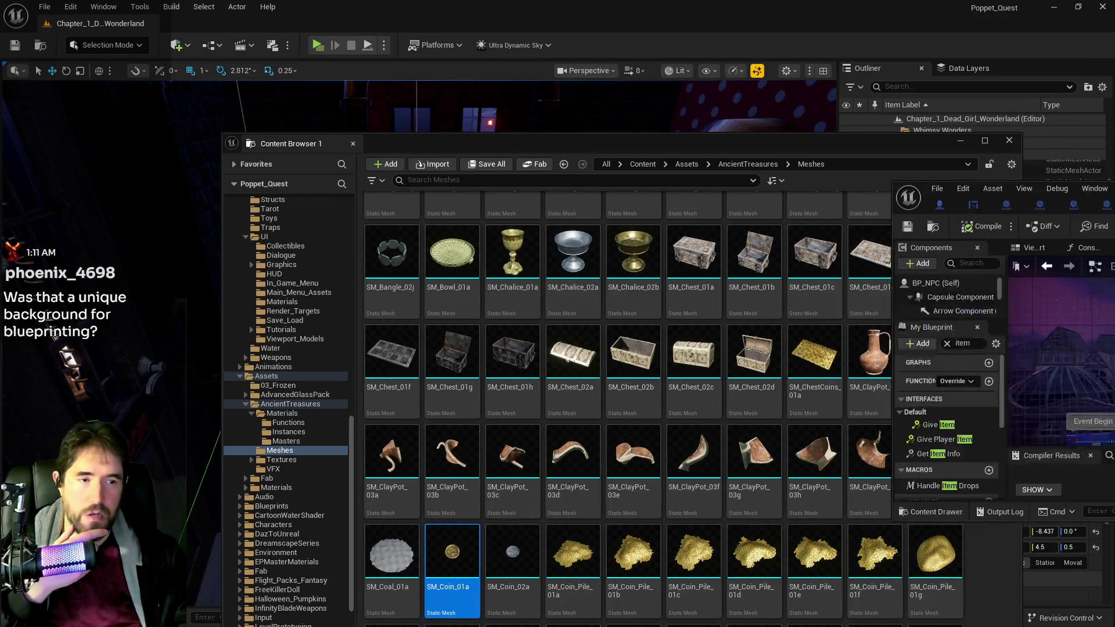
Step: Pan around BP_NPC's Event Begin Play graph, then return to the level editor
{"action": "key", "text": "alt+Tab"}
{"action": "mouse_move", "coordinate": [436, 208]}
{"action": "left_mouse_down"}
{"action": "mouse_move", "coordinate": [472, 375]}
{"action": "mouse_move", "coordinate": [514, 163]}
{"action": "left_mouse_up"}
{"action": "mouse_move", "coordinate": [434, 100]}
{"action": "left_mouse_down"}
{"action": "mouse_move", "coordinate": [510, 124]}
{"action": "mouse_move", "coordinate": [542, 286]}
{"action": "left_mouse_up"}
{"action": "key", "text": "alt+Tab"}
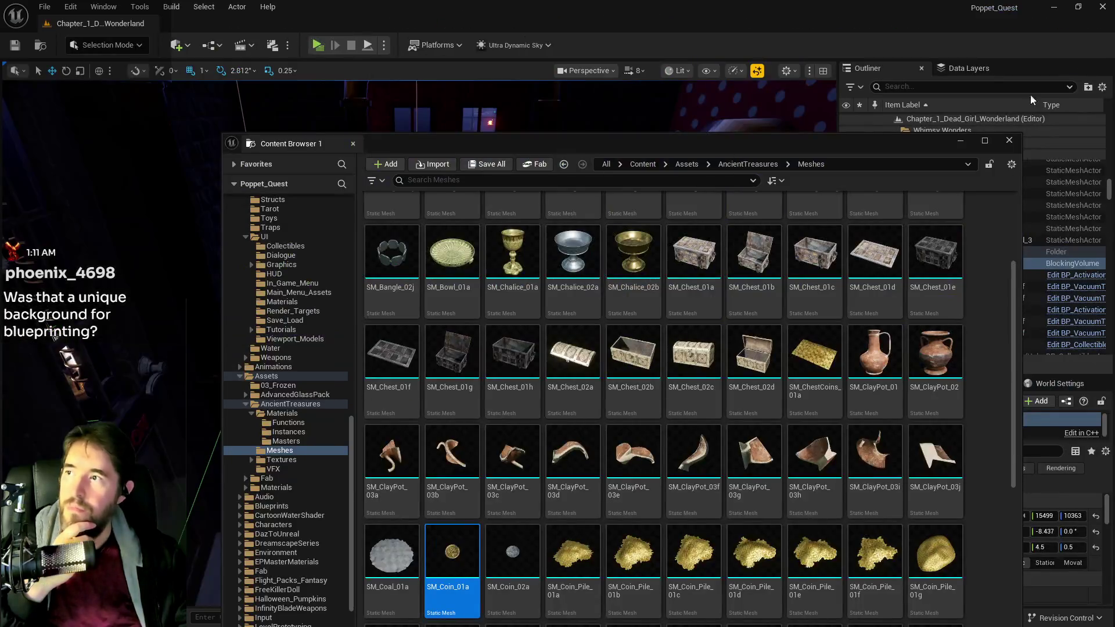
{"action": "left_click", "coordinate": [71, 8]}
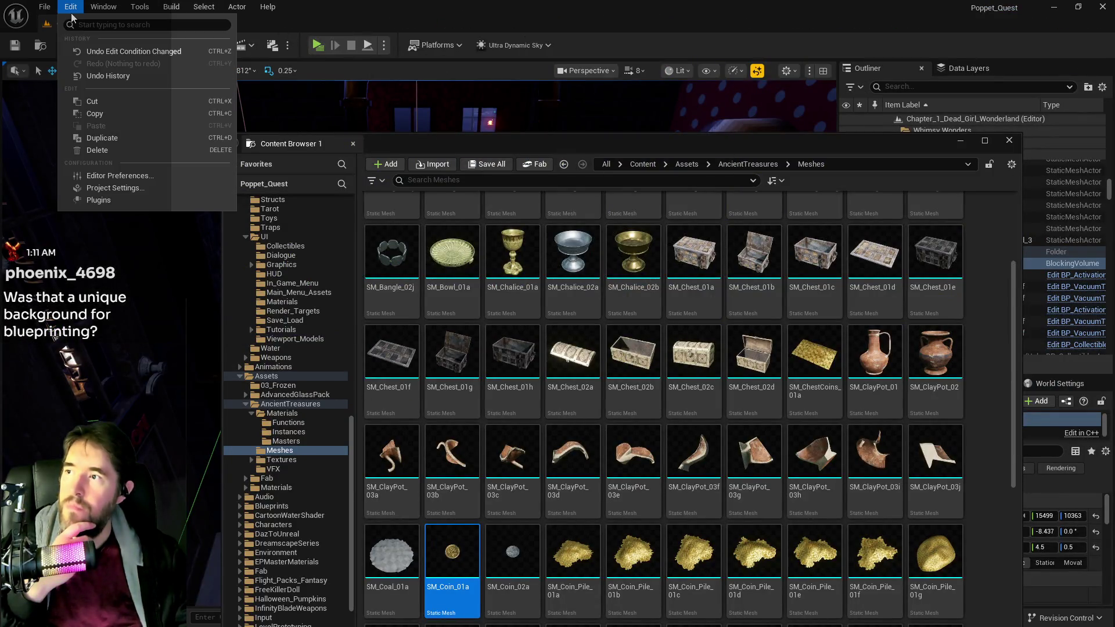
{"action": "left_click", "coordinate": [116, 175]}
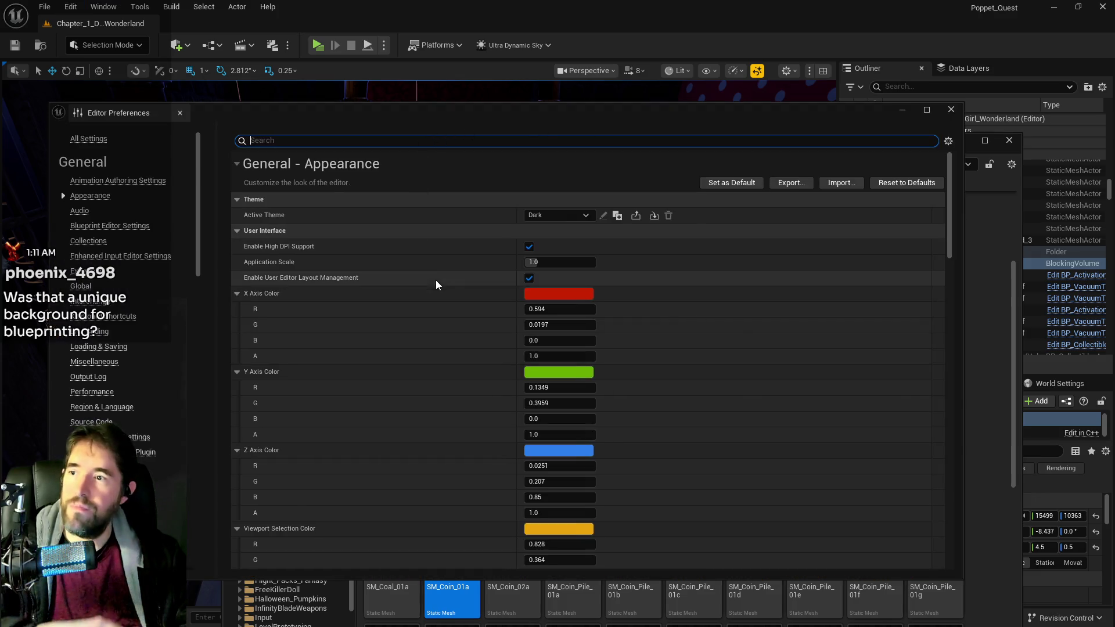
Step: In the Background Brush preferences, keep horizontal alignment at Center and set Tiling to Both
{"action": "scroll", "coordinate": [499, 291], "scroll_direction": "down", "scroll_amount": 10}
{"action": "scroll", "coordinate": [500, 290], "scroll_direction": "down", "scroll_amount": 12}
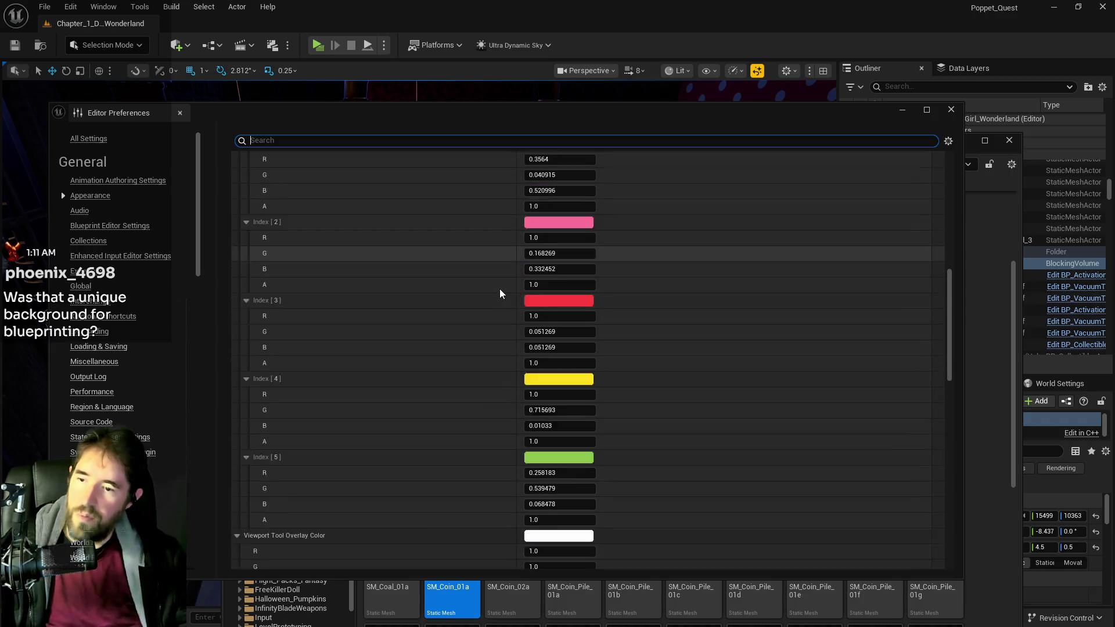
{"action": "scroll", "coordinate": [499, 290], "scroll_direction": "down", "scroll_amount": 10}
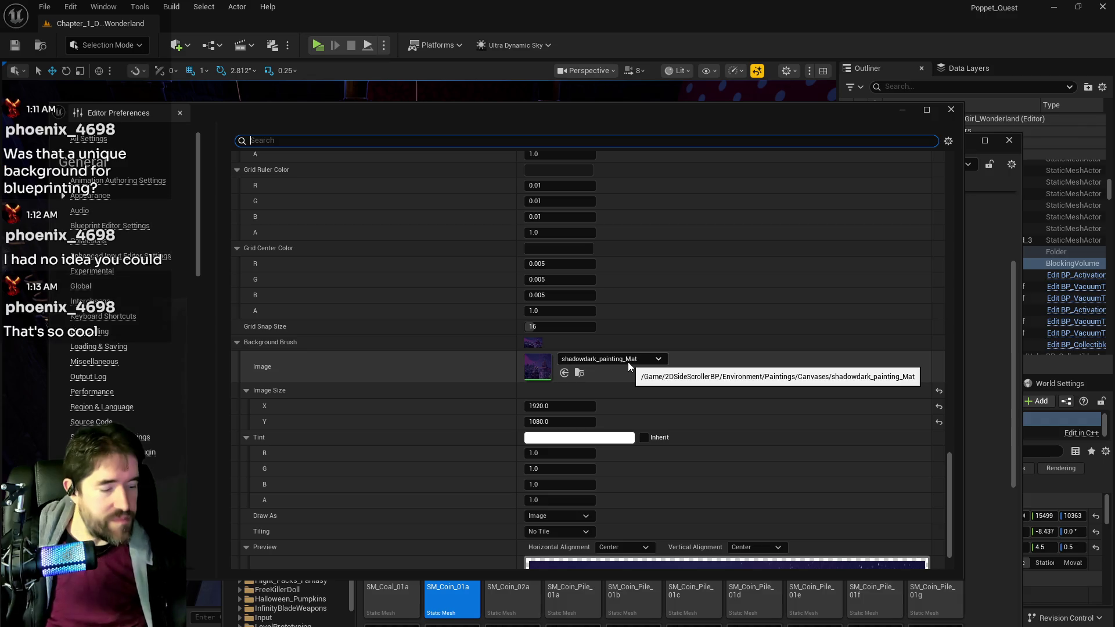
{"action": "scroll", "coordinate": [699, 486], "scroll_direction": "down", "scroll_amount": 8}
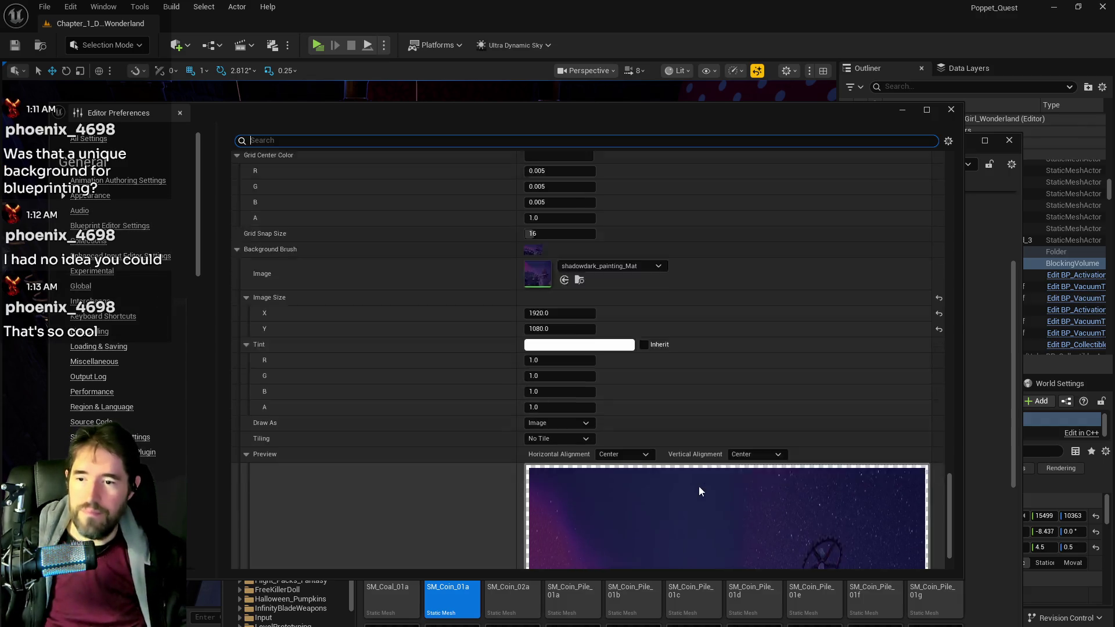
{"action": "scroll", "coordinate": [657, 320], "scroll_direction": "down", "scroll_amount": 2}
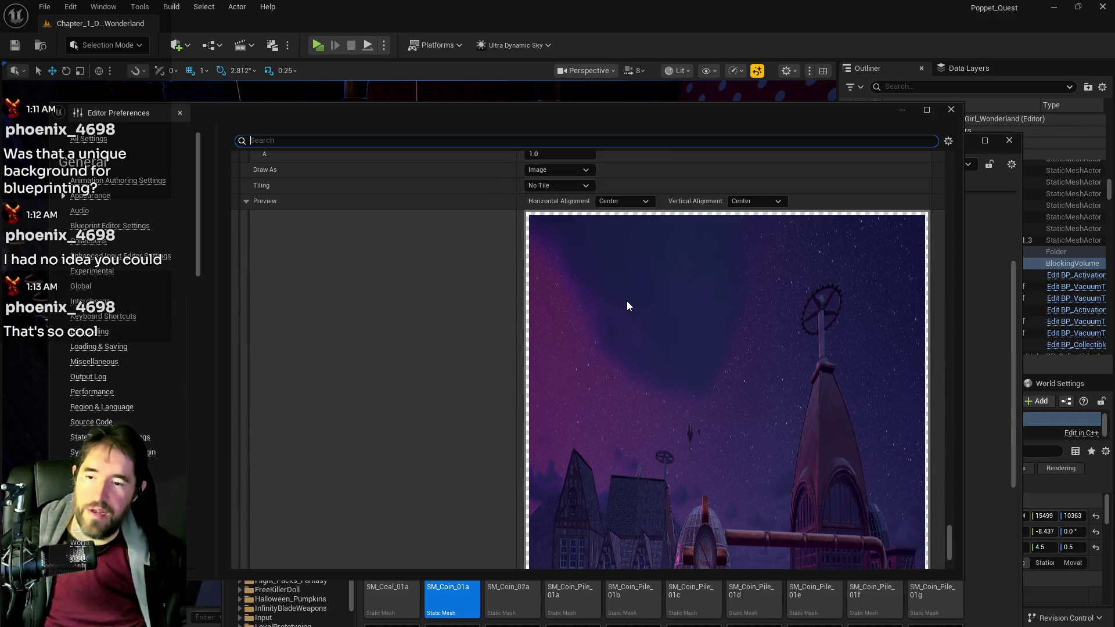
{"action": "scroll", "coordinate": [627, 306], "scroll_direction": "up", "scroll_amount": 2}
{"action": "left_click", "coordinate": [621, 257]}
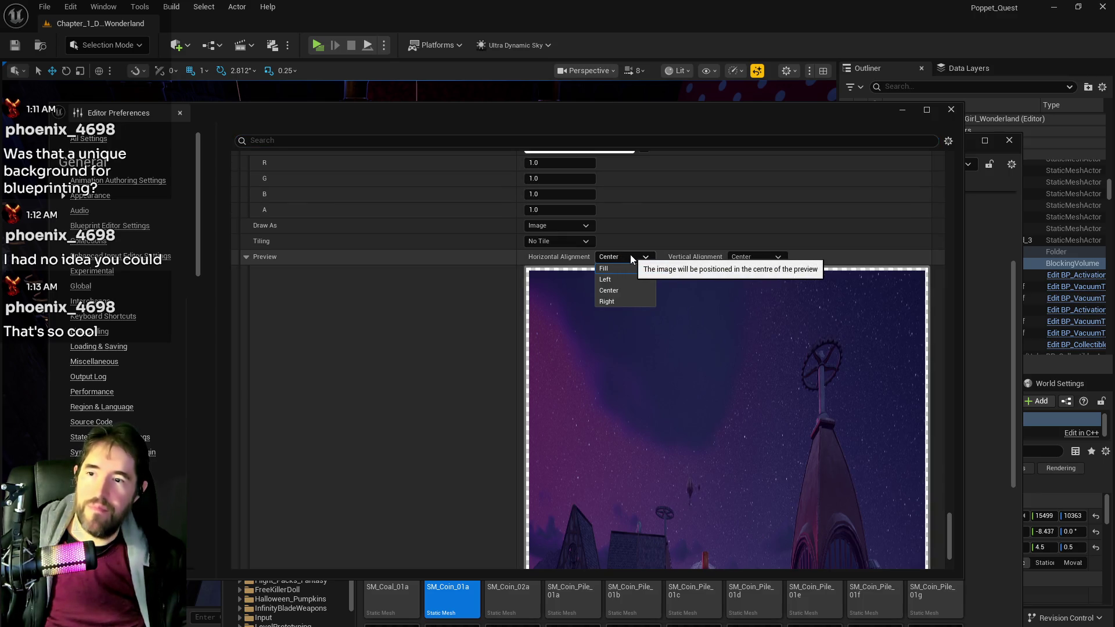
{"action": "left_click", "coordinate": [629, 256]}
{"action": "scroll", "coordinate": [480, 267], "scroll_direction": "down", "scroll_amount": 10}
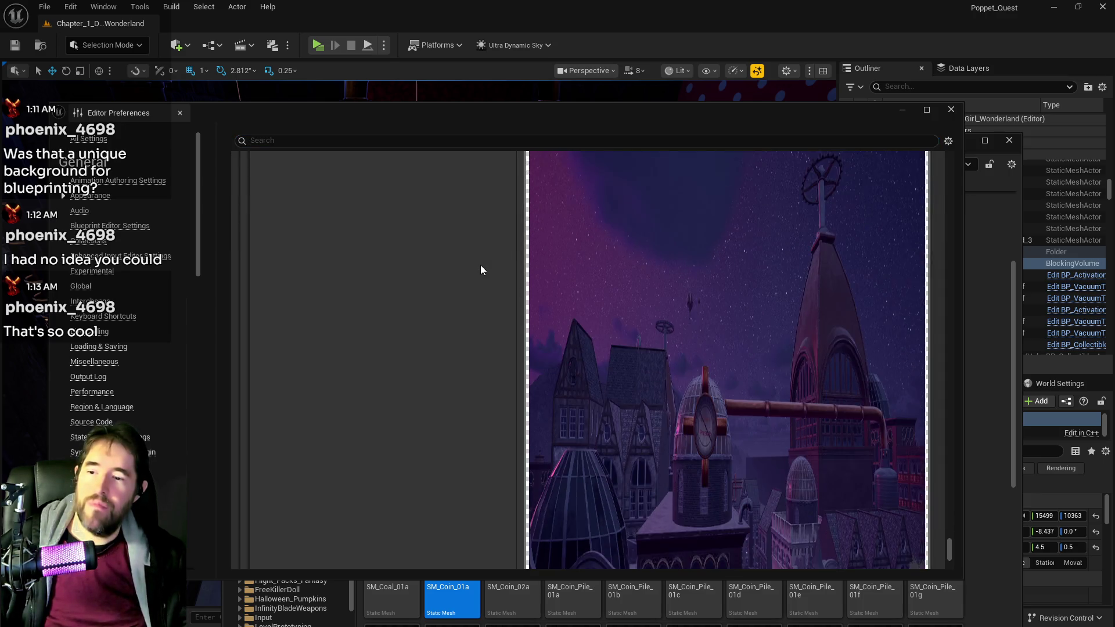
{"action": "scroll", "coordinate": [490, 342], "scroll_direction": "up", "scroll_amount": 10}
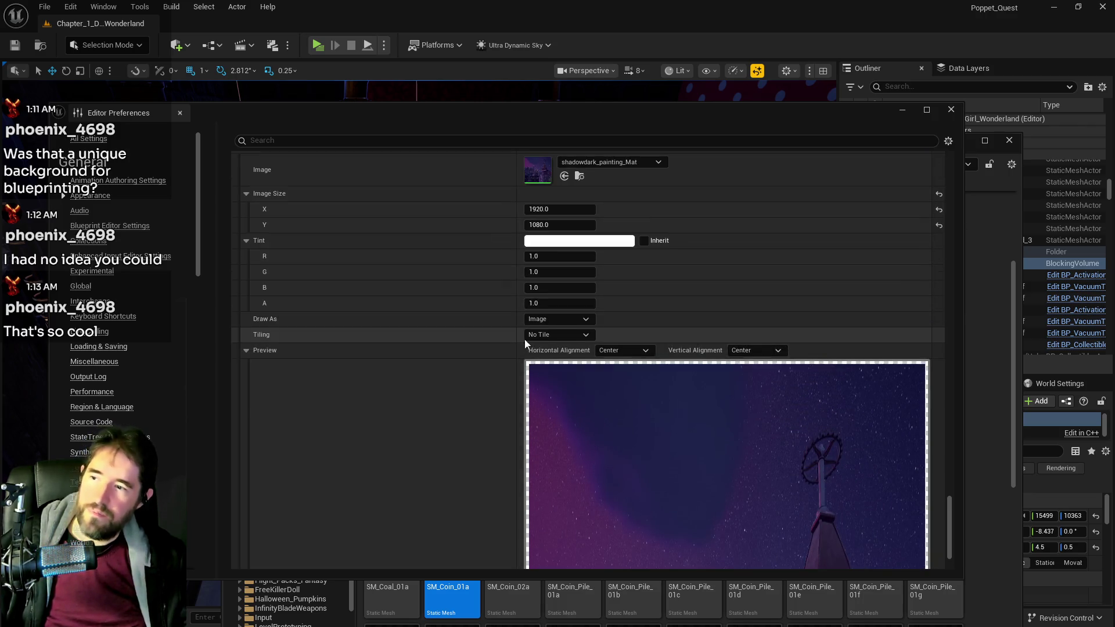
{"action": "left_click", "coordinate": [549, 335]}
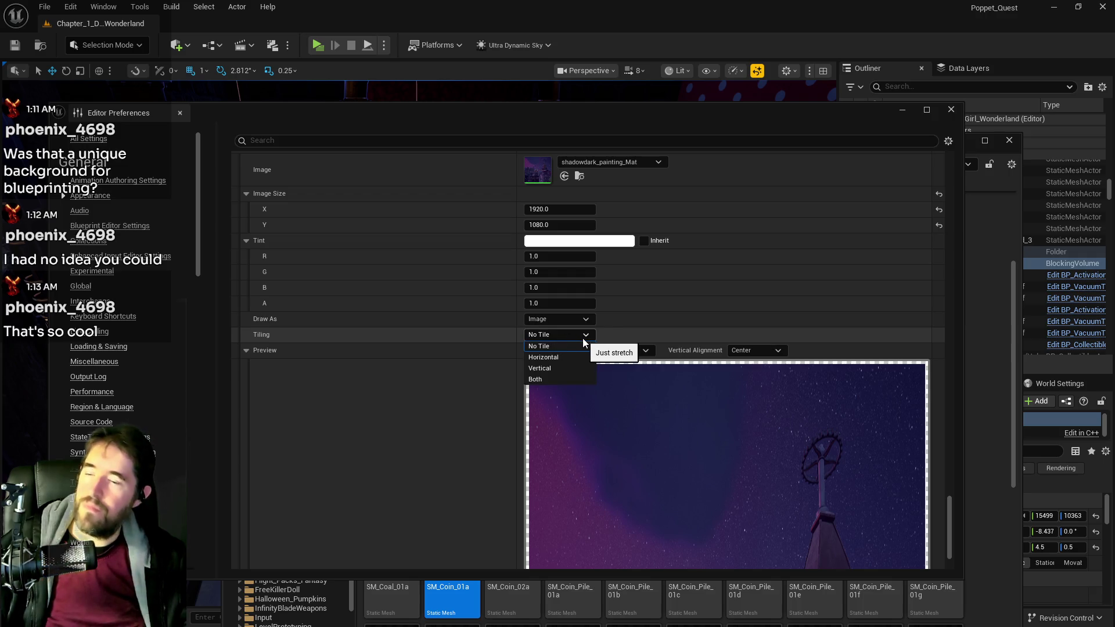
{"action": "left_click", "coordinate": [546, 379]}
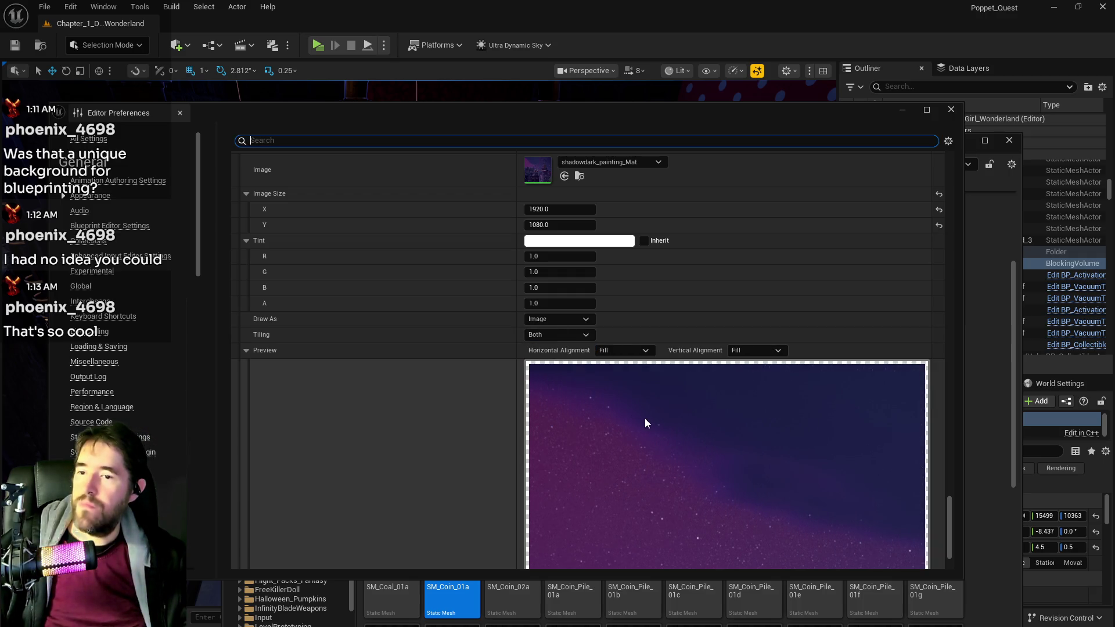
{"action": "scroll", "coordinate": [771, 455], "scroll_direction": "down", "scroll_amount": 5}
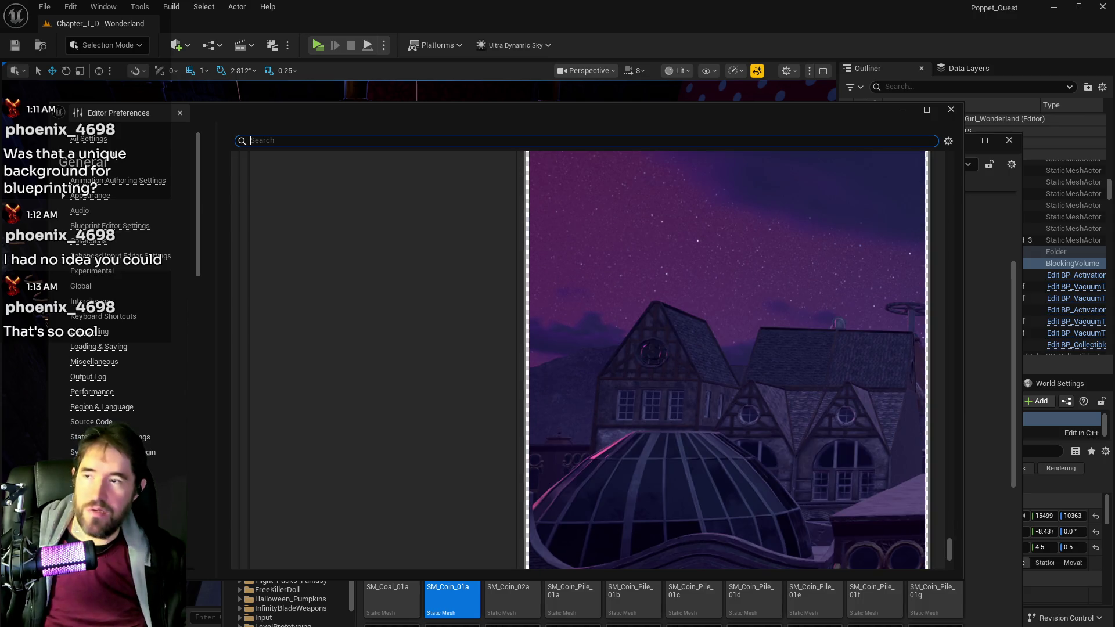
Step: Check the tiled background in BP_NPC's Blueprint editor, toggling full screen and moving the window left
{"action": "left_click", "coordinate": [15, 45]}
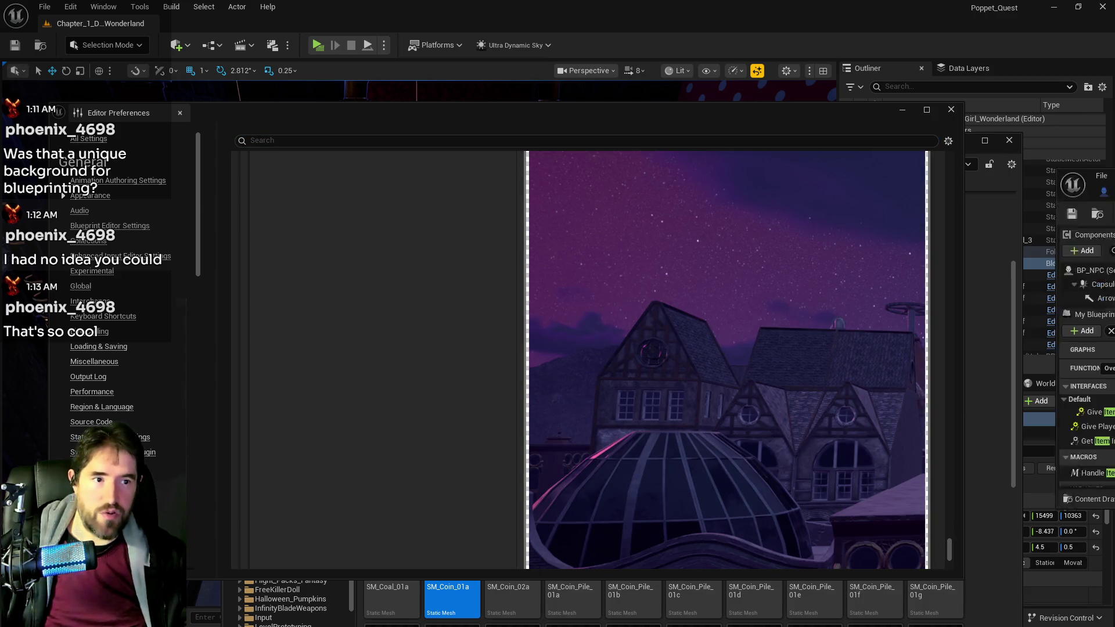
{"action": "double_click", "coordinate": [621, 172]}
{"action": "scroll", "coordinate": [586, 277], "scroll_direction": "up", "scroll_amount": 3}
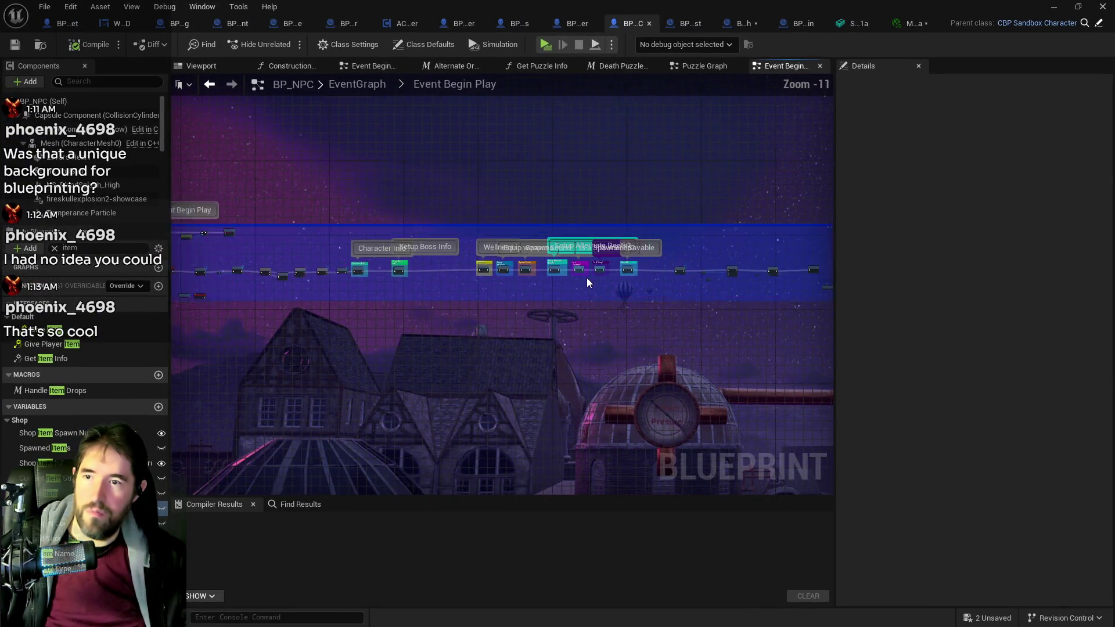
{"action": "left_click", "coordinate": [1078, 6]}
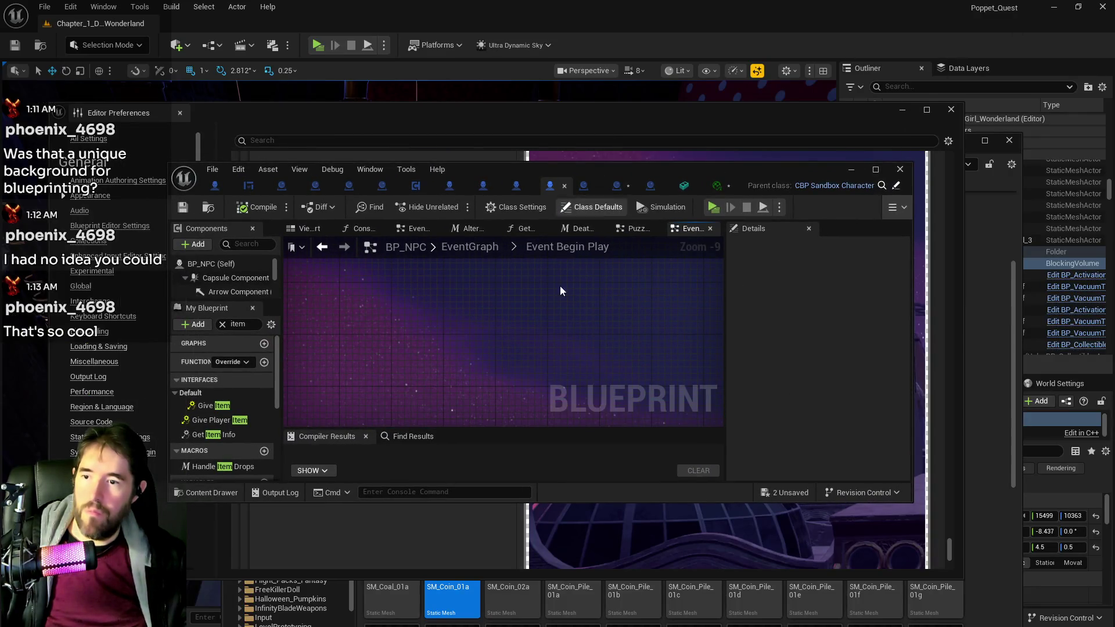
{"action": "left_click_drag", "start_coordinate": [570, 356], "coordinate": [594, 182]}
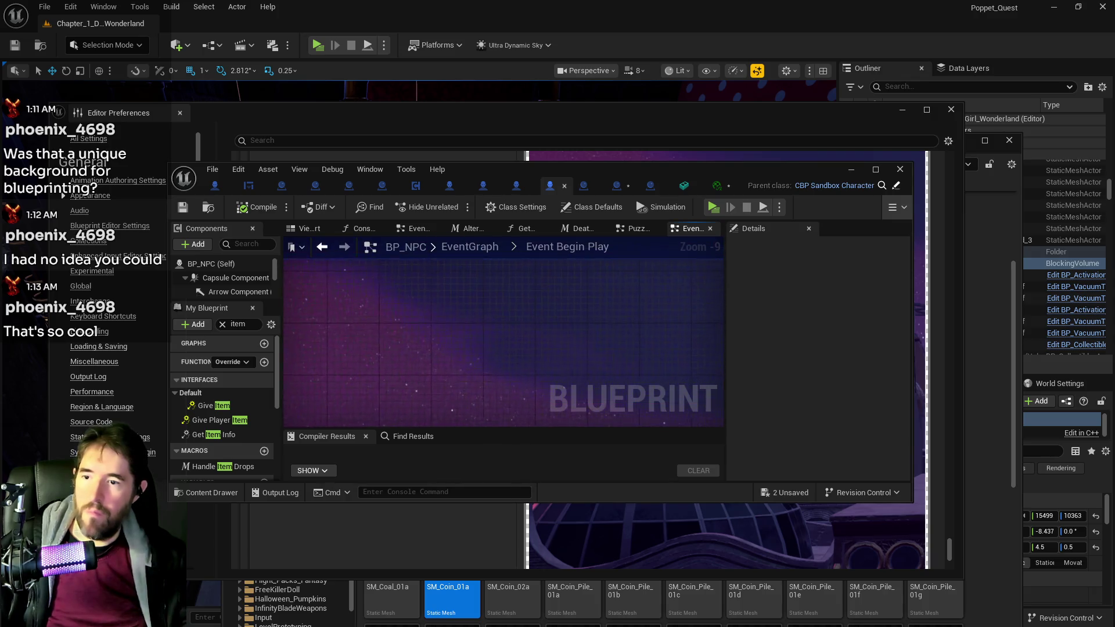
{"action": "left_click", "coordinate": [875, 169]}
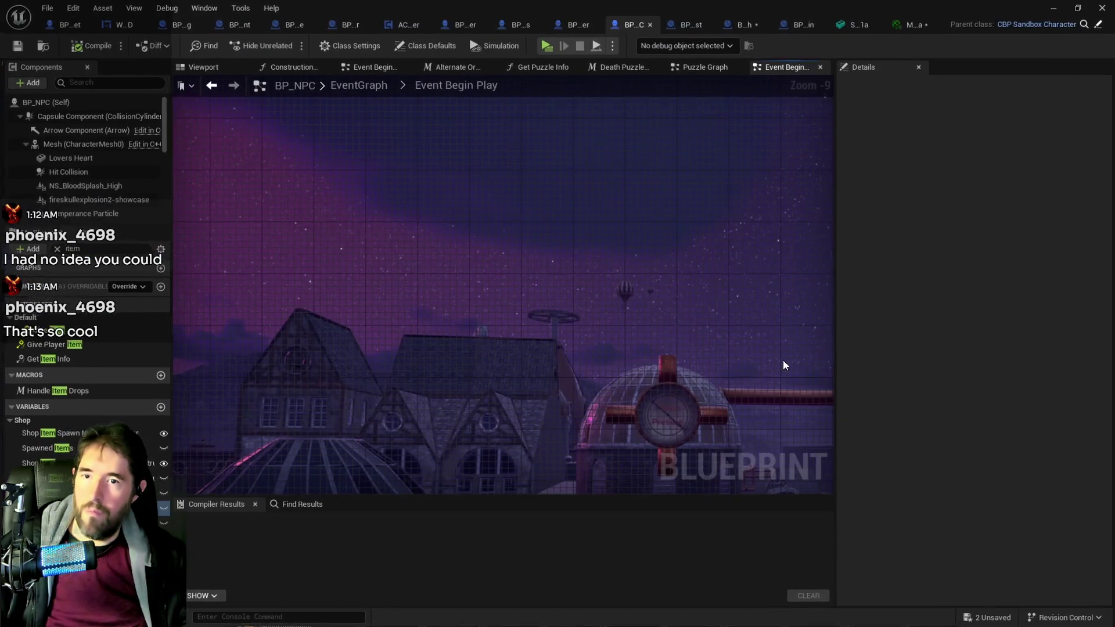
{"action": "mouse_move", "coordinate": [468, 269]}
{"action": "left_mouse_down"}
{"action": "mouse_move", "coordinate": [468, 325]}
{"action": "mouse_move", "coordinate": [560, 412]}
{"action": "mouse_move", "coordinate": [560, 238]}
{"action": "mouse_move", "coordinate": [812, 325]}
{"action": "mouse_move", "coordinate": [502, 487]}
{"action": "mouse_move", "coordinate": [502, 321]}
{"action": "mouse_move", "coordinate": [552, 333]}
{"action": "left_mouse_up"}
{"action": "double_click", "coordinate": [1005, 13]}
{"action": "left_click_drag", "start_coordinate": [964, 29], "coordinate": [595, 47]}
Step: Move the preferences window aside and resize the Blueprint editor so Event Begin Play sits near the top
{"action": "left_click", "coordinate": [716, 378]}
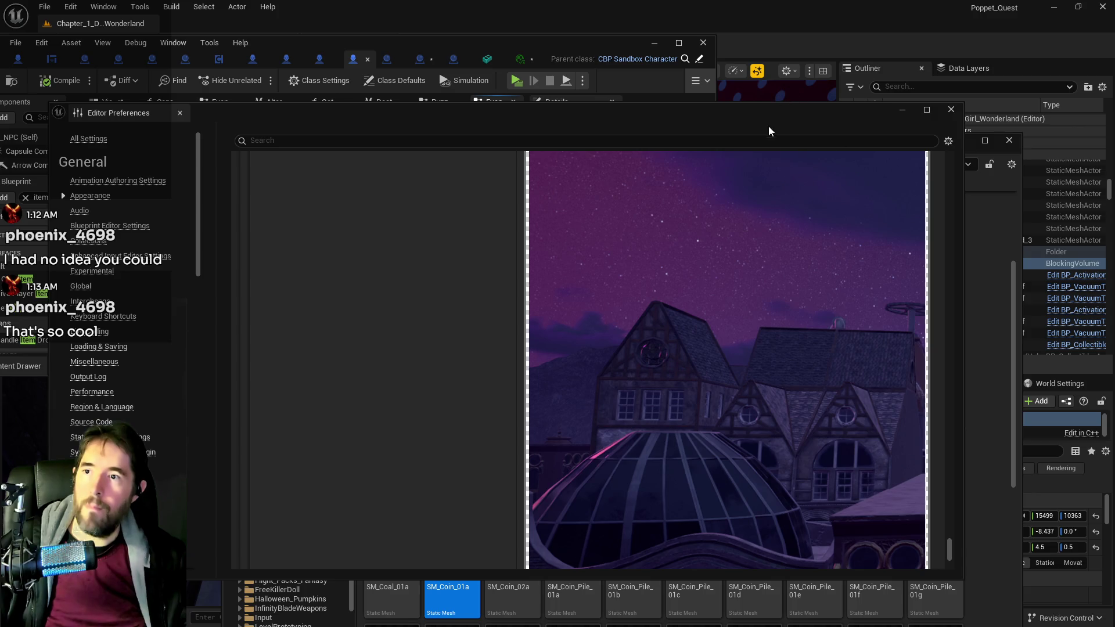
{"action": "left_click_drag", "start_coordinate": [743, 110], "coordinate": [1114, 104]}
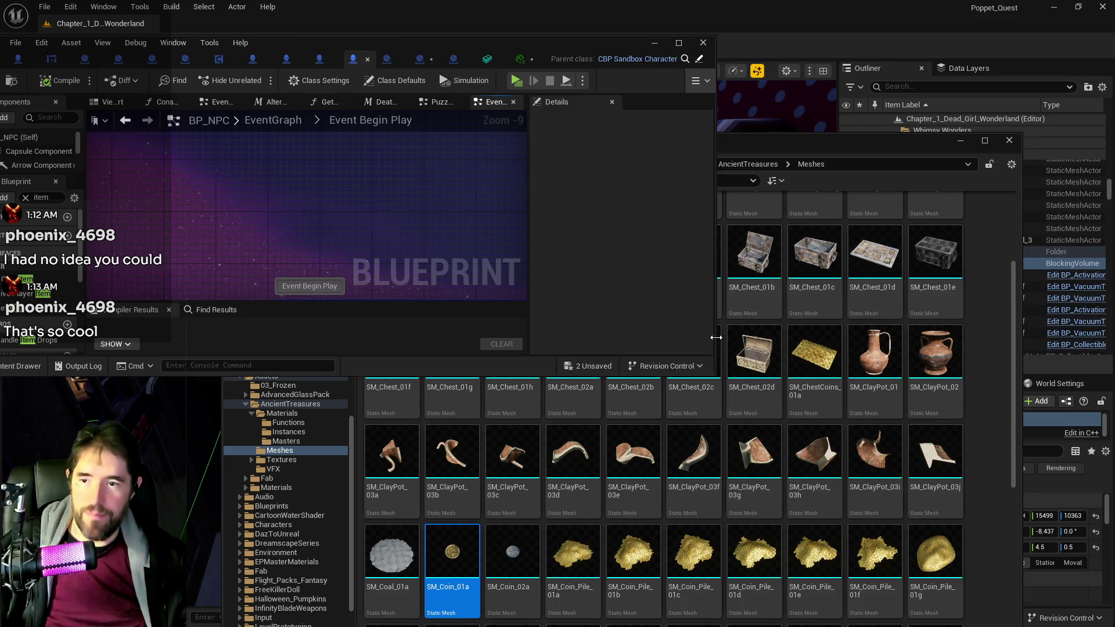
{"action": "left_click_drag", "start_coordinate": [716, 337], "coordinate": [925, 337]}
{"action": "left_click_drag", "start_coordinate": [591, 375], "coordinate": [590, 499]}
{"action": "left_click_drag", "start_coordinate": [559, 265], "coordinate": [479, 169]}
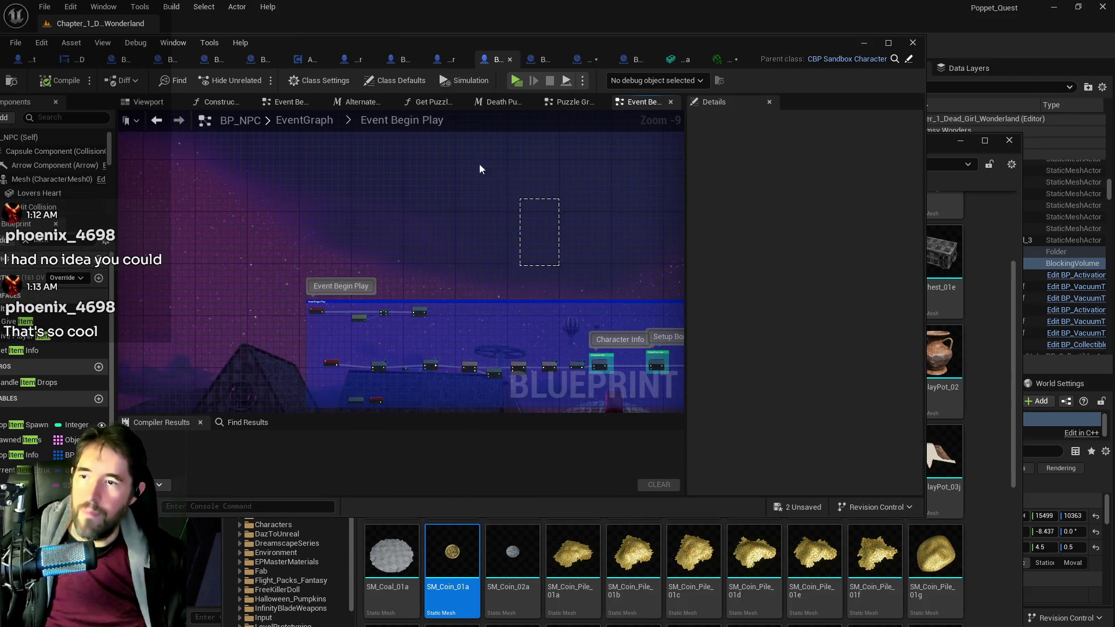
{"action": "left_click_drag", "start_coordinate": [567, 204], "coordinate": [420, 86]}
{"action": "mouse_move", "coordinate": [924, 253]}
{"action": "left_mouse_down"}
{"action": "mouse_move", "coordinate": [446, 261]}
{"action": "mouse_move", "coordinate": [1039, 336]}
{"action": "mouse_move", "coordinate": [973, 343]}
{"action": "left_mouse_up"}
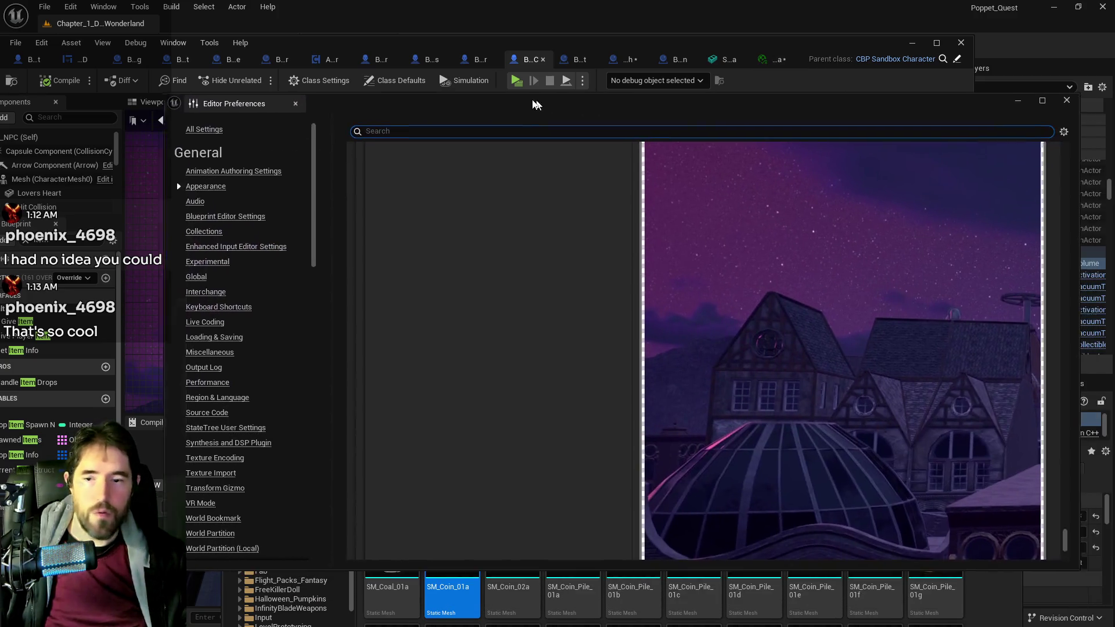
Step: Set the graph Background Brush tiling to No Tile
{"action": "scroll", "coordinate": [480, 253], "scroll_direction": "up", "scroll_amount": 3}
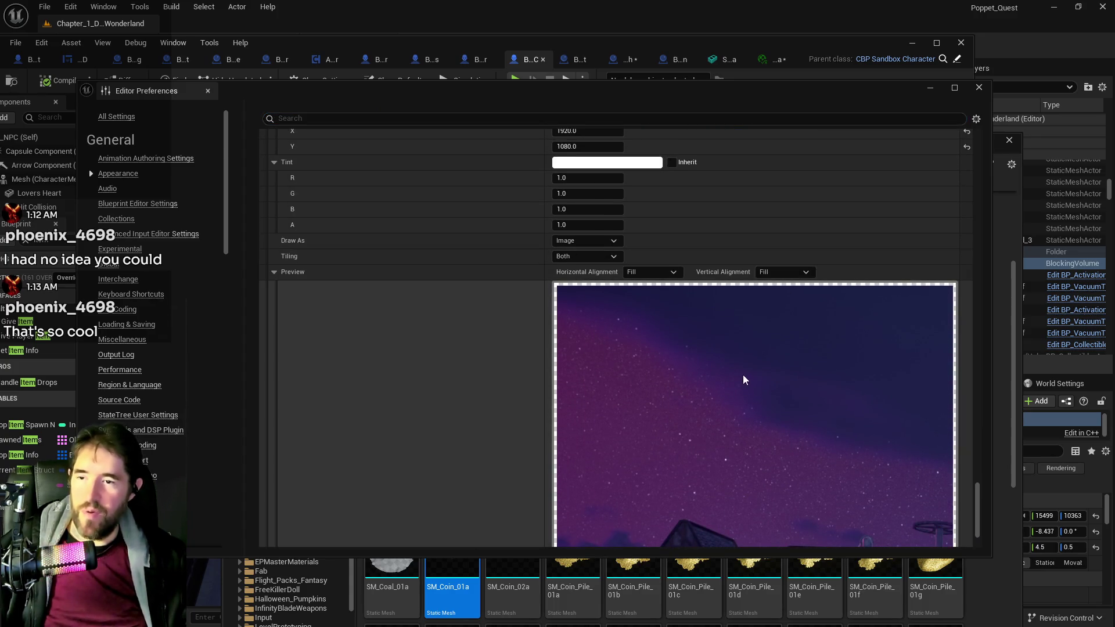
{"action": "scroll", "coordinate": [721, 213], "scroll_direction": "down", "scroll_amount": 3}
{"action": "scroll", "coordinate": [755, 273], "scroll_direction": "down", "scroll_amount": 2}
{"action": "scroll", "coordinate": [697, 353], "scroll_direction": "up", "scroll_amount": 4}
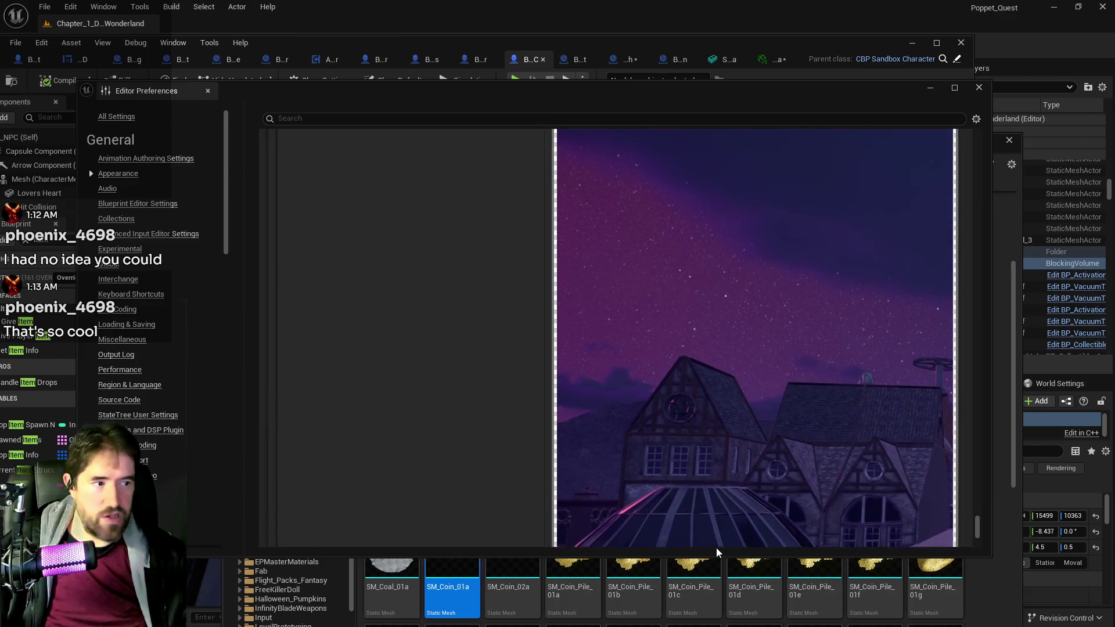
{"action": "scroll", "coordinate": [671, 389], "scroll_direction": "up", "scroll_amount": 3}
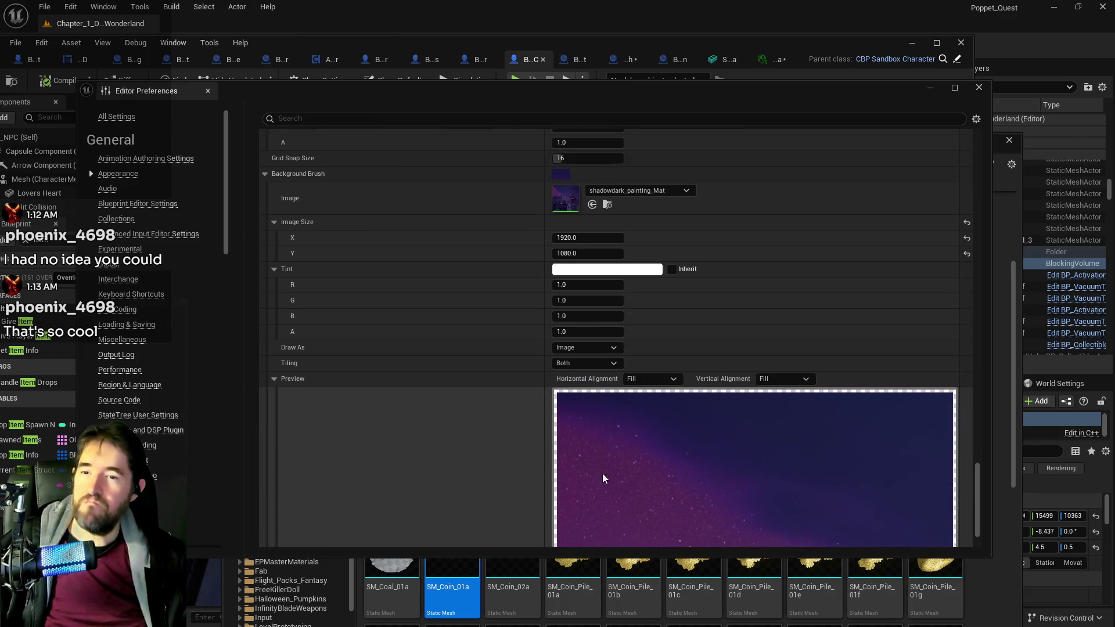
{"action": "left_click", "coordinate": [653, 382]}
{"action": "left_click", "coordinate": [652, 382]}
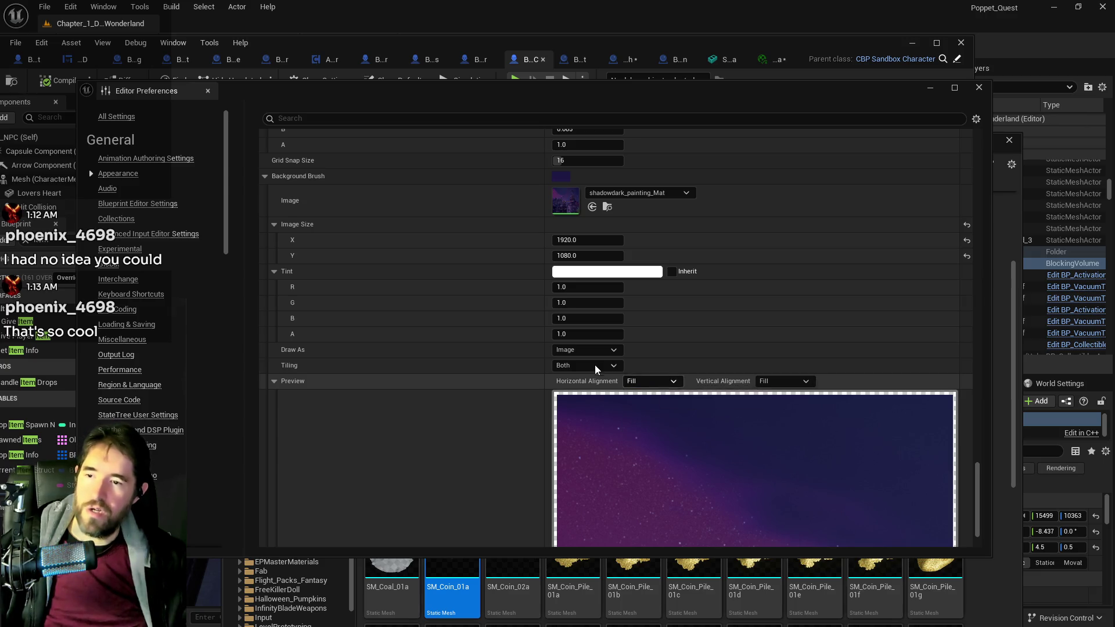
{"action": "left_click", "coordinate": [586, 365]}
{"action": "left_click", "coordinate": [584, 376]}
Step: Set the background's horizontal and vertical alignment to Fill and close Editor Preferences
{"action": "left_click", "coordinate": [652, 381]}
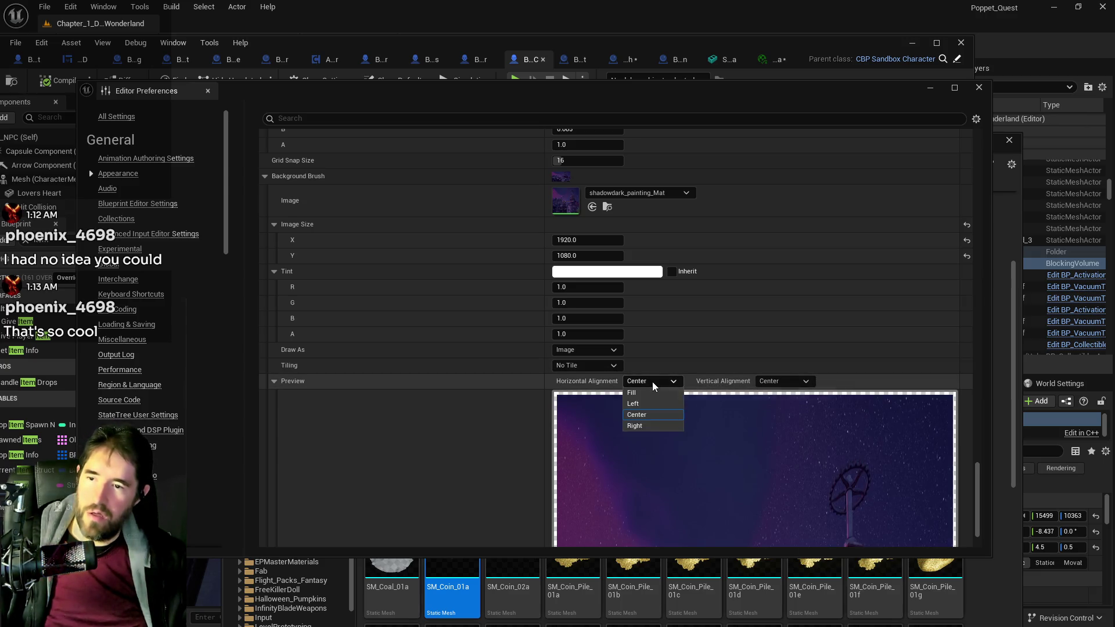
{"action": "left_click", "coordinate": [651, 393]}
{"action": "left_click", "coordinate": [771, 382]}
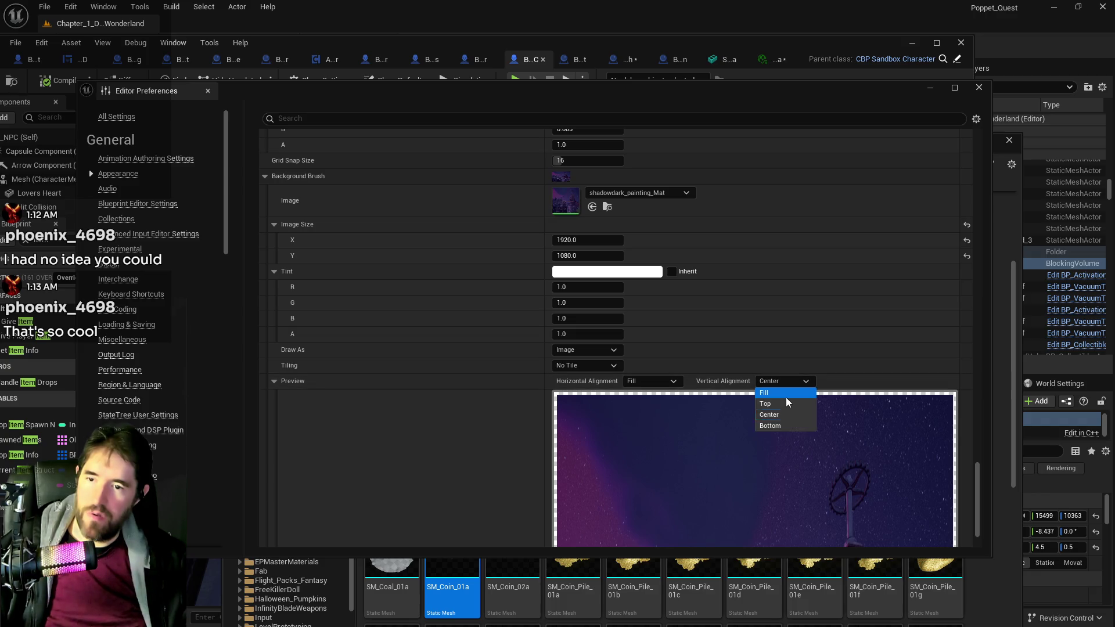
{"action": "left_click", "coordinate": [785, 394]}
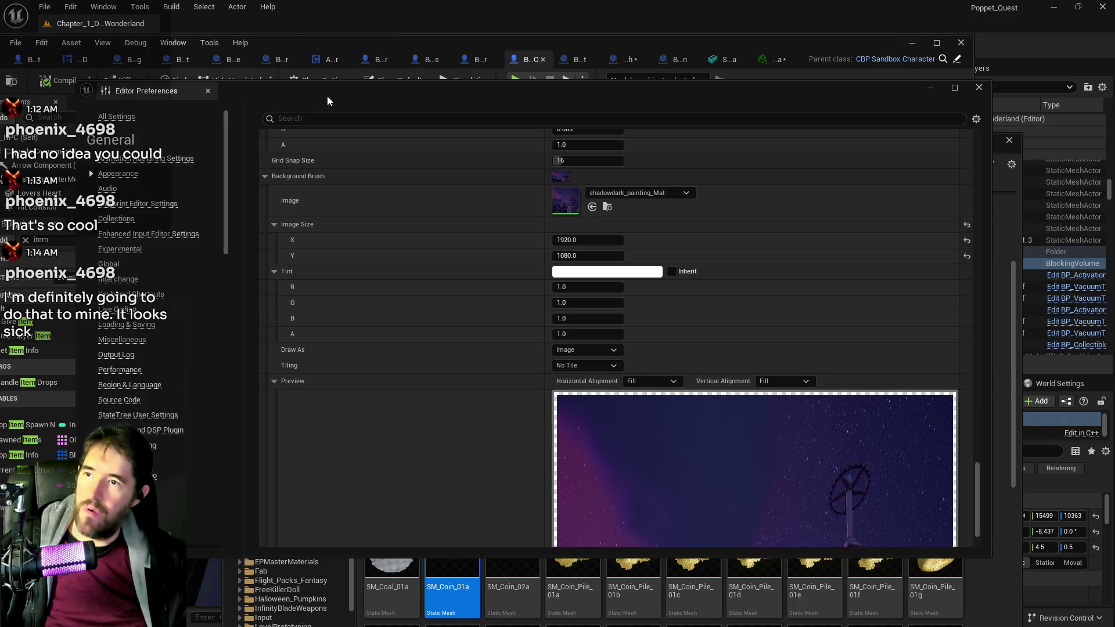
{"action": "left_click", "coordinate": [208, 90]}
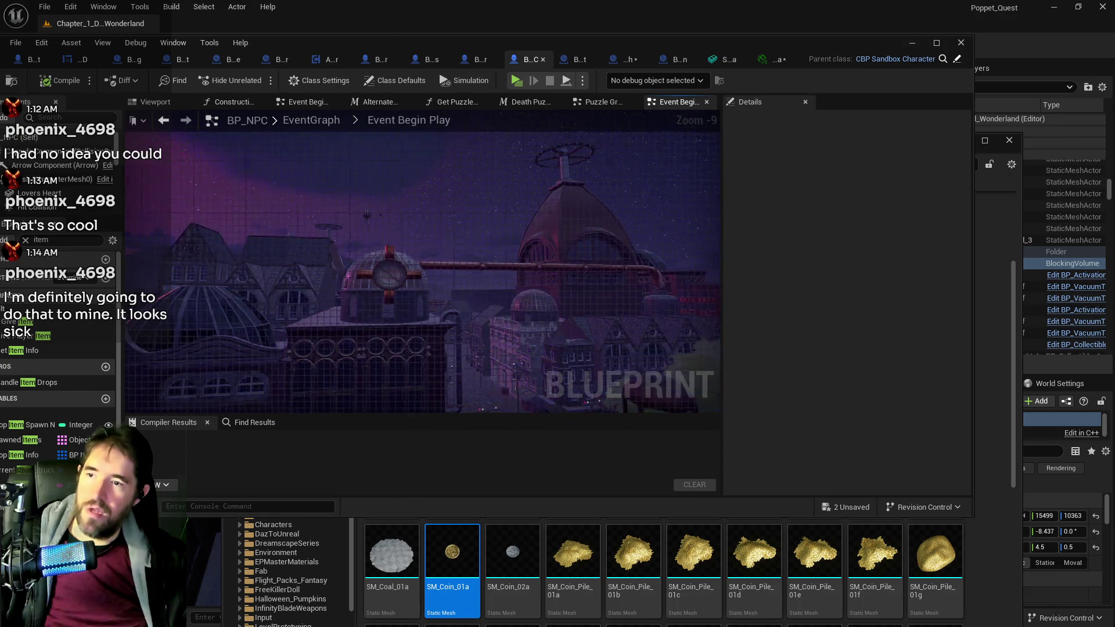
Step: Look over the Event Begin Play, Wellness and Spawn Sound nodes, then save BP_NPC
{"action": "left_click_drag", "start_coordinate": [532, 315], "coordinate": [533, 441]}
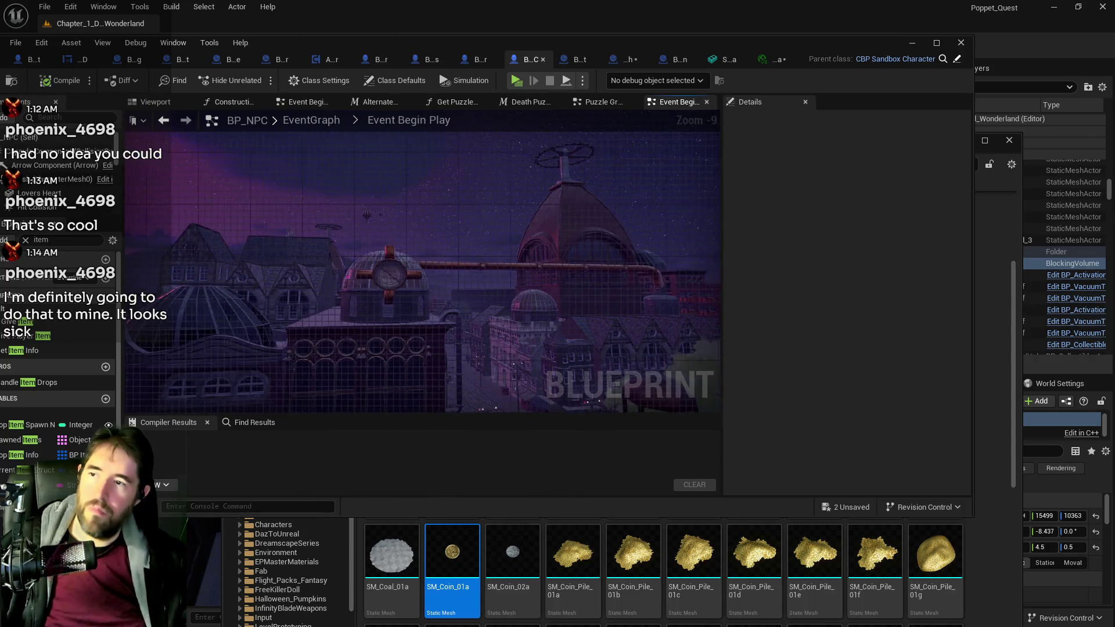
{"action": "mouse_move", "coordinate": [574, 302]}
{"action": "left_mouse_down"}
{"action": "mouse_move", "coordinate": [525, 361]}
{"action": "mouse_move", "coordinate": [413, 346]}
{"action": "left_mouse_up"}
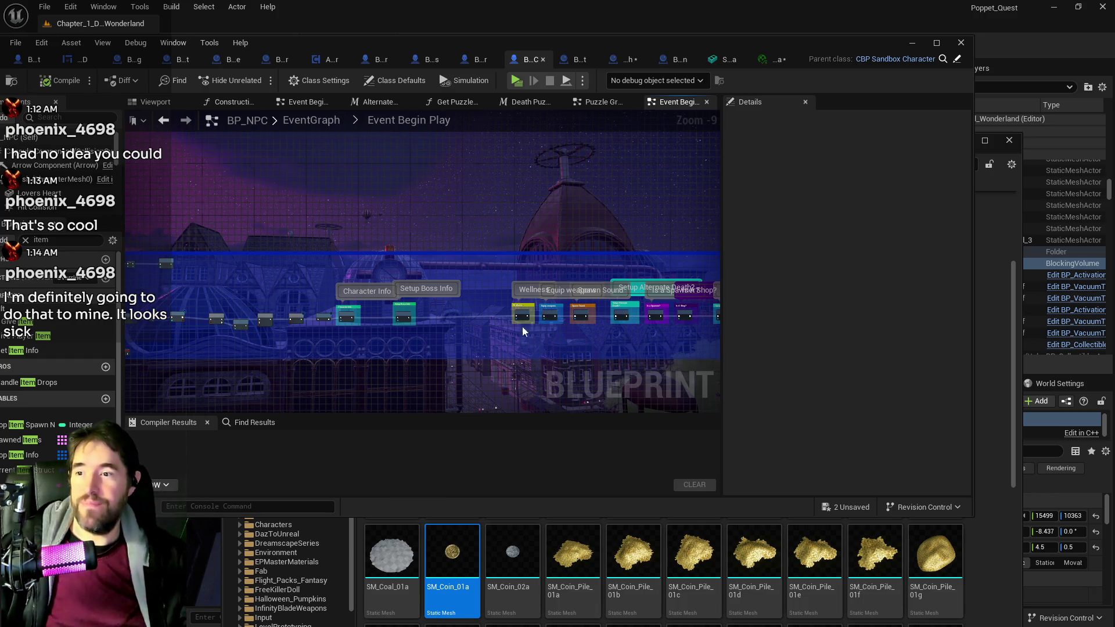
{"action": "scroll", "coordinate": [542, 340], "scroll_direction": "up", "scroll_amount": 7}
{"action": "left_click_drag", "start_coordinate": [543, 340], "coordinate": [397, 361]}
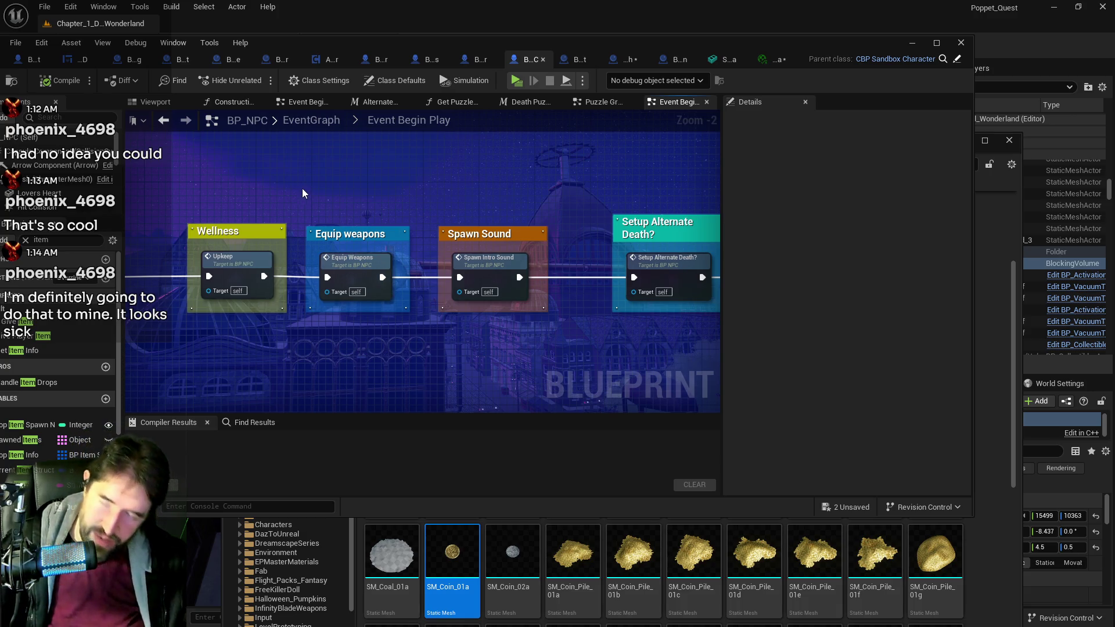
{"action": "key", "text": "ctrl+s"}
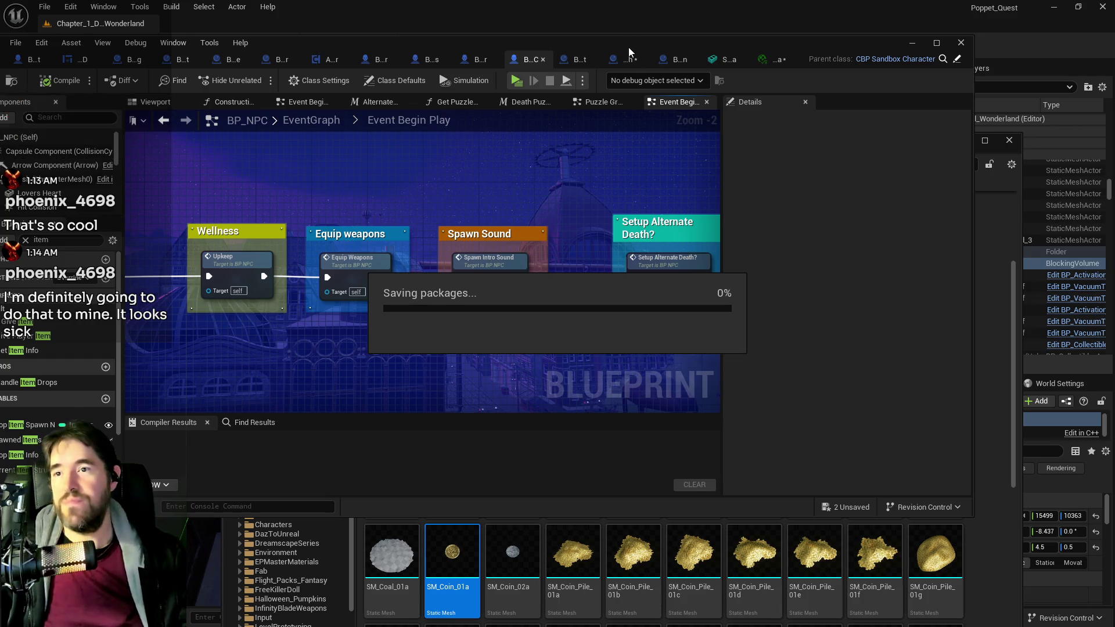
Step: Open the Setup Character Info function graph from the Event Graph
{"action": "mouse_move", "coordinate": [506, 369]}
{"action": "left_mouse_down"}
{"action": "mouse_move", "coordinate": [239, 351]}
{"action": "mouse_move", "coordinate": [769, 406]}
{"action": "mouse_move", "coordinate": [627, 395]}
{"action": "mouse_move", "coordinate": [755, 400]}
{"action": "mouse_move", "coordinate": [215, 401]}
{"action": "mouse_move", "coordinate": [349, 400]}
{"action": "mouse_move", "coordinate": [637, 340]}
{"action": "mouse_move", "coordinate": [490, 348]}
{"action": "mouse_move", "coordinate": [511, 323]}
{"action": "mouse_move", "coordinate": [450, 316]}
{"action": "left_mouse_up"}
{"action": "scroll", "coordinate": [215, 400], "scroll_direction": "down", "scroll_amount": 2}
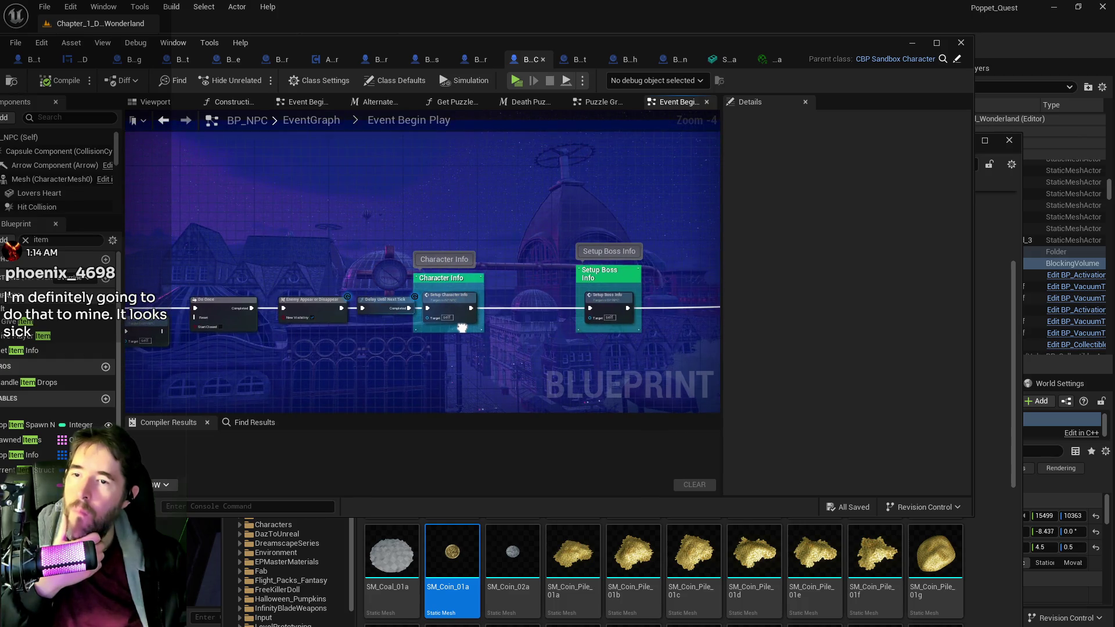
{"action": "double_click", "coordinate": [454, 302]}
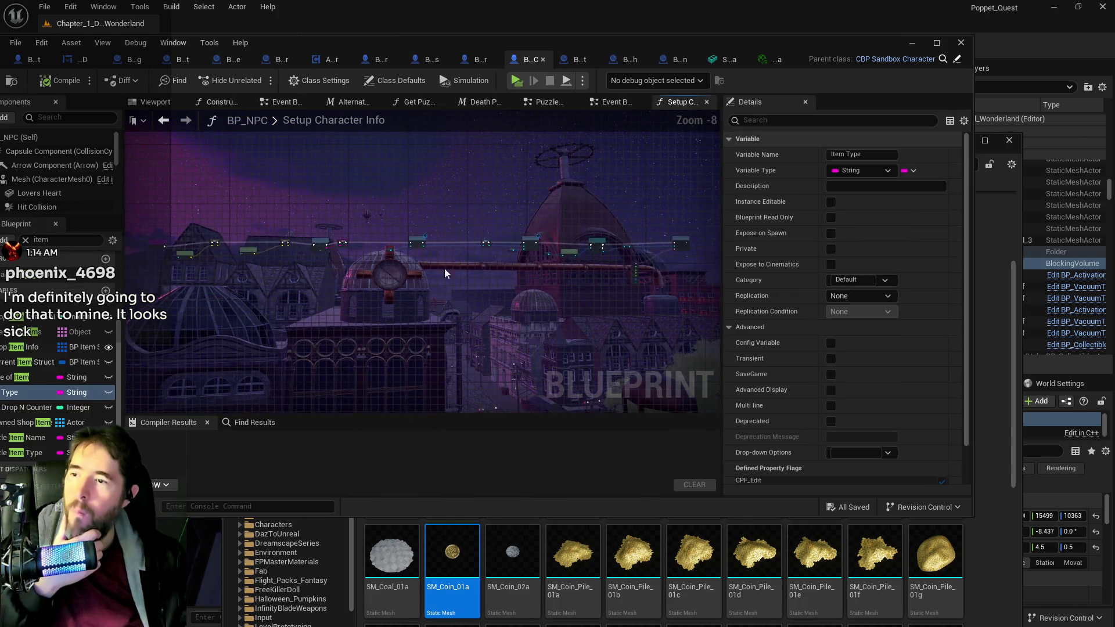
Step: Review the health bar and text nodes, then close the Setup Character Info tab
{"action": "scroll", "coordinate": [565, 280], "scroll_direction": "up", "scroll_amount": 2}
{"action": "left_click_drag", "start_coordinate": [566, 284], "coordinate": [211, 340]}
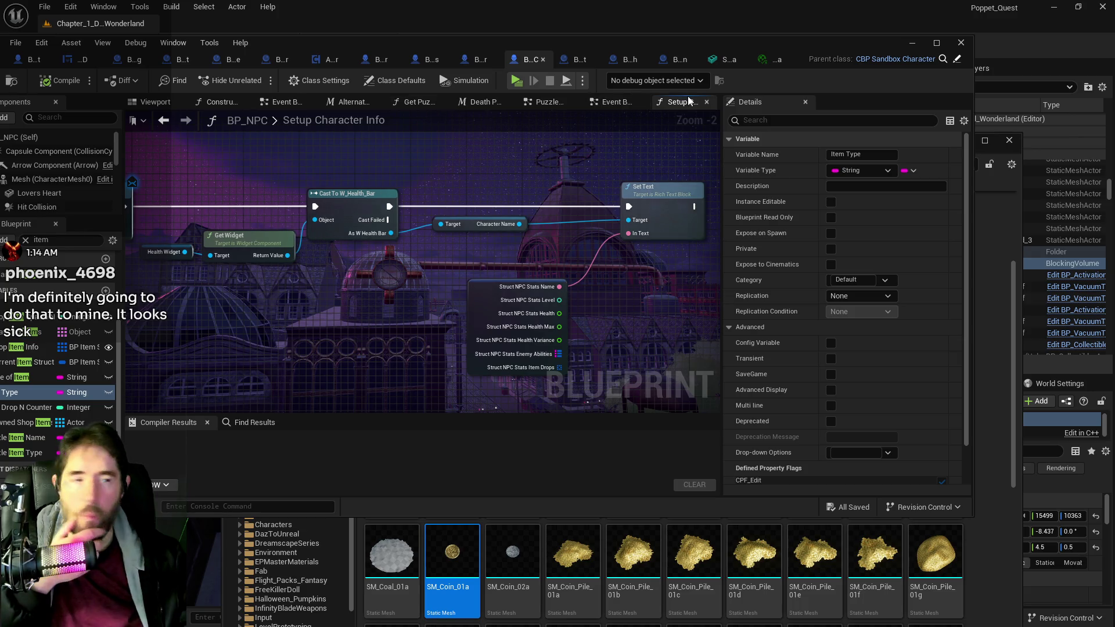
{"action": "left_click", "coordinate": [706, 102]}
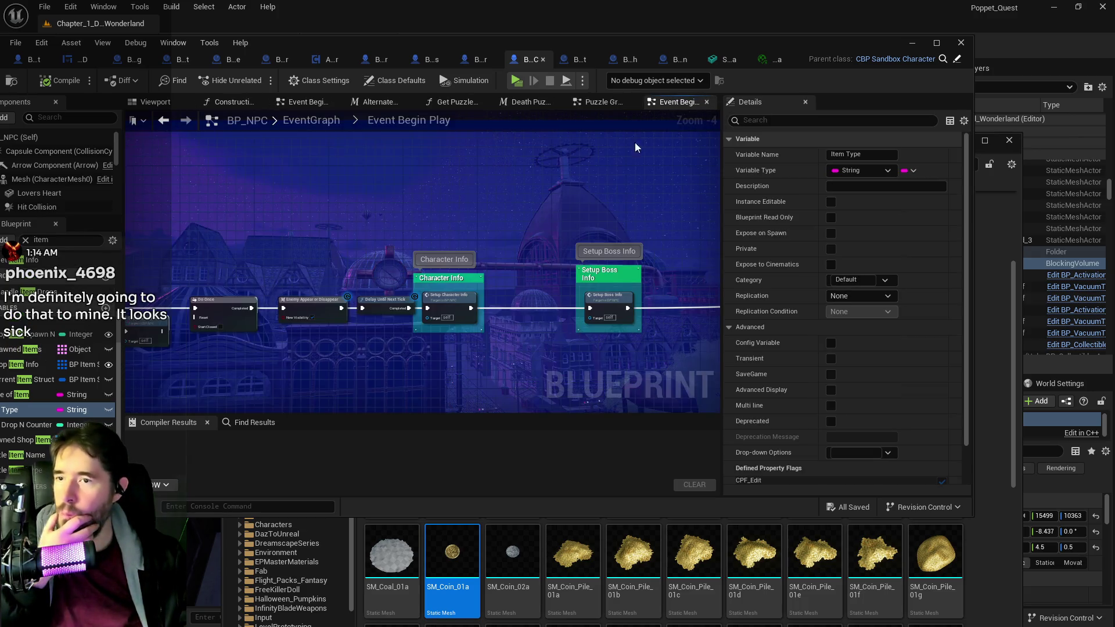
Step: Pan through the Event Begin Play chain, from Setup Boss Info to Add Gameplay Tag
{"action": "scroll", "coordinate": [545, 283], "scroll_direction": "up", "scroll_amount": 2}
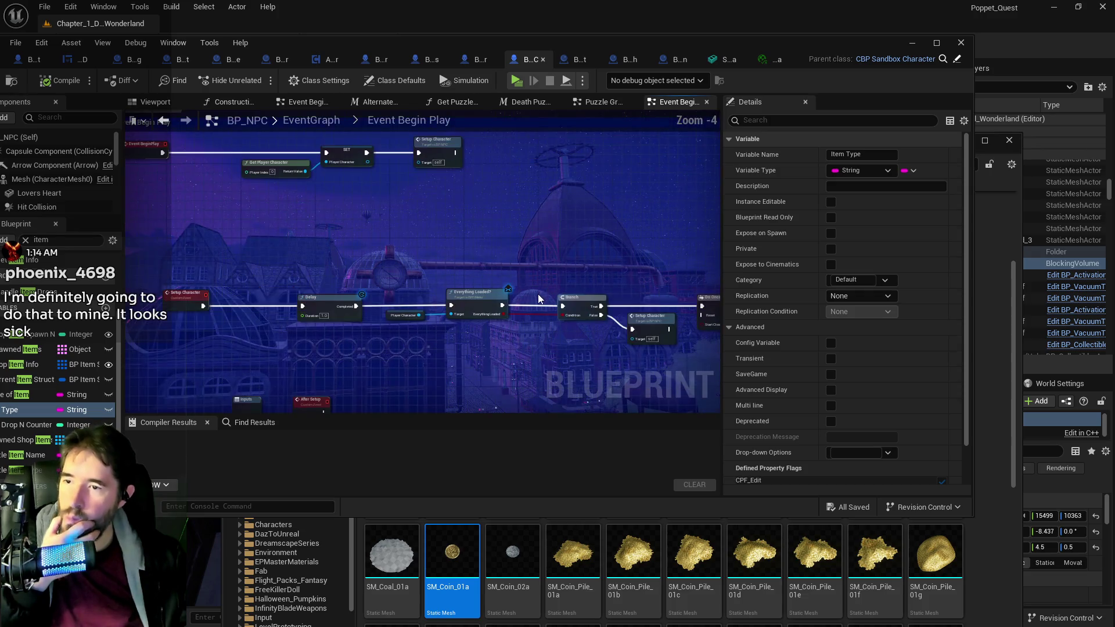
{"action": "mouse_move", "coordinate": [520, 267]}
{"action": "left_mouse_down"}
{"action": "mouse_move", "coordinate": [588, 364]}
{"action": "mouse_move", "coordinate": [534, 214]}
{"action": "mouse_move", "coordinate": [493, 267]}
{"action": "left_mouse_up"}
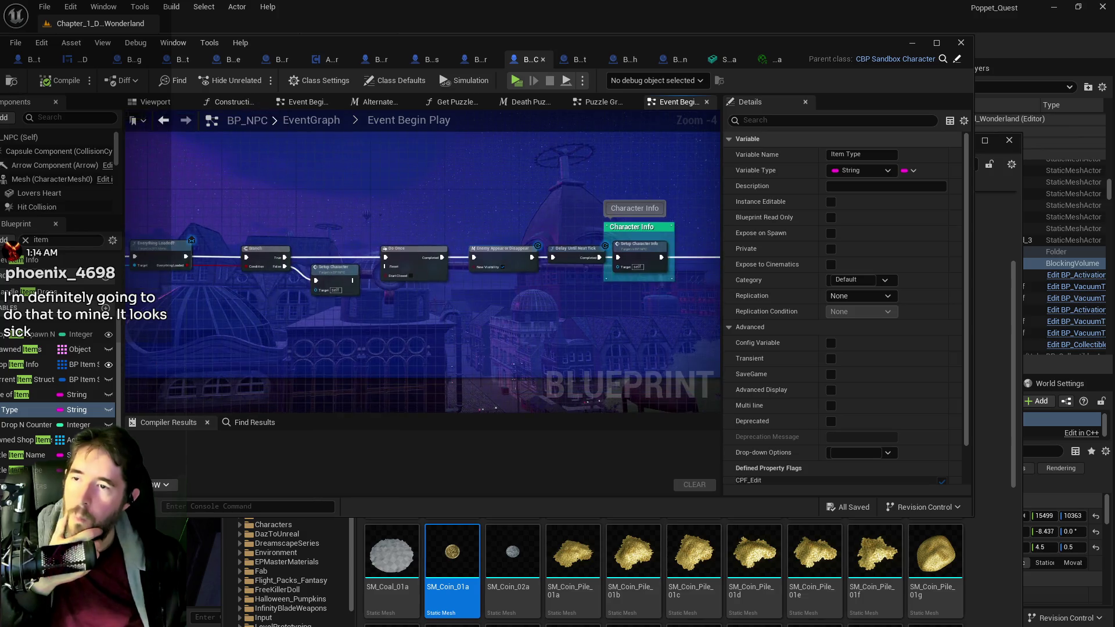
{"action": "scroll", "coordinate": [455, 318], "scroll_direction": "up", "scroll_amount": 3}
{"action": "right_click", "coordinate": [538, 339]}
{"action": "left_click_drag", "start_coordinate": [489, 334], "coordinate": [367, 333]}
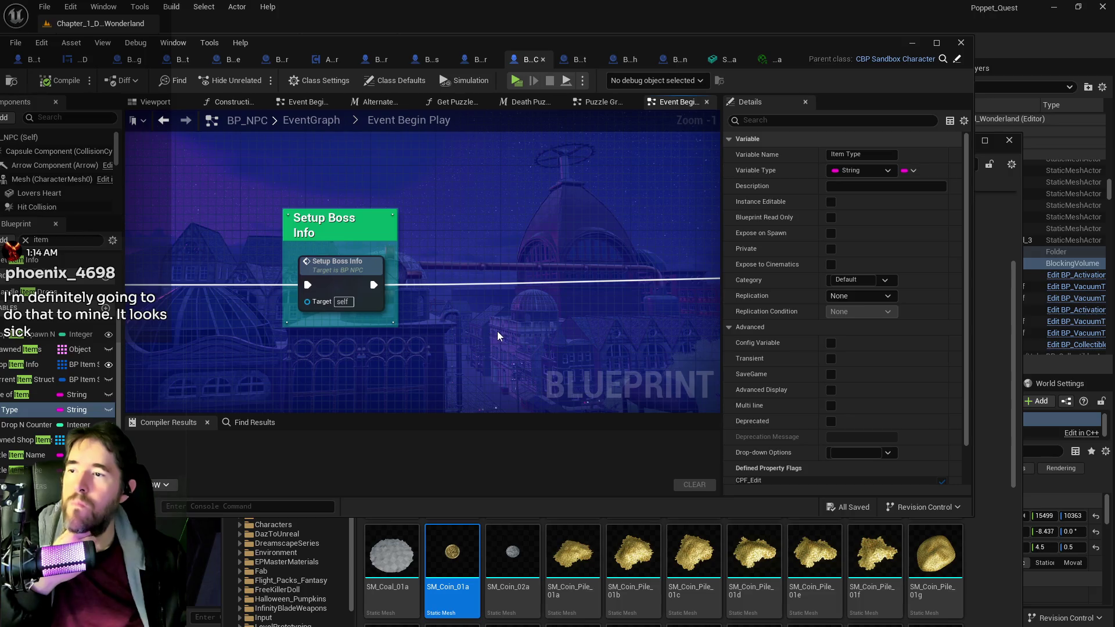
{"action": "mouse_move", "coordinate": [499, 337]}
{"action": "left_mouse_down"}
{"action": "mouse_move", "coordinate": [549, 345]}
{"action": "mouse_move", "coordinate": [377, 319]}
{"action": "left_mouse_up"}
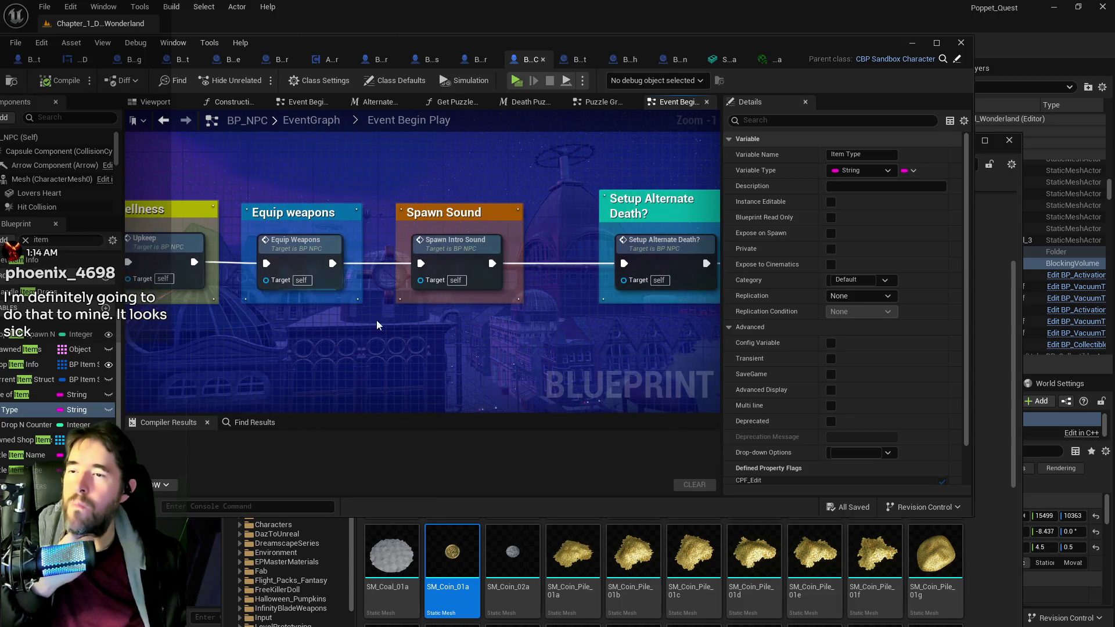
{"action": "left_click_drag", "start_coordinate": [542, 332], "coordinate": [123, 313]}
{"action": "mouse_move", "coordinate": [696, 319]}
{"action": "left_mouse_down"}
{"action": "mouse_move", "coordinate": [366, 318]}
{"action": "mouse_move", "coordinate": [377, 319]}
{"action": "left_mouse_up"}
{"action": "left_click_drag", "start_coordinate": [581, 319], "coordinate": [372, 320]}
{"action": "mouse_move", "coordinate": [673, 319]}
{"action": "left_mouse_down"}
{"action": "mouse_move", "coordinate": [588, 319]}
{"action": "mouse_move", "coordinate": [552, 290]}
{"action": "mouse_move", "coordinate": [308, 298]}
{"action": "mouse_move", "coordinate": [188, 380]}
{"action": "mouse_move", "coordinate": [209, 389]}
{"action": "left_mouse_up"}
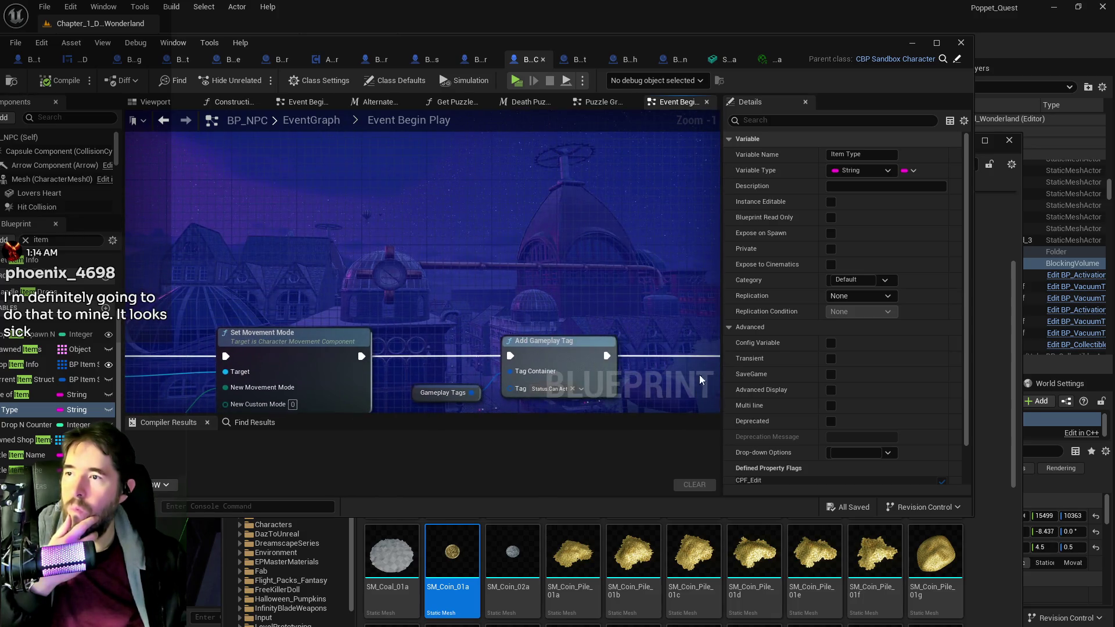
Step: Show the Dynamic Materials & Color Change nodes in BP_NPC's Construction Script
{"action": "left_click", "coordinate": [232, 102]}
{"action": "scroll", "coordinate": [290, 216], "scroll_direction": "down", "scroll_amount": 3}
{"action": "mouse_move", "coordinate": [302, 244]}
{"action": "left_mouse_down"}
{"action": "mouse_move", "coordinate": [398, 252]}
{"action": "mouse_move", "coordinate": [252, 260]}
{"action": "left_mouse_up"}
{"action": "scroll", "coordinate": [407, 247], "scroll_direction": "up", "scroll_amount": 3}
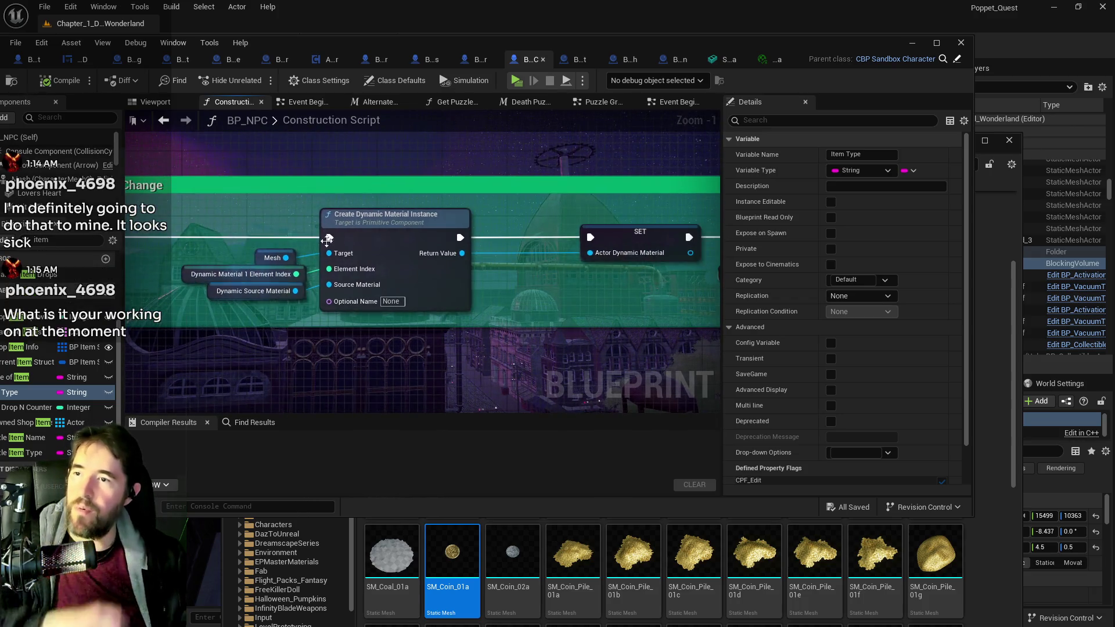
Step: Inspect the Create Dynamic Material Instance and Set Vector Parameter Value nodes, then minimize BP_NPC's editor
{"action": "left_click", "coordinate": [363, 217]}
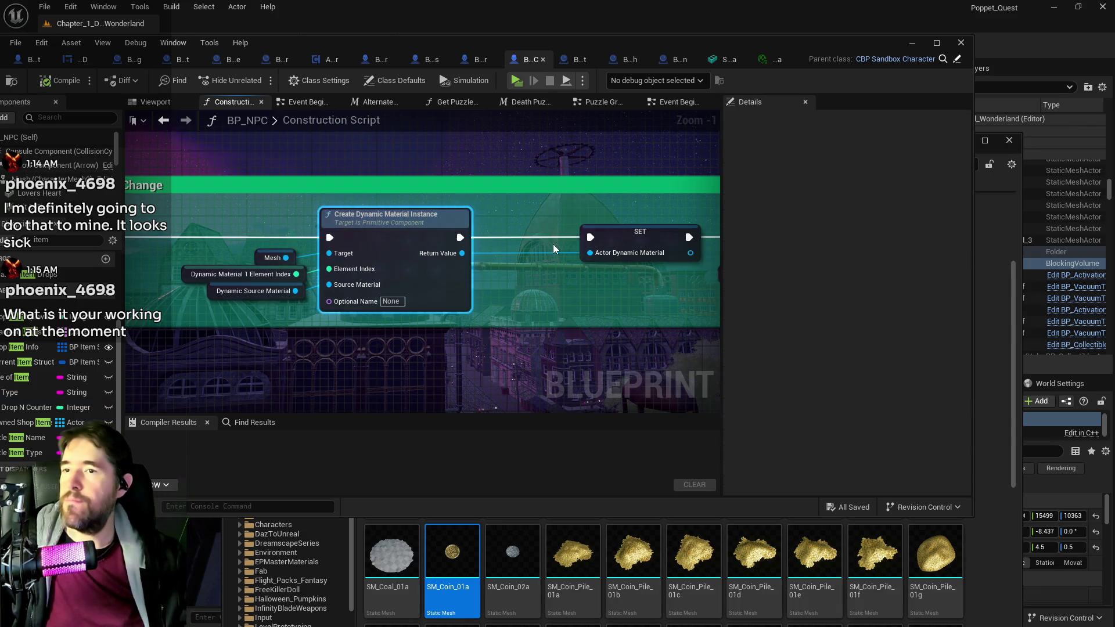
{"action": "mouse_move", "coordinate": [363, 217]}
{"action": "left_mouse_down"}
{"action": "mouse_move", "coordinate": [320, 218]}
{"action": "mouse_move", "coordinate": [406, 282]}
{"action": "left_mouse_up"}
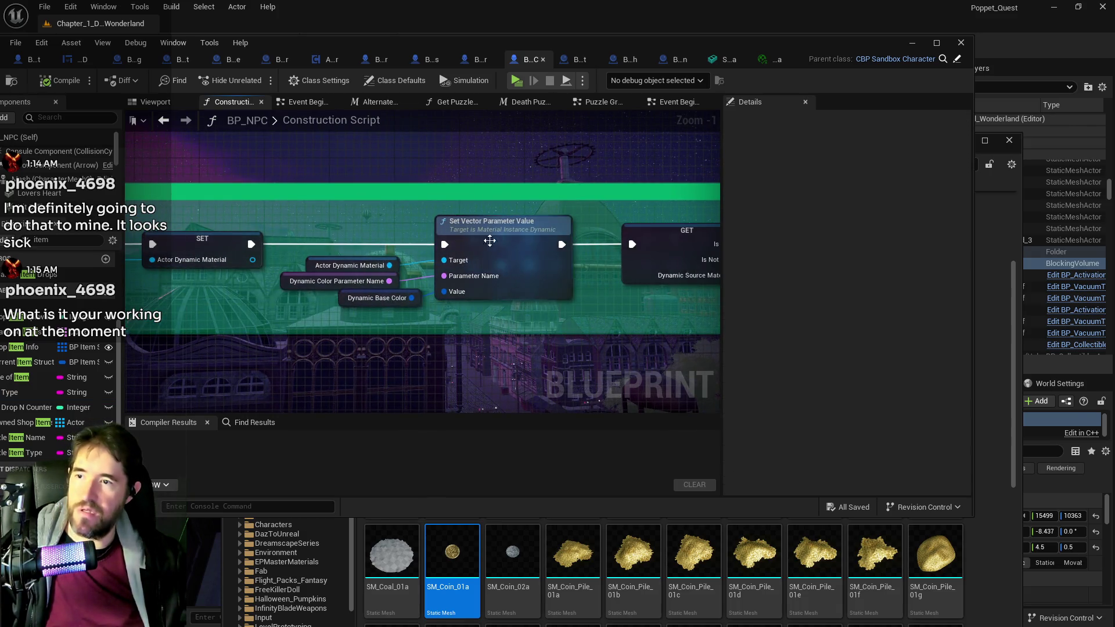
{"action": "scroll", "coordinate": [461, 241], "scroll_direction": "down", "scroll_amount": 1}
{"action": "scroll", "coordinate": [425, 259], "scroll_direction": "down", "scroll_amount": 1}
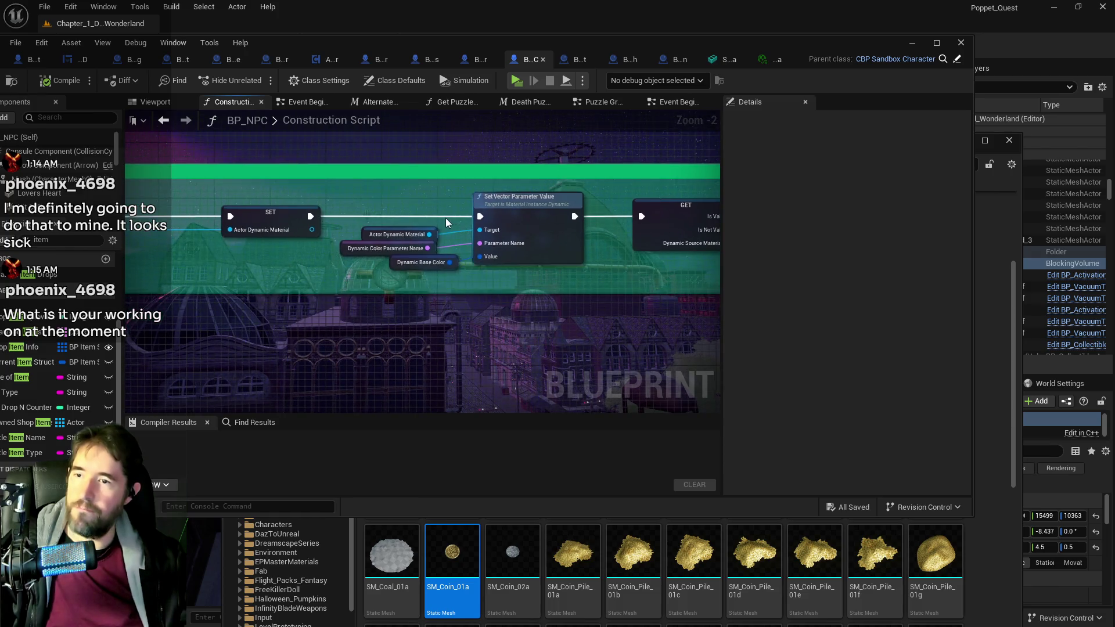
{"action": "left_click", "coordinate": [233, 181]}
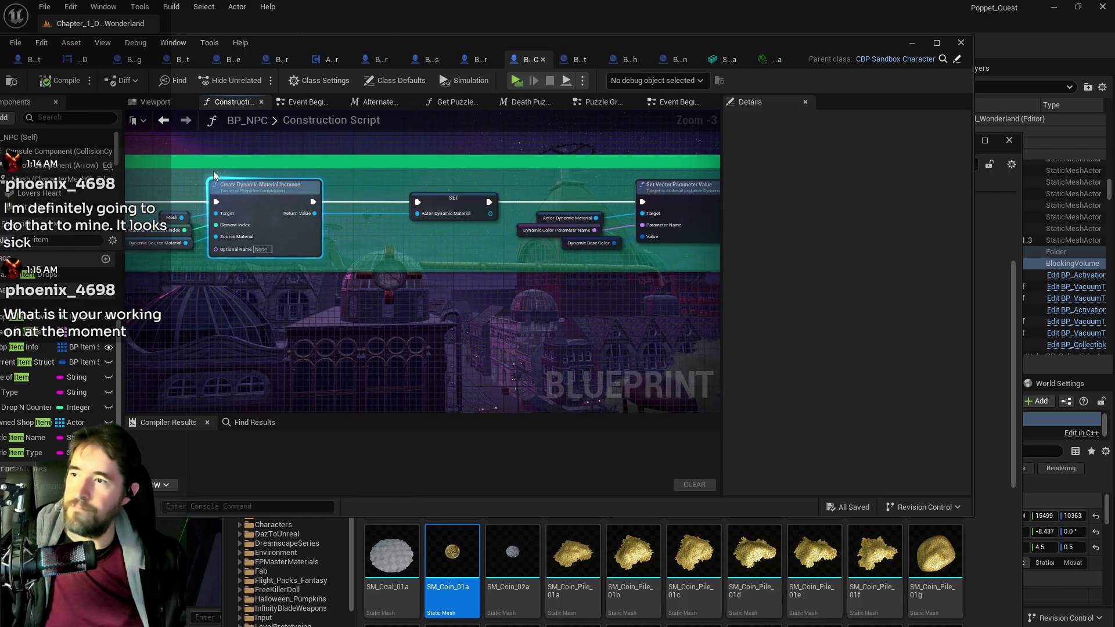
{"action": "scroll", "coordinate": [170, 173], "scroll_direction": "down", "scroll_amount": 1}
{"action": "mouse_move", "coordinate": [170, 173]}
{"action": "left_mouse_down"}
{"action": "mouse_move", "coordinate": [387, 172]}
{"action": "mouse_move", "coordinate": [191, 192]}
{"action": "left_mouse_up"}
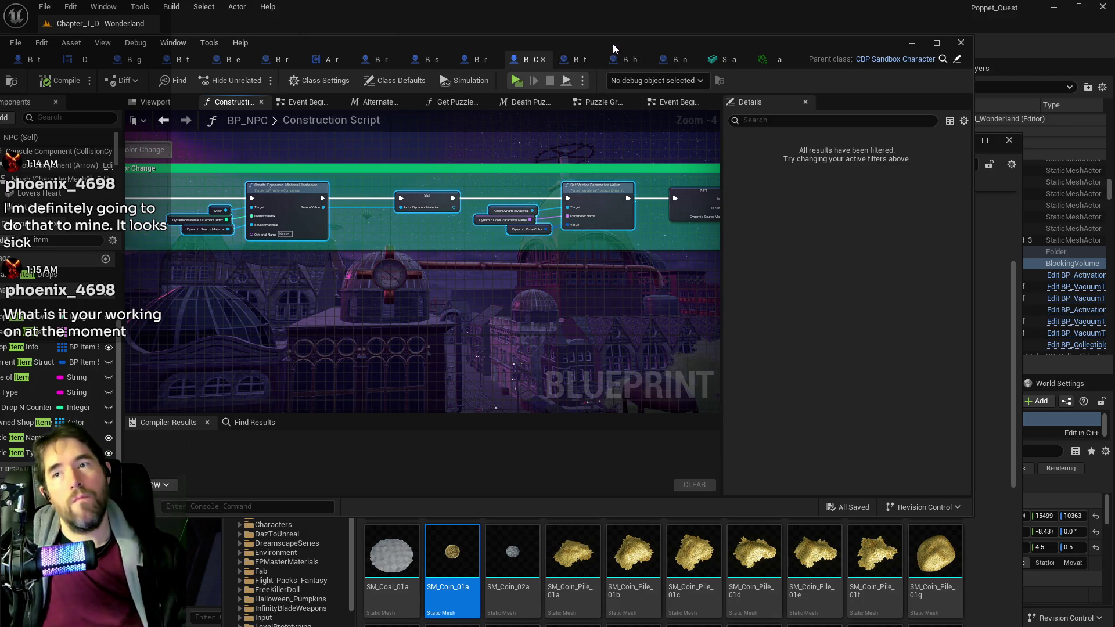
{"action": "left_click", "coordinate": [911, 43]}
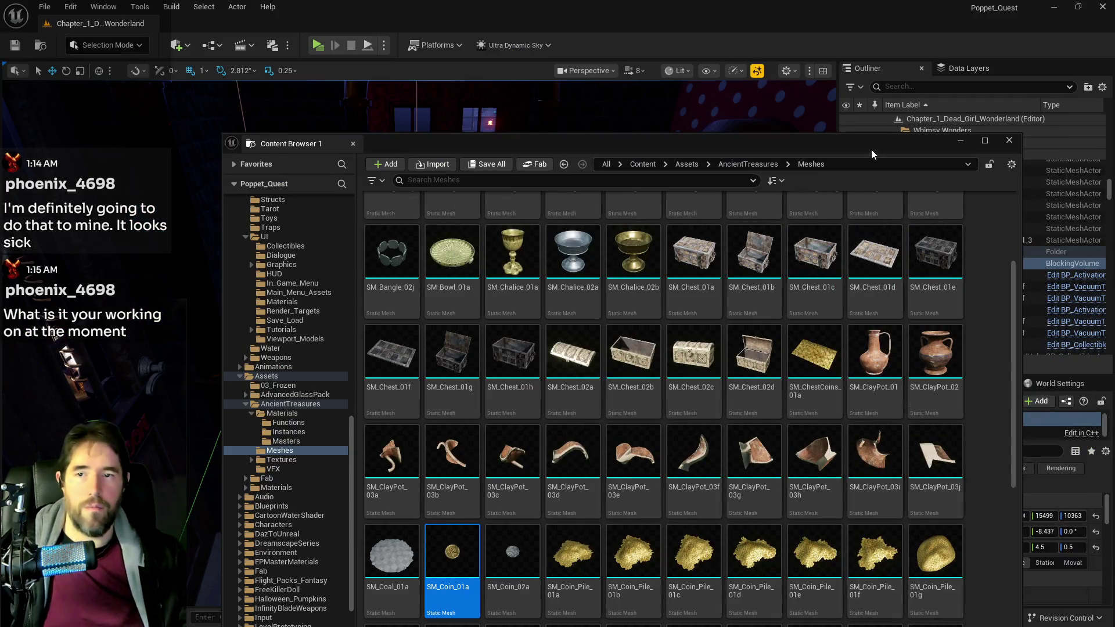
Step: Browse the SM_Coin meshes in AncientTreasures/Meshes, then switch to the Chapter 1 Google Doc
{"action": "left_click", "coordinate": [1008, 140]}
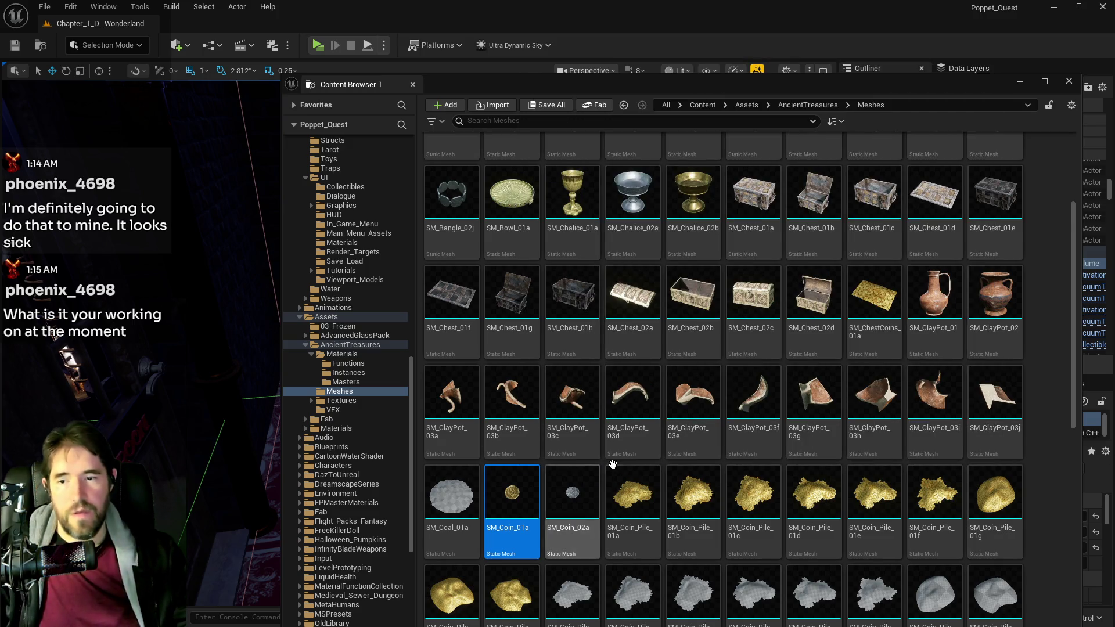
{"action": "scroll", "coordinate": [610, 463], "scroll_direction": "down", "scroll_amount": 2}
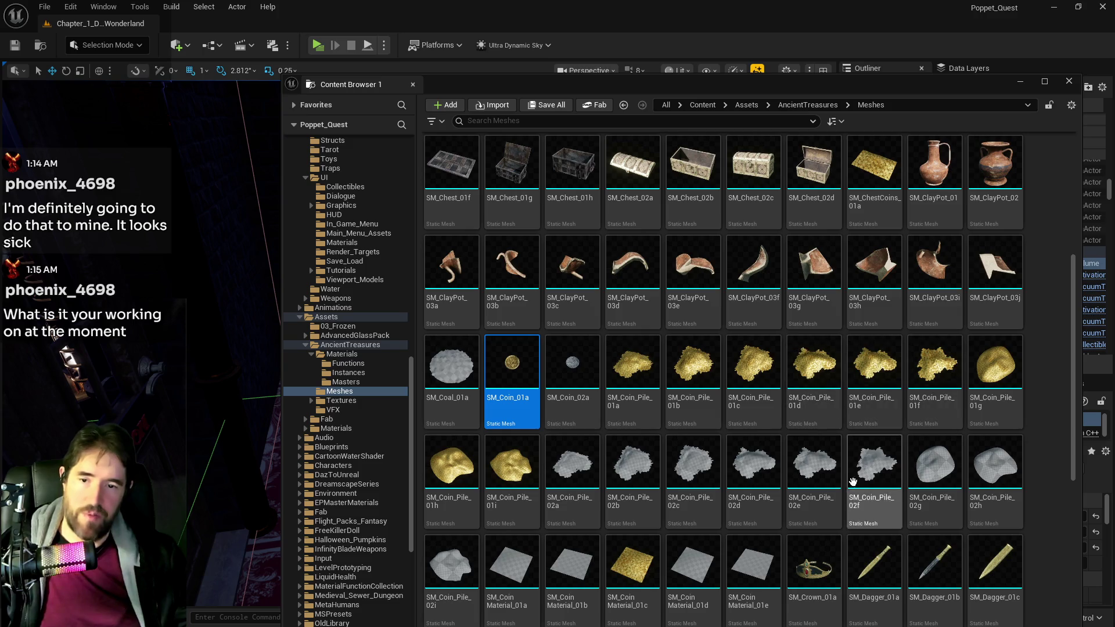
{"action": "scroll", "coordinate": [755, 470], "scroll_direction": "down", "scroll_amount": 1}
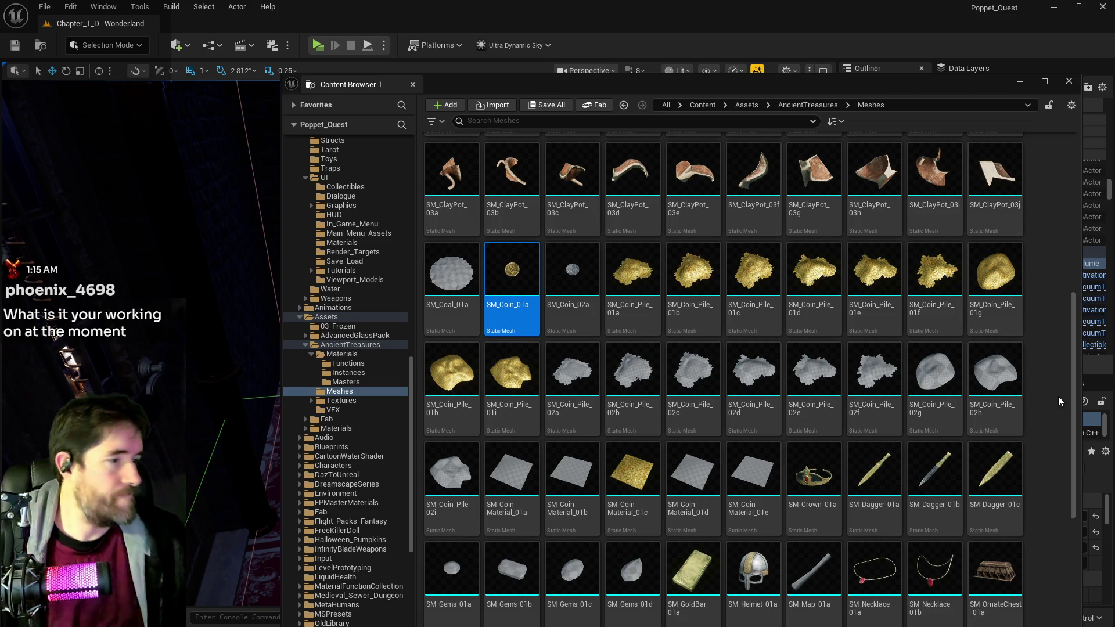
{"action": "key", "text": "alt+Tab"}
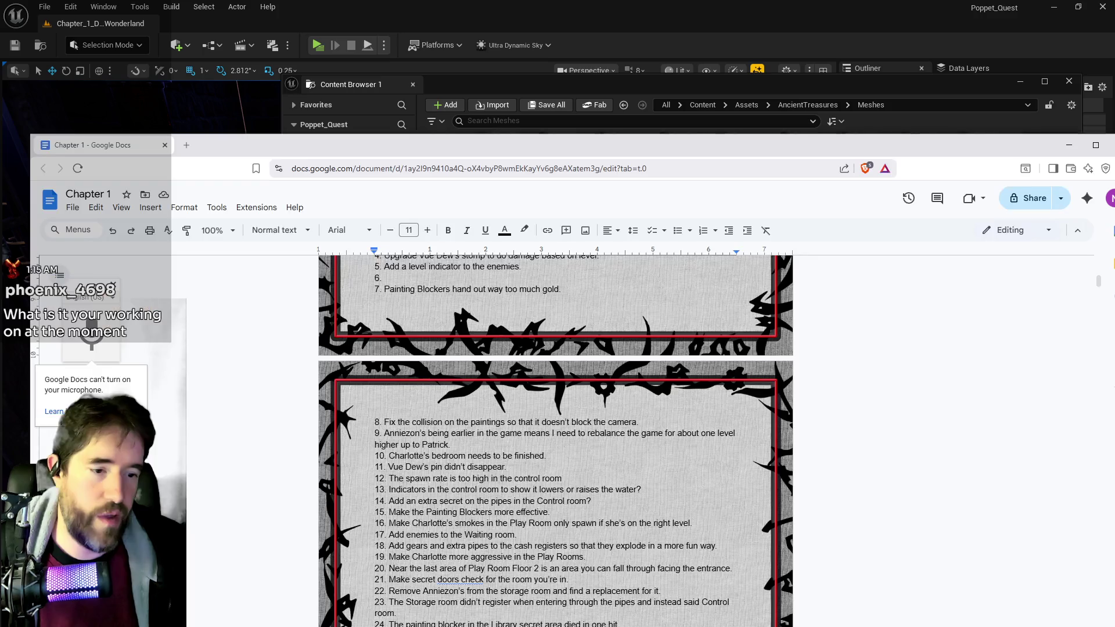
Step: Delete to-do item 24 and a blank line above Chapter 2 in the Chapter 1 doc
{"action": "scroll", "coordinate": [555, 441], "scroll_direction": "down", "scroll_amount": 5}
{"action": "scroll", "coordinate": [556, 442], "scroll_direction": "up", "scroll_amount": 4}
{"action": "scroll", "coordinate": [426, 532], "scroll_direction": "down", "scroll_amount": 3}
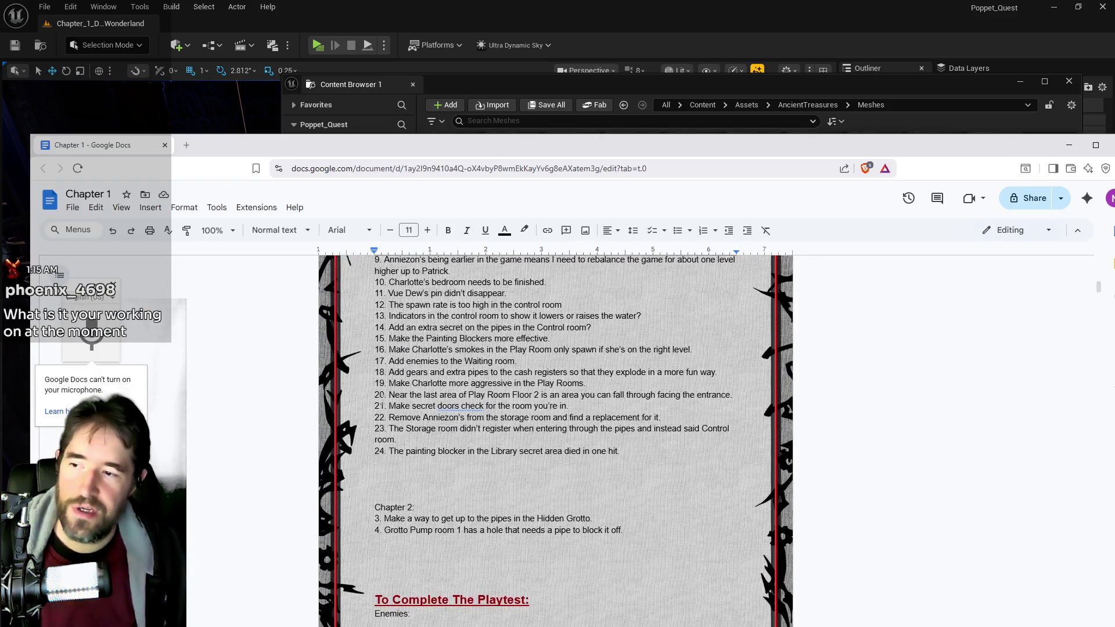
{"action": "scroll", "coordinate": [432, 449], "scroll_direction": "up", "scroll_amount": 5}
{"action": "scroll", "coordinate": [432, 448], "scroll_direction": "down", "scroll_amount": 4}
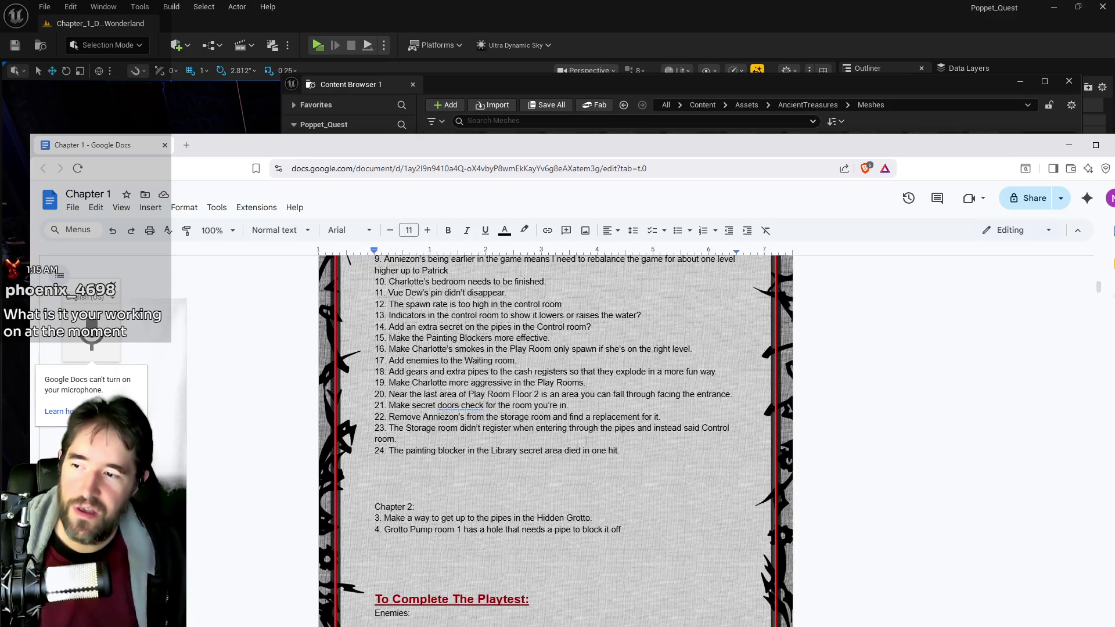
{"action": "left_click_drag", "start_coordinate": [630, 449], "coordinate": [388, 451]}
{"action": "key", "text": "BackSpace"}
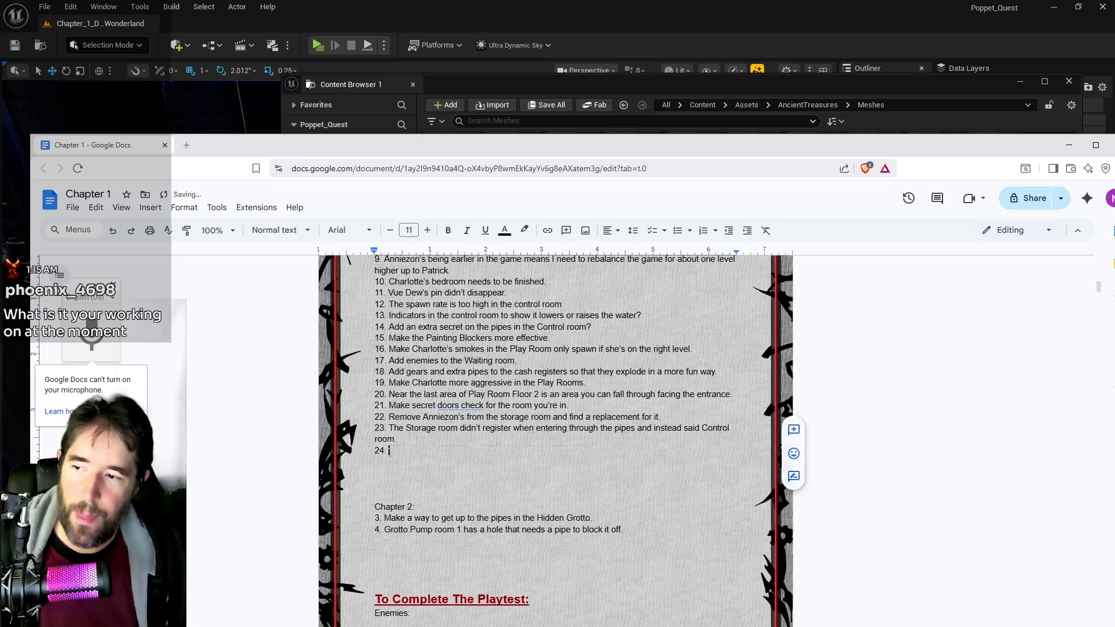
{"action": "scroll", "coordinate": [403, 436], "scroll_direction": "up", "scroll_amount": 7}
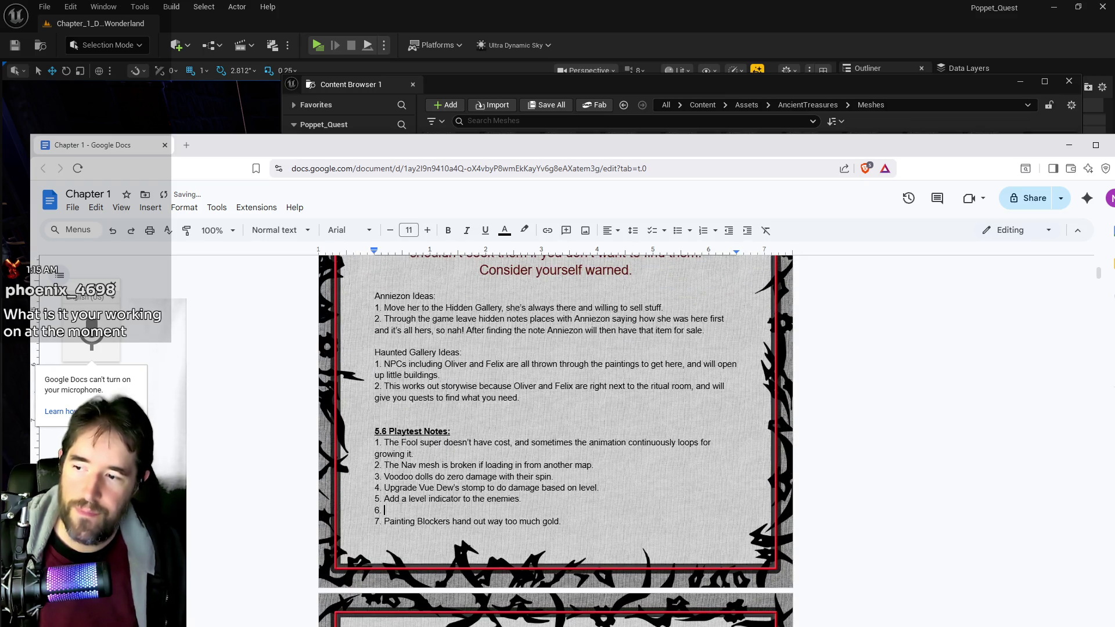
{"action": "scroll", "coordinate": [400, 511], "scroll_direction": "down", "scroll_amount": 6}
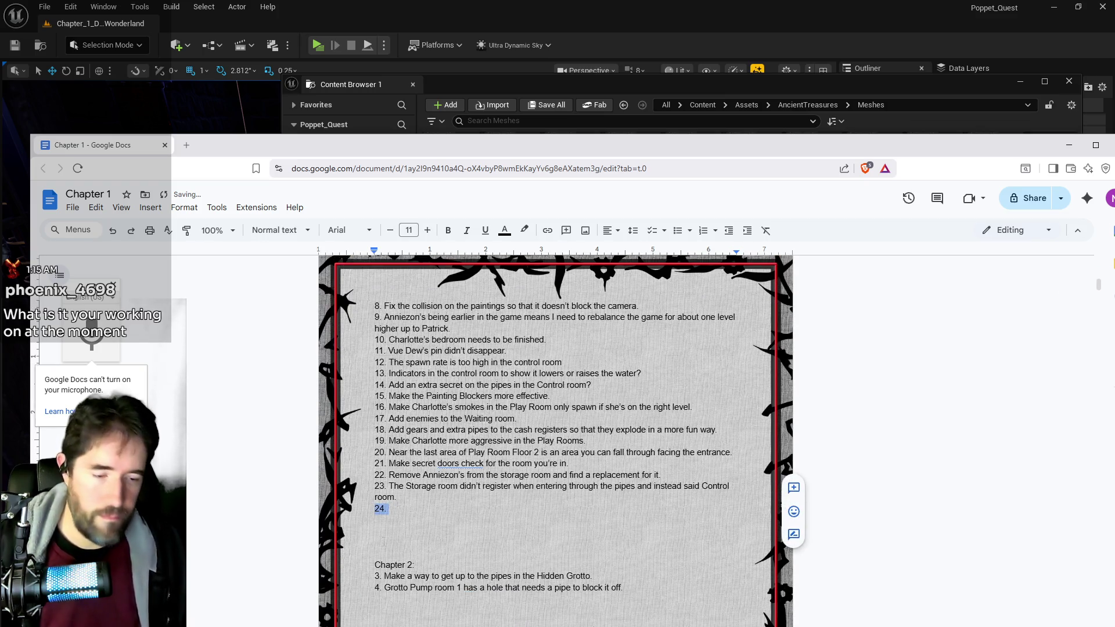
{"action": "key", "text": "BackSpace"}
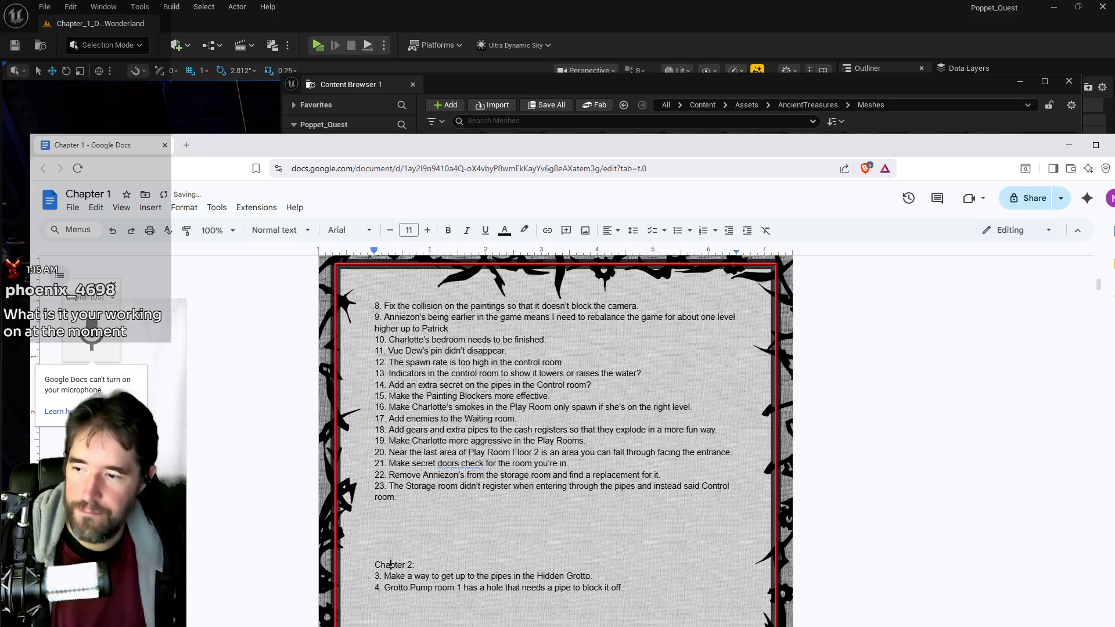
{"action": "left_click", "coordinate": [377, 542]}
{"action": "key", "text": "BackSpace"}
{"action": "key", "text": "BackSpace"}
{"action": "key", "text": "BackSpace"}
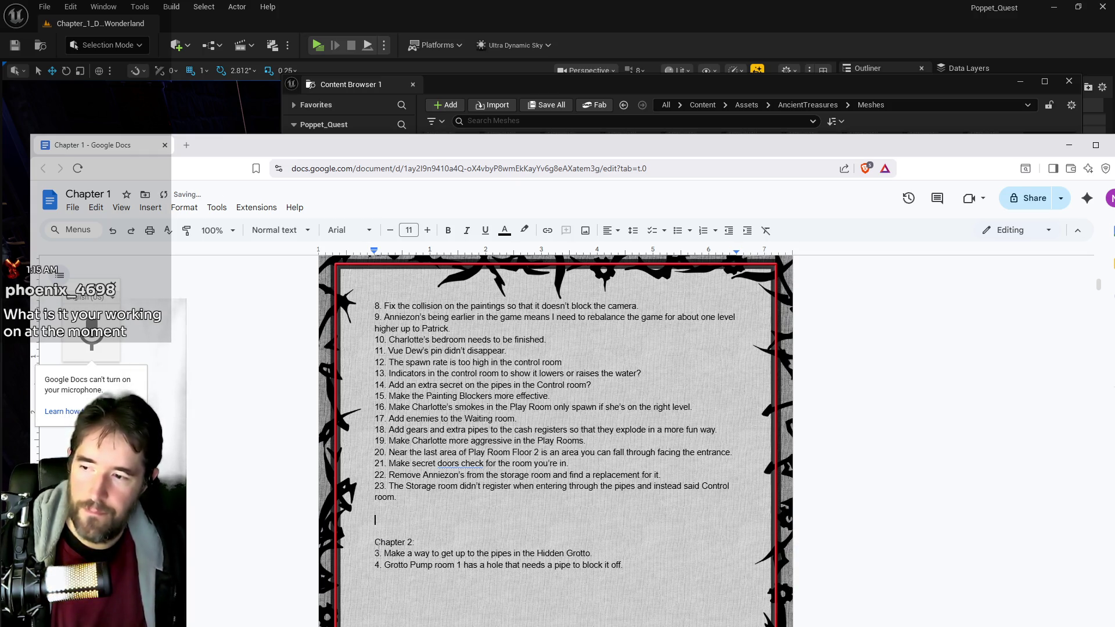
Step: Select part of item 10's text, then return to the coin blueprint in Unreal
{"action": "scroll", "coordinate": [487, 552], "scroll_direction": "up", "scroll_amount": 5}
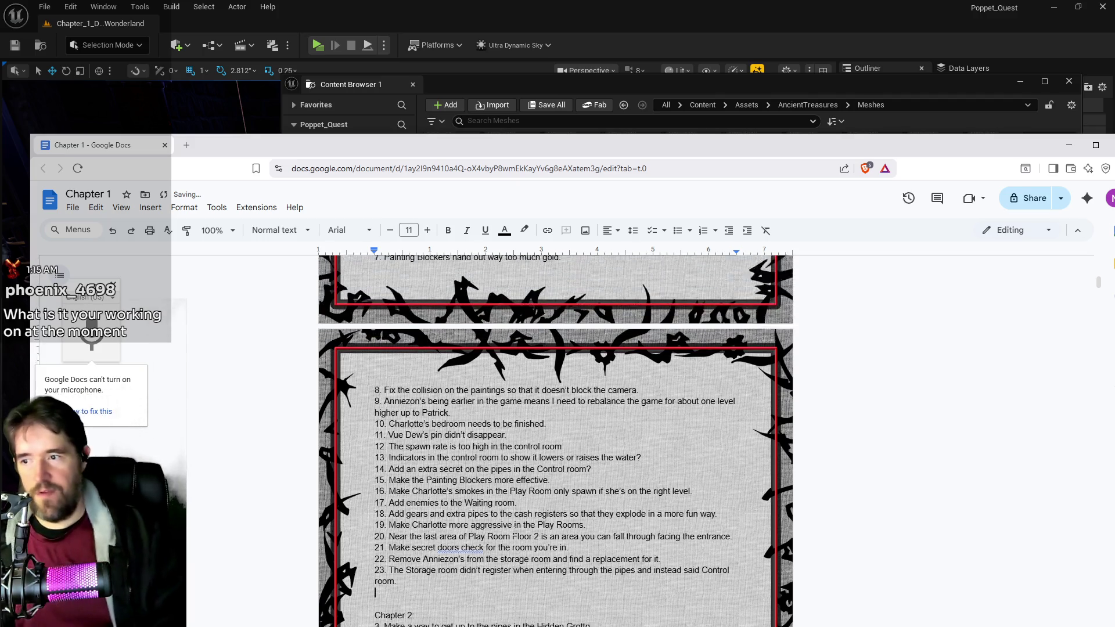
{"action": "scroll", "coordinate": [515, 531], "scroll_direction": "down", "scroll_amount": 7}
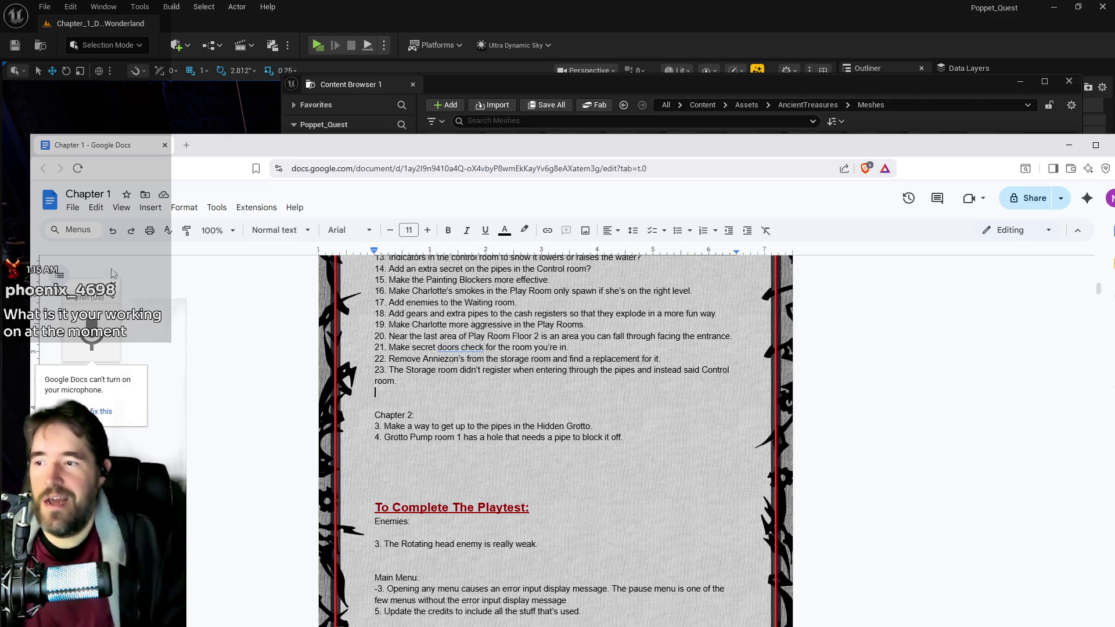
{"action": "scroll", "coordinate": [555, 407], "scroll_direction": "up", "scroll_amount": 3}
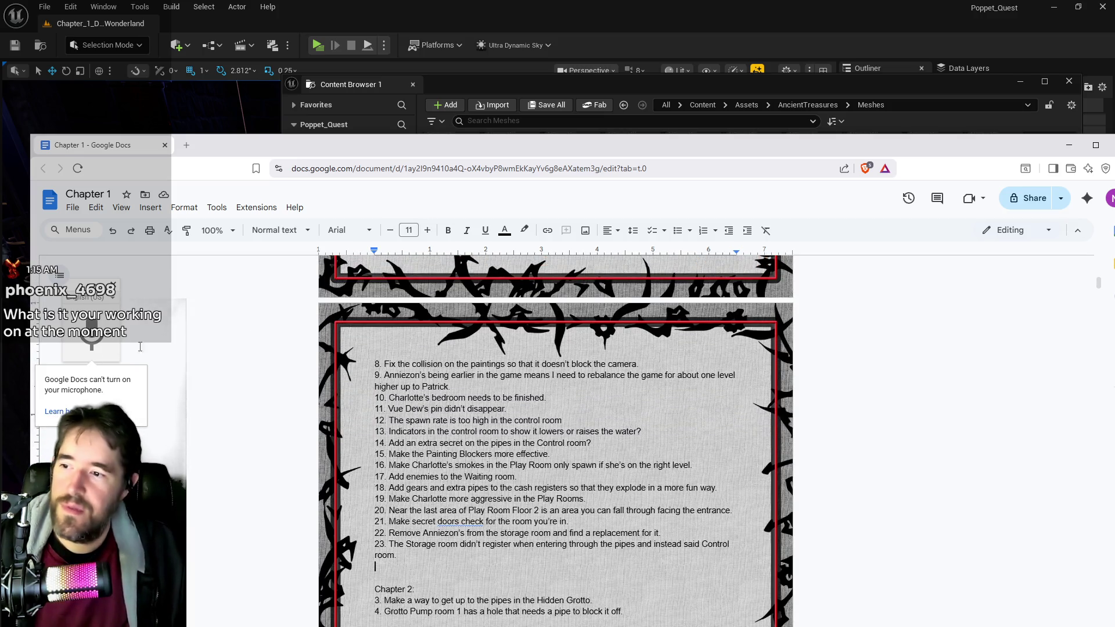
{"action": "mouse_move", "coordinate": [545, 399]}
{"action": "left_mouse_down"}
{"action": "mouse_move", "coordinate": [374, 398]}
{"action": "mouse_move", "coordinate": [506, 408]}
{"action": "left_mouse_up"}
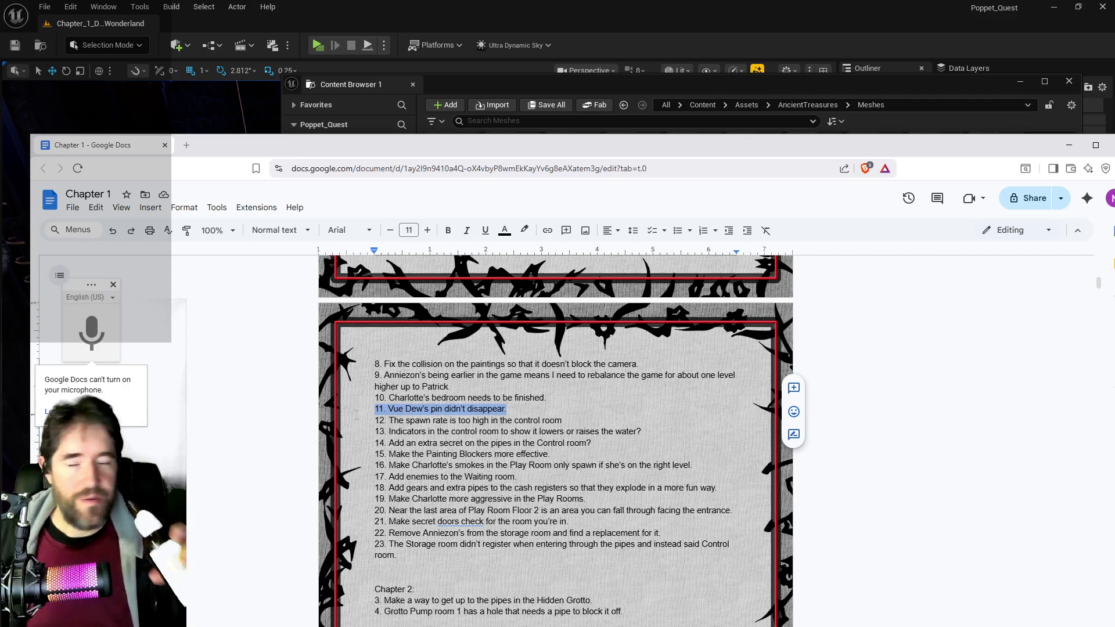
{"action": "key", "text": "alt+Tab"}
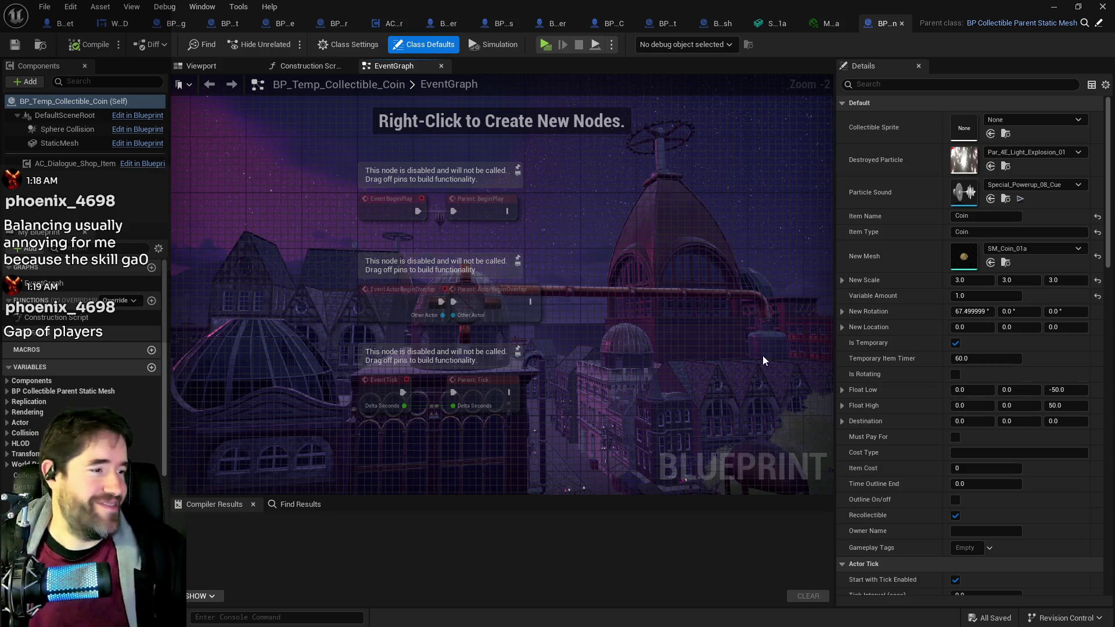
Step: Remove the dynamic material nodes that were pasted into the coin's EventGraph by mistake
{"action": "left_click_drag", "start_coordinate": [633, 218], "coordinate": [555, 270]}
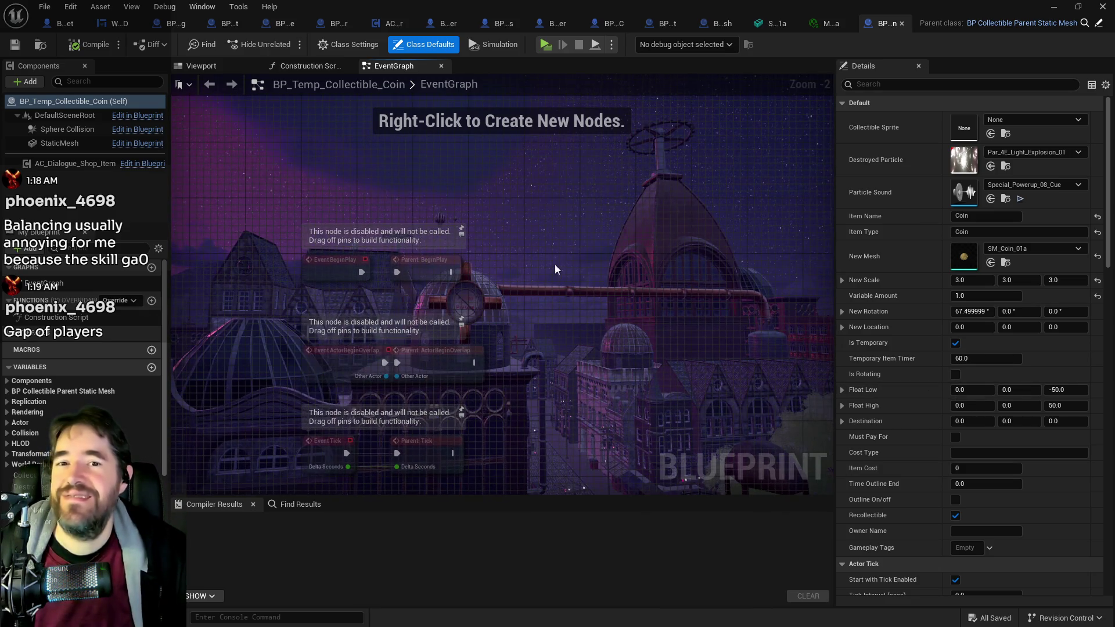
{"action": "left_click_drag", "start_coordinate": [420, 185], "coordinate": [479, 208]}
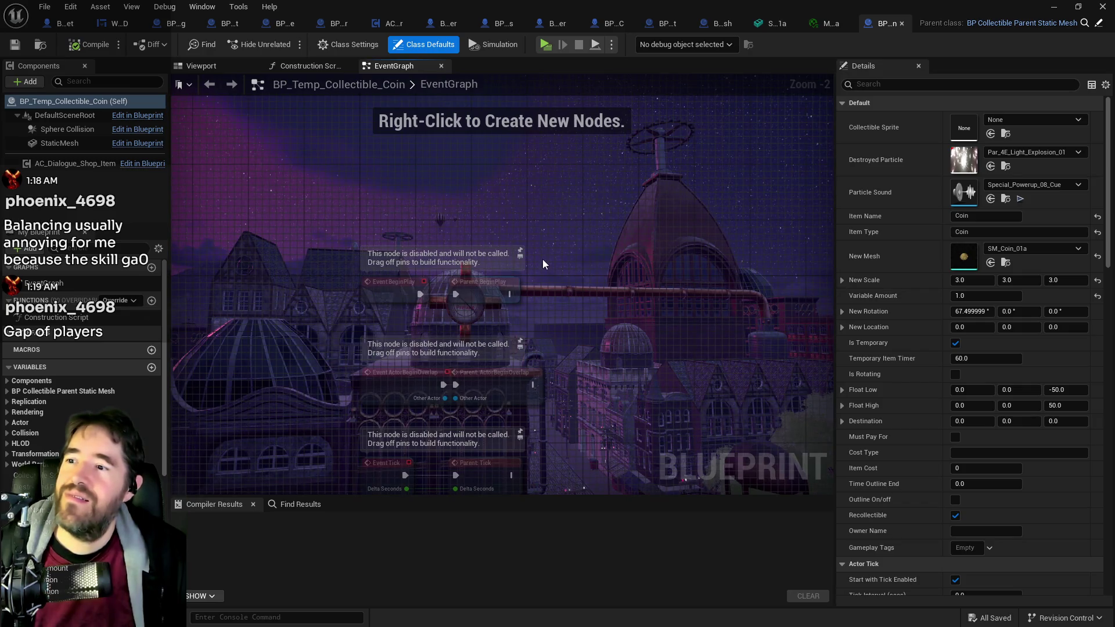
{"action": "mouse_move", "coordinate": [585, 304]}
{"action": "left_mouse_down"}
{"action": "mouse_move", "coordinate": [505, 245]}
{"action": "mouse_move", "coordinate": [621, 232]}
{"action": "left_mouse_up"}
{"action": "key", "text": "ctrl+v"}
{"action": "key", "text": "Delete"}
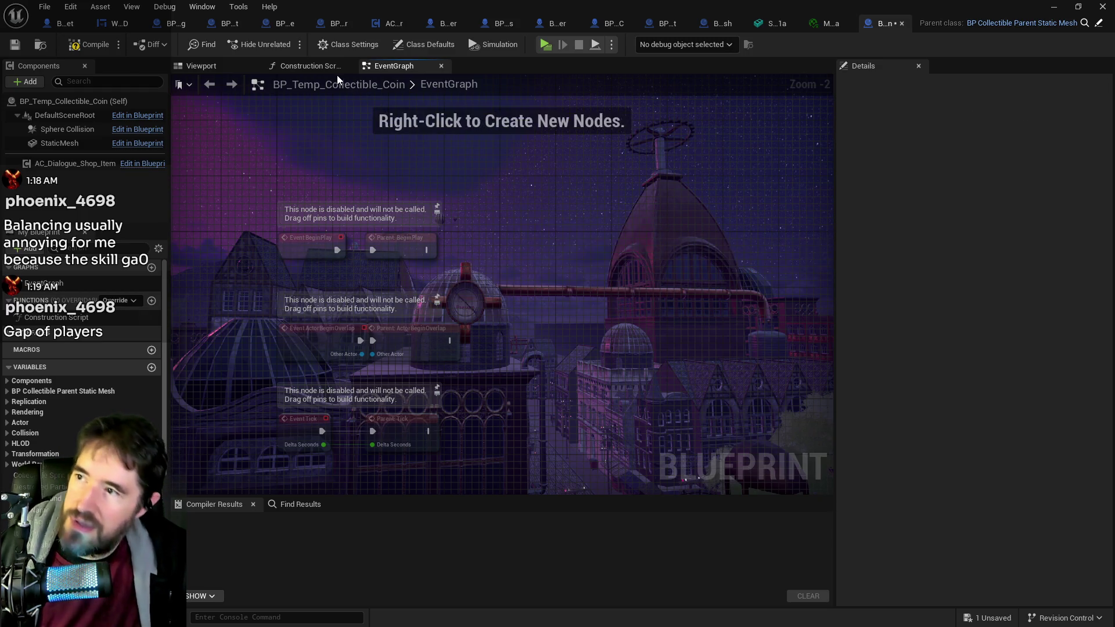
Step: Paste the nodes into the Construction Script and wire Parent: Construction Script into Create Dynamic Material Instance
{"action": "left_click", "coordinate": [334, 67]}
{"action": "left_click_drag", "start_coordinate": [465, 176], "coordinate": [204, 178]}
{"action": "key", "text": "ctrl+v"}
{"action": "left_click_drag", "start_coordinate": [457, 239], "coordinate": [503, 257]}
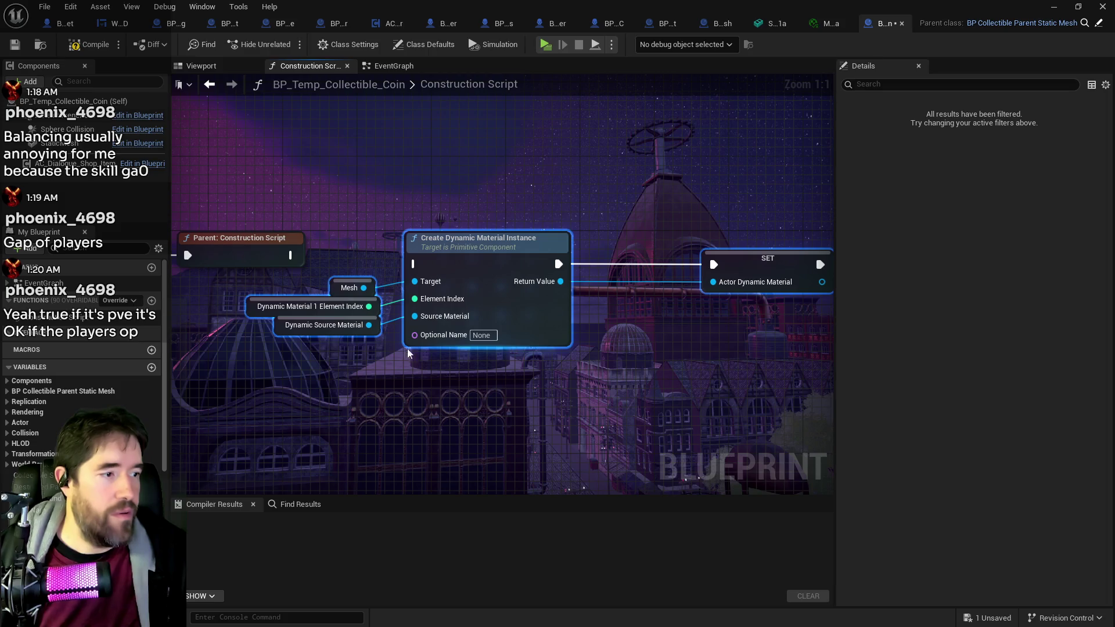
{"action": "left_click_drag", "start_coordinate": [337, 316], "coordinate": [372, 332]}
{"action": "left_click_drag", "start_coordinate": [431, 269], "coordinate": [553, 277]}
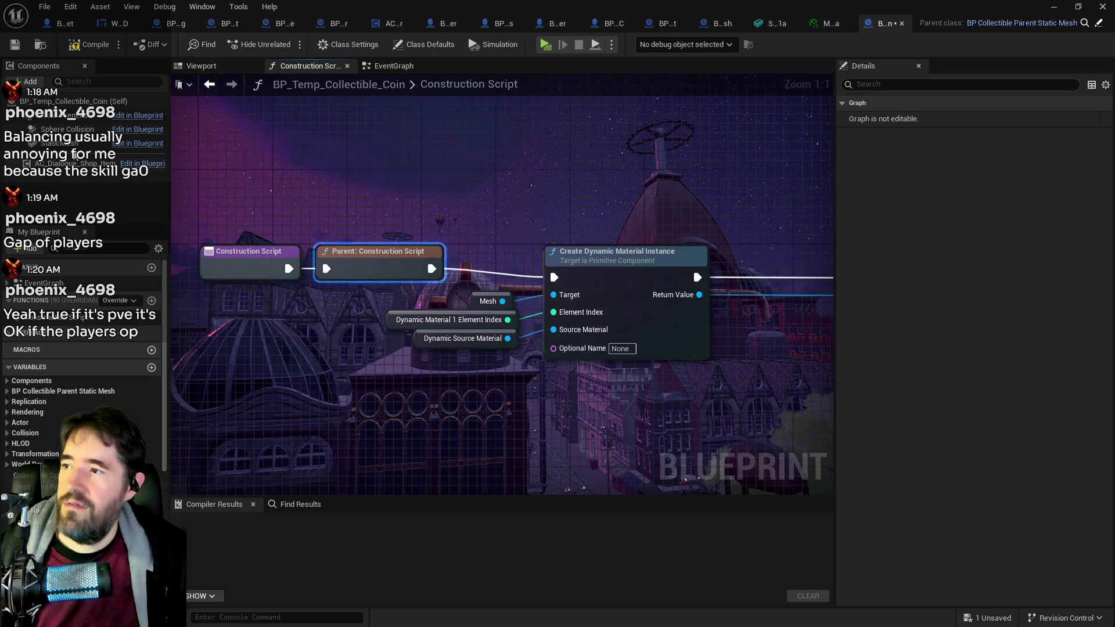
Step: Connect a Static Mesh getter to the Target input and select the start of the node chain
{"action": "mouse_move", "coordinate": [58, 143]}
{"action": "left_mouse_down"}
{"action": "mouse_move", "coordinate": [382, 318]}
{"action": "mouse_move", "coordinate": [373, 304]}
{"action": "mouse_move", "coordinate": [553, 294]}
{"action": "left_mouse_up"}
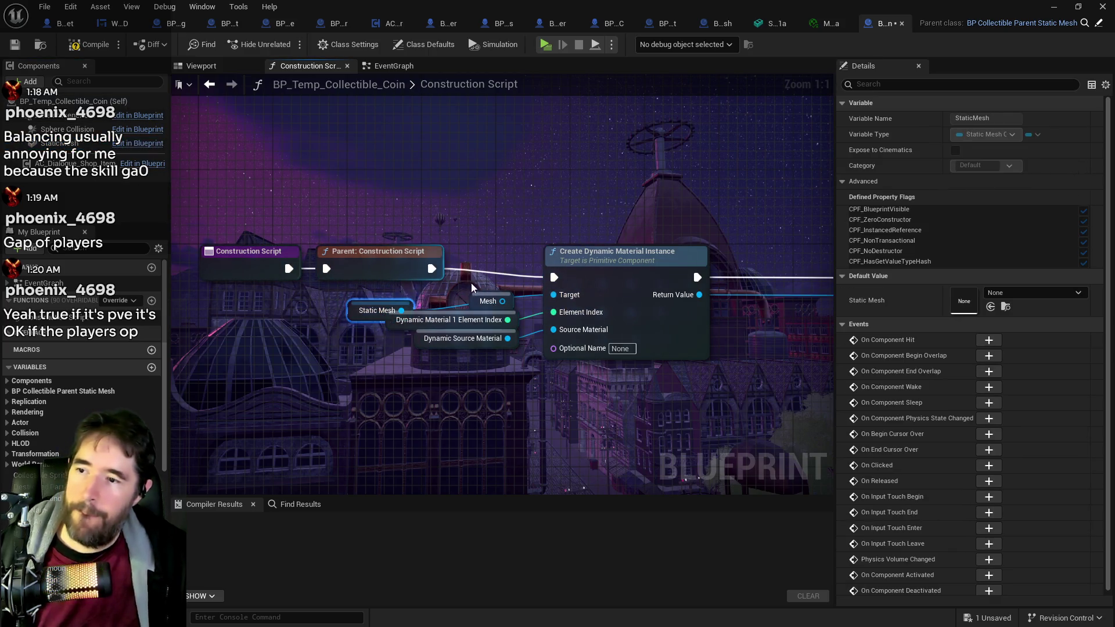
{"action": "mouse_move", "coordinate": [377, 311]}
{"action": "left_mouse_down"}
{"action": "mouse_move", "coordinate": [487, 292]}
{"action": "mouse_move", "coordinate": [448, 311]}
{"action": "left_mouse_up"}
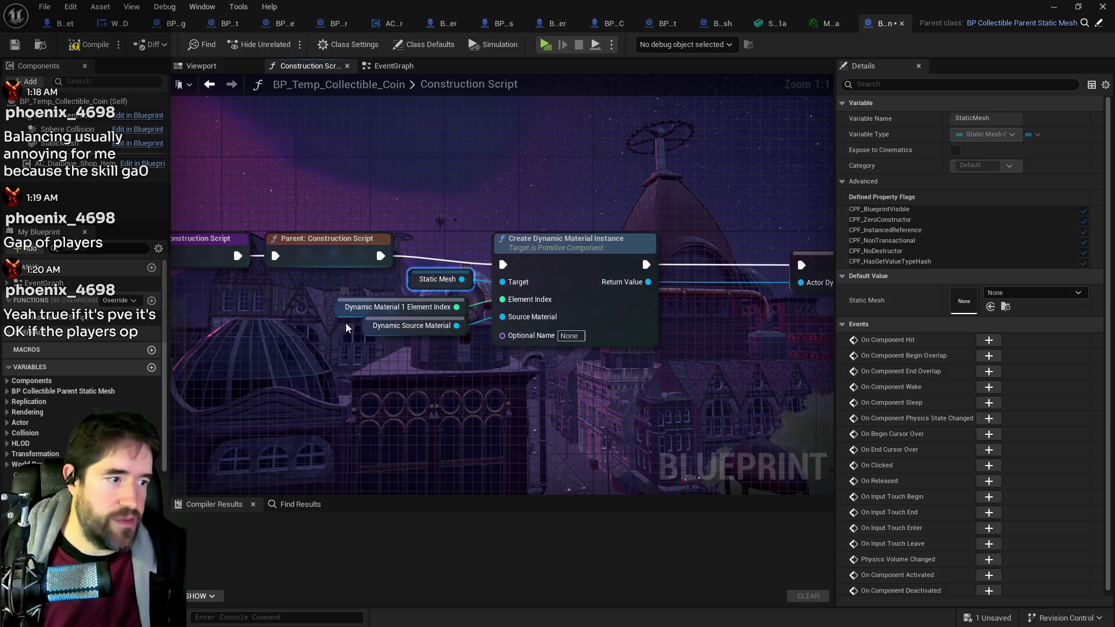
{"action": "left_click", "coordinate": [374, 329]}
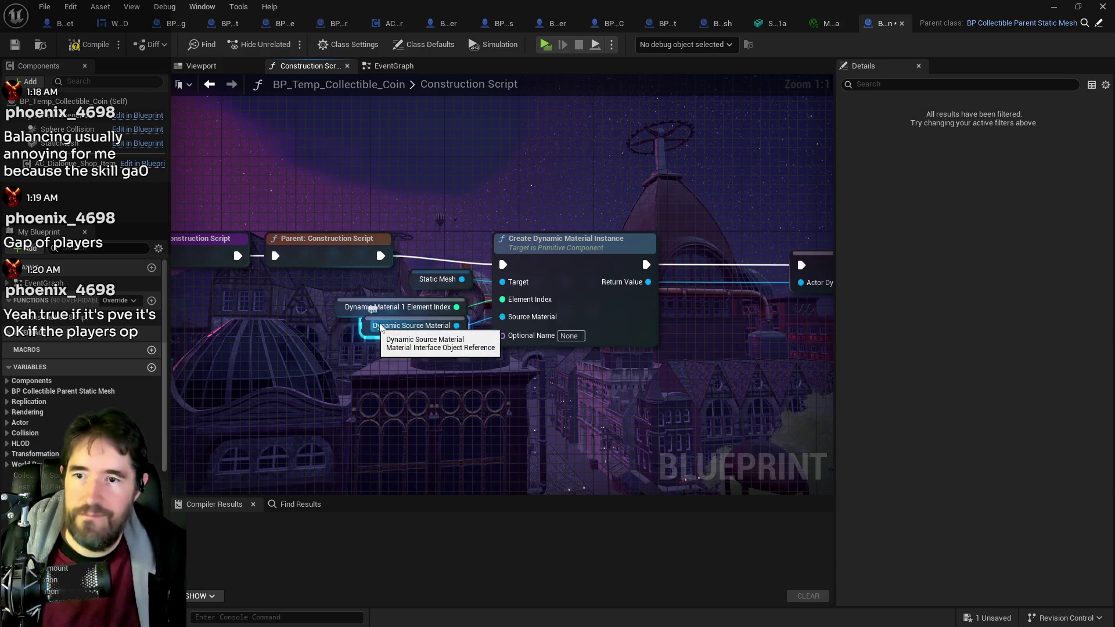
{"action": "left_click_drag", "start_coordinate": [388, 343], "coordinate": [367, 346]}
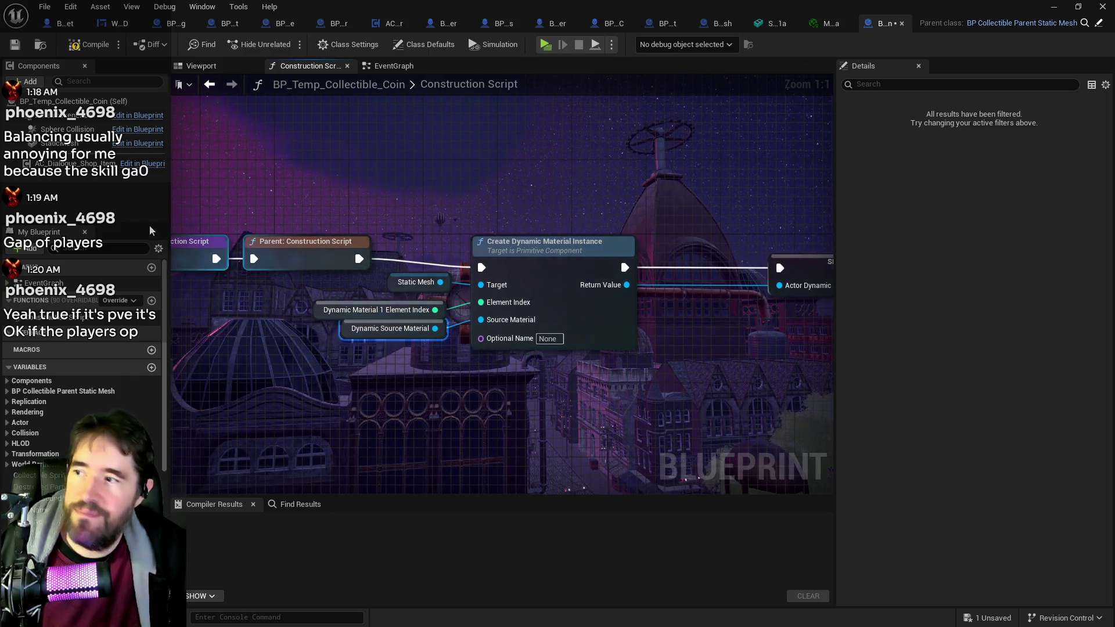
{"action": "mouse_move", "coordinate": [249, 249]}
{"action": "left_mouse_down"}
{"action": "mouse_move", "coordinate": [441, 273]}
{"action": "mouse_move", "coordinate": [632, 359]}
{"action": "left_mouse_up"}
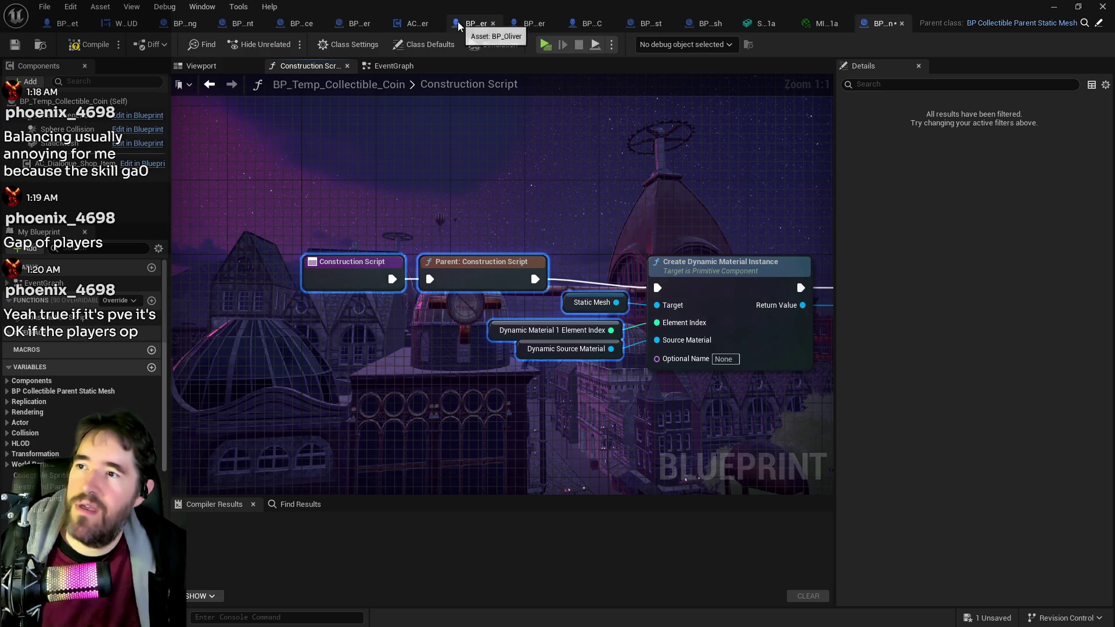
{"action": "left_click", "coordinate": [591, 23]}
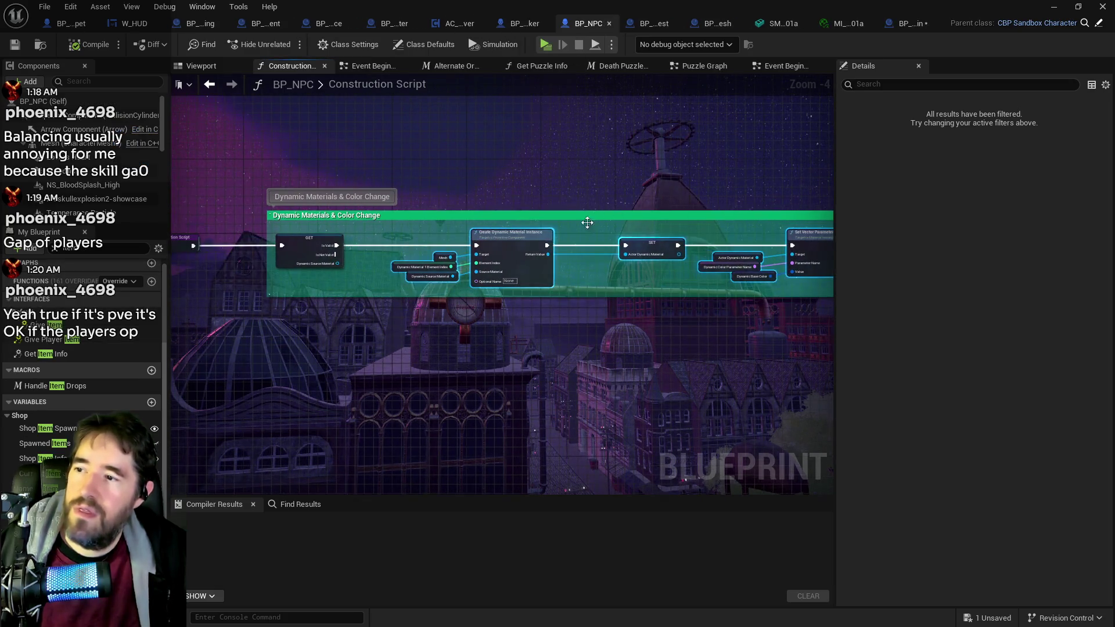
{"action": "scroll", "coordinate": [619, 249], "scroll_direction": "up", "scroll_amount": 3}
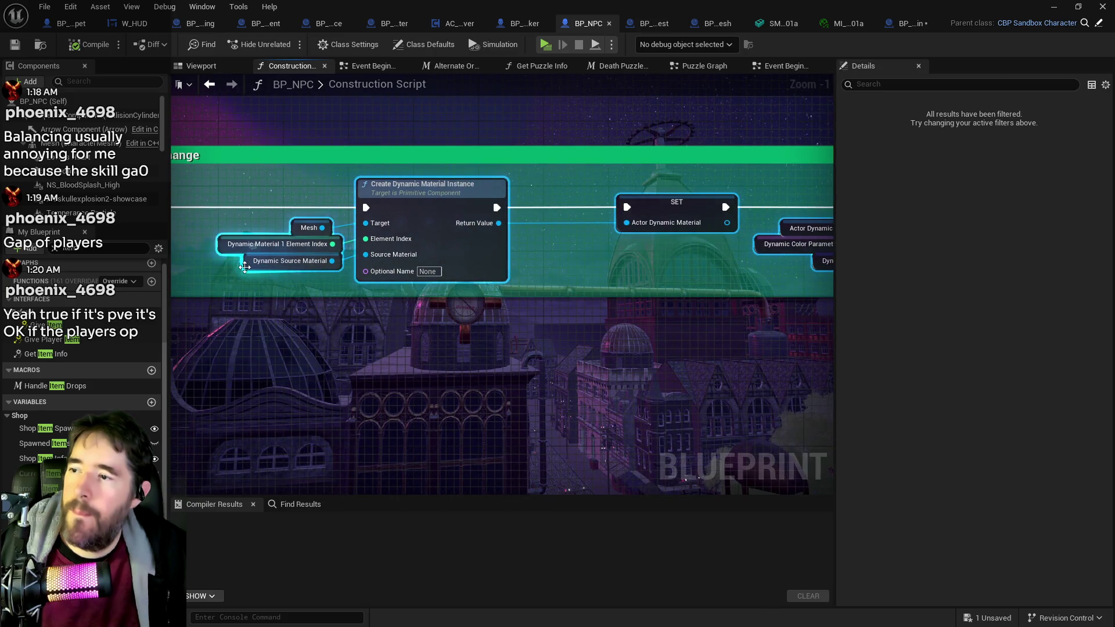
{"action": "left_click", "coordinate": [290, 261]}
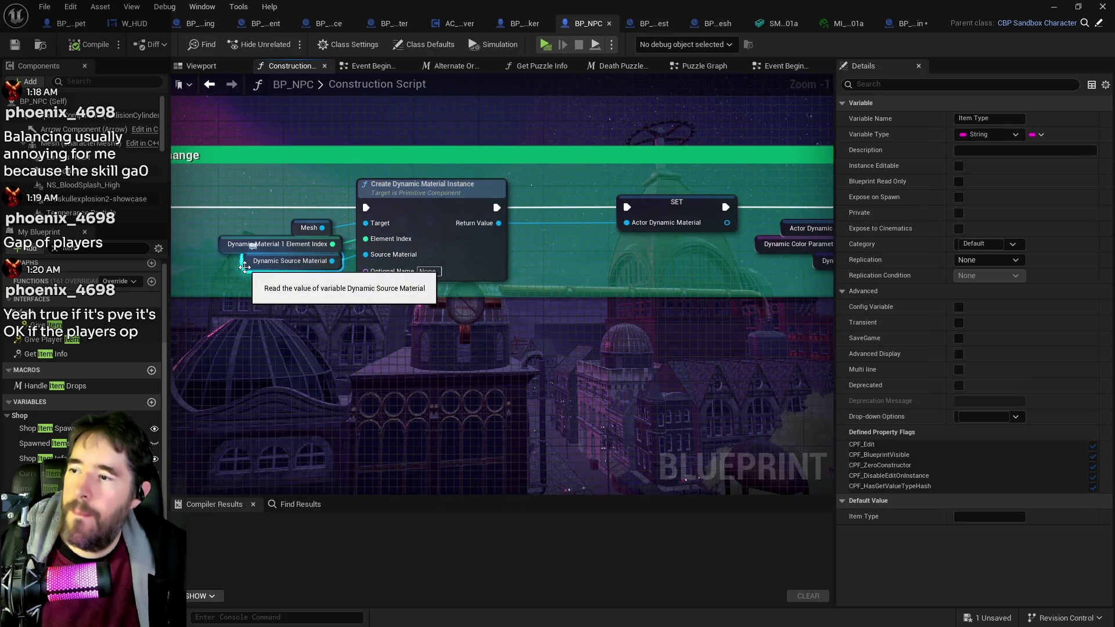
{"action": "left_click", "coordinate": [915, 25]}
{"action": "left_click", "coordinate": [499, 328]}
{"action": "right_click", "coordinate": [494, 335]}
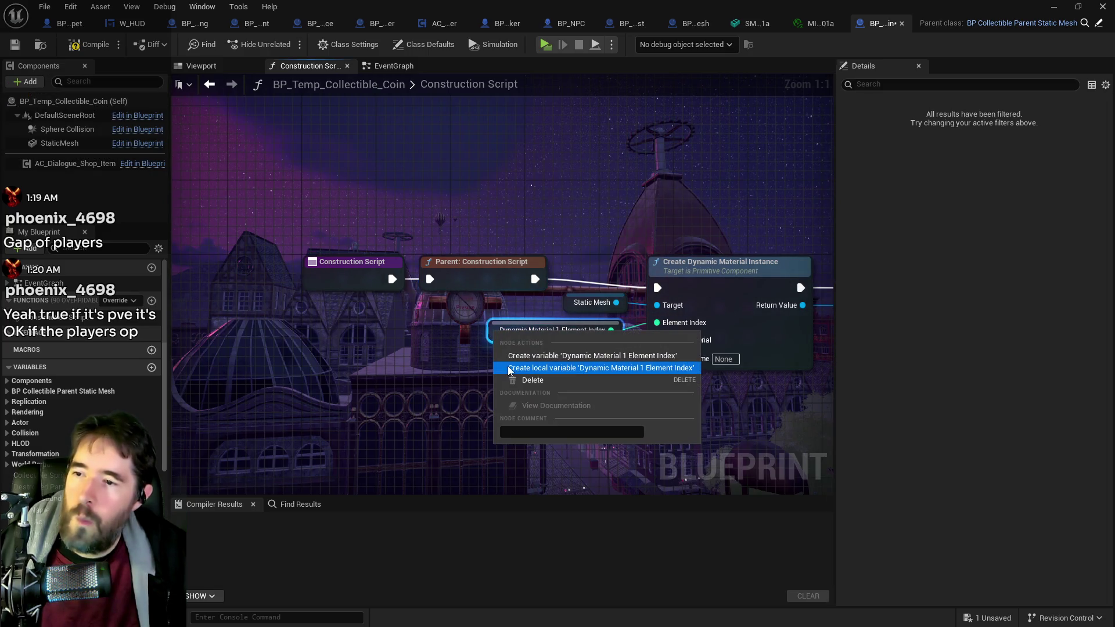
Step: Create the element index and Dynamic Source Material variables from their unresolved getters
{"action": "left_click", "coordinate": [511, 355]}
{"action": "left_click", "coordinate": [527, 357]}
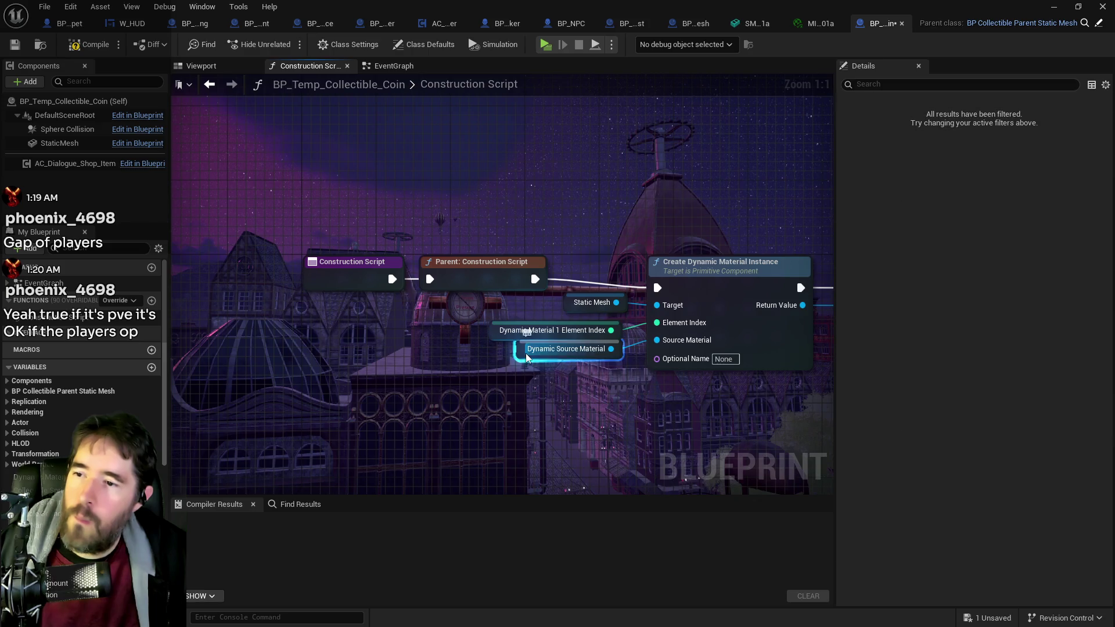
{"action": "right_click", "coordinate": [526, 357]}
{"action": "left_click", "coordinate": [525, 358]}
{"action": "right_click", "coordinate": [522, 359]}
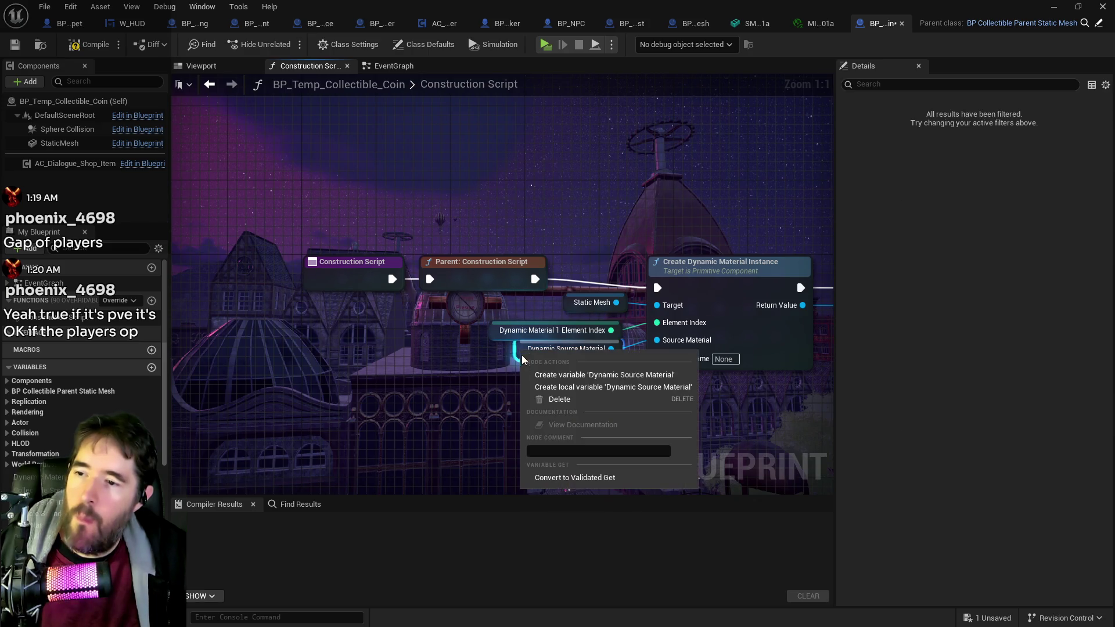
{"action": "left_click", "coordinate": [604, 374]}
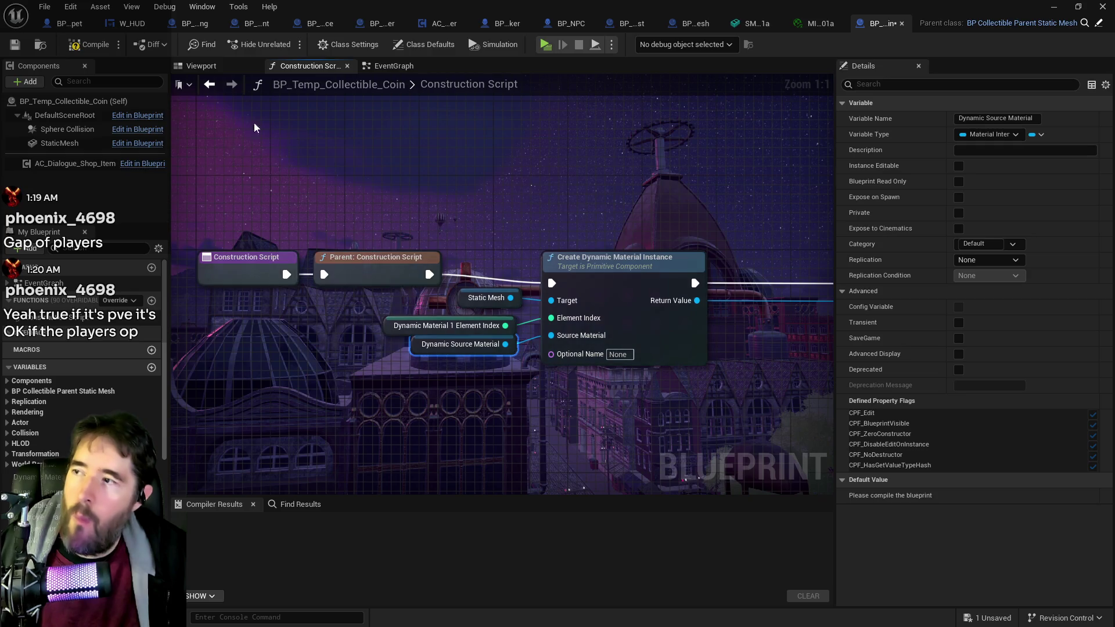
Step: Create the Actor Dynamic Material, Dynamic Color Parameter Name and Dynamic Base Color variables
{"action": "right_click", "coordinate": [470, 270]}
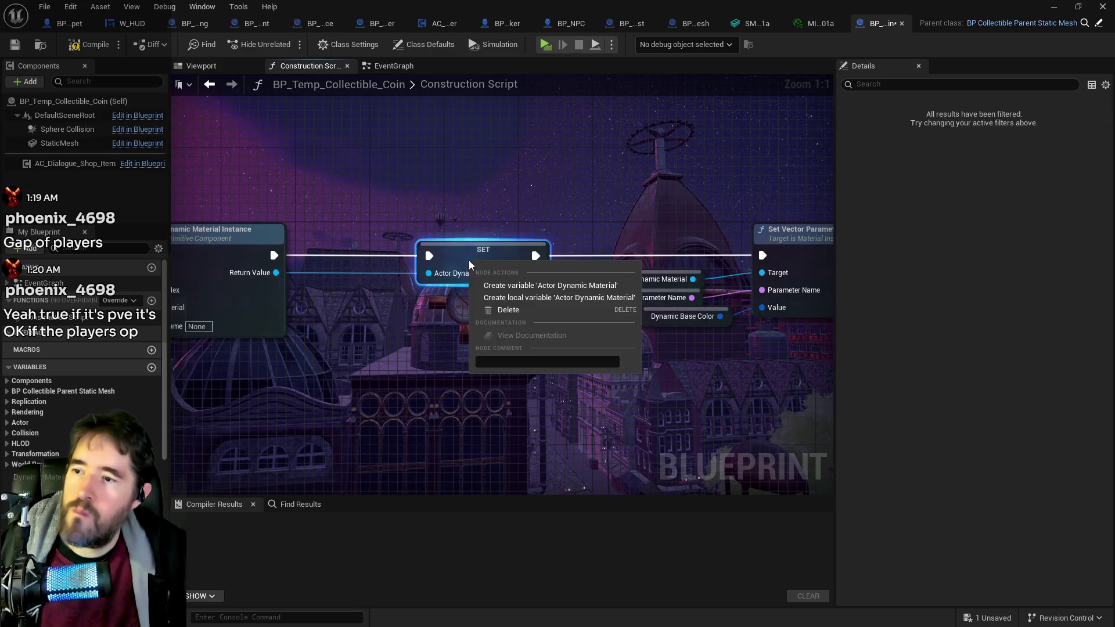
{"action": "left_click", "coordinate": [512, 290]}
{"action": "right_click", "coordinate": [516, 303]}
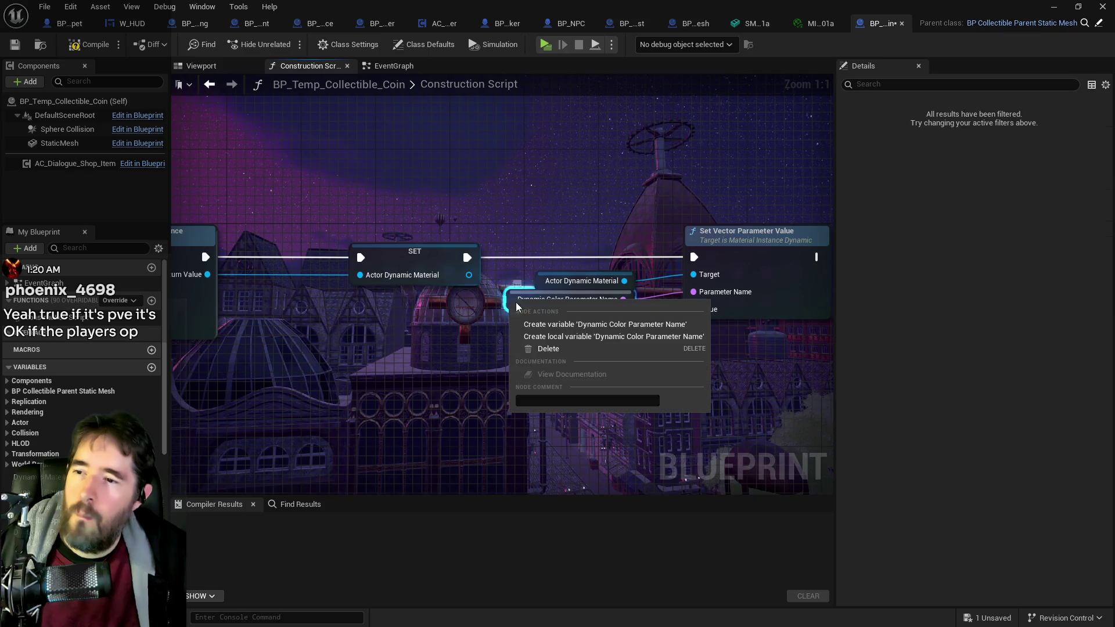
{"action": "left_click", "coordinate": [581, 323]}
{"action": "right_click", "coordinate": [584, 322]}
{"action": "left_click", "coordinate": [593, 351]}
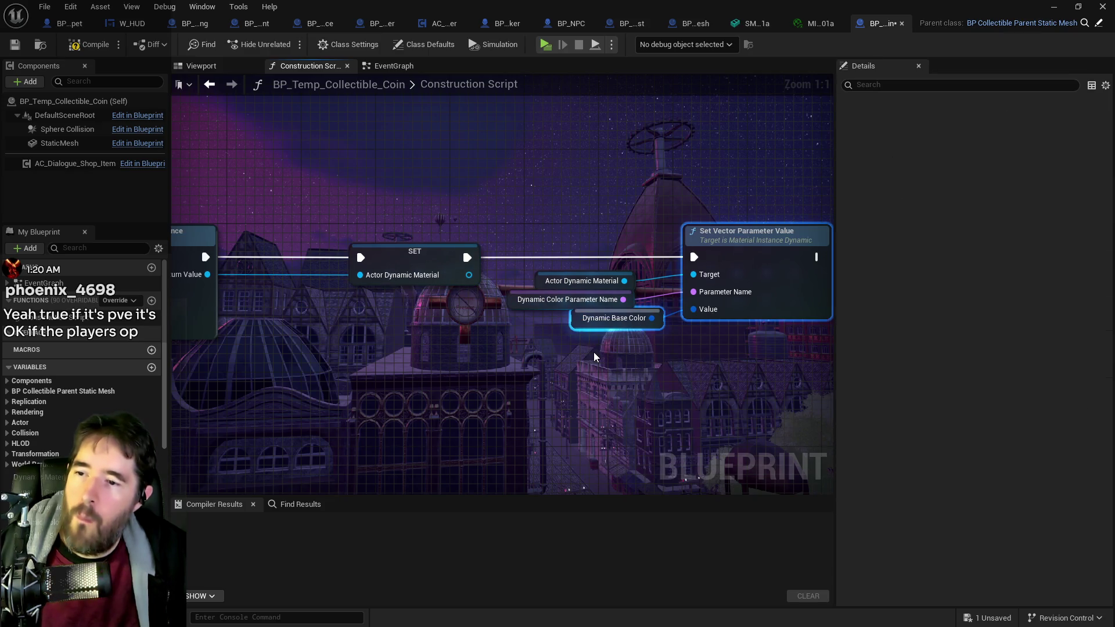
{"action": "right_click", "coordinate": [573, 320]}
{"action": "left_click", "coordinate": [585, 343]}
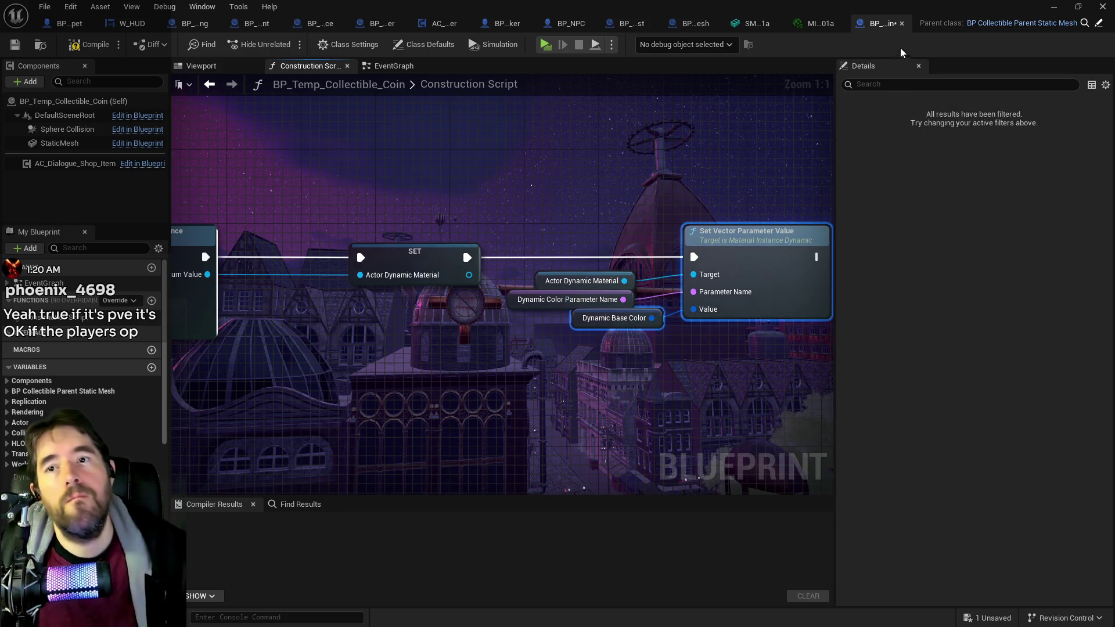
Step: Review the whole node chain and select the Dynamic Material 1 Element Index getter
{"action": "mouse_move", "coordinate": [729, 143]}
{"action": "left_mouse_down"}
{"action": "mouse_move", "coordinate": [341, 222]}
{"action": "mouse_move", "coordinate": [406, 255]}
{"action": "mouse_move", "coordinate": [446, 259]}
{"action": "left_mouse_up"}
{"action": "scroll", "coordinate": [341, 222], "scroll_direction": "down", "scroll_amount": 3}
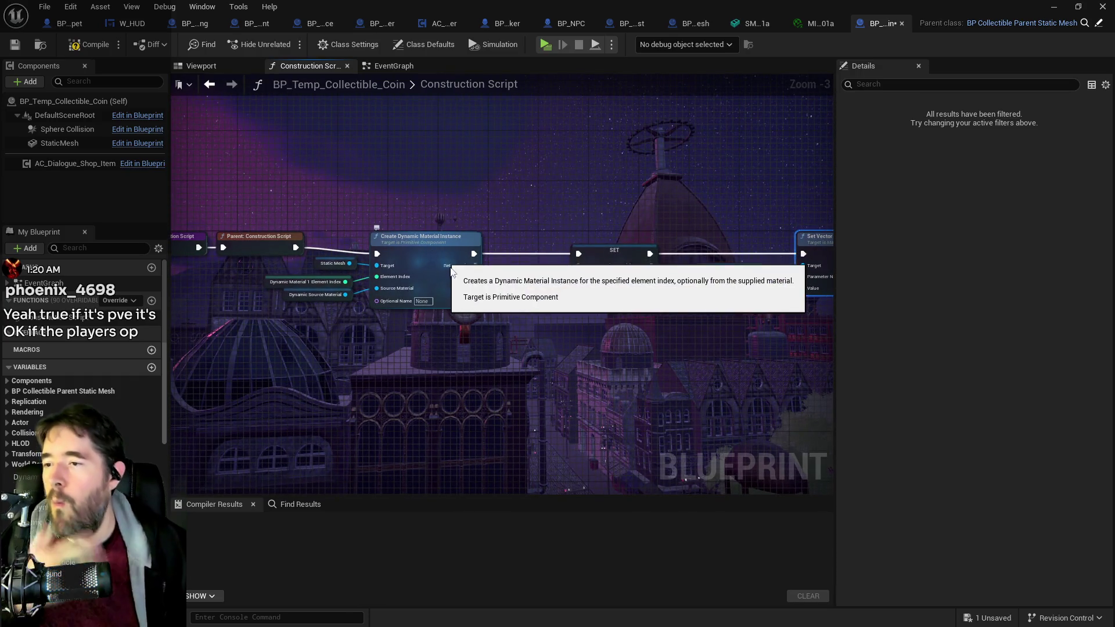
{"action": "scroll", "coordinate": [384, 314], "scroll_direction": "up", "scroll_amount": 2}
{"action": "left_click", "coordinate": [284, 274]}
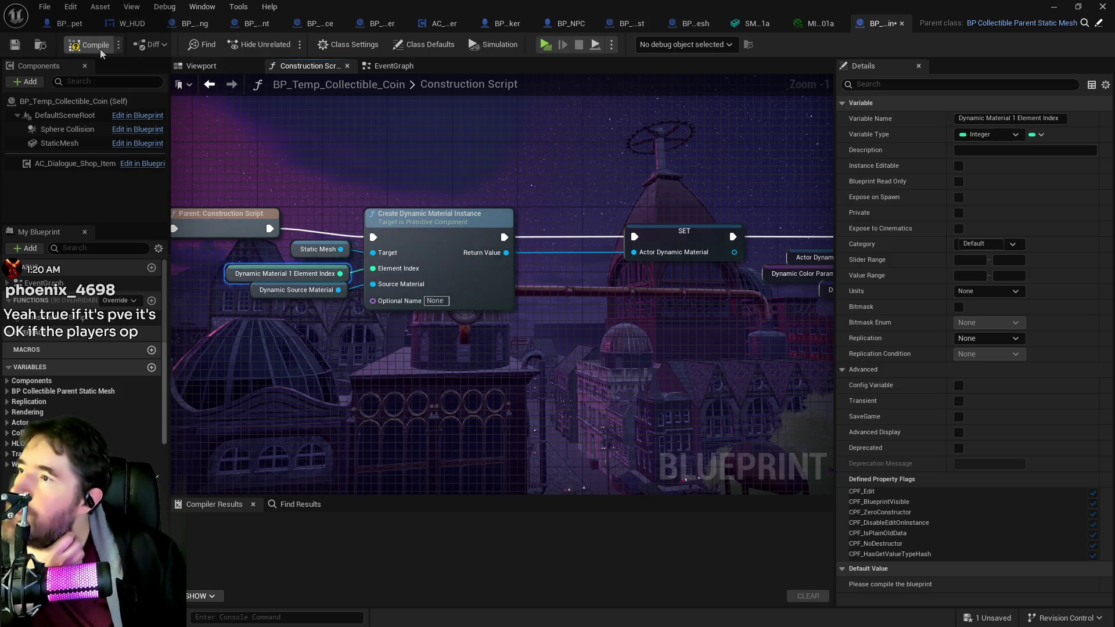
Step: Compile BP_Temp_Collectible_Coin and check the StaticMesh component's material
{"action": "left_click", "coordinate": [7, 47]}
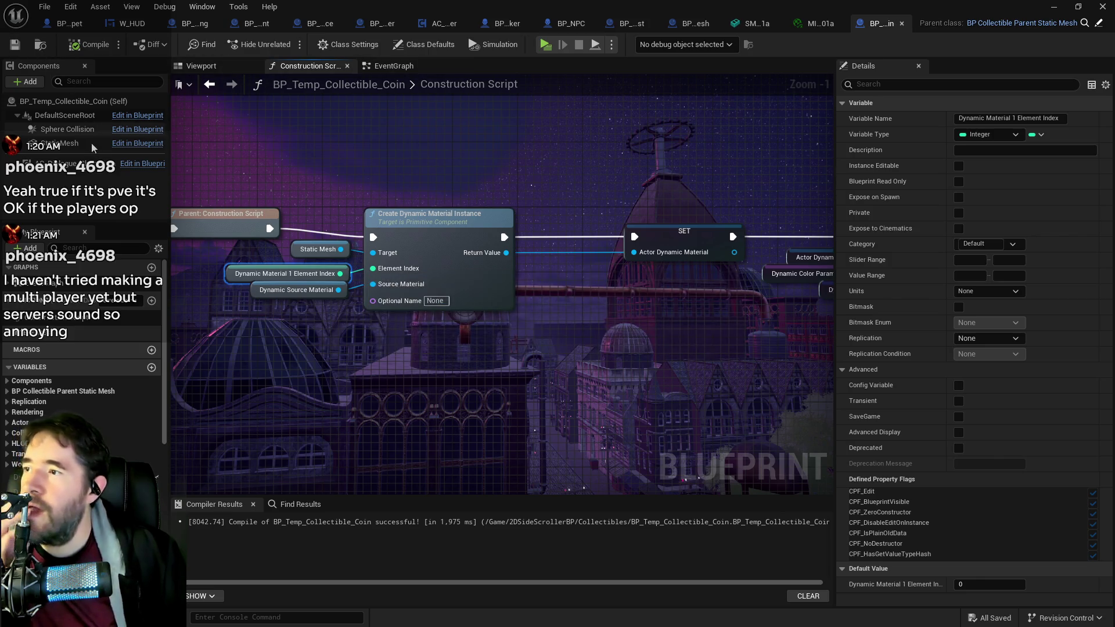
{"action": "left_click", "coordinate": [92, 142]}
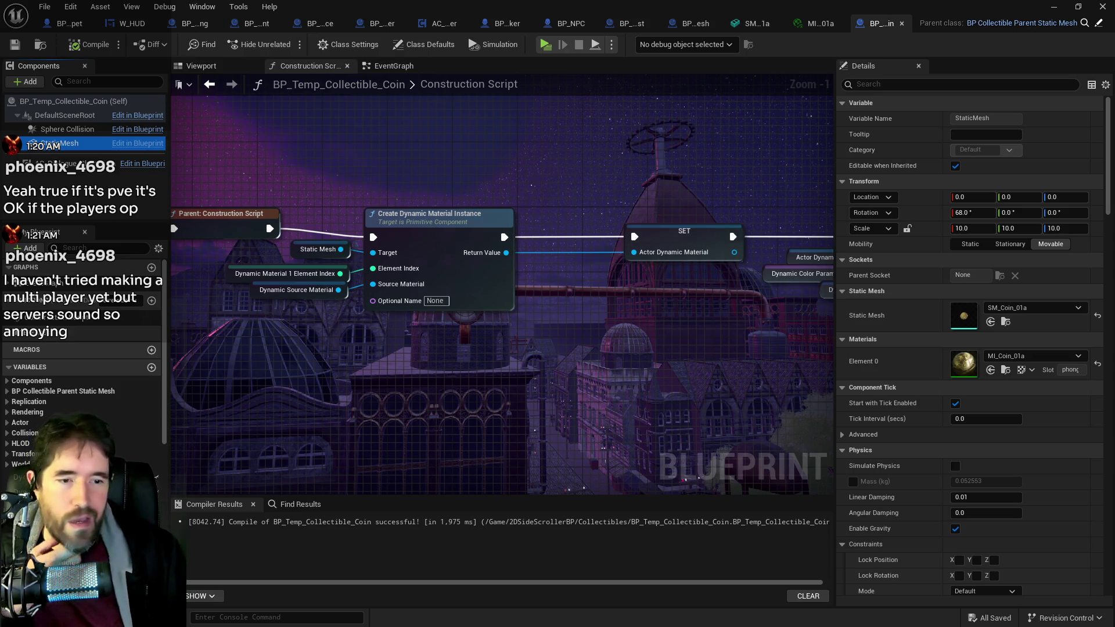
{"action": "key", "text": "ctrl+space"}
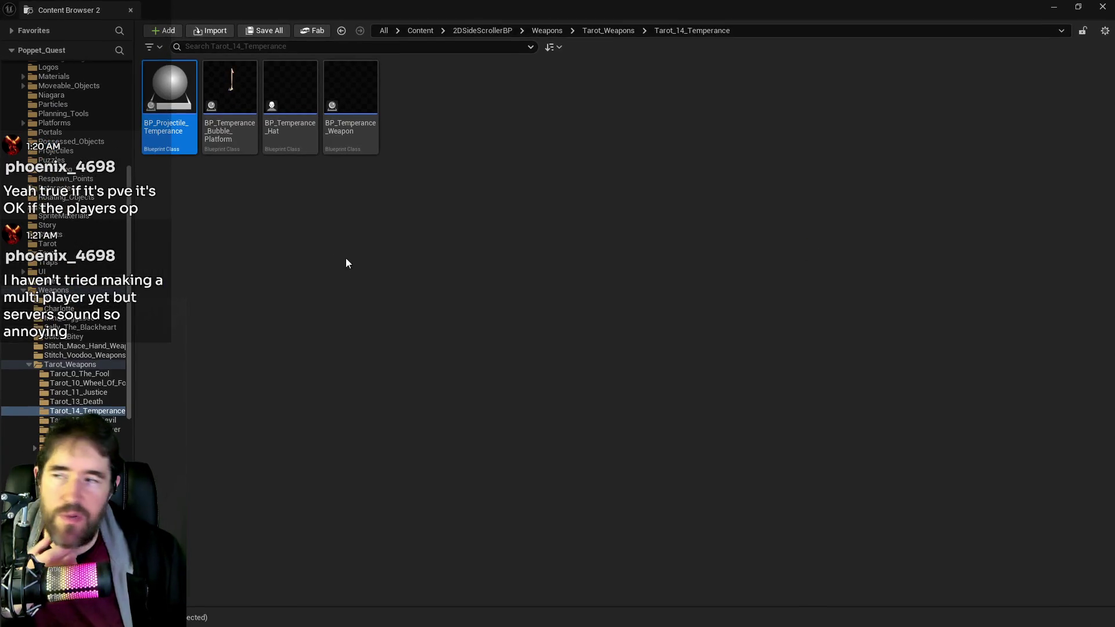
Step: Scroll the content browser's folder tree to show the Tarot_14_Temperance folder
{"action": "left_click_drag", "start_coordinate": [131, 235], "coordinate": [141, 128]}
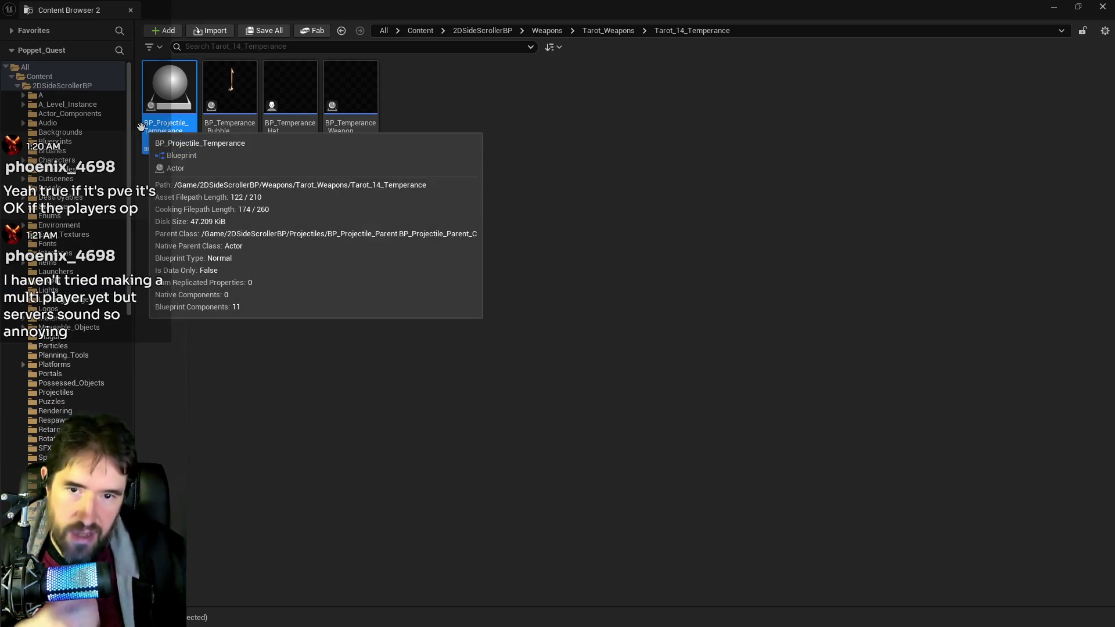
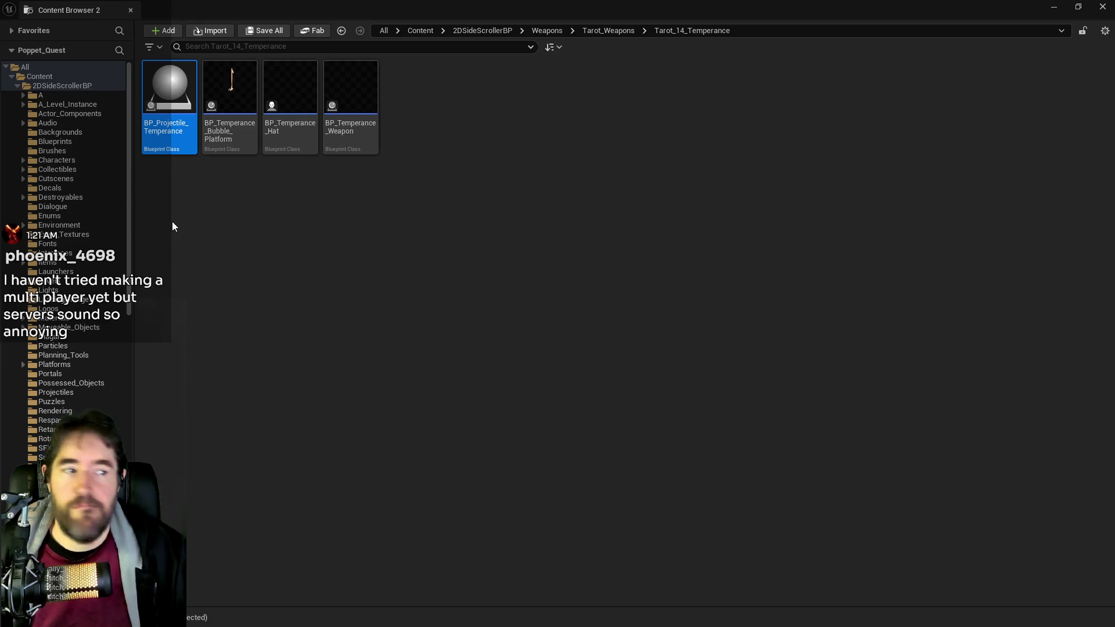
Step: Open BP_Patrick_Annie_Belle from Characters > Enemies > Dead_Girl_Wonderland and detach it into its own window
{"action": "left_click", "coordinate": [23, 161]}
{"action": "left_click", "coordinate": [29, 197]}
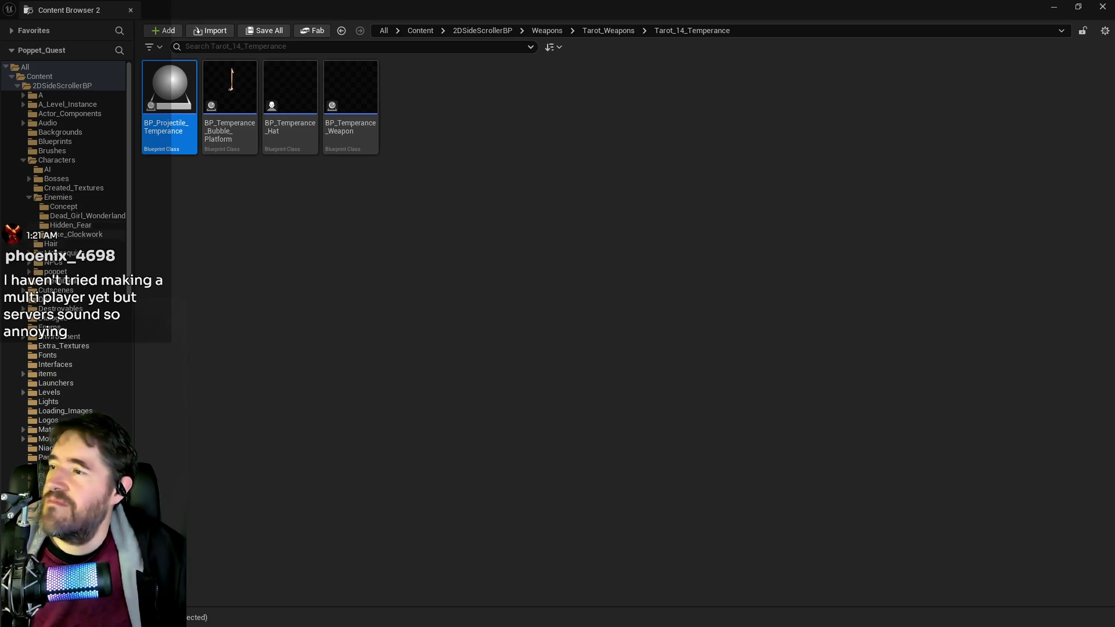
{"action": "left_click", "coordinate": [69, 216]}
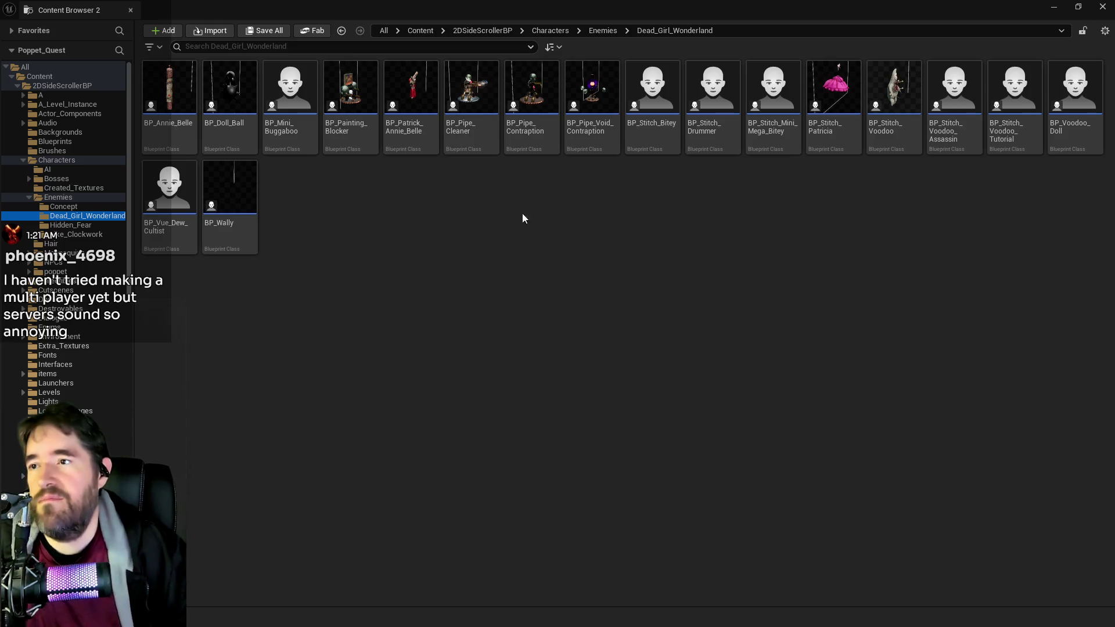
{"action": "double_click", "coordinate": [411, 93]}
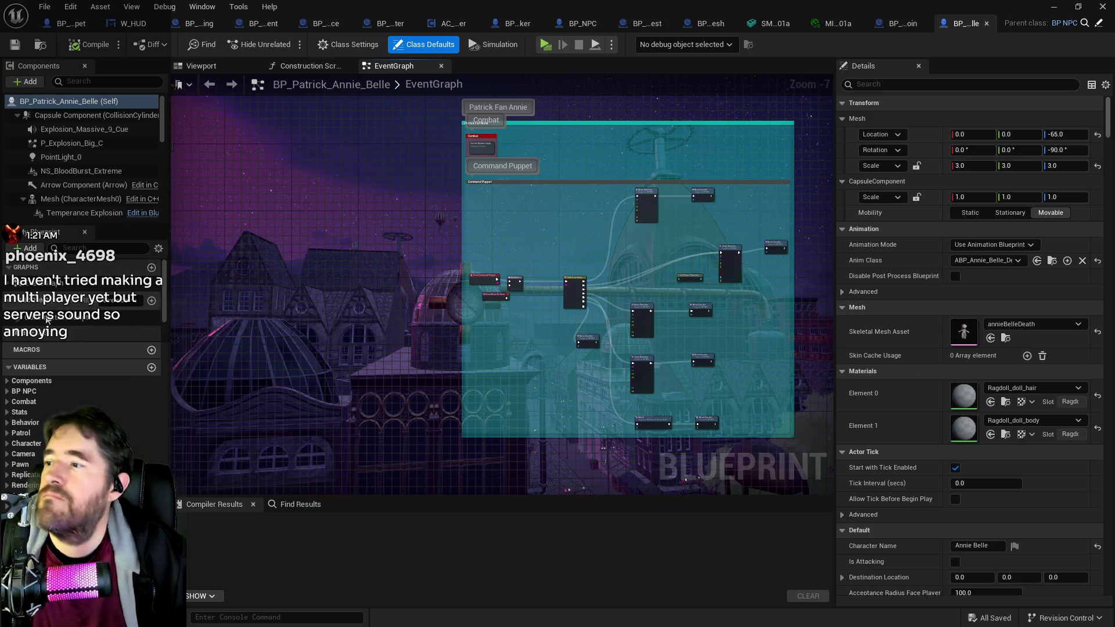
{"action": "mouse_move", "coordinate": [955, 23]}
{"action": "left_mouse_down"}
{"action": "mouse_move", "coordinate": [933, 113]}
{"action": "mouse_move", "coordinate": [987, 71]}
{"action": "mouse_move", "coordinate": [1114, 76]}
{"action": "left_mouse_up"}
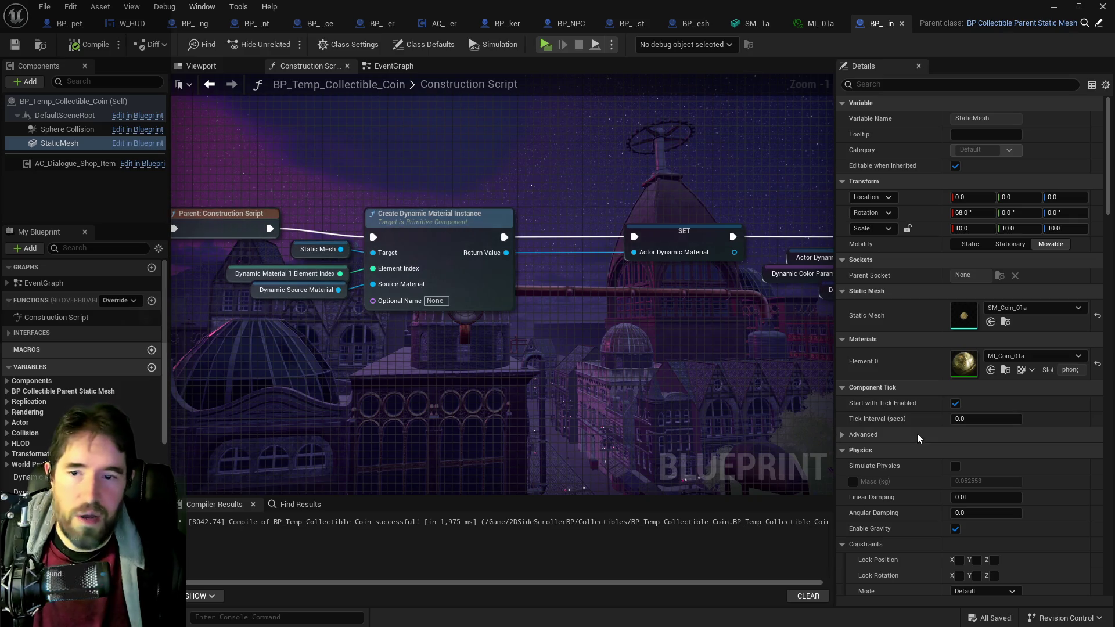
{"action": "left_click_drag", "start_coordinate": [324, 291], "coordinate": [366, 300]}
Step: Inspect the Dynamic Source Material variable and the StaticMesh component's material properties
{"action": "left_click", "coordinate": [366, 300]}
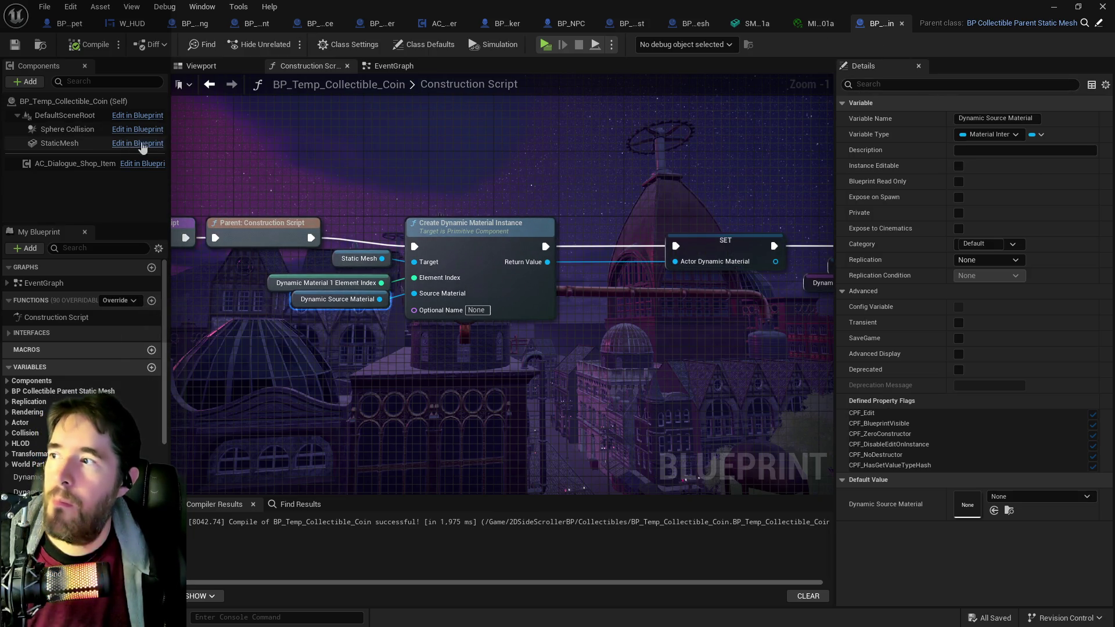
{"action": "left_click", "coordinate": [51, 142]}
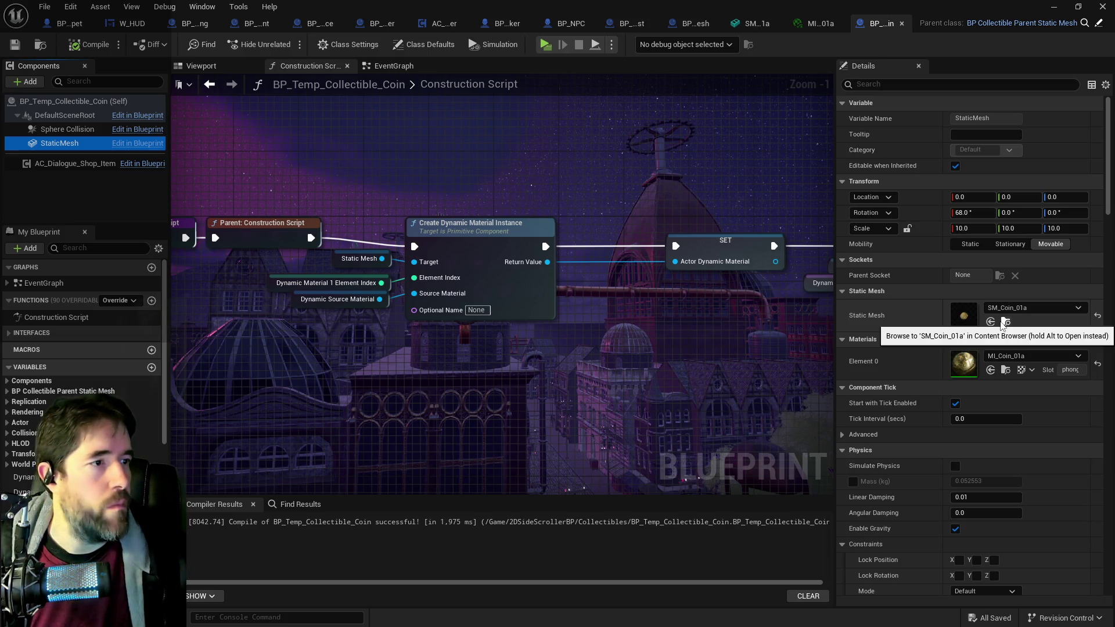
{"action": "left_click", "coordinate": [1002, 369]}
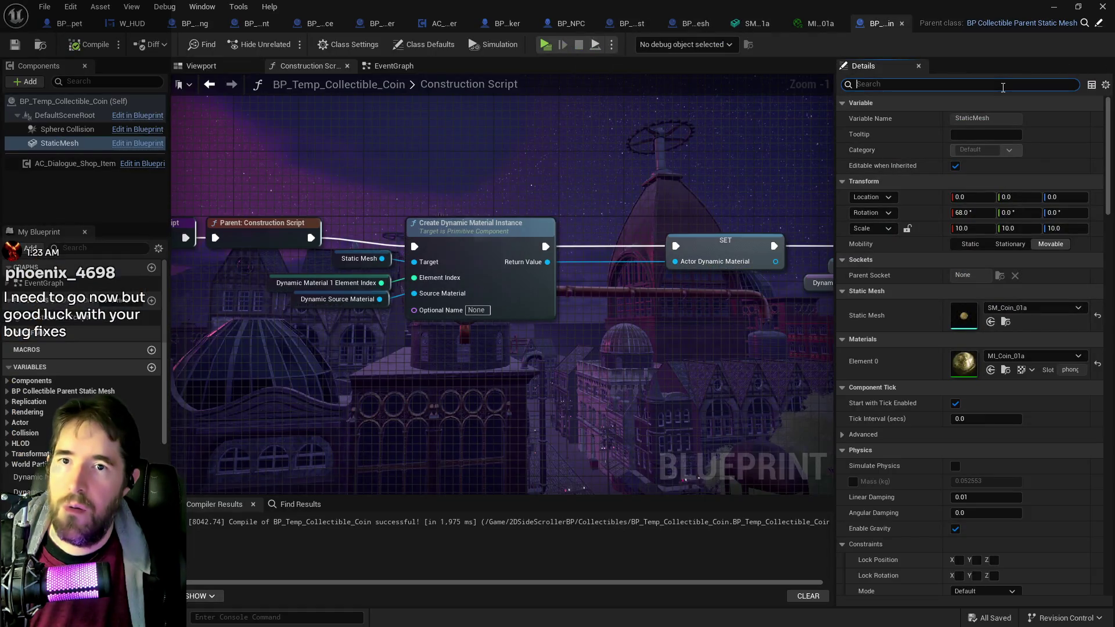
{"action": "left_click", "coordinate": [1002, 85]}
{"action": "type", "text": "dna"}
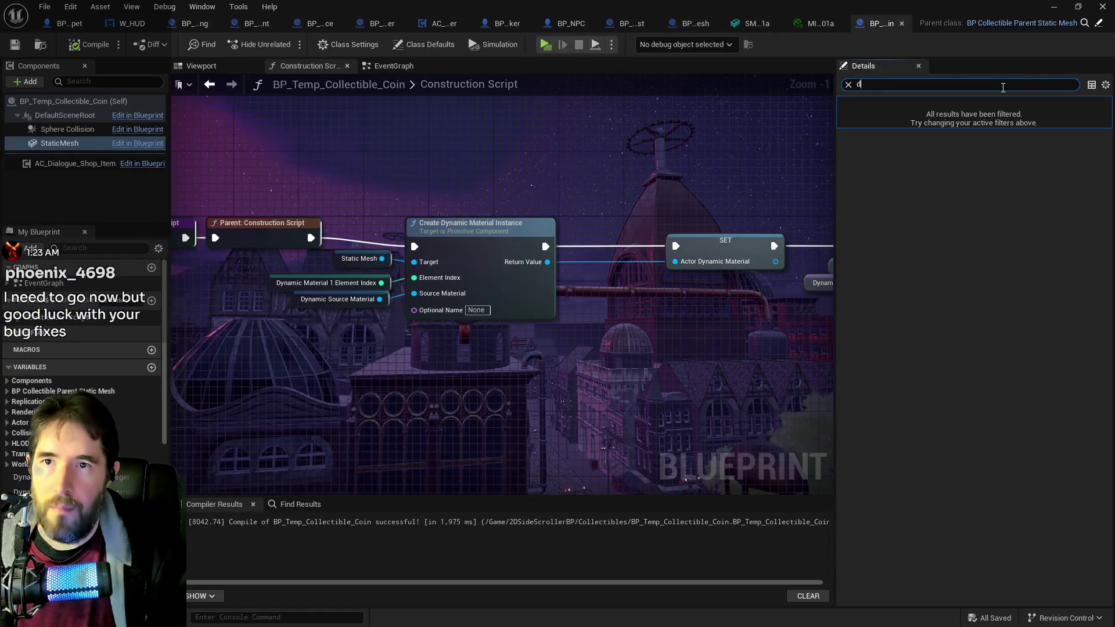
{"action": "type", "text": "unamic so"}
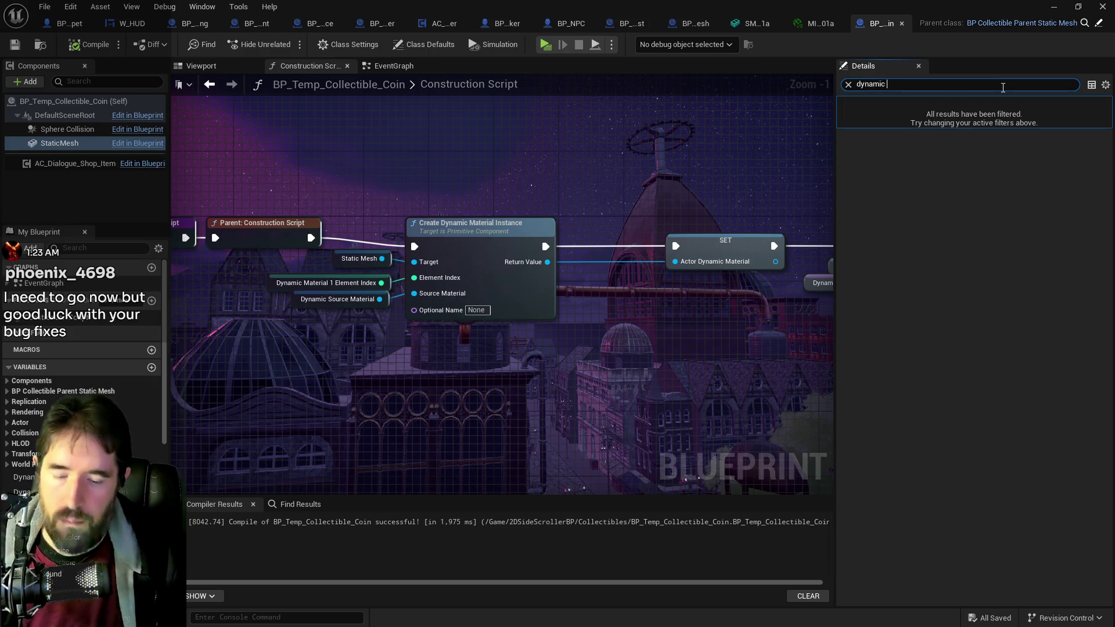
{"action": "key", "text": "BackSpace"}
{"action": "key", "text": "BackSpace"}
{"action": "key", "text": "BackSpace"}
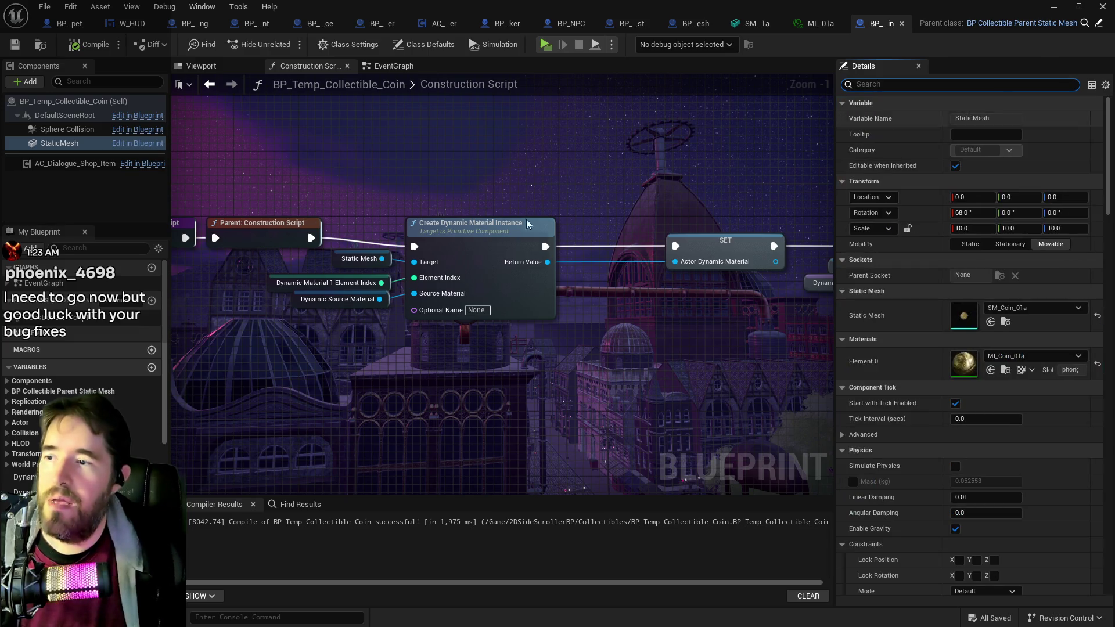
Step: Make Dynamic Source Material and Dynamic Material 1 Element Index instance editable and exposed on spawn
{"action": "left_click", "coordinate": [349, 299]}
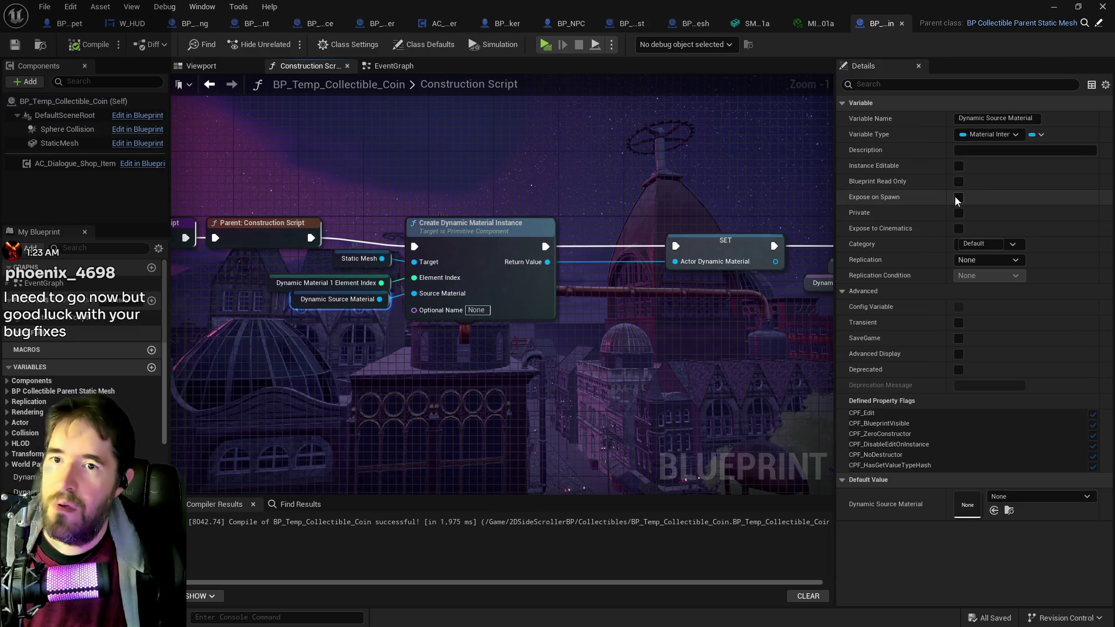
{"action": "left_click", "coordinate": [958, 197]}
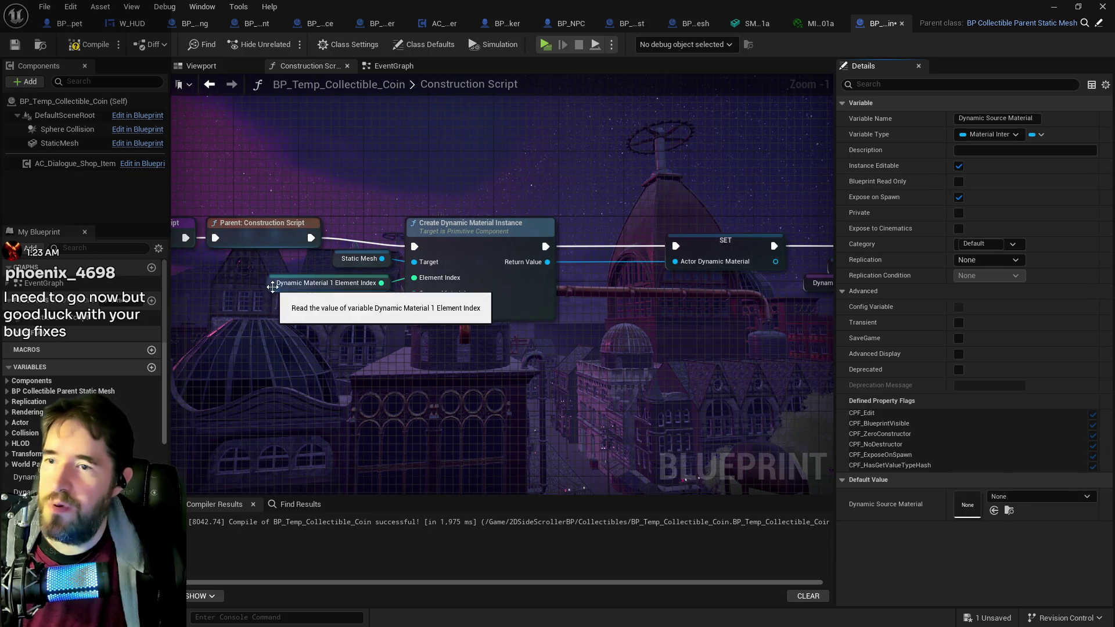
{"action": "left_click", "coordinate": [293, 283]}
{"action": "left_click", "coordinate": [959, 197]}
{"action": "left_click", "coordinate": [958, 165]}
Step: Expose Dynamic Color Parameter Name and Dynamic Base Color on spawn, then save and compile
{"action": "left_click_drag", "start_coordinate": [752, 344], "coordinate": [369, 365]}
{"action": "left_click", "coordinate": [464, 288]}
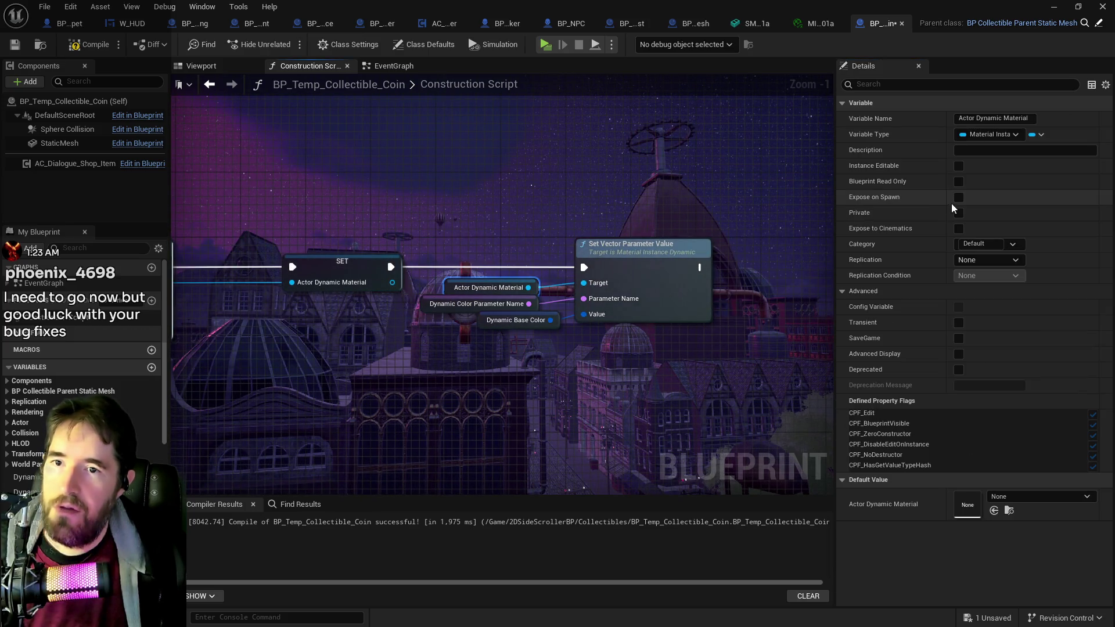
{"action": "left_click_drag", "start_coordinate": [546, 310], "coordinate": [636, 290]}
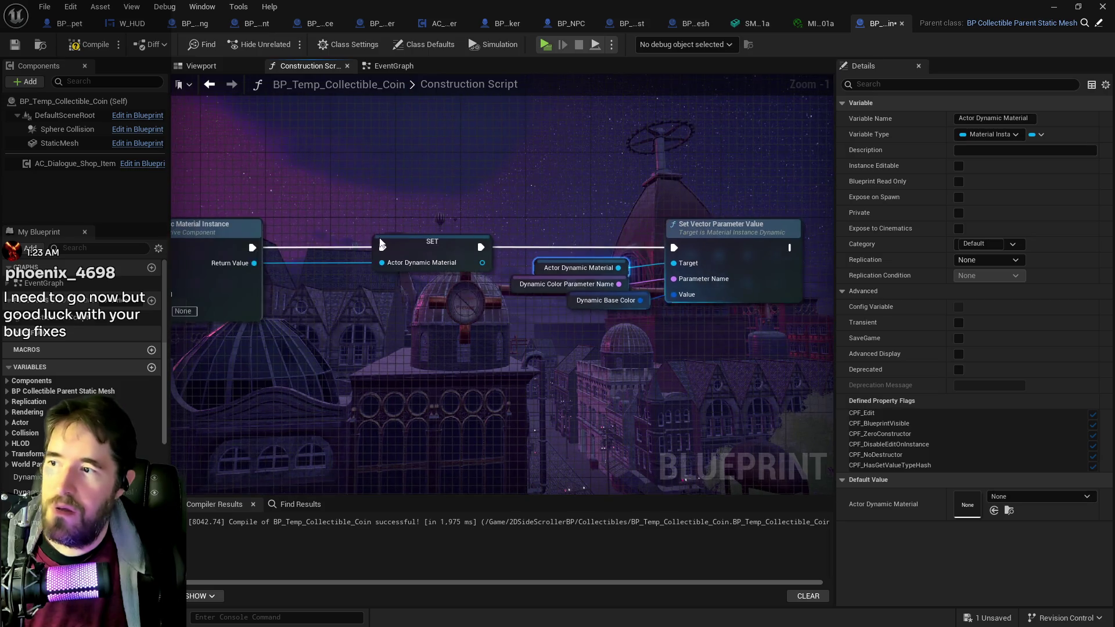
{"action": "left_click", "coordinate": [524, 286]}
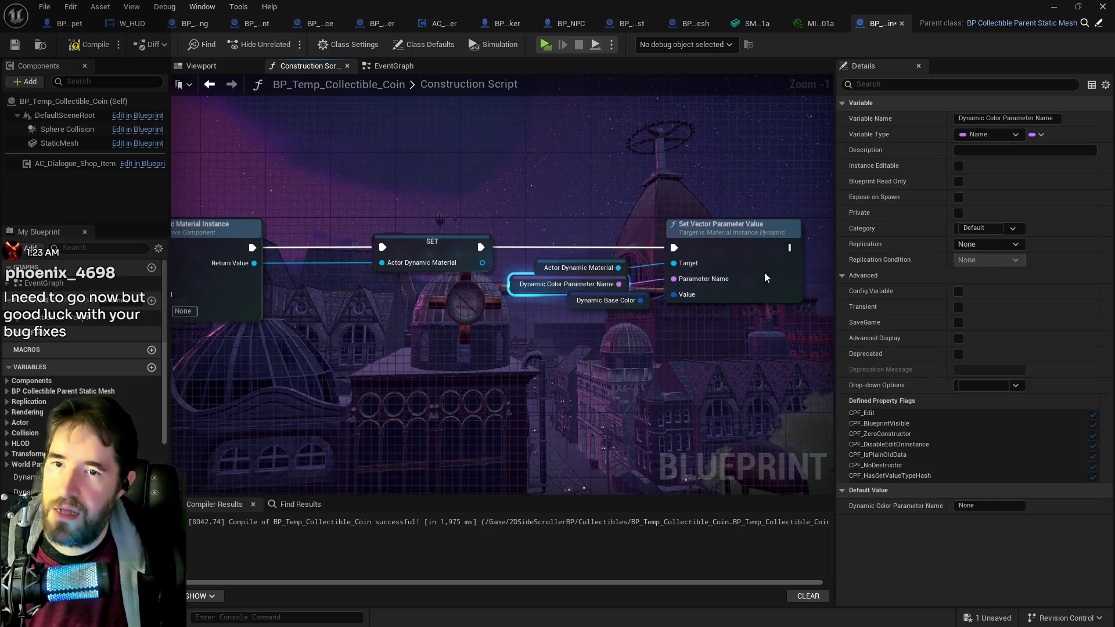
{"action": "left_click", "coordinate": [957, 198]}
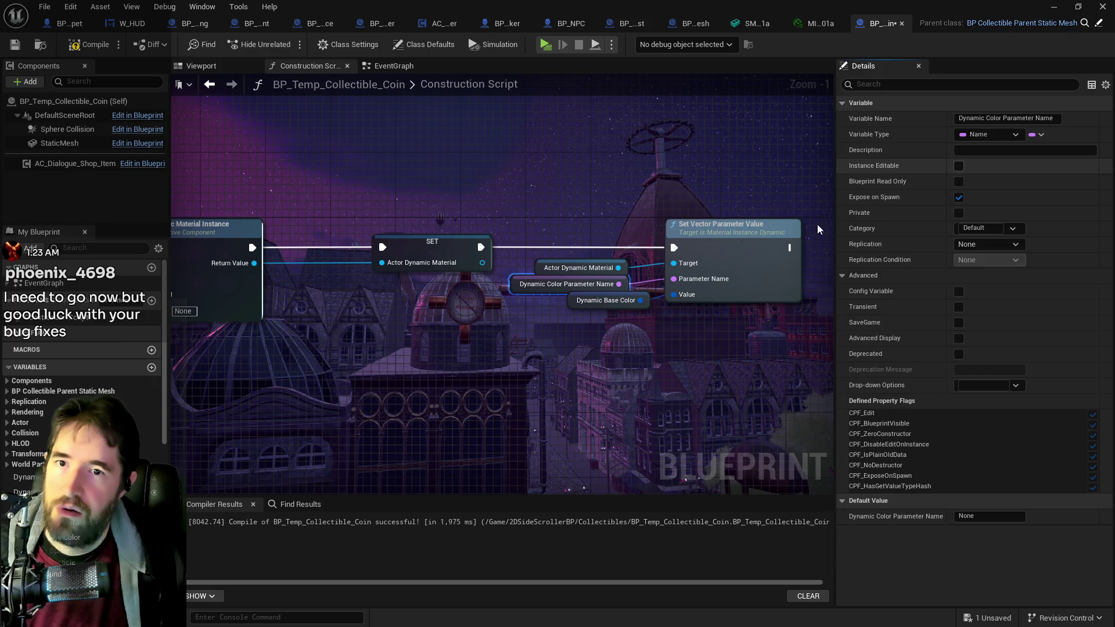
{"action": "left_click", "coordinate": [576, 302]}
{"action": "left_click", "coordinate": [958, 197]}
{"action": "left_click", "coordinate": [959, 166]}
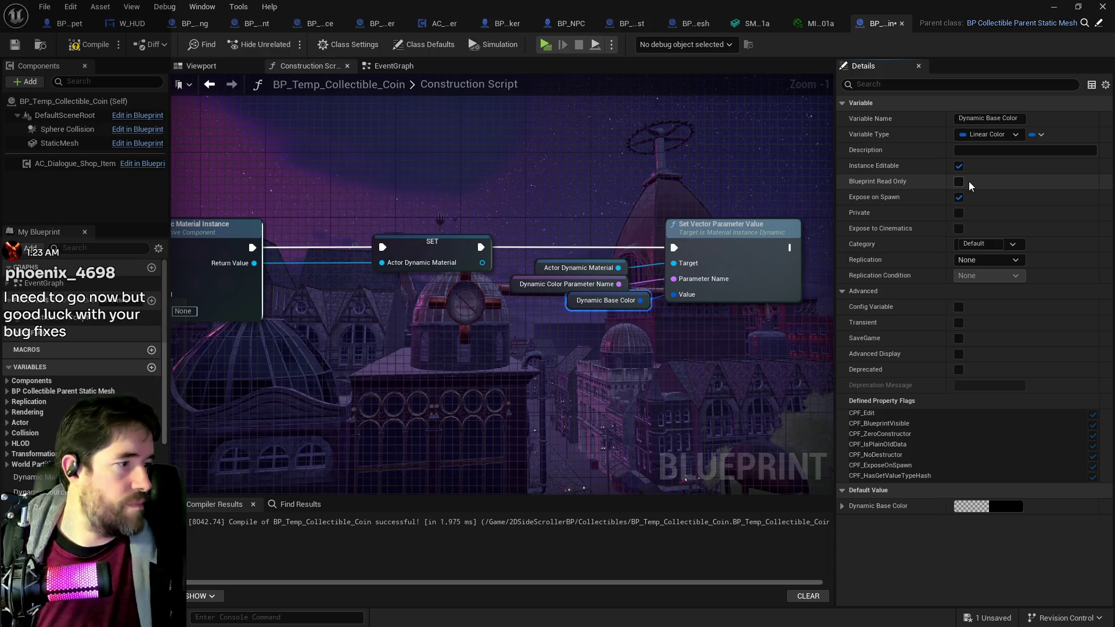
{"action": "key", "text": "ctrl+s"}
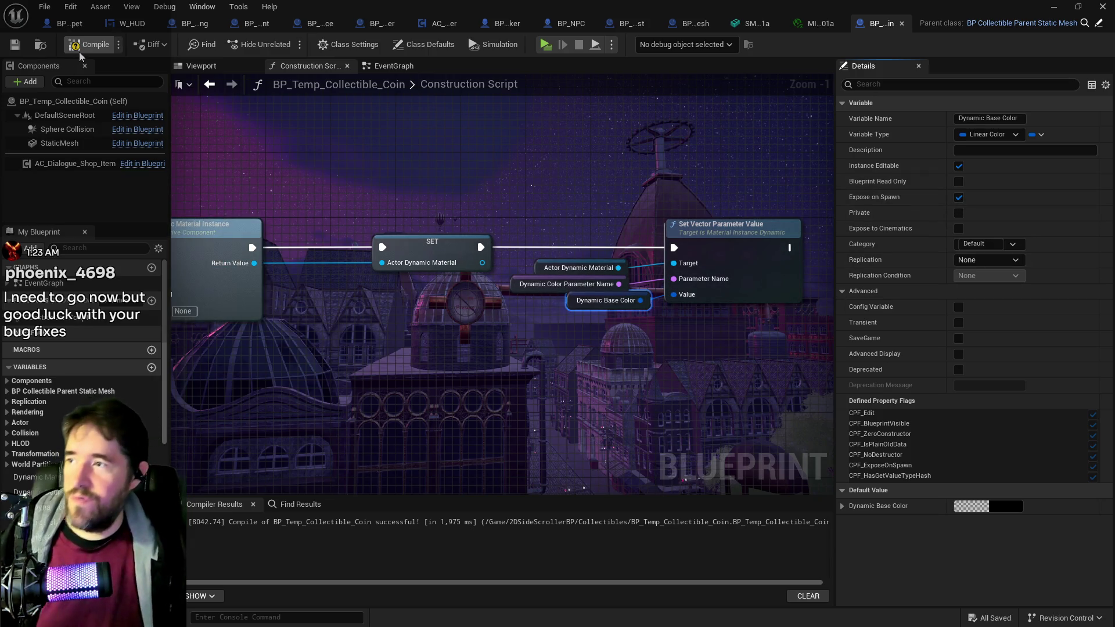
{"action": "left_click", "coordinate": [81, 48]}
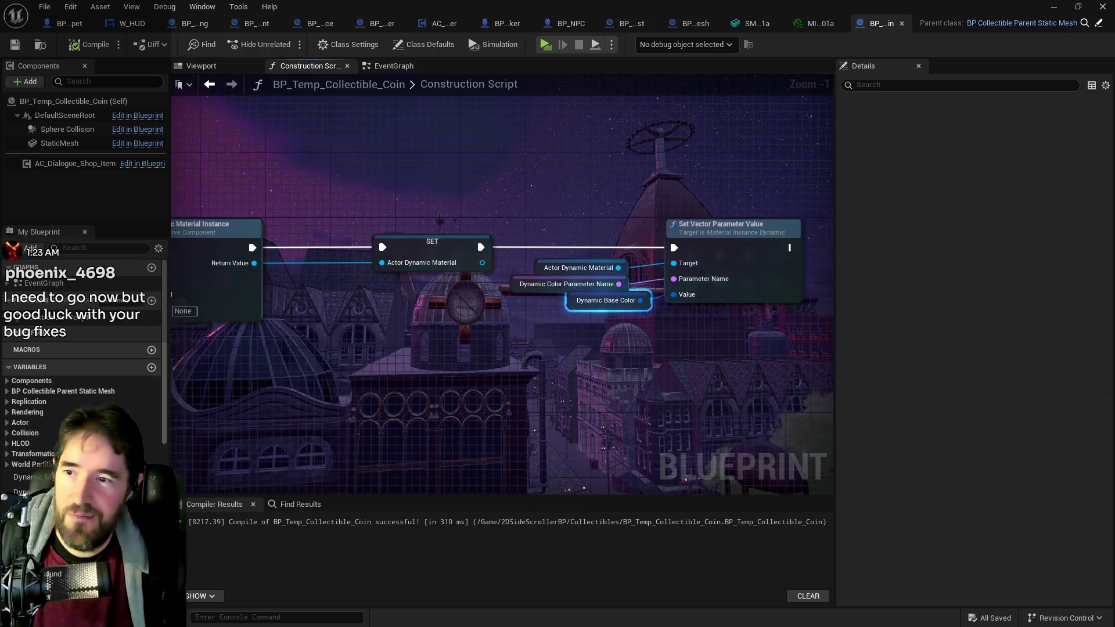
{"action": "left_click_drag", "start_coordinate": [502, 340], "coordinate": [444, 281]}
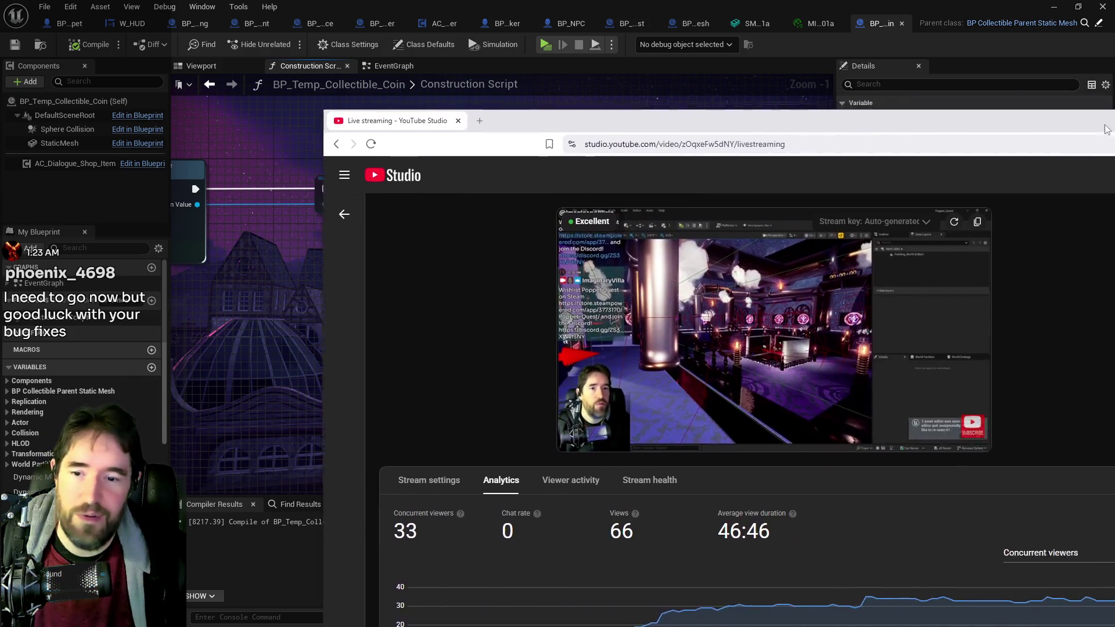
{"action": "mouse_move", "coordinate": [1114, 121]}
{"action": "left_mouse_down"}
{"action": "mouse_move", "coordinate": [915, 70]}
{"action": "mouse_move", "coordinate": [856, 71]}
{"action": "mouse_move", "coordinate": [1114, 65]}
{"action": "left_mouse_up"}
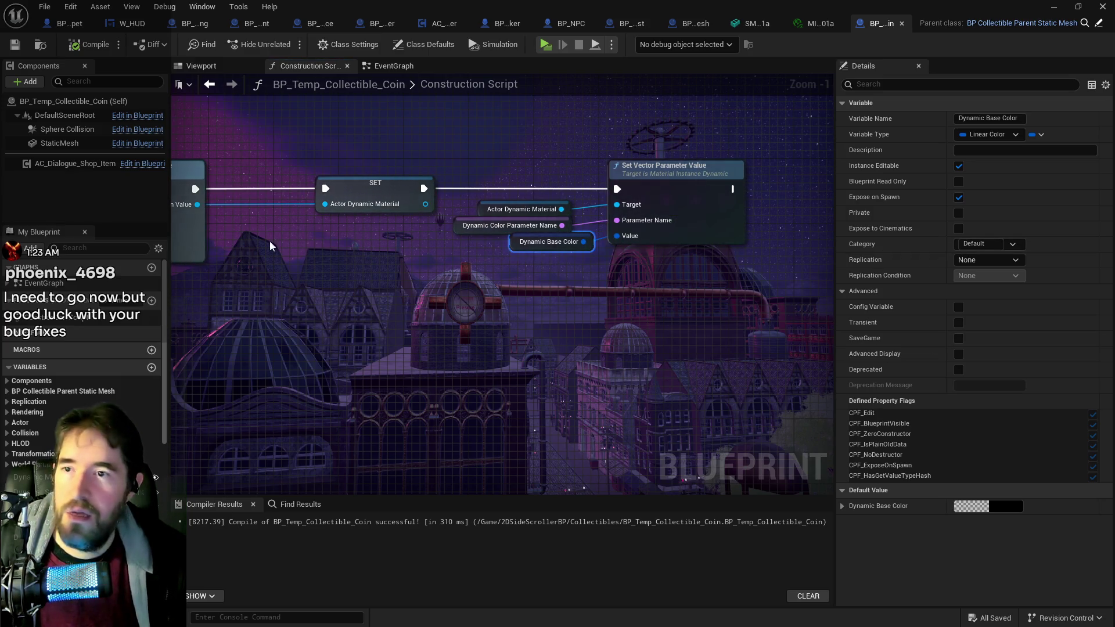
Step: Compare the coin's dynamic material variables against the material instance's parameters
{"action": "left_click_drag", "start_coordinate": [421, 213], "coordinate": [771, 221]}
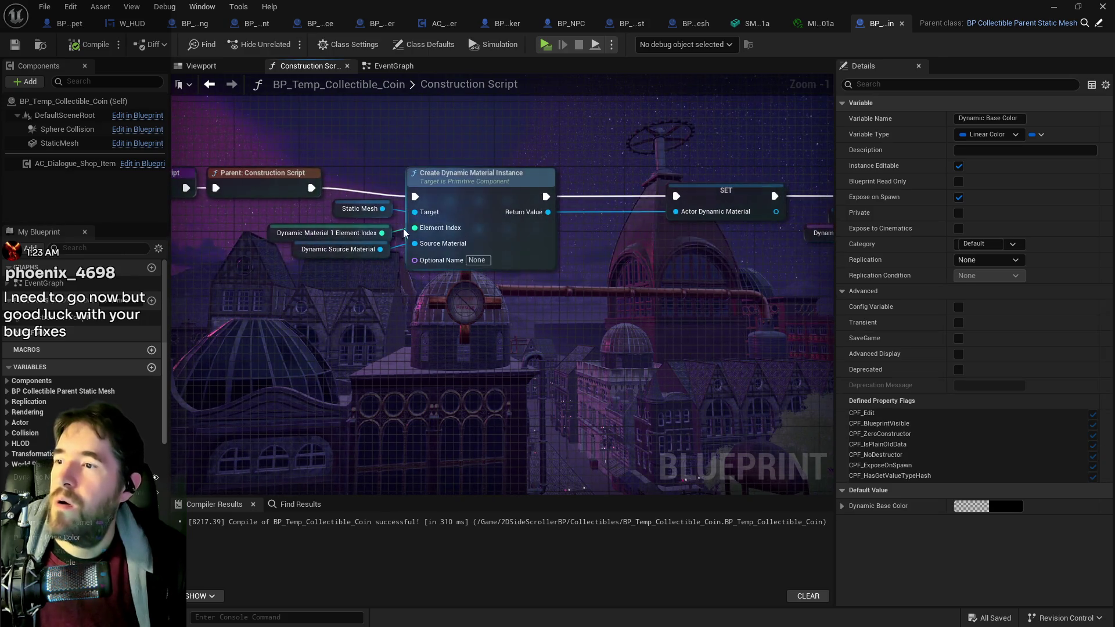
{"action": "left_click", "coordinate": [275, 240]}
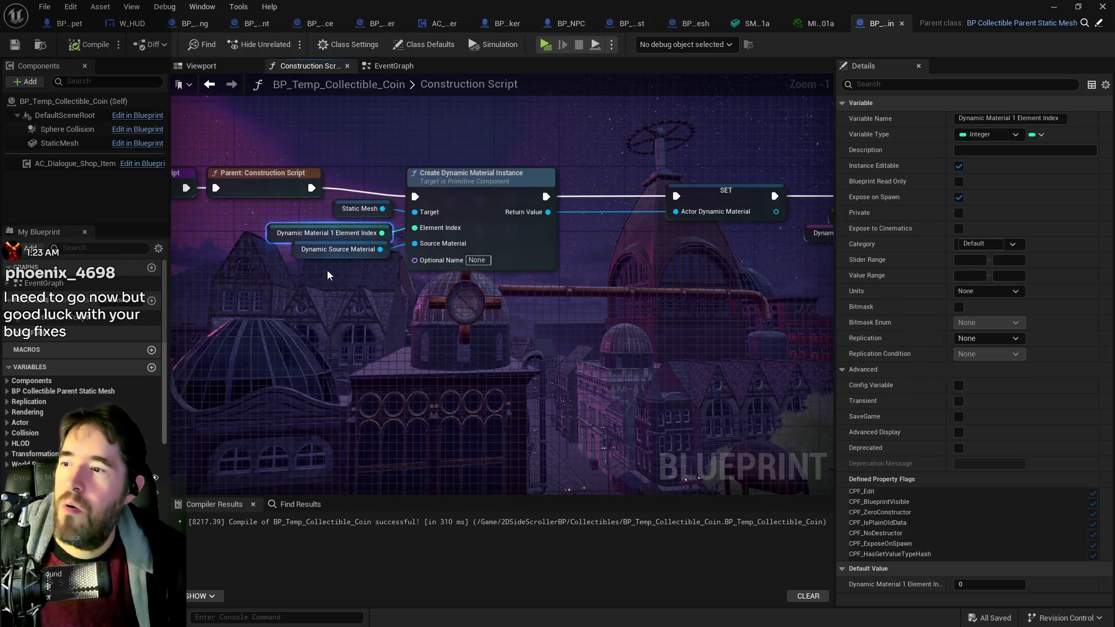
{"action": "left_click", "coordinate": [300, 255]}
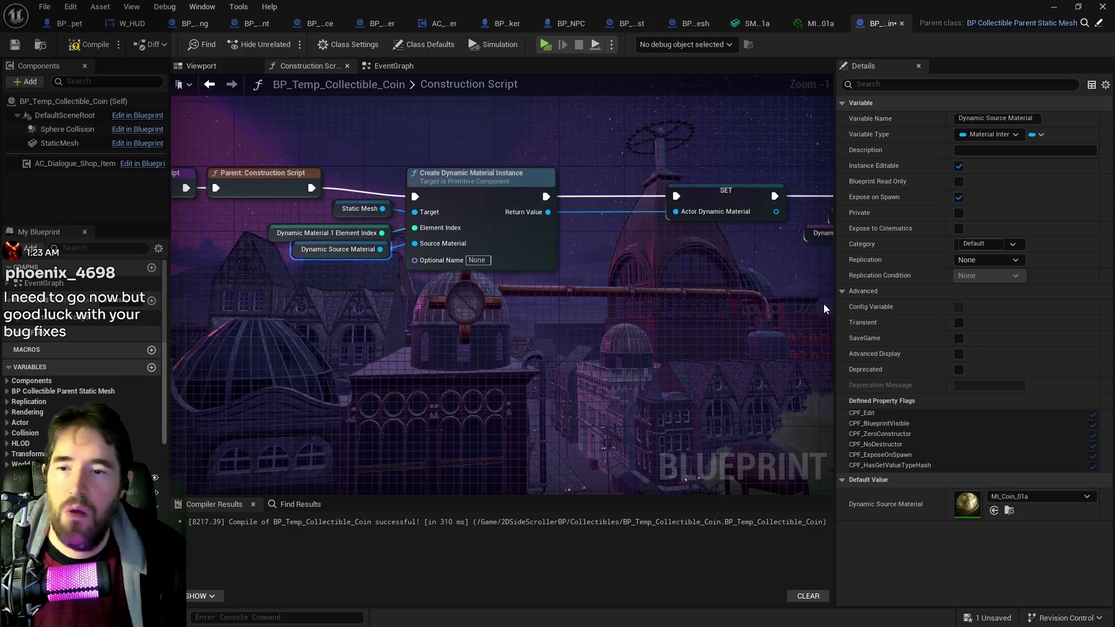
{"action": "left_click", "coordinate": [812, 23]}
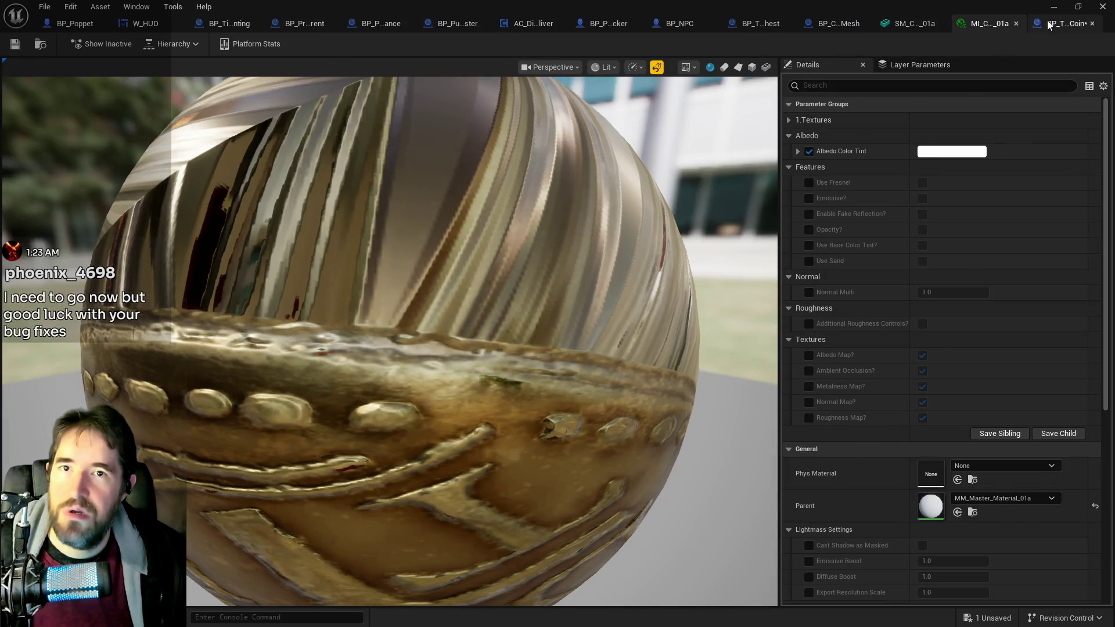
{"action": "left_click", "coordinate": [1048, 25]}
{"action": "left_click", "coordinate": [59, 142]}
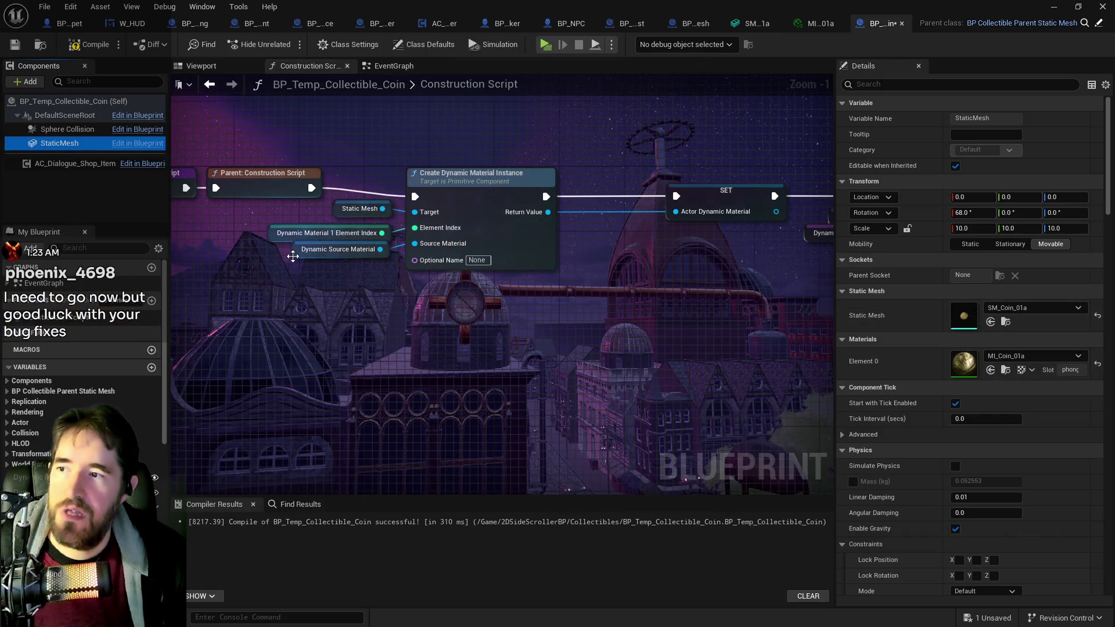
{"action": "left_click", "coordinate": [292, 256]}
{"action": "left_click", "coordinate": [273, 232]}
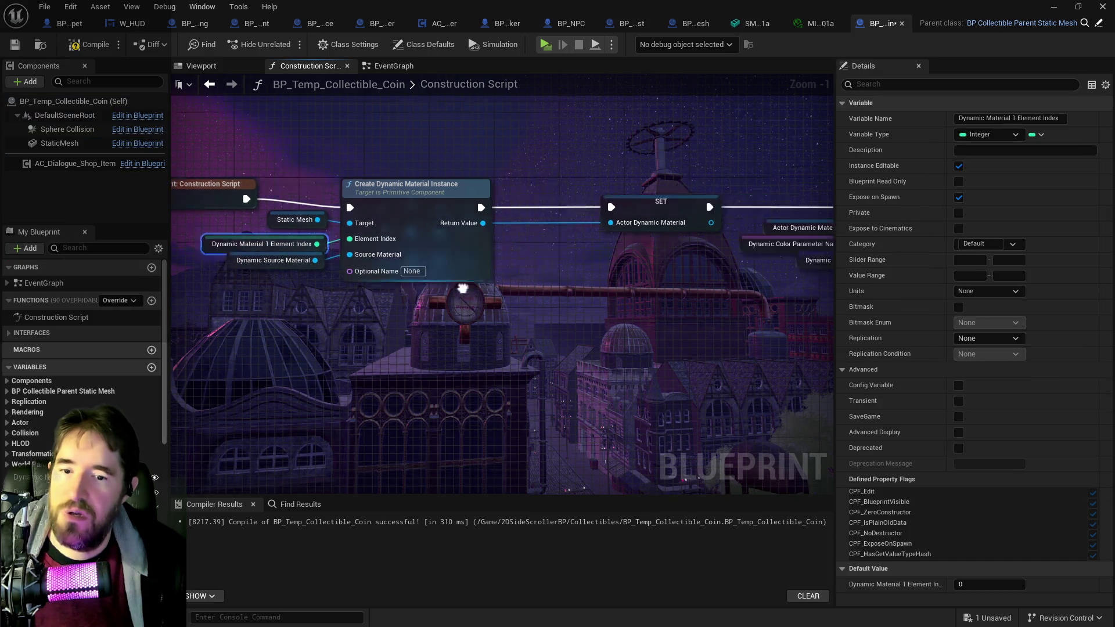
{"action": "left_click", "coordinate": [352, 283]}
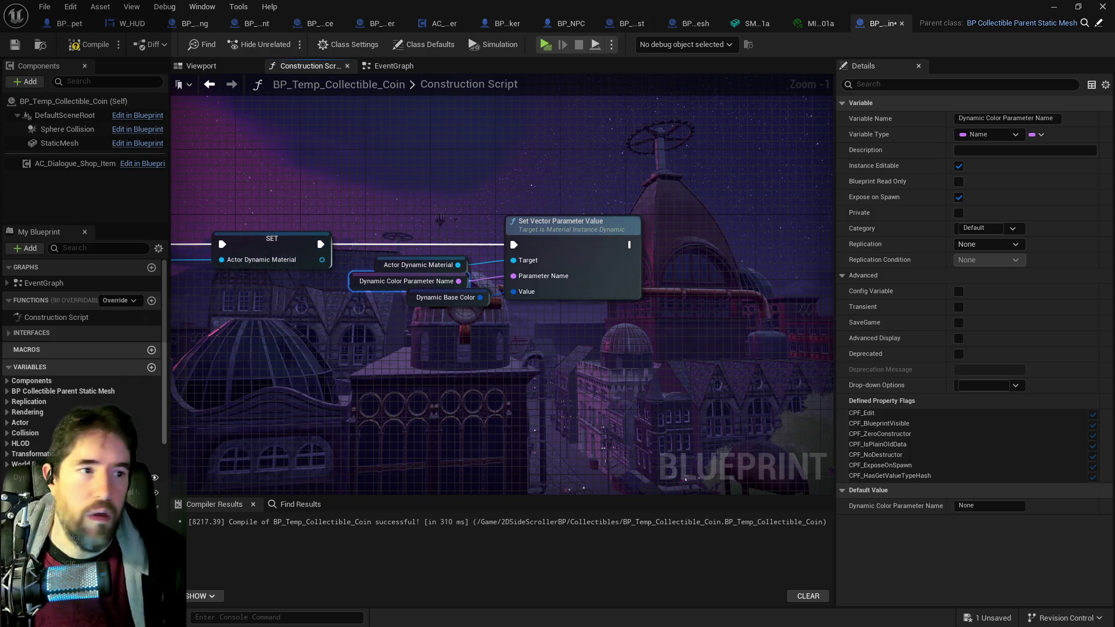
{"action": "left_click", "coordinate": [815, 24]}
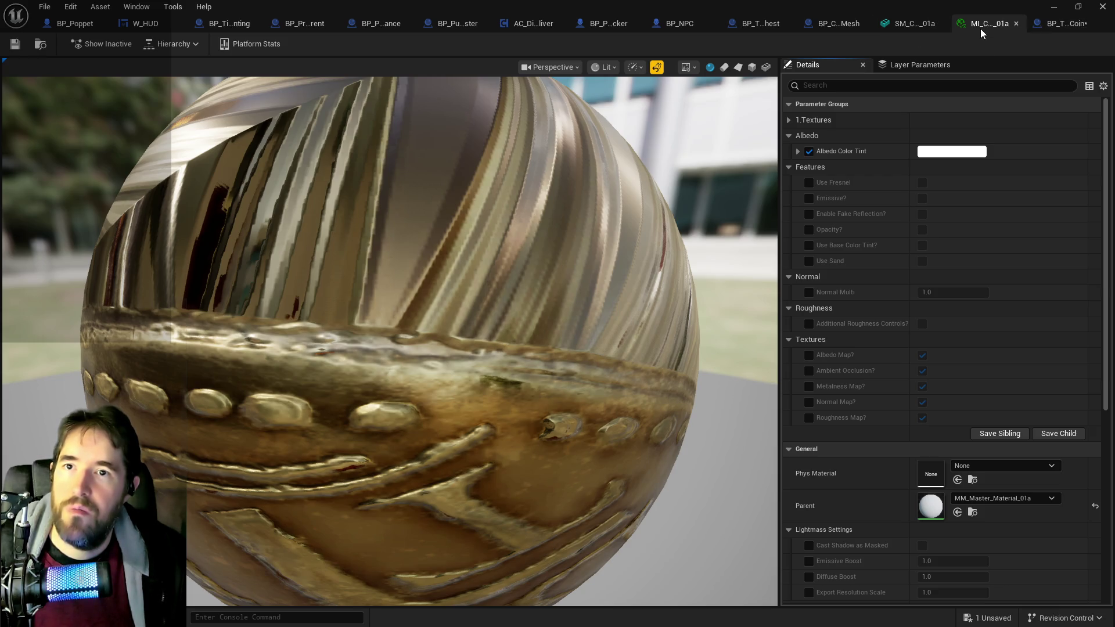
{"action": "left_click", "coordinate": [1065, 23]}
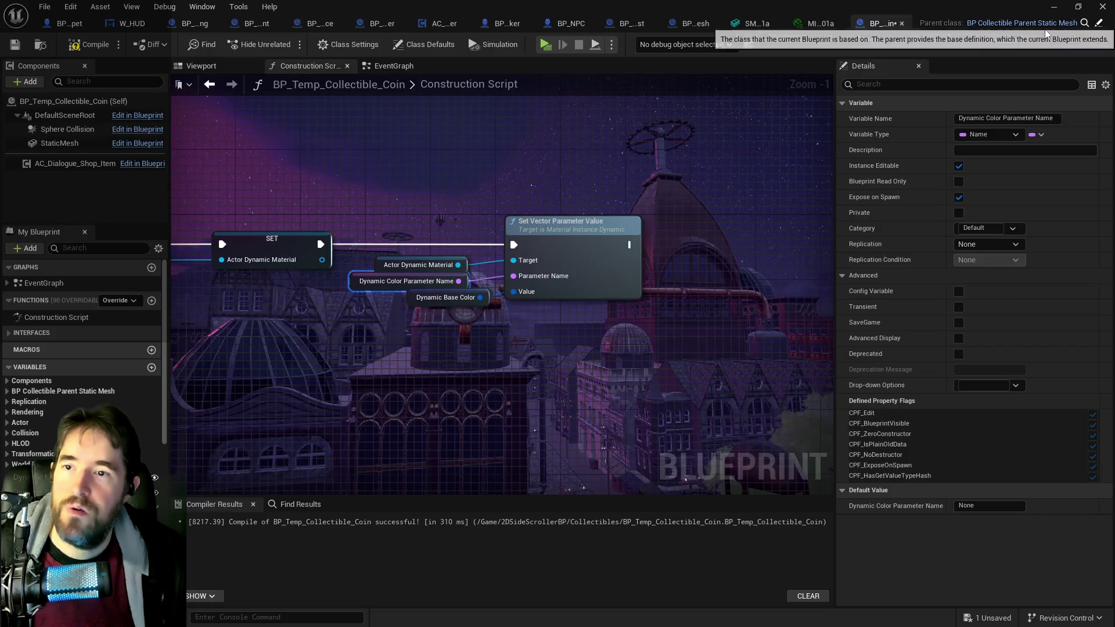
Step: Set the Dynamic Color Parameter Name default to 'Albedo Tint Color', then compile and save
{"action": "left_click", "coordinate": [965, 505]}
{"action": "type", "text": "Alb"}
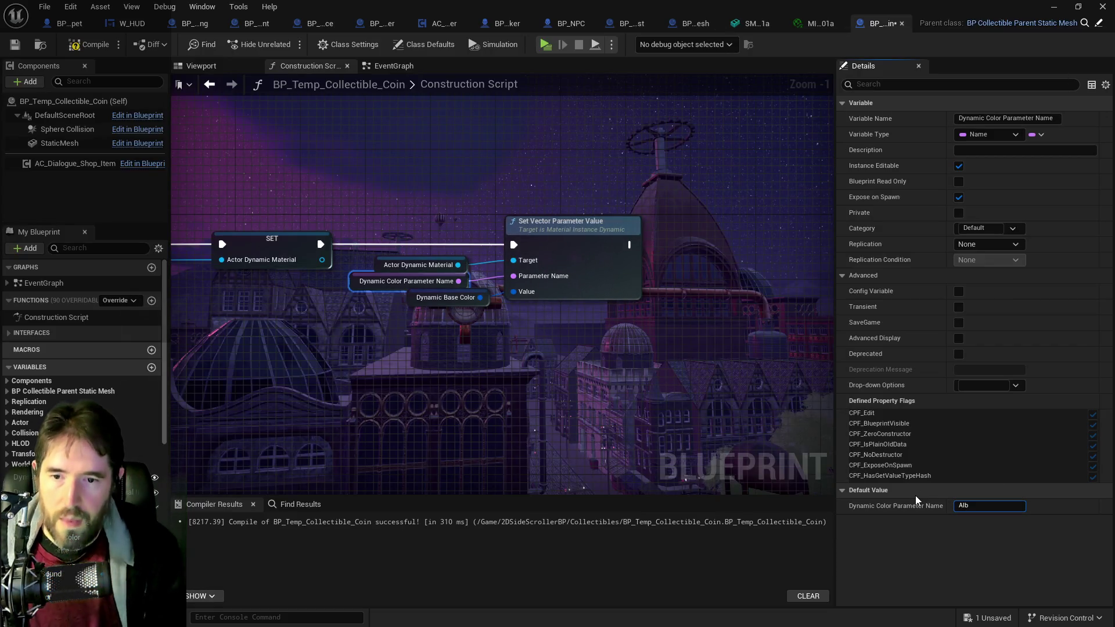
{"action": "type", "text": "edo"}
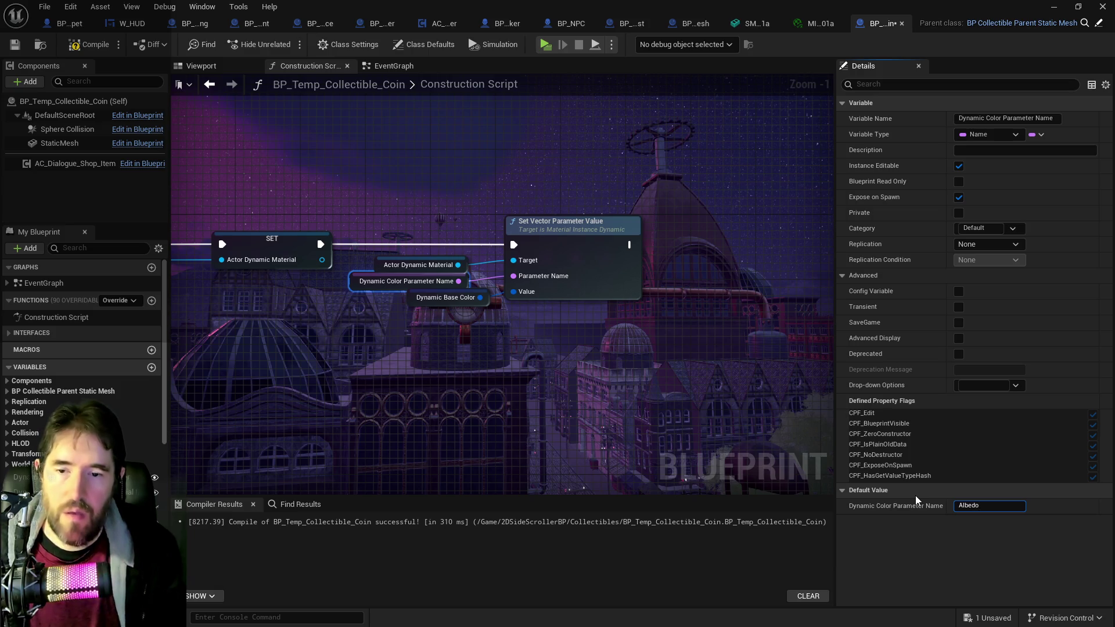
{"action": "type", "text": " TinkColor"}
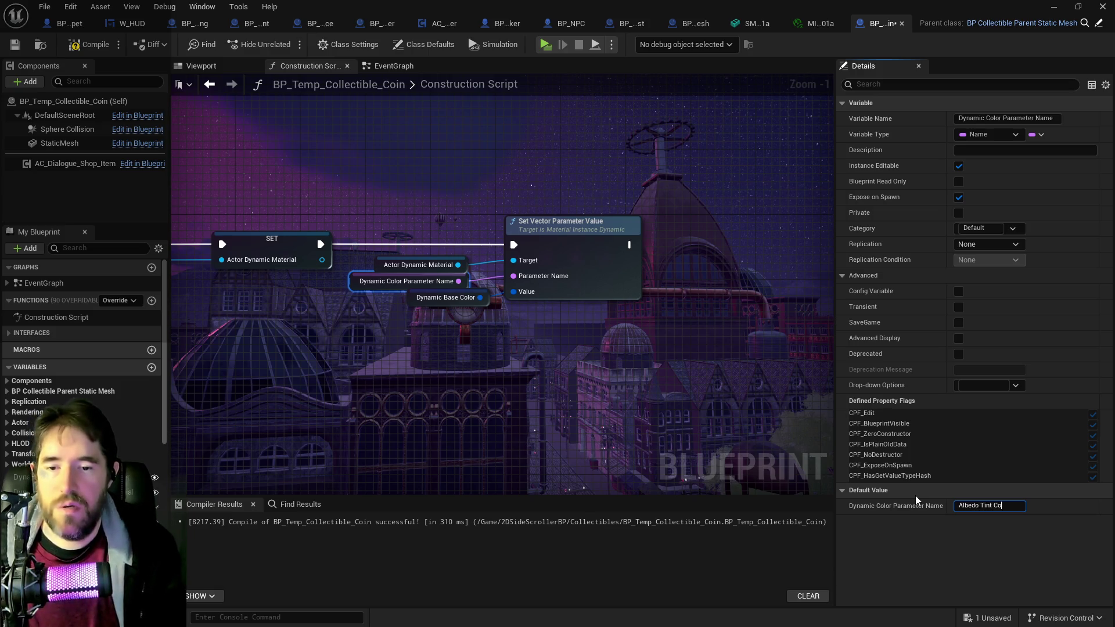
{"action": "key", "text": "Return"}
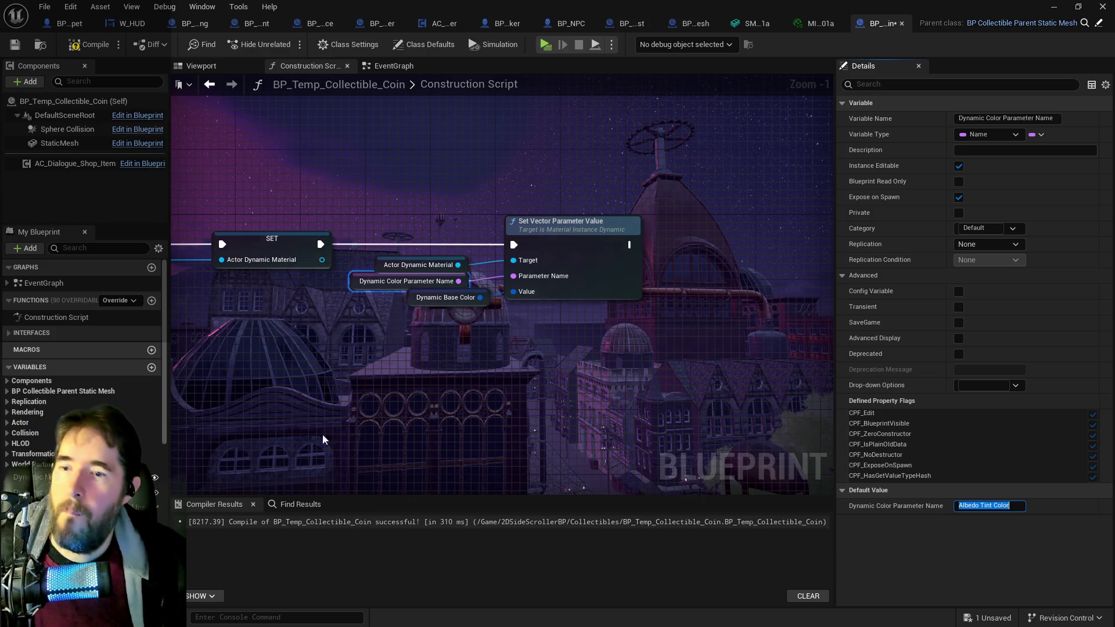
{"action": "left_click", "coordinate": [99, 50]}
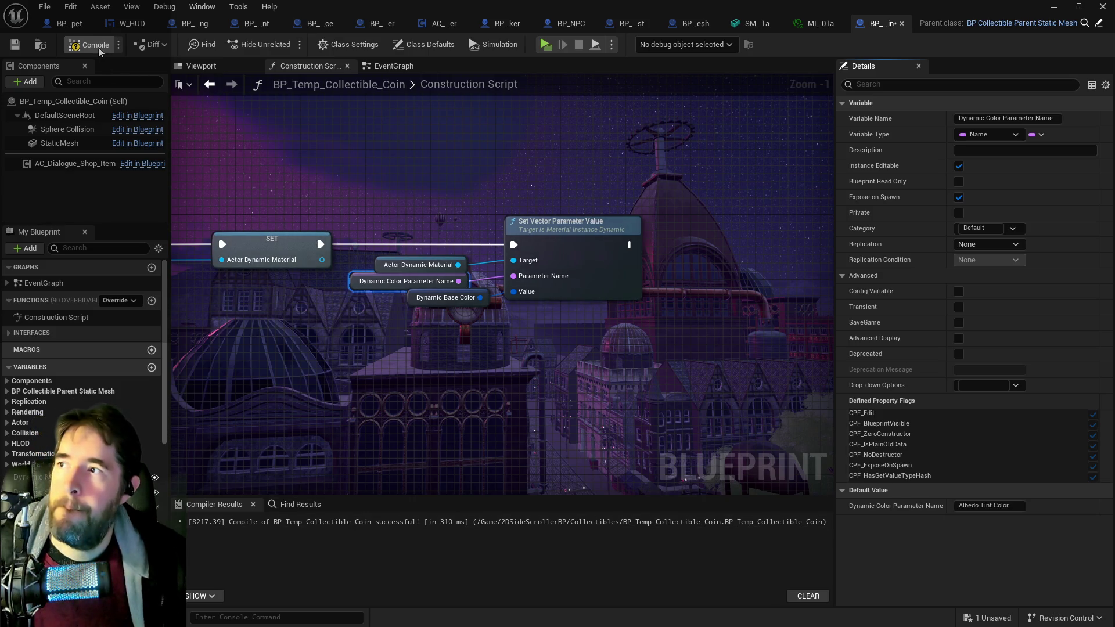
{"action": "left_click", "coordinate": [15, 49]}
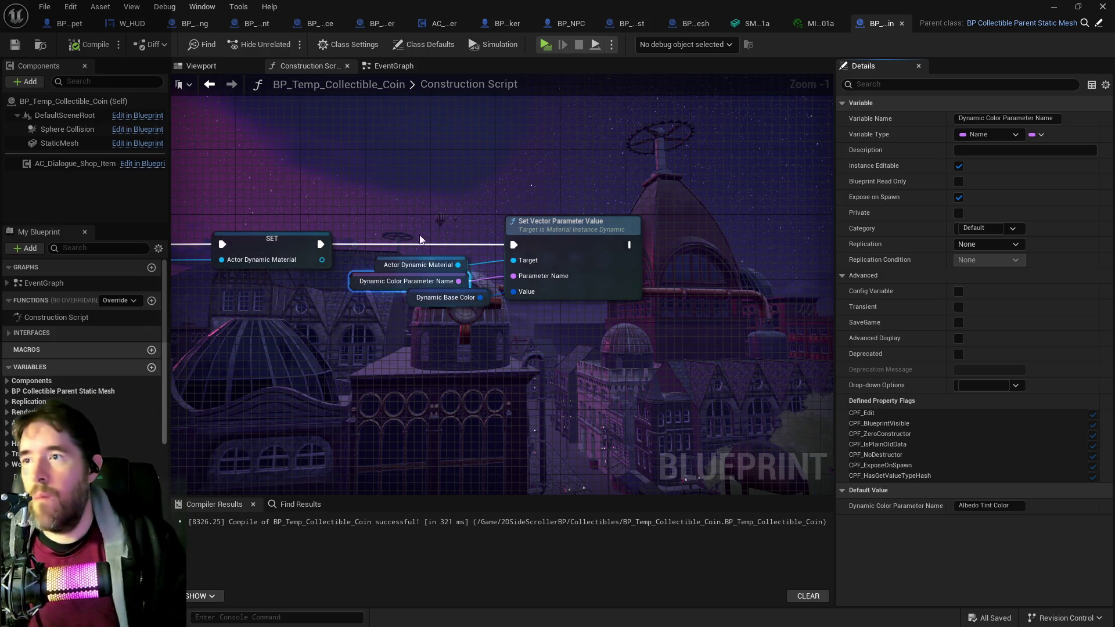
Step: Give Dynamic Base Color a red-pink default, then compile and save the coin blueprint
{"action": "left_click_drag", "start_coordinate": [511, 409], "coordinate": [443, 378]}
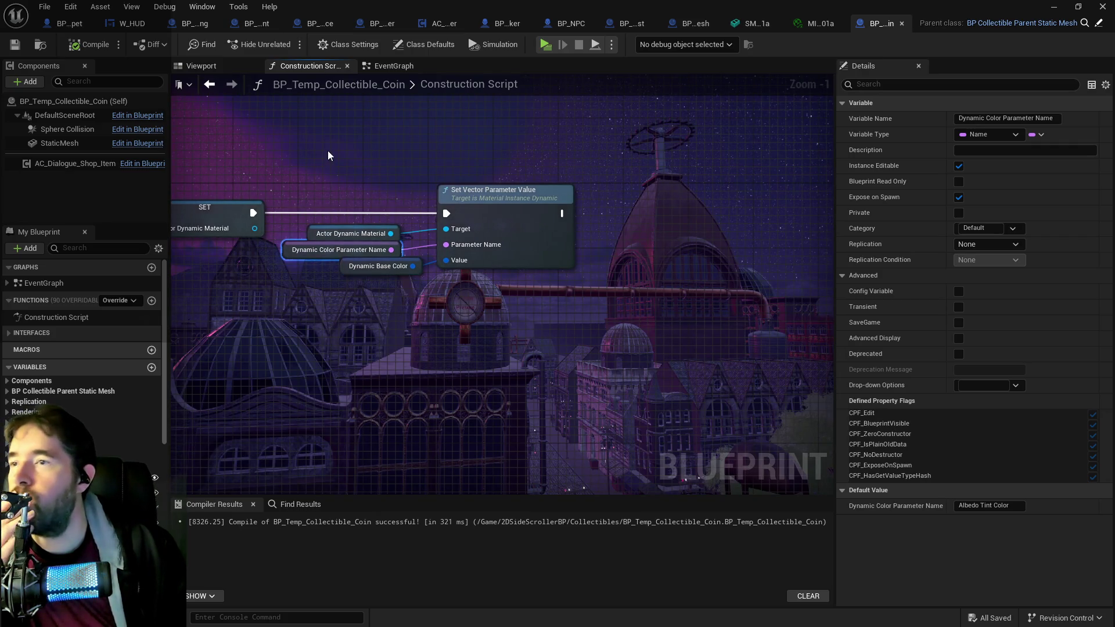
{"action": "left_click", "coordinate": [346, 268]}
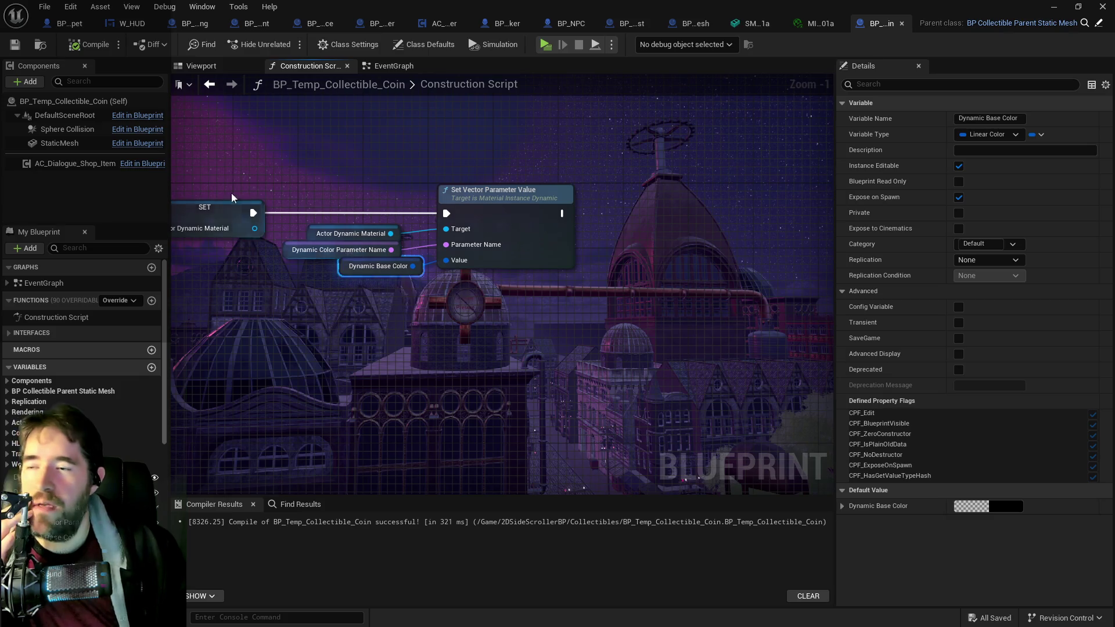
{"action": "left_click", "coordinate": [184, 68]}
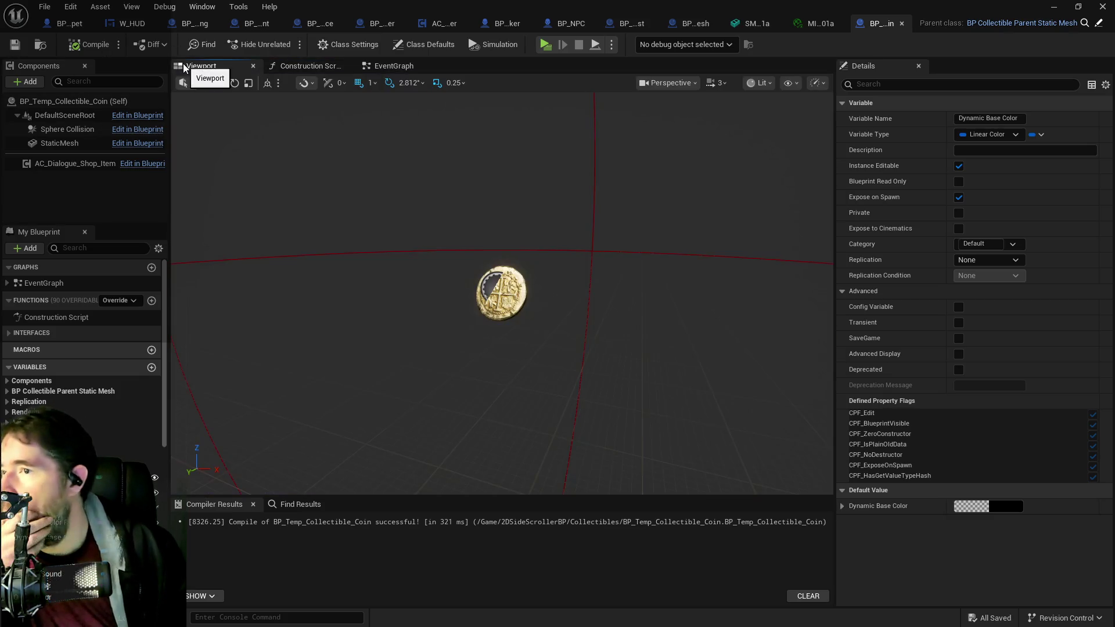
{"action": "left_click", "coordinate": [1006, 505]}
{"action": "mouse_move", "coordinate": [828, 392]}
{"action": "left_mouse_down"}
{"action": "mouse_move", "coordinate": [860, 404]}
{"action": "mouse_move", "coordinate": [854, 356]}
{"action": "mouse_move", "coordinate": [862, 360]}
{"action": "left_mouse_up"}
{"action": "left_click", "coordinate": [910, 587]}
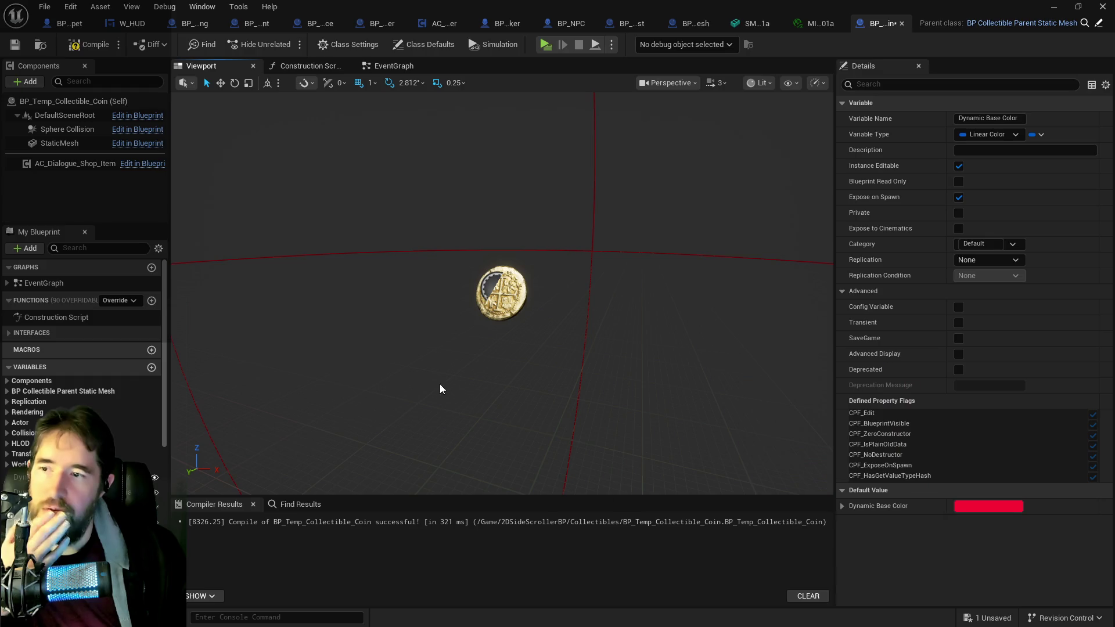
{"action": "left_click", "coordinate": [15, 44]}
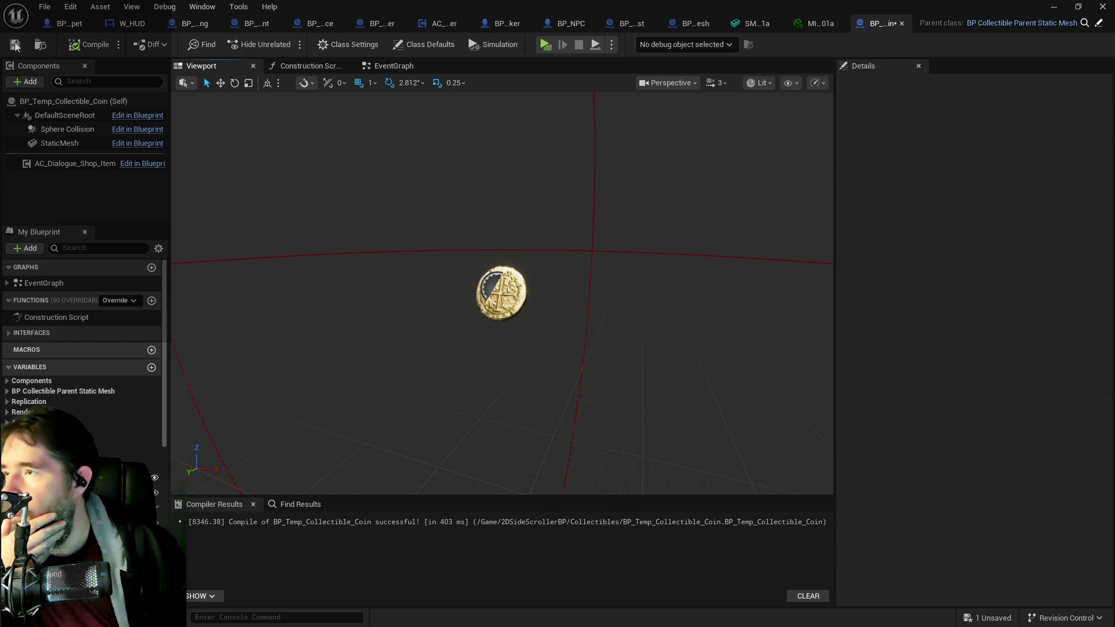
{"action": "left_click", "coordinate": [75, 144]}
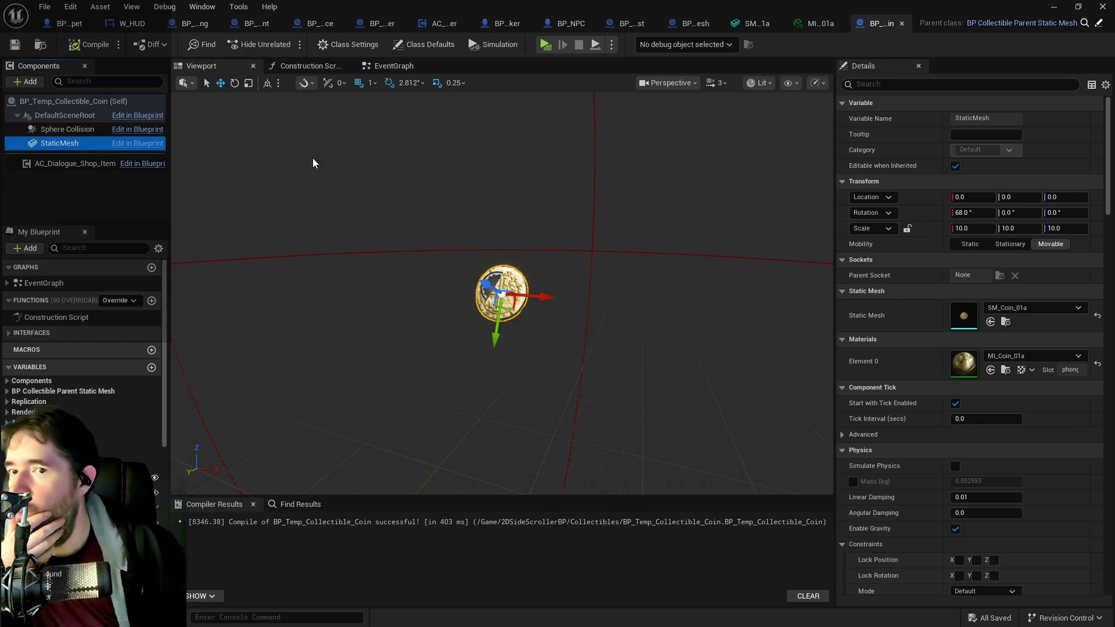
Step: Test the material instance's Albedo Color Tint, discard the change, and view SM_Coin_01a
{"action": "left_click", "coordinate": [310, 65]}
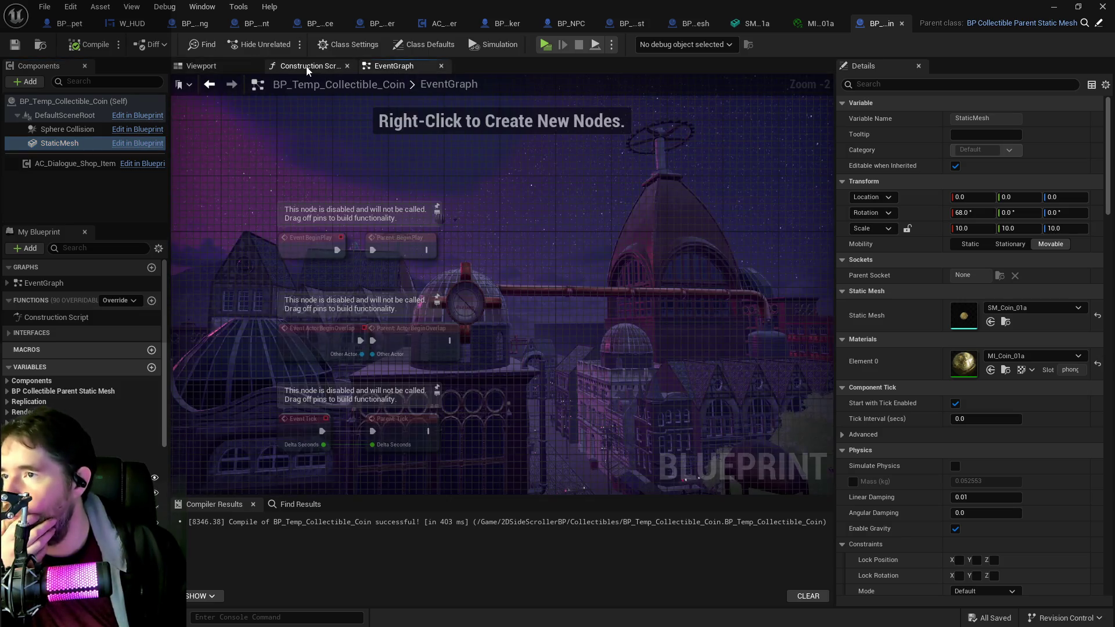
{"action": "mouse_move", "coordinate": [272, 260]}
{"action": "left_mouse_down"}
{"action": "mouse_move", "coordinate": [359, 263]}
{"action": "mouse_move", "coordinate": [341, 283]}
{"action": "mouse_move", "coordinate": [497, 246]}
{"action": "left_mouse_up"}
{"action": "left_click", "coordinate": [496, 246]}
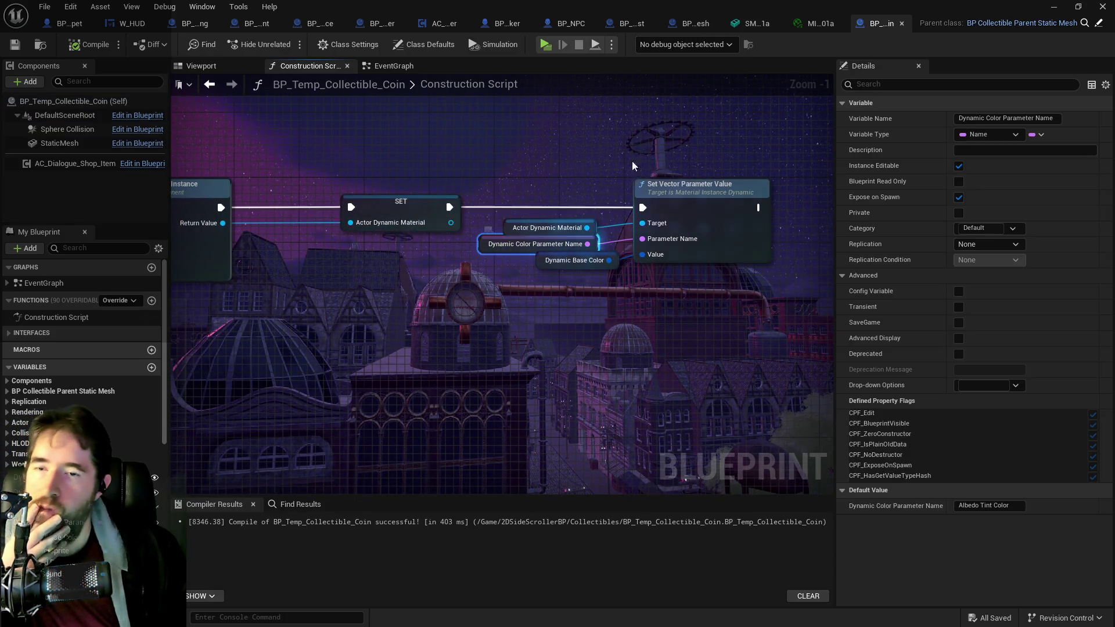
{"action": "left_click", "coordinate": [807, 25]}
{"action": "left_click", "coordinate": [935, 152]}
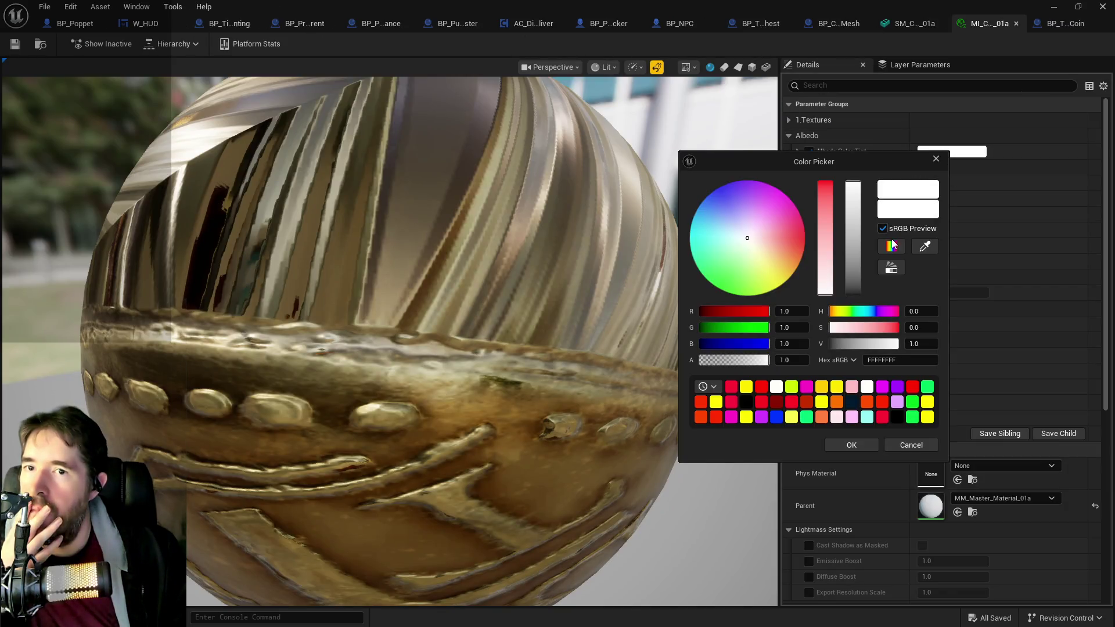
{"action": "left_click_drag", "start_coordinate": [851, 263], "coordinate": [857, 299]}
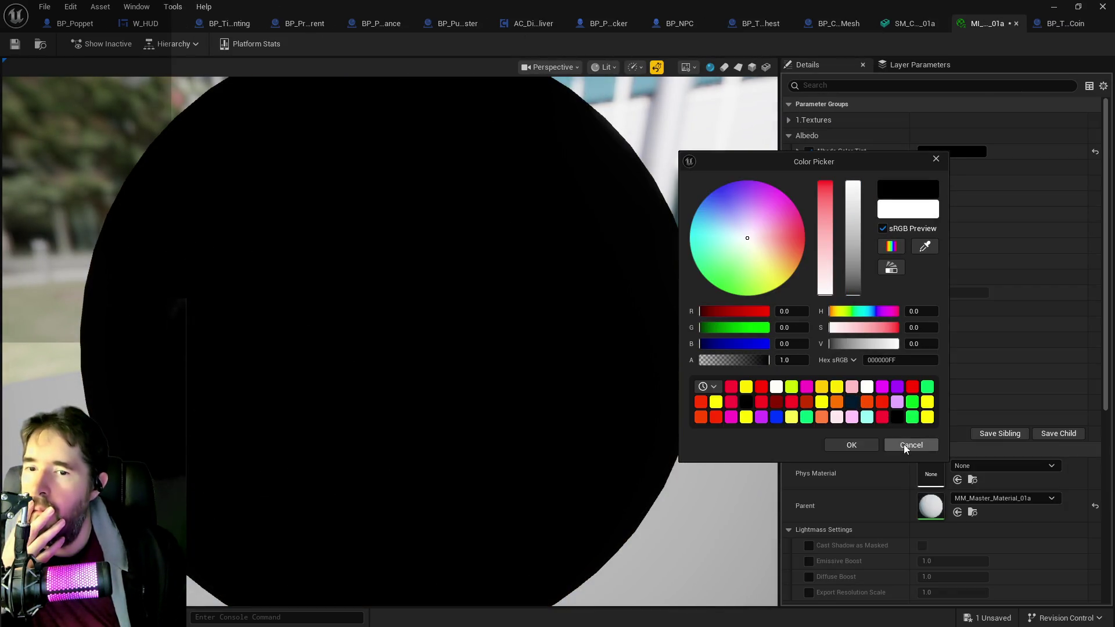
{"action": "left_click", "coordinate": [910, 444]}
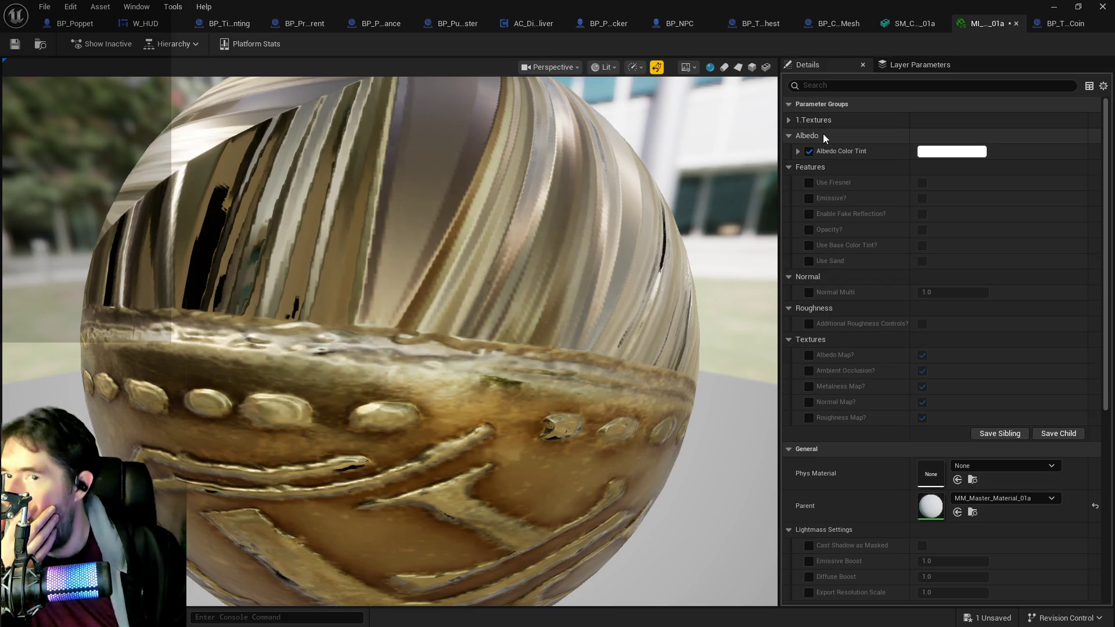
{"action": "left_click", "coordinate": [901, 25]}
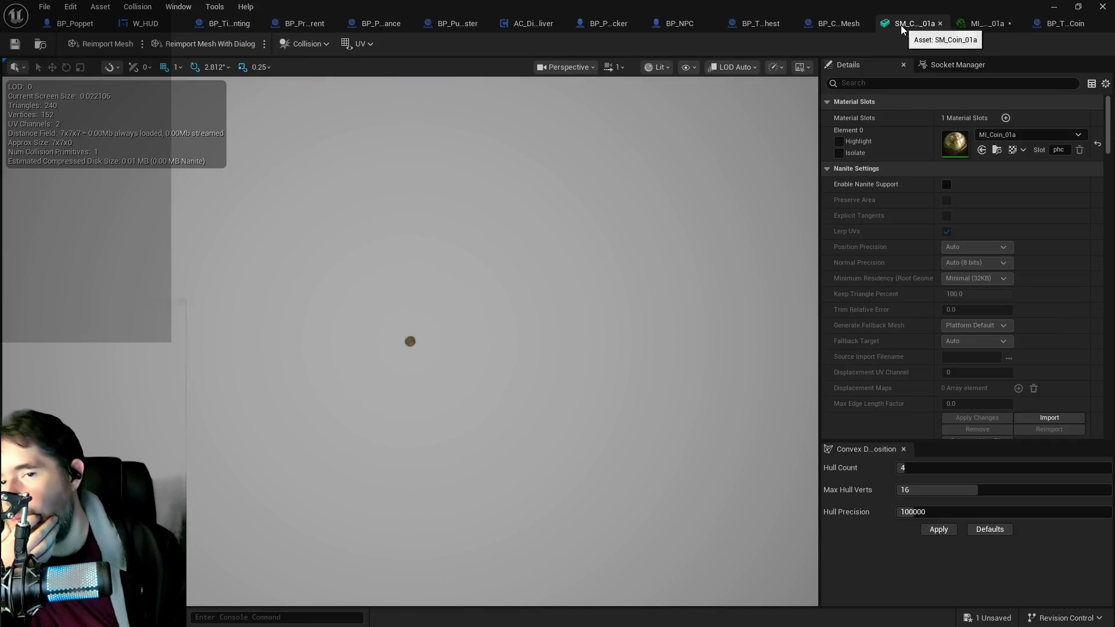
Step: Review the coin's dynamic material variables, then bring the BP_Patrick_Annie_Belle window forward for reference
{"action": "left_click", "coordinate": [1050, 25]}
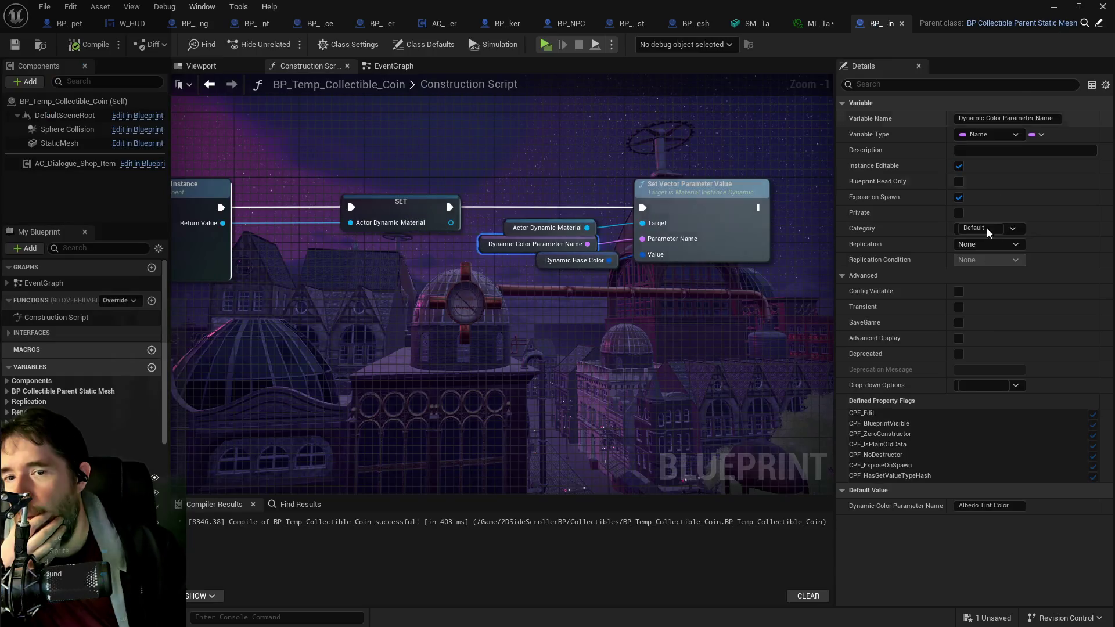
{"action": "mouse_move", "coordinate": [265, 414]}
{"action": "left_mouse_down"}
{"action": "mouse_move", "coordinate": [394, 290]}
{"action": "mouse_move", "coordinate": [519, 298]}
{"action": "left_mouse_up"}
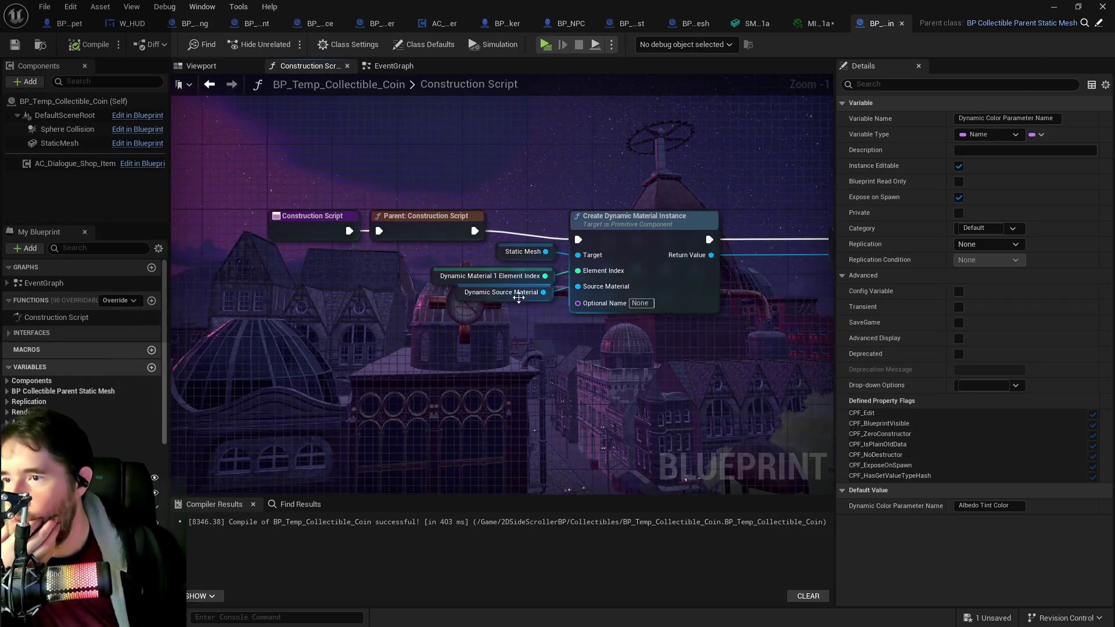
{"action": "left_click", "coordinate": [513, 293]}
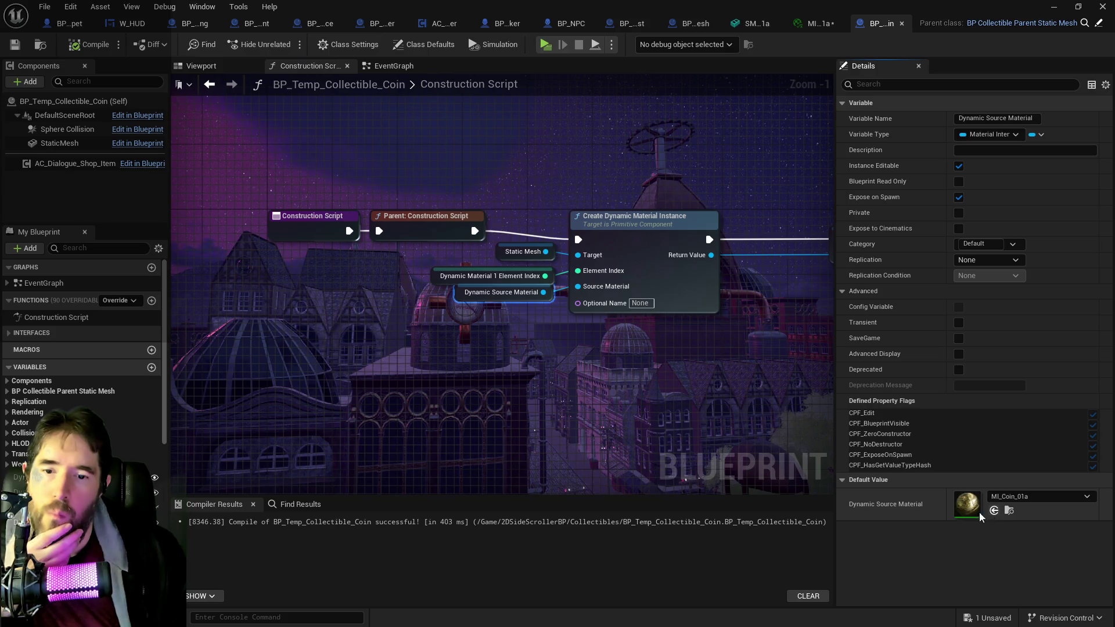
{"action": "left_click", "coordinate": [438, 274]}
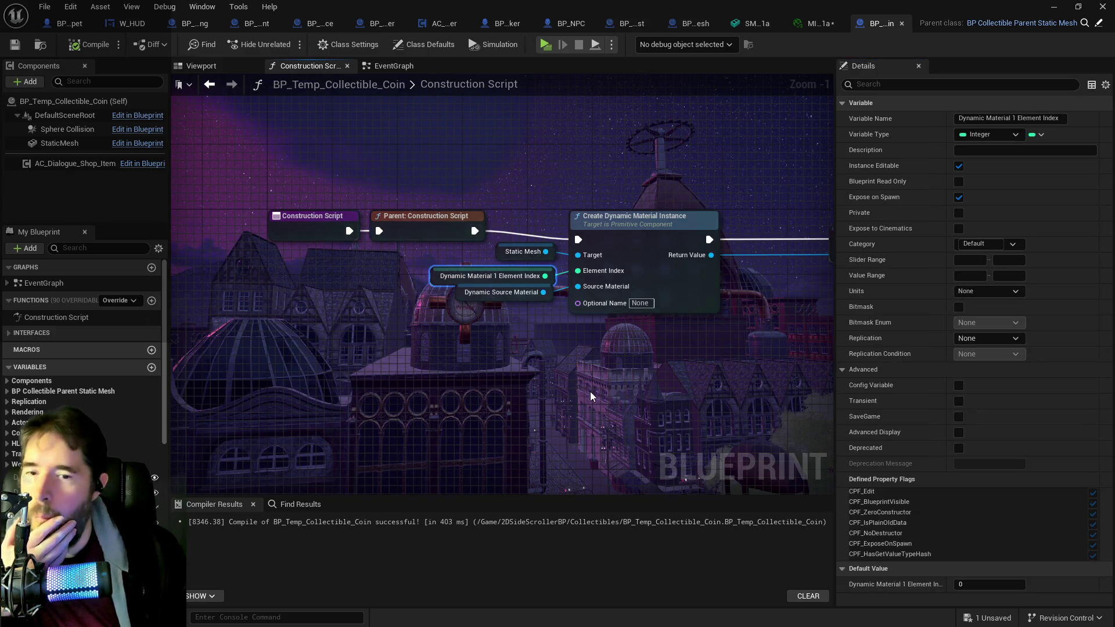
{"action": "left_click_drag", "start_coordinate": [707, 449], "coordinate": [578, 412]}
{"action": "left_click_drag", "start_coordinate": [632, 377], "coordinate": [437, 397]}
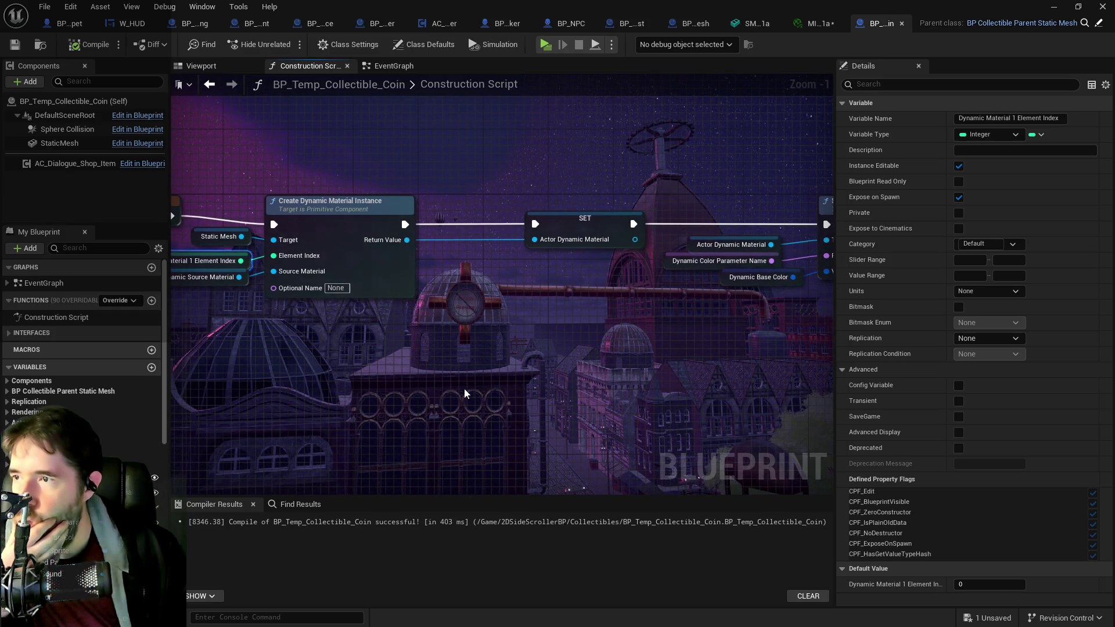
{"action": "left_click", "coordinate": [60, 143]}
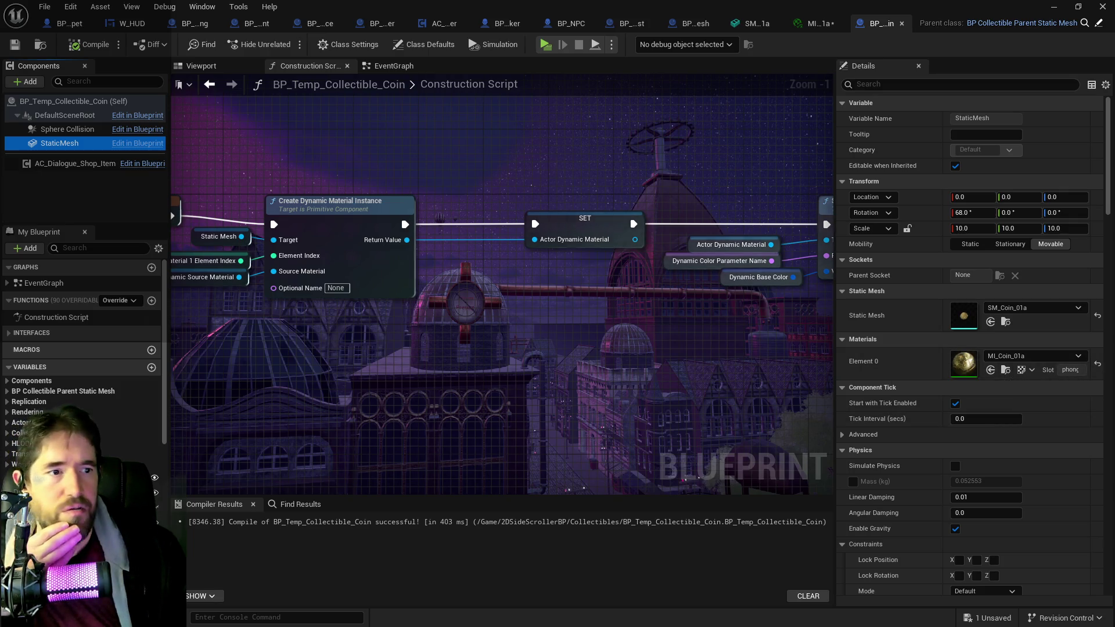
{"action": "mouse_move", "coordinate": [1114, 114]}
{"action": "left_mouse_down"}
{"action": "mouse_move", "coordinate": [729, 93]}
{"action": "mouse_move", "coordinate": [717, 125]}
{"action": "mouse_move", "coordinate": [629, 110]}
{"action": "left_mouse_up"}
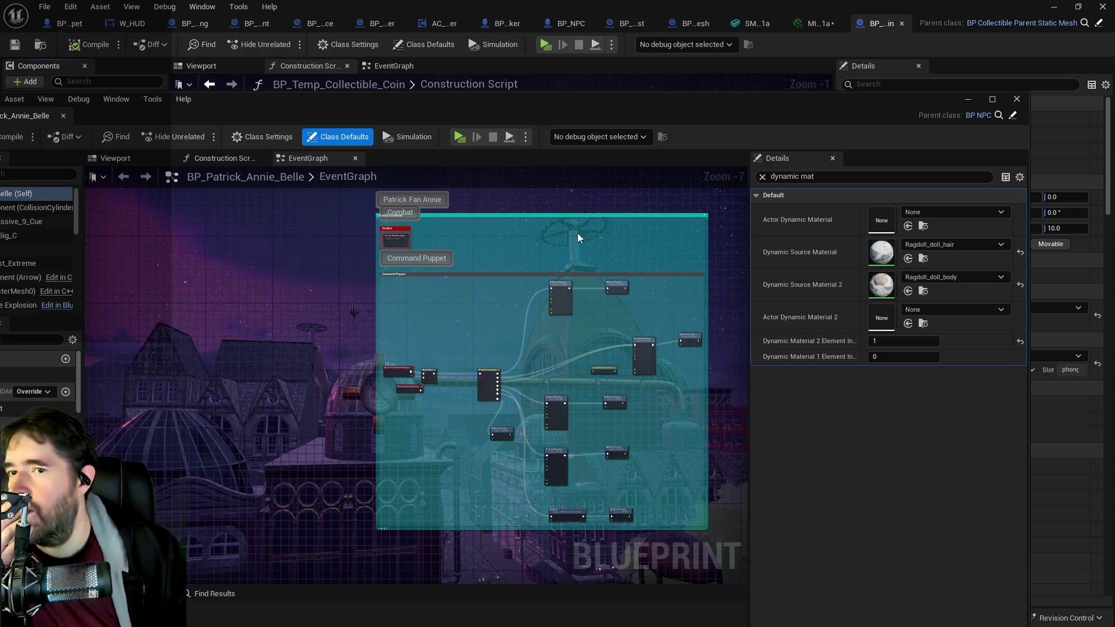
{"action": "left_click_drag", "start_coordinate": [221, 271], "coordinate": [522, 276]}
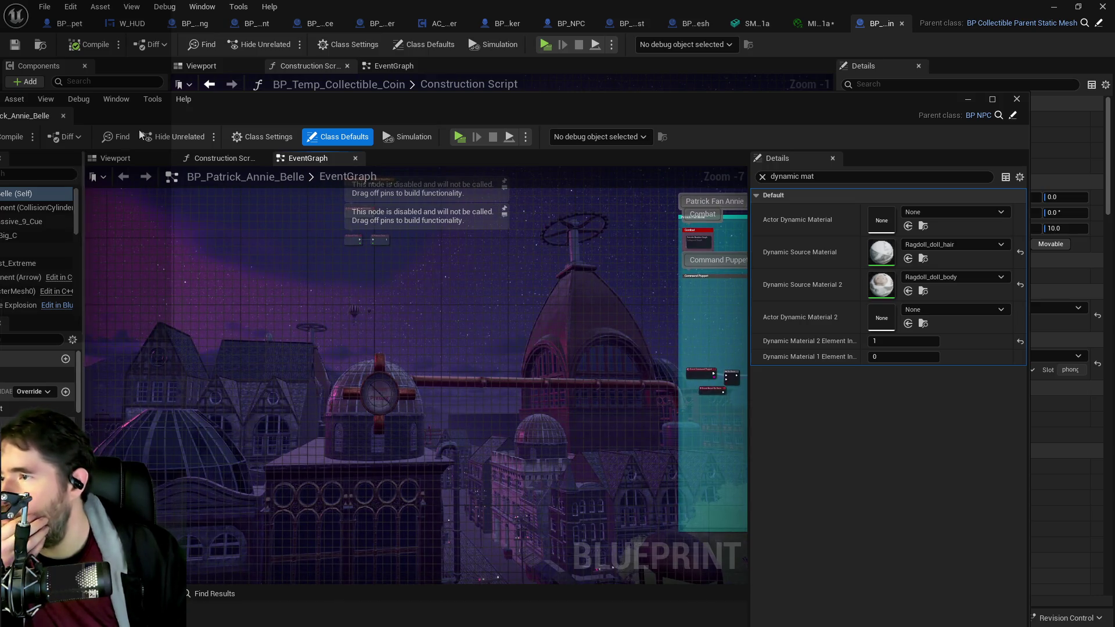
Step: Check Annie Belle's character mesh materials, then move its window aside and refocus the coin blueprint
{"action": "left_click_drag", "start_coordinate": [218, 111], "coordinate": [343, 100]}
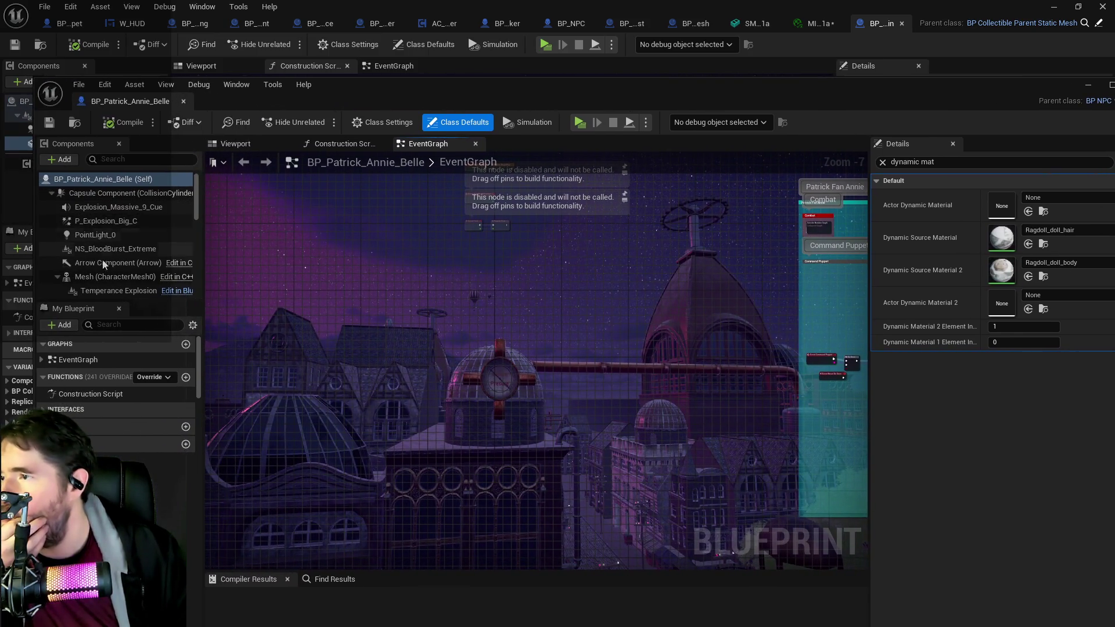
{"action": "scroll", "coordinate": [108, 228], "scroll_direction": "down", "scroll_amount": 2}
{"action": "left_click", "coordinate": [108, 227]}
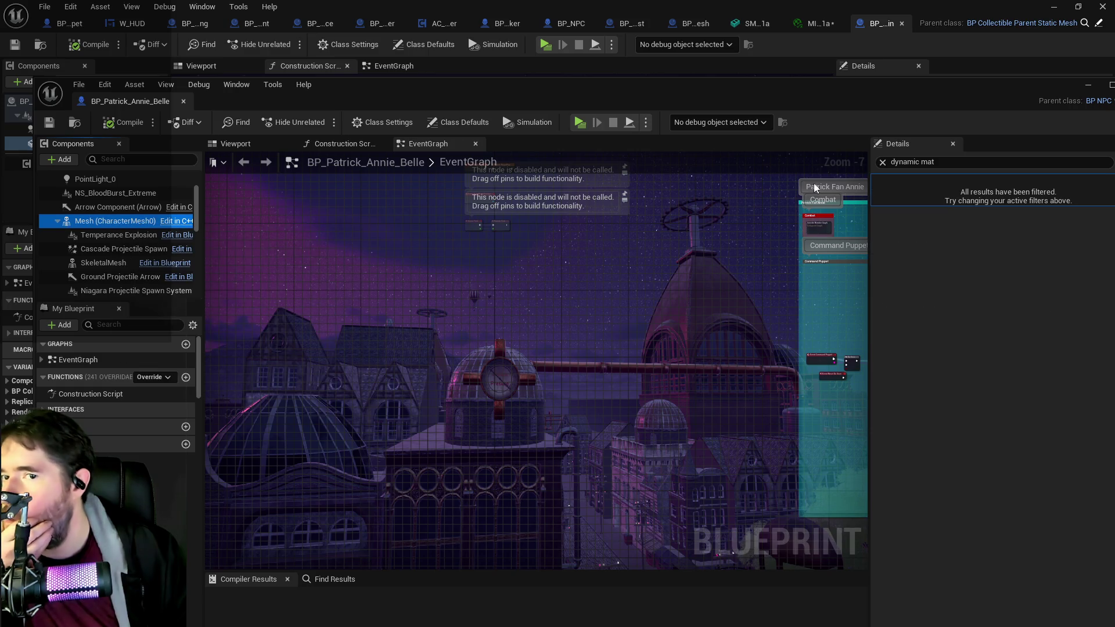
{"action": "left_click", "coordinate": [882, 162]}
{"action": "scroll", "coordinate": [1029, 427], "scroll_direction": "down", "scroll_amount": 5}
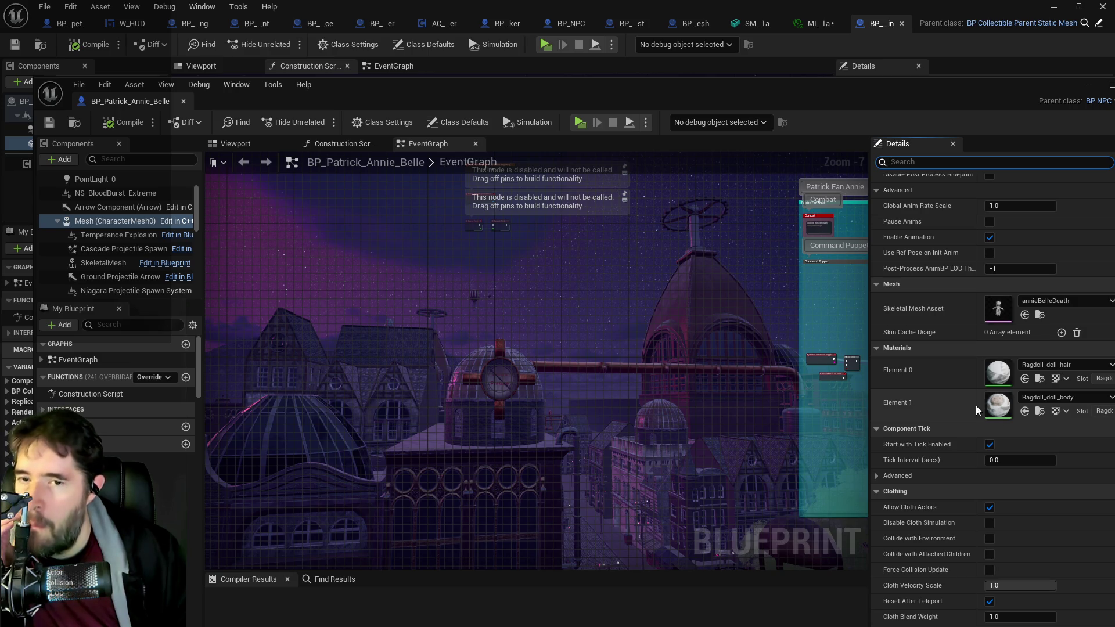
{"action": "left_click", "coordinate": [367, 146]}
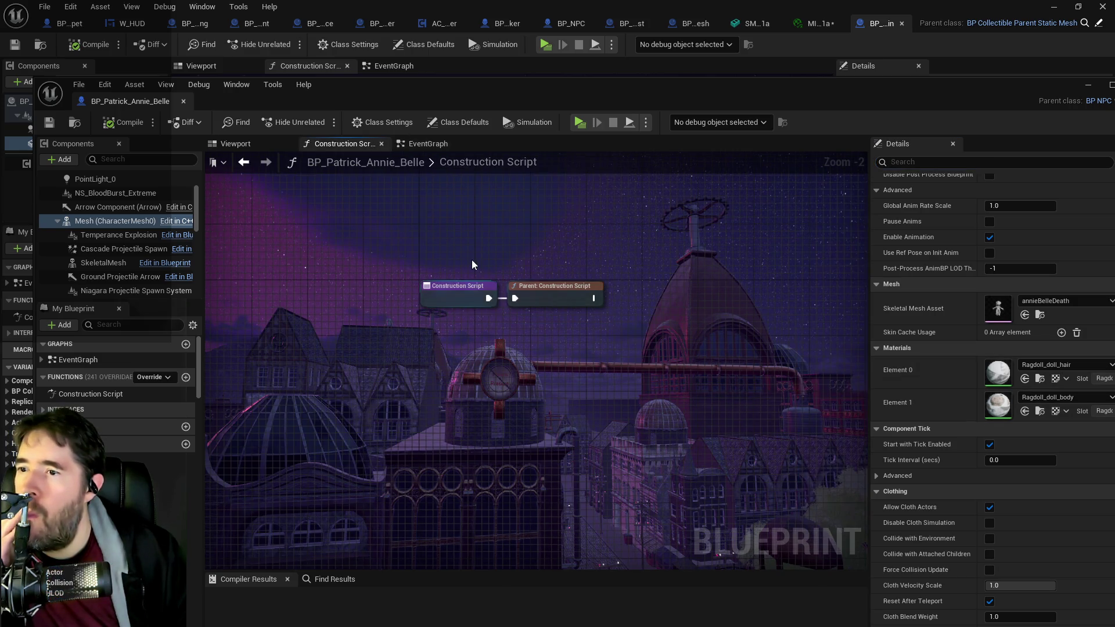
{"action": "left_click", "coordinate": [435, 147]}
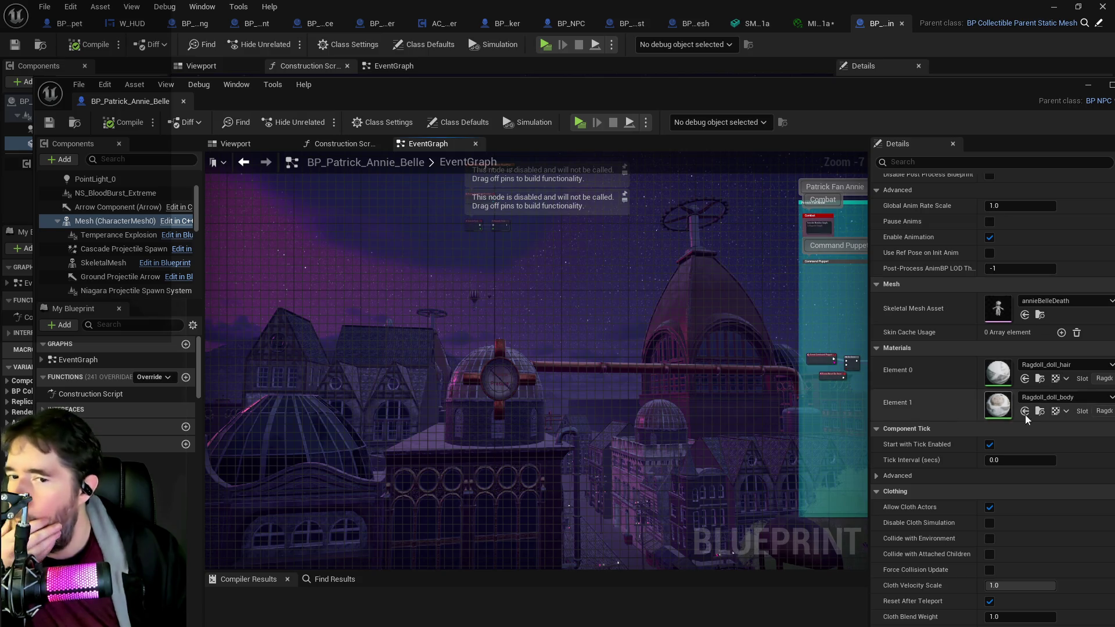
{"action": "left_click_drag", "start_coordinate": [647, 456], "coordinate": [520, 451]}
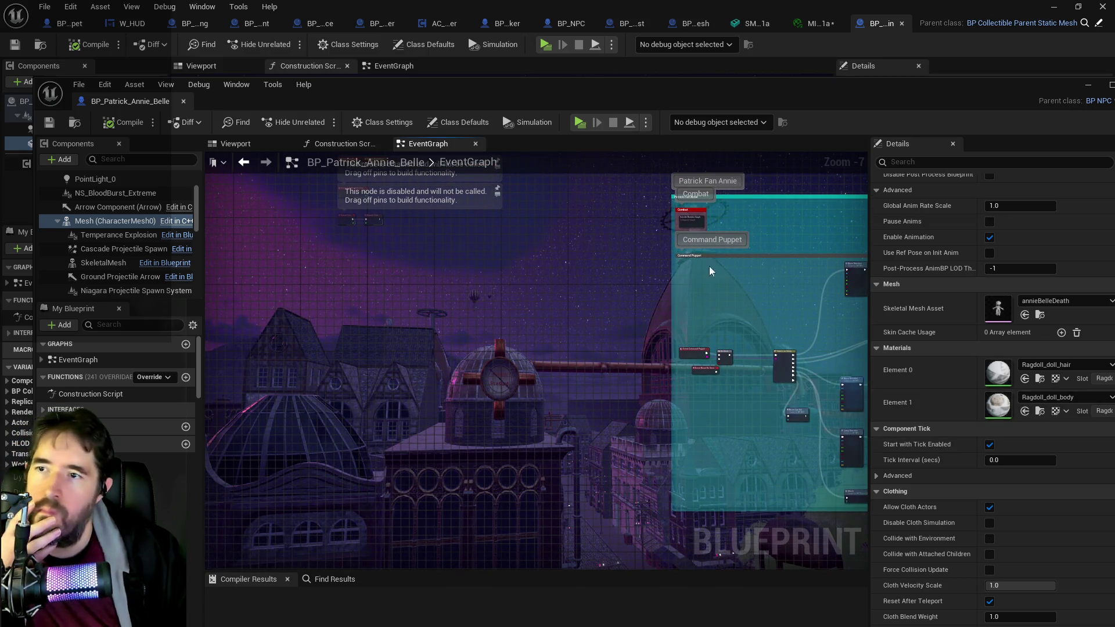
{"action": "left_click_drag", "start_coordinate": [490, 103], "coordinate": [959, 108]}
{"action": "left_click", "coordinate": [584, 291]}
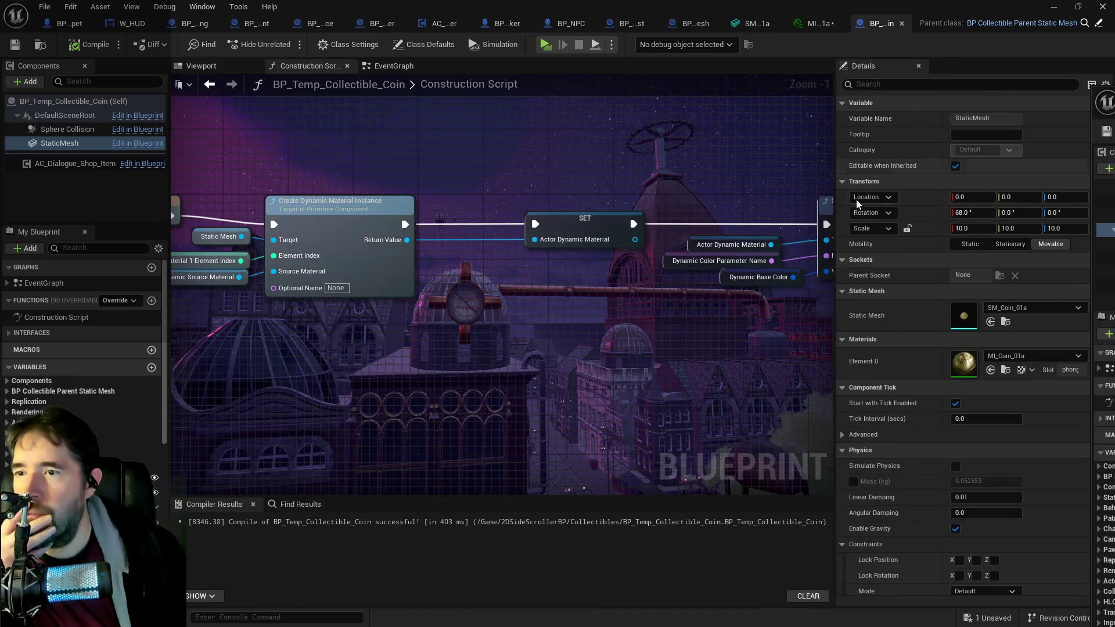
Step: Review the construction script's Dynamic Color Parameter Name, Actor Dynamic Material and Dynamic Source Material variables
{"action": "left_click_drag", "start_coordinate": [584, 290], "coordinate": [388, 315]}
{"action": "left_click", "coordinate": [482, 285]}
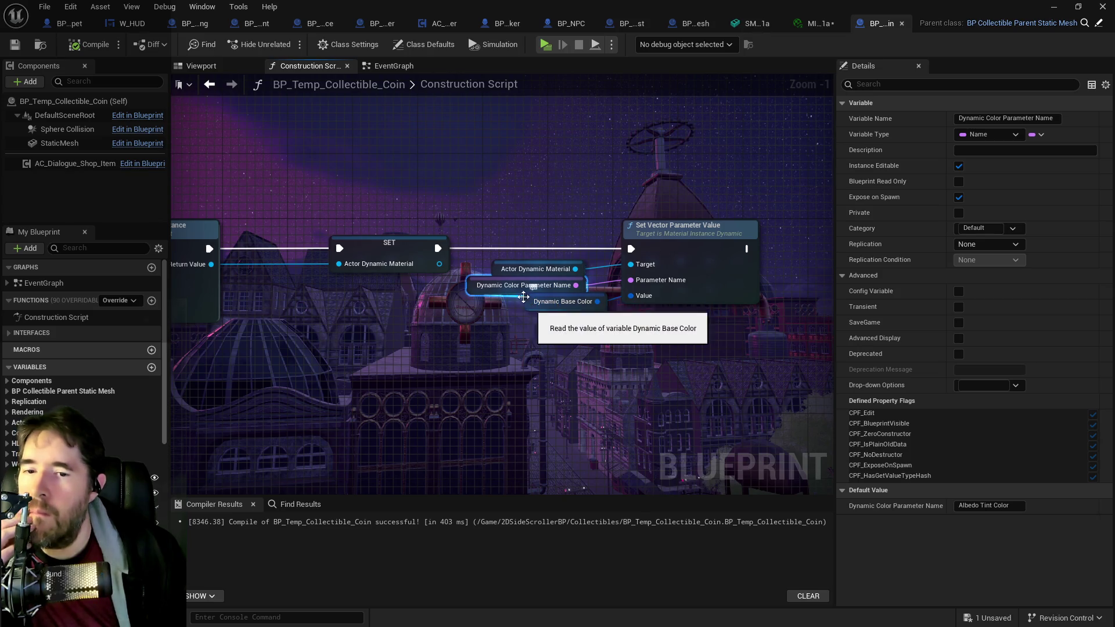
{"action": "left_click", "coordinate": [504, 270]}
{"action": "left_click_drag", "start_coordinate": [439, 268], "coordinate": [951, 290]}
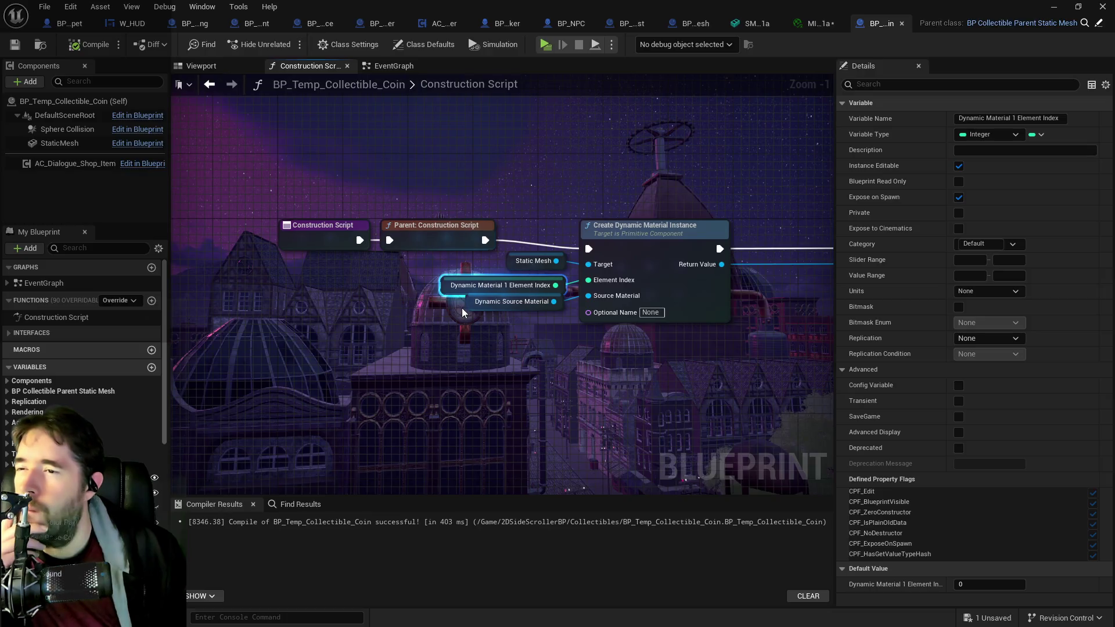
{"action": "left_click", "coordinate": [462, 306]}
{"action": "left_click_drag", "start_coordinate": [579, 359], "coordinate": [444, 391]}
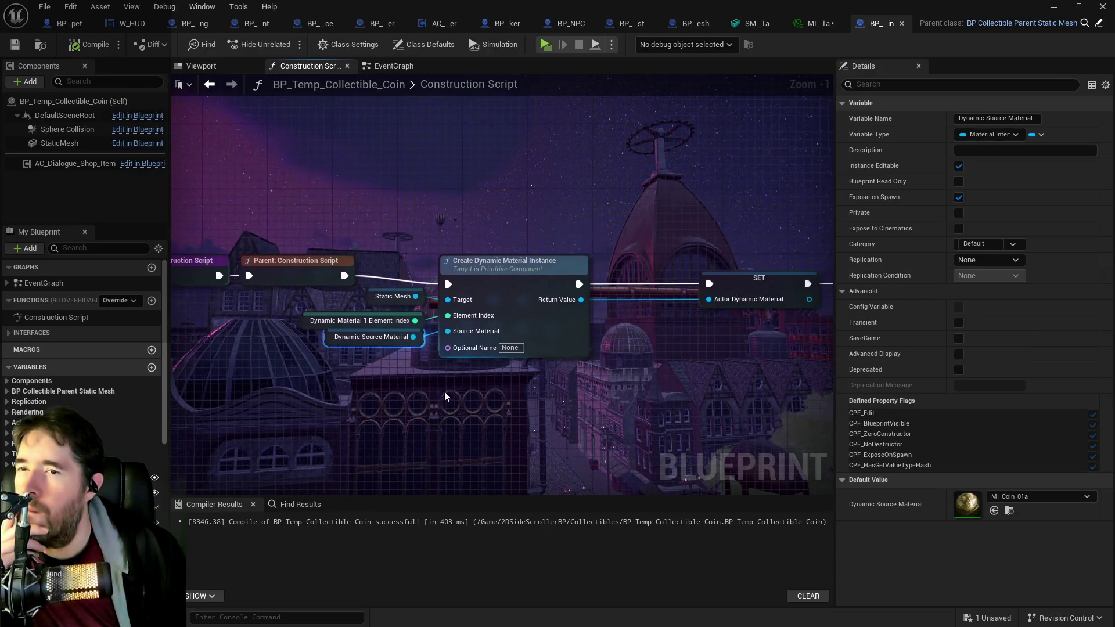
Step: Open MI_Coin_01a from the StaticMesh material, save it, and return to the coin blueprint
{"action": "left_click", "coordinate": [69, 143]}
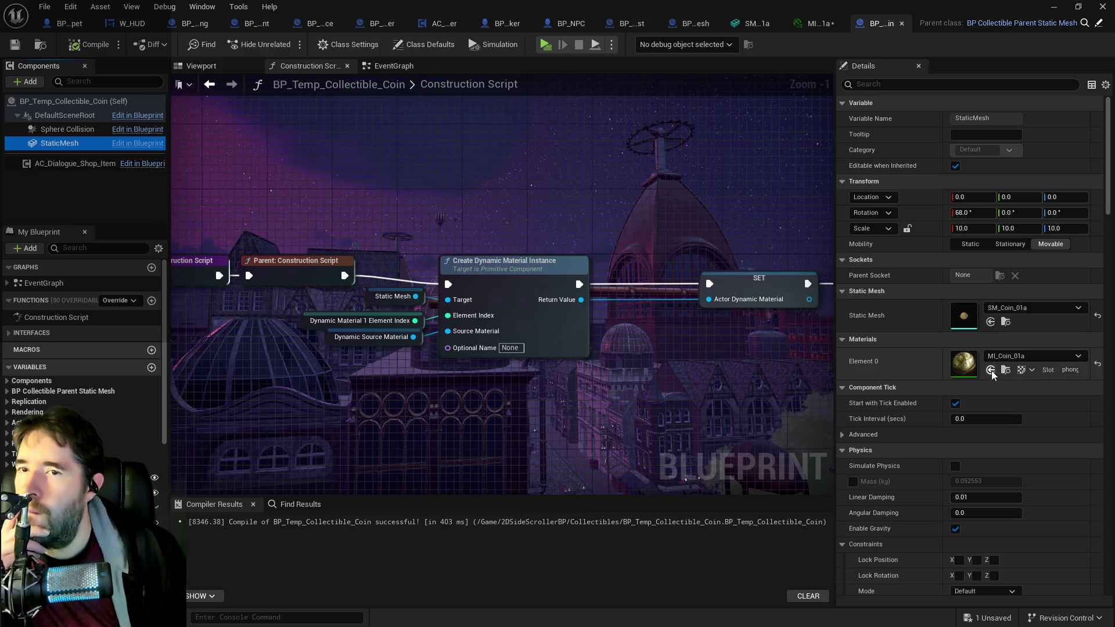
{"action": "left_click", "coordinate": [812, 24]}
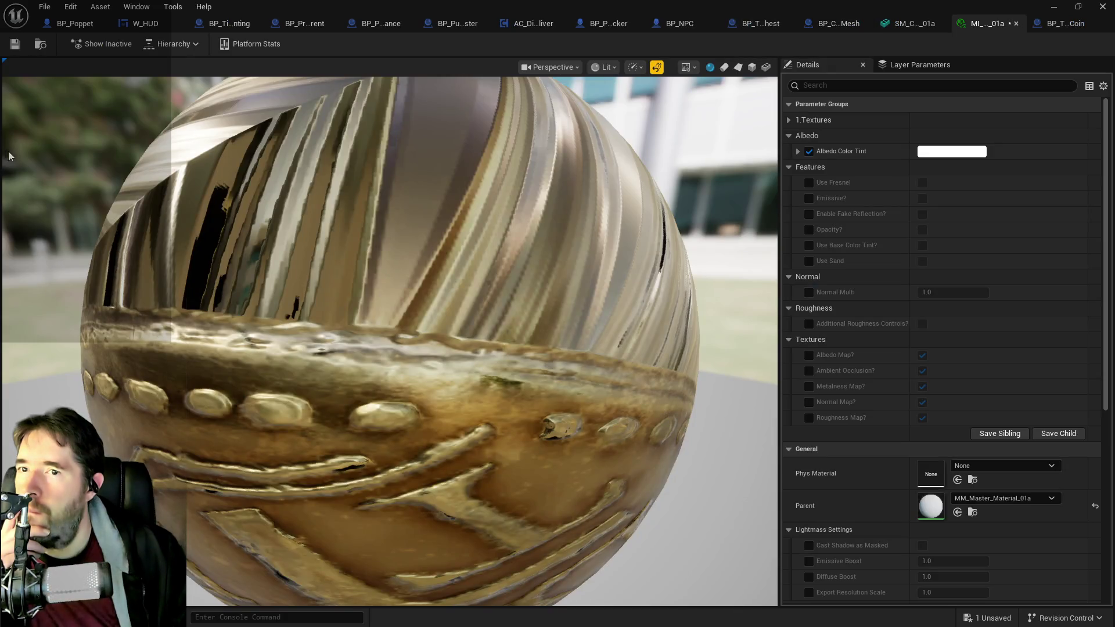
{"action": "left_click", "coordinate": [15, 44]}
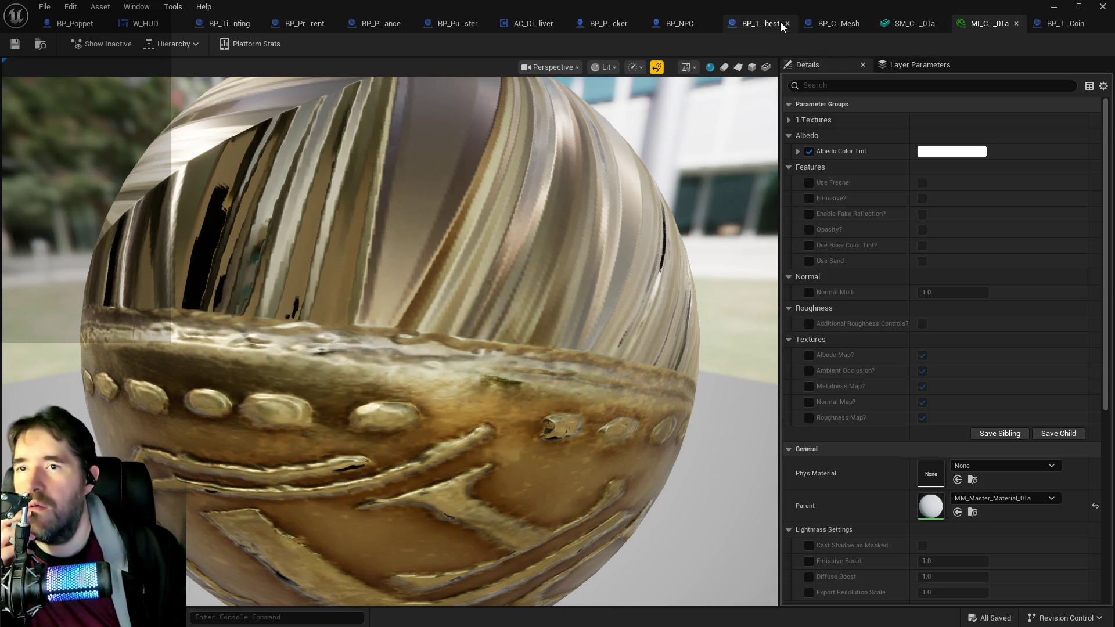
{"action": "left_click", "coordinate": [1059, 25]}
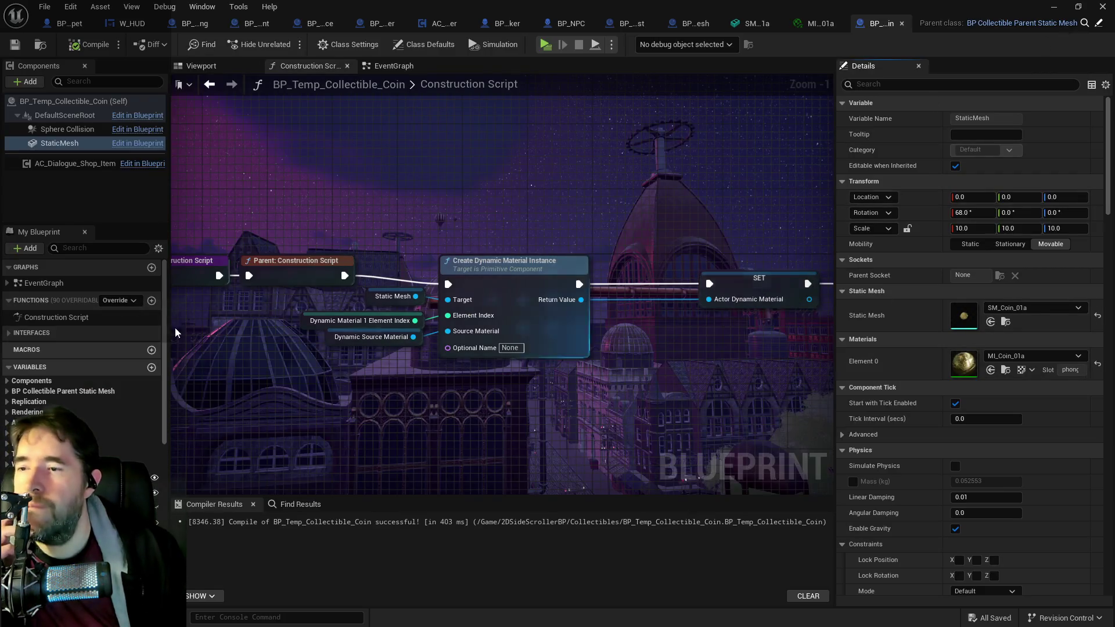
Step: Change the Dynamic Color Parameter Name default to 'Albedo Color Tint', then compile and save
{"action": "left_click_drag", "start_coordinate": [411, 347], "coordinate": [19, 355]}
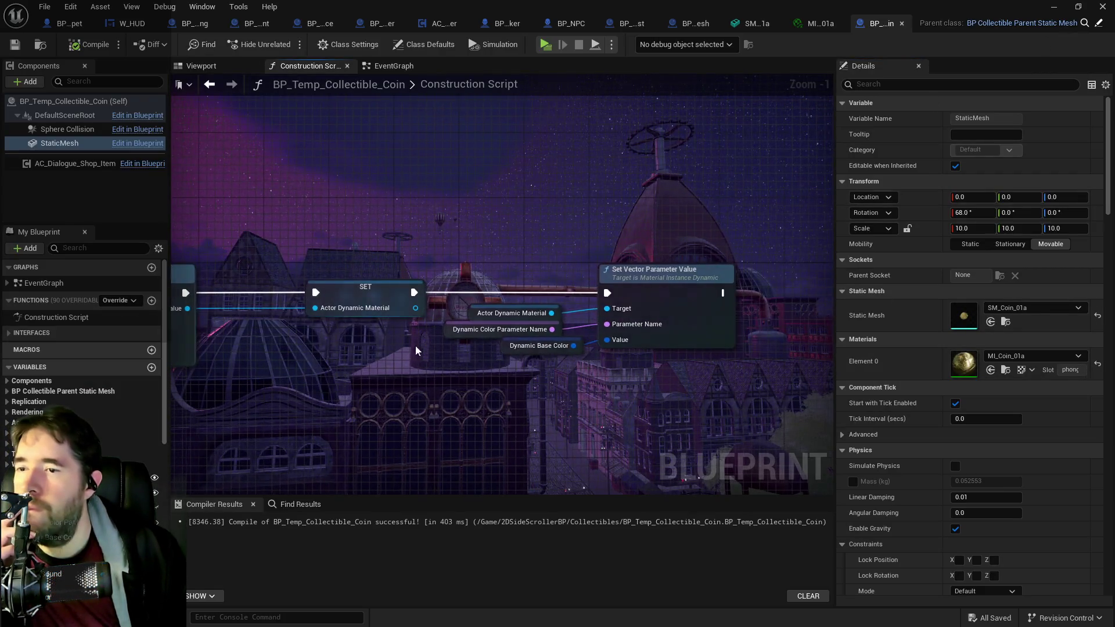
{"action": "left_click", "coordinate": [490, 329]}
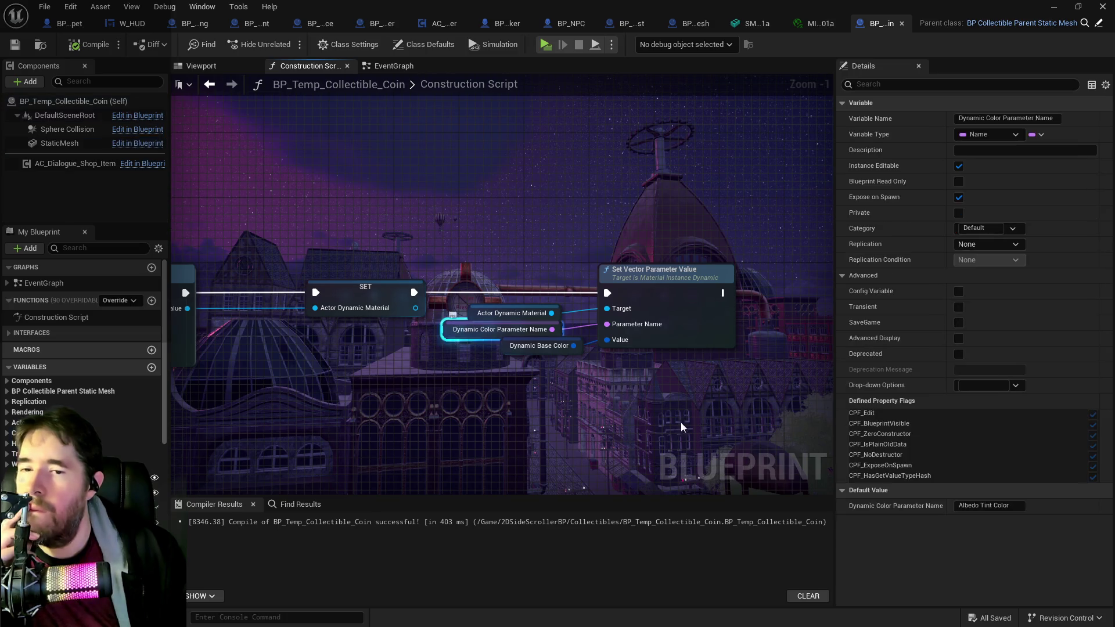
{"action": "left_click", "coordinate": [984, 506]}
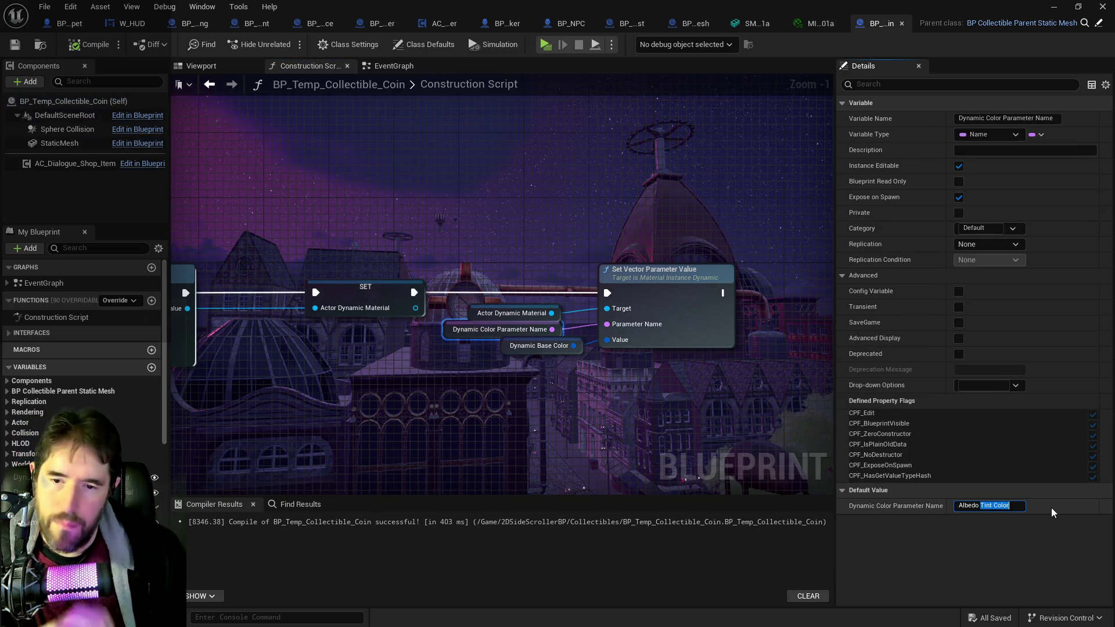
{"action": "type", "text": "Color Tint"}
{"action": "key", "text": "Return"}
{"action": "left_click", "coordinate": [88, 45]}
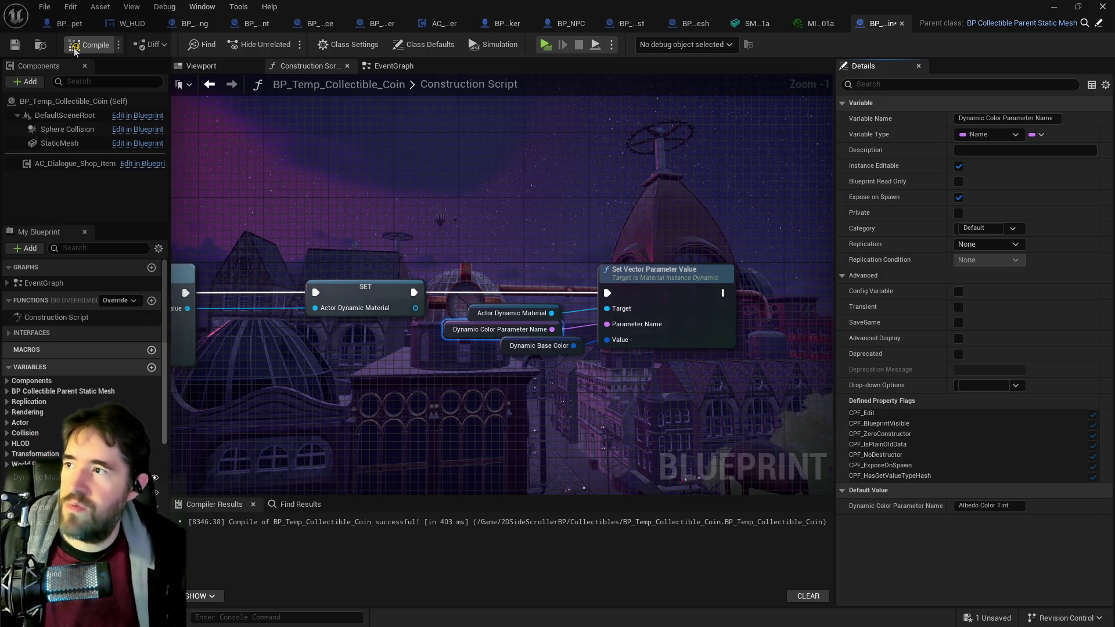
{"action": "left_click", "coordinate": [14, 45]}
Step: Preview the red coin in the viewport and inspect the Dynamic Base Color variable
{"action": "left_click", "coordinate": [201, 66]}
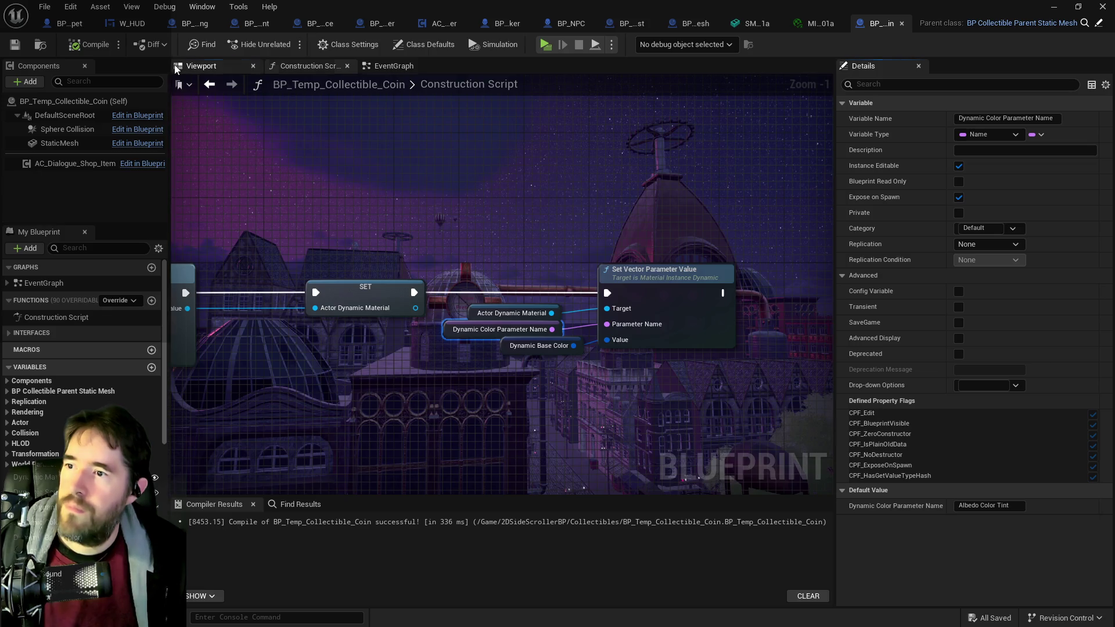
{"action": "left_click", "coordinate": [311, 65]}
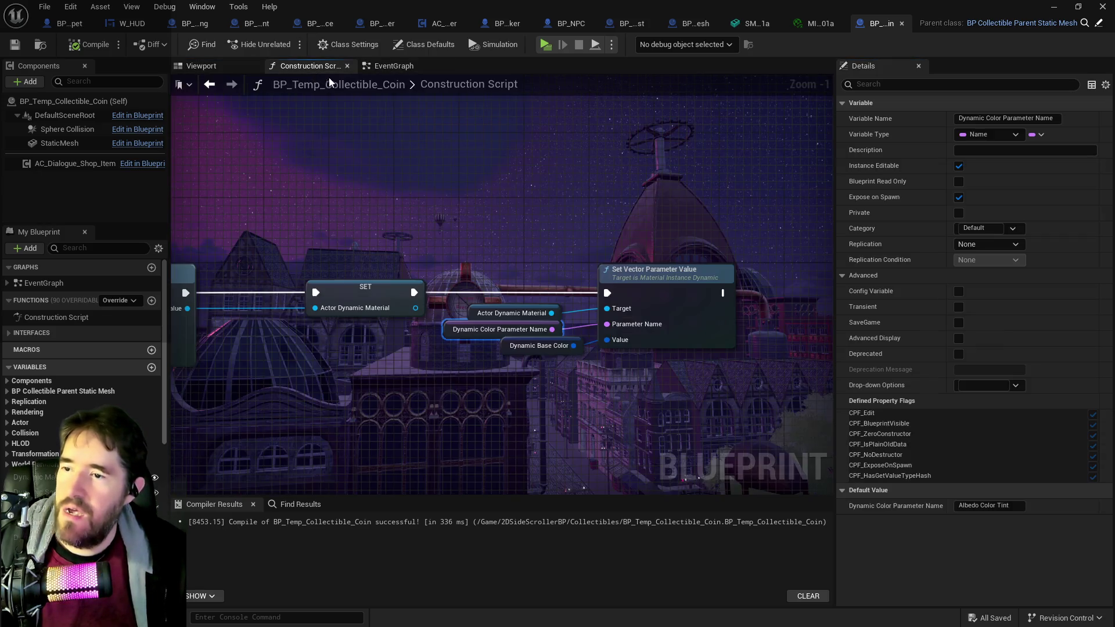
{"action": "left_click", "coordinate": [247, 65]}
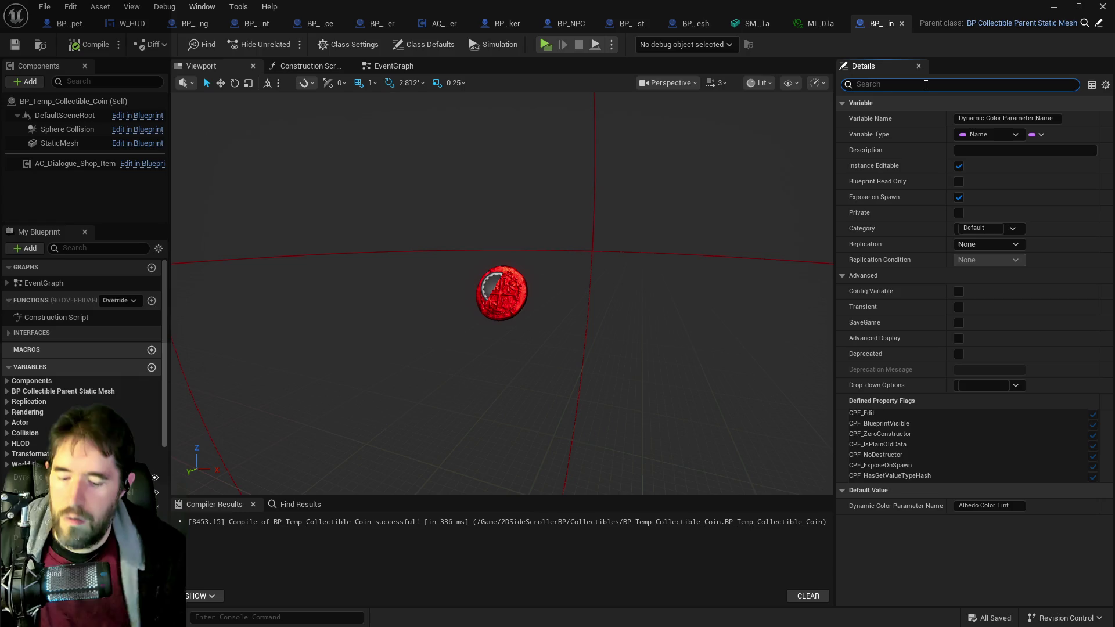
{"action": "type", "text": "color"}
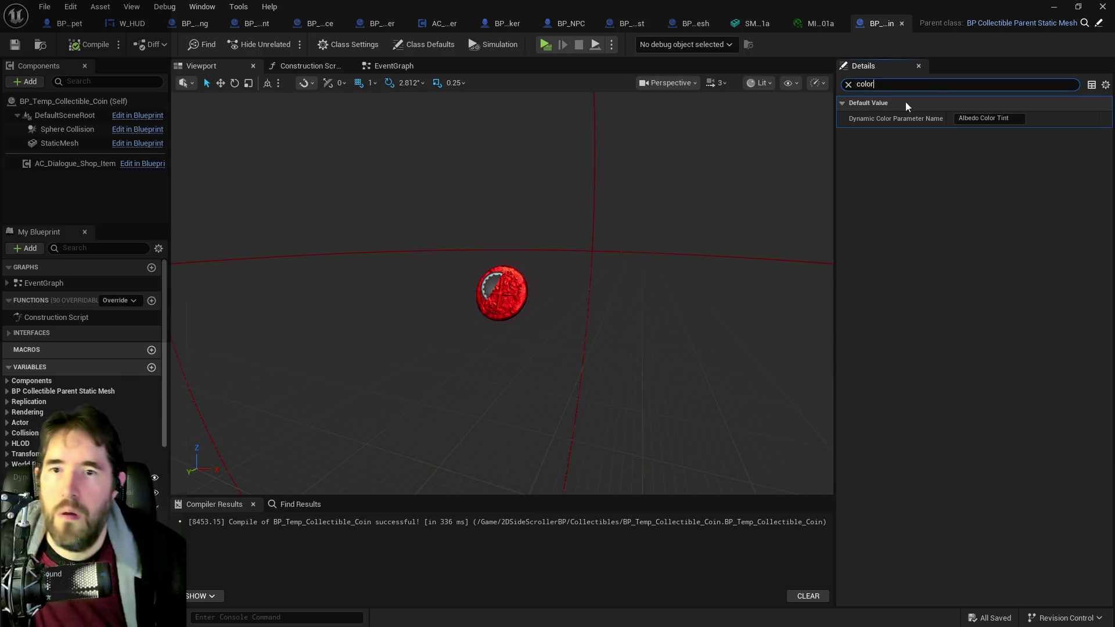
{"action": "left_click", "coordinate": [285, 70]}
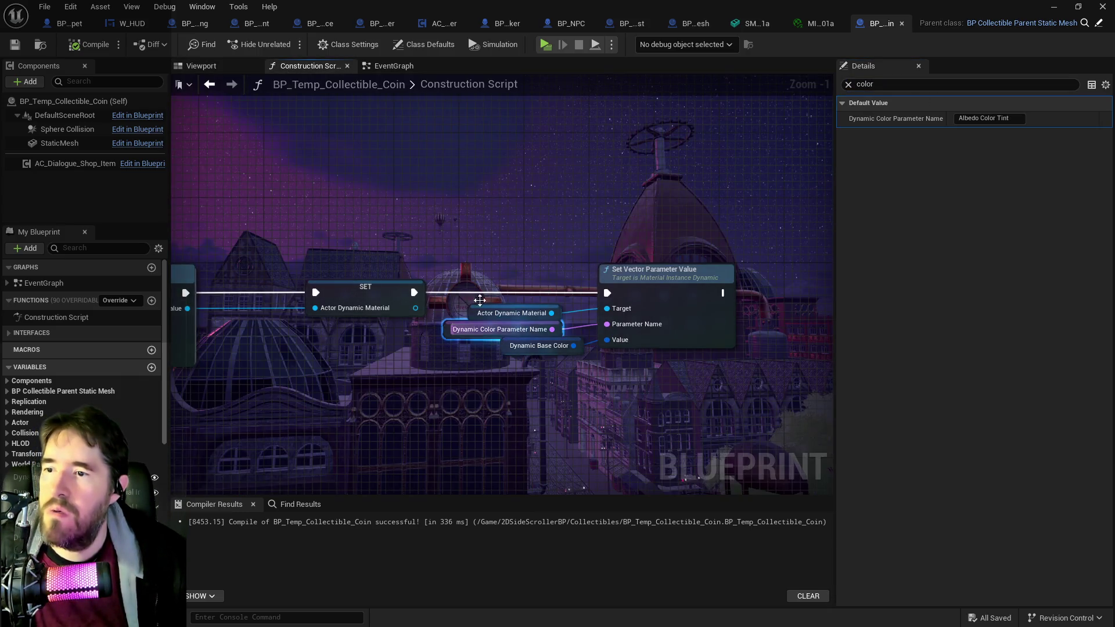
{"action": "left_click", "coordinate": [525, 346]}
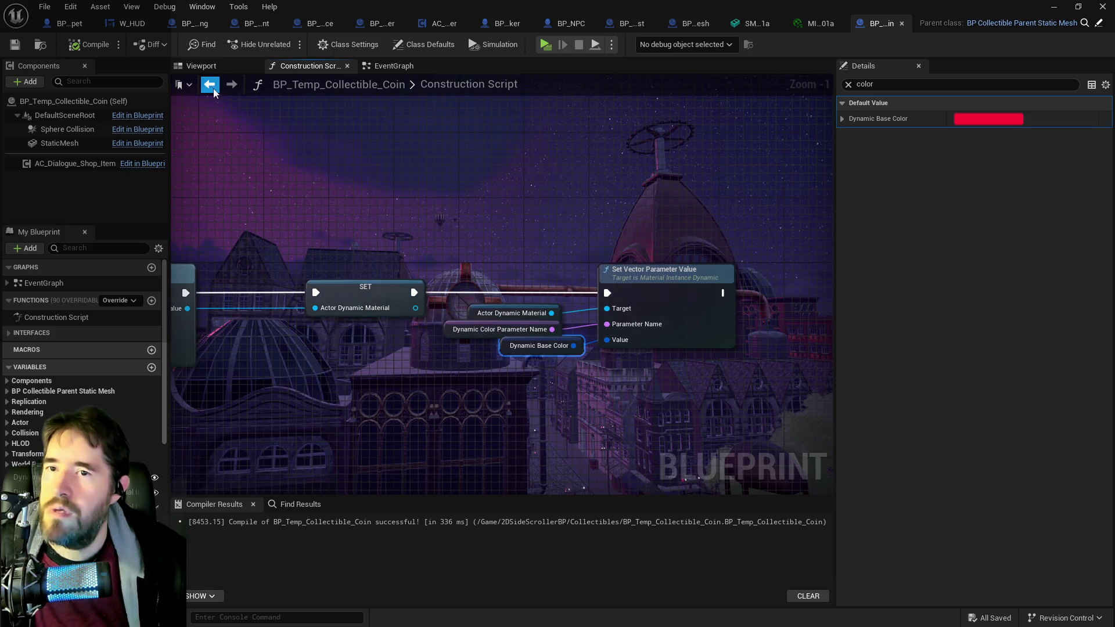
{"action": "left_click", "coordinate": [848, 85]}
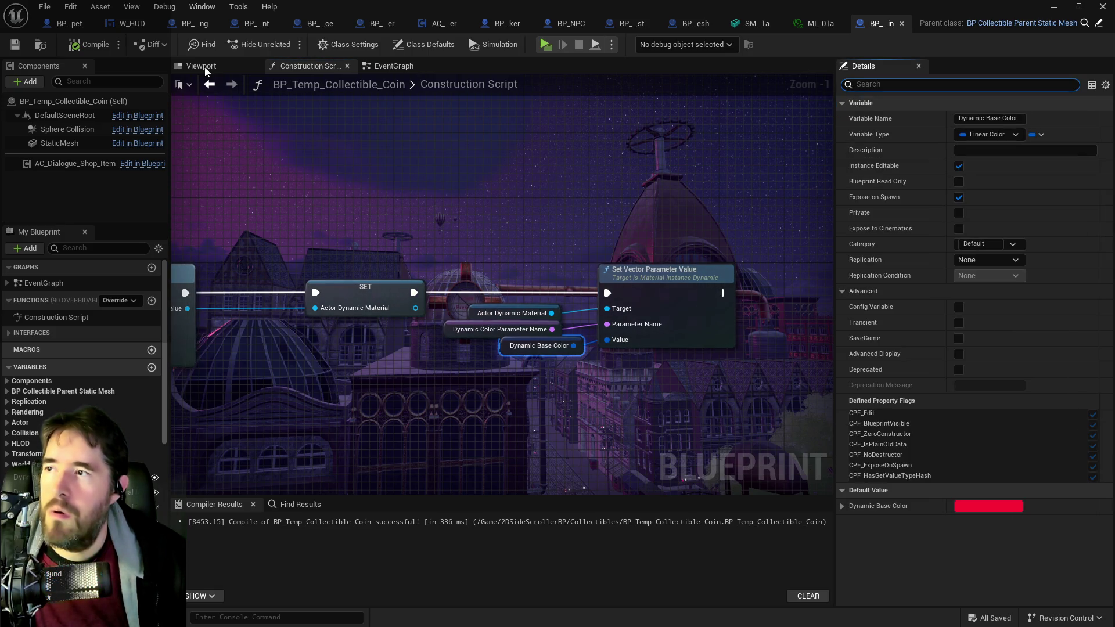
{"action": "left_click", "coordinate": [205, 66]}
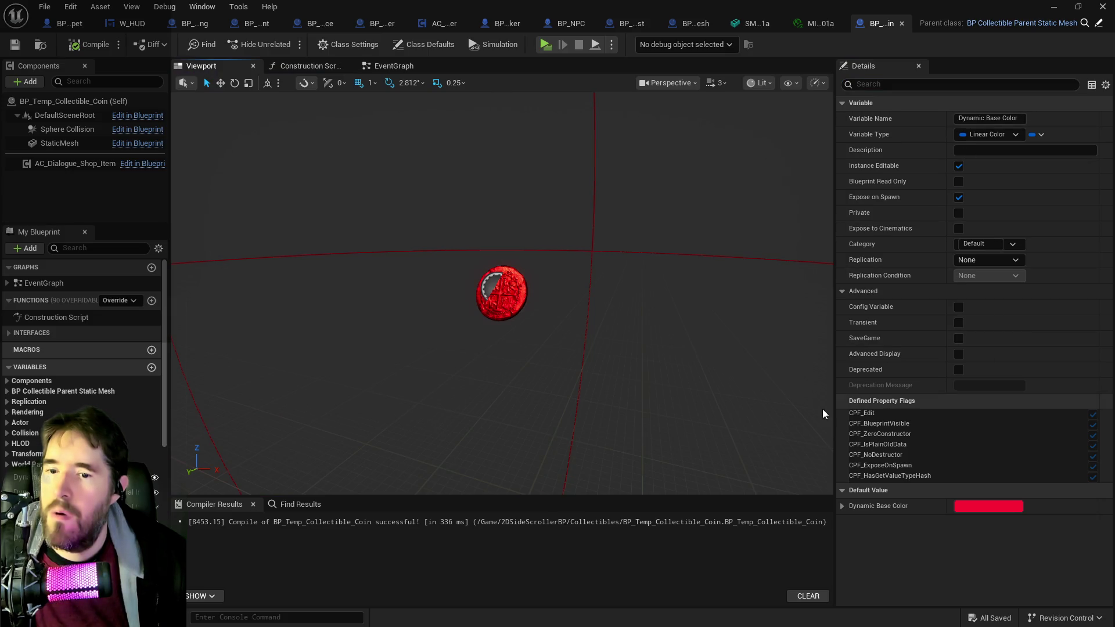
Step: Set Dynamic Base Color to white so the coin renders gold, then compile and save
{"action": "left_click", "coordinate": [1002, 507]}
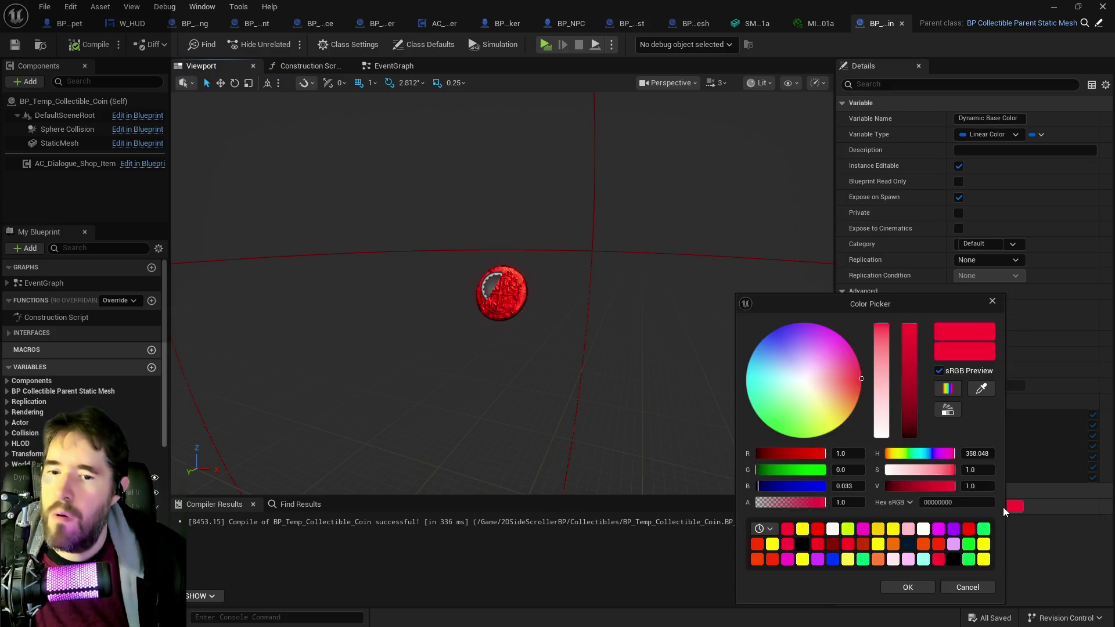
{"action": "left_click", "coordinate": [811, 387]}
{"action": "left_click_drag", "start_coordinate": [879, 420], "coordinate": [881, 438]}
{"action": "left_click", "coordinate": [907, 588]}
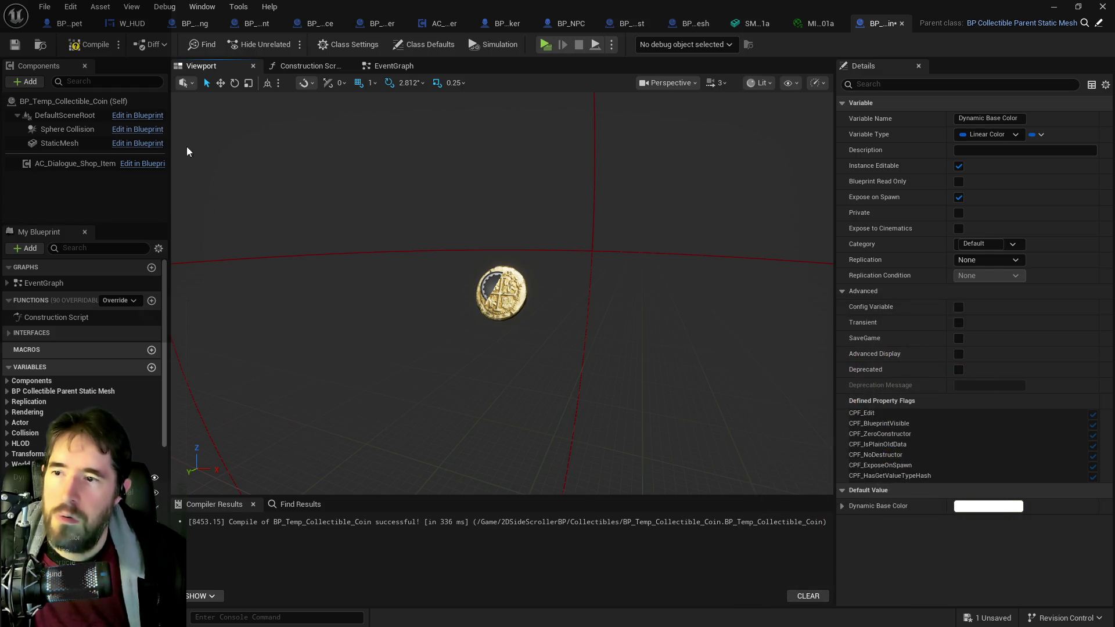
{"action": "left_click", "coordinate": [90, 46]}
{"action": "key", "text": "ctrl+s"}
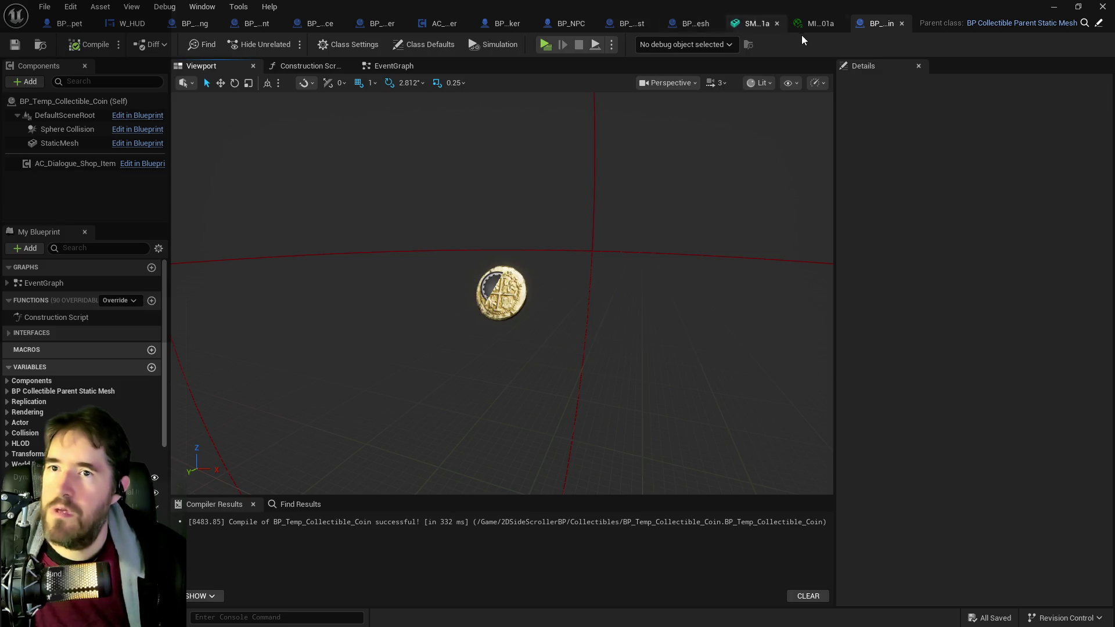
Step: Float the blueprint editor aside and locate the coin blueprint in a maximized content browser
{"action": "left_click", "coordinate": [384, 70]}
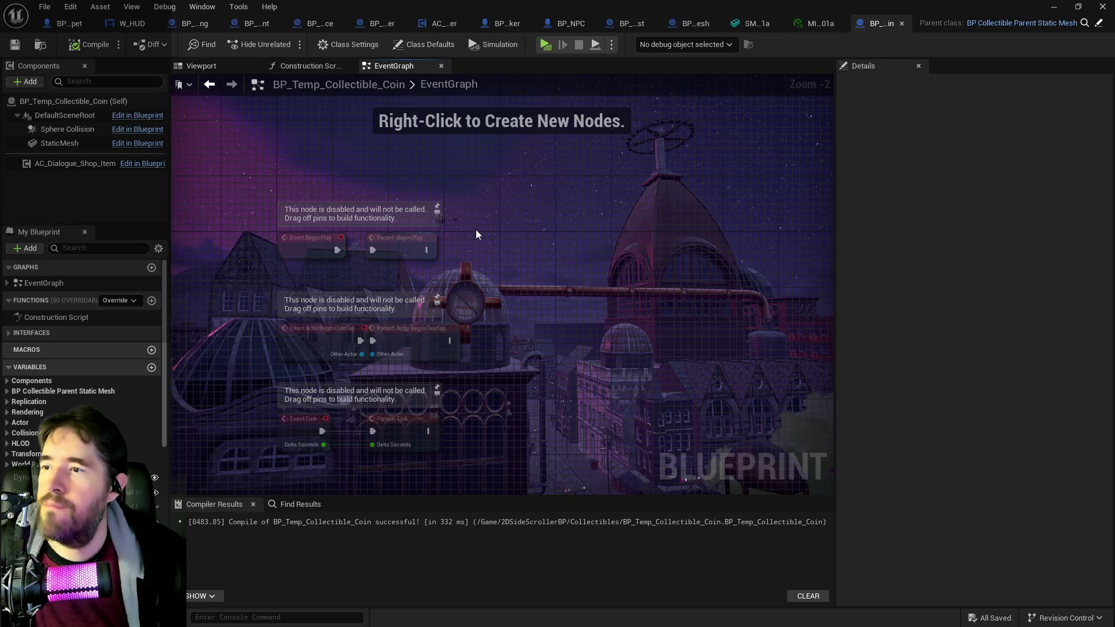
{"action": "double_click", "coordinate": [911, 6]}
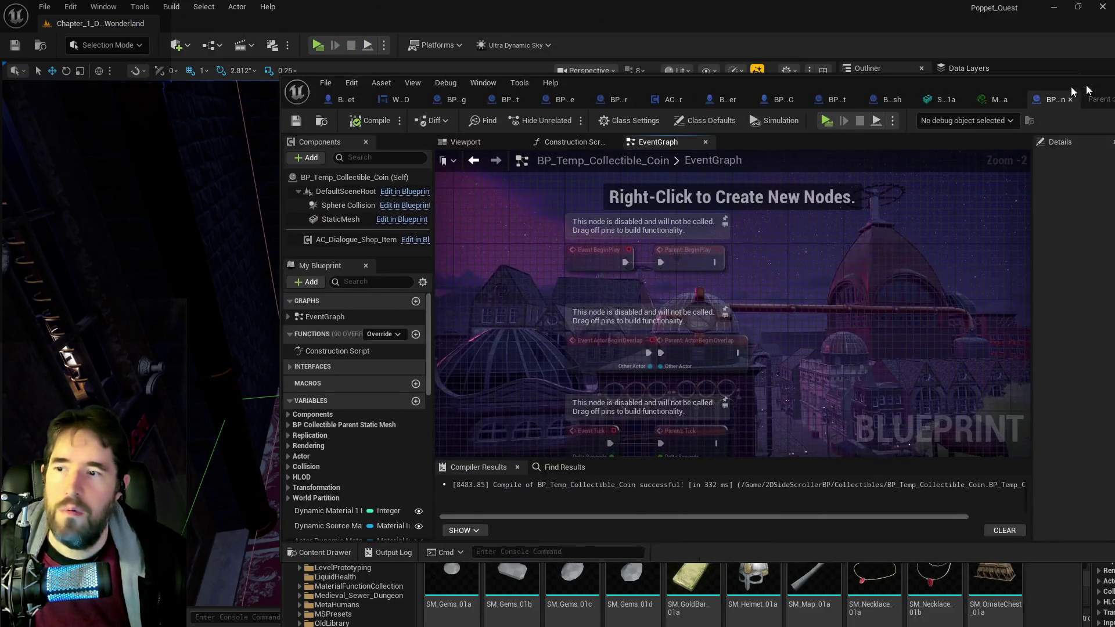
{"action": "mouse_move", "coordinate": [645, 87]}
{"action": "left_mouse_down"}
{"action": "mouse_move", "coordinate": [288, 112]}
{"action": "mouse_move", "coordinate": [388, 108]}
{"action": "left_mouse_up"}
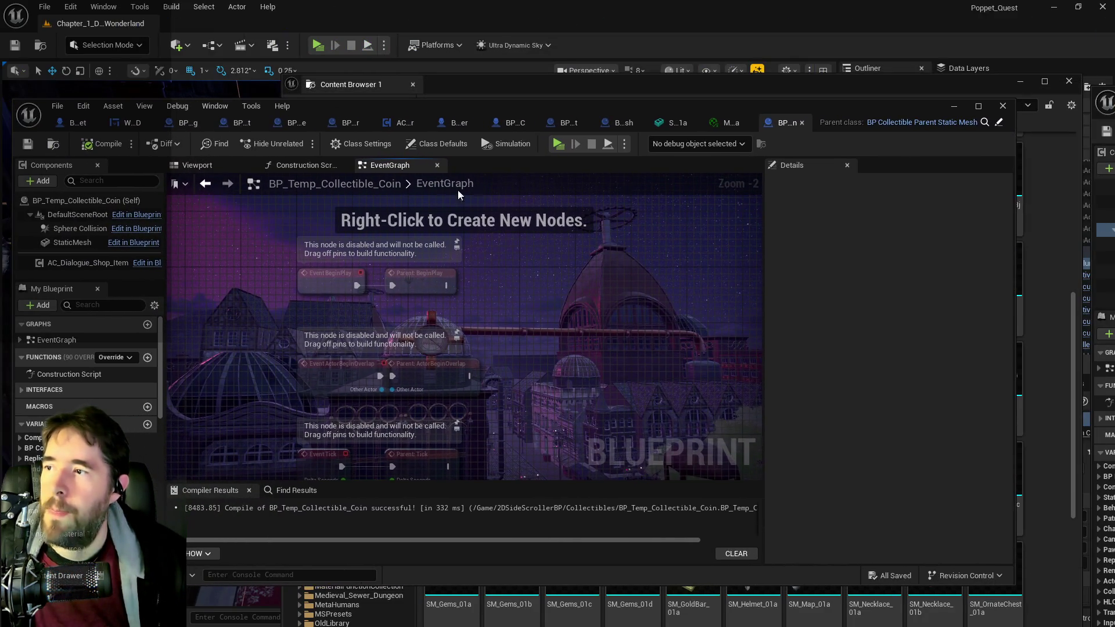
{"action": "key", "text": "ctrl+b"}
{"action": "mouse_move", "coordinate": [372, 224]}
{"action": "left_mouse_down"}
{"action": "mouse_move", "coordinate": [981, 447]}
{"action": "mouse_move", "coordinate": [374, 356]}
{"action": "left_mouse_up"}
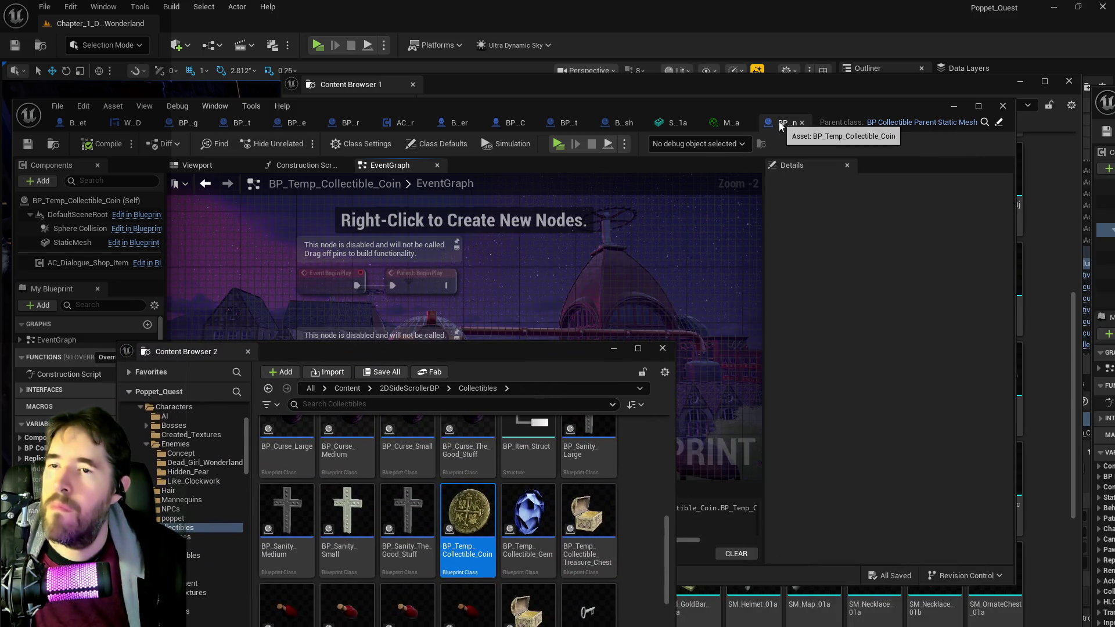
{"action": "double_click", "coordinate": [507, 353]}
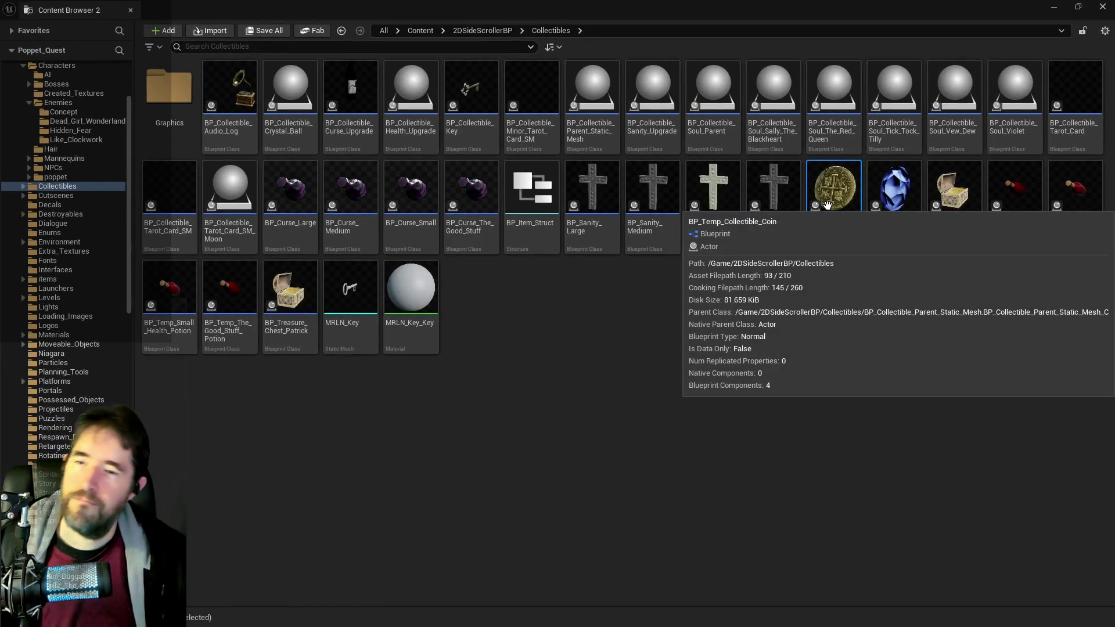
Step: Create a Money folder in Collectibles and move the coin blueprint into it
{"action": "right_click", "coordinate": [596, 315]}
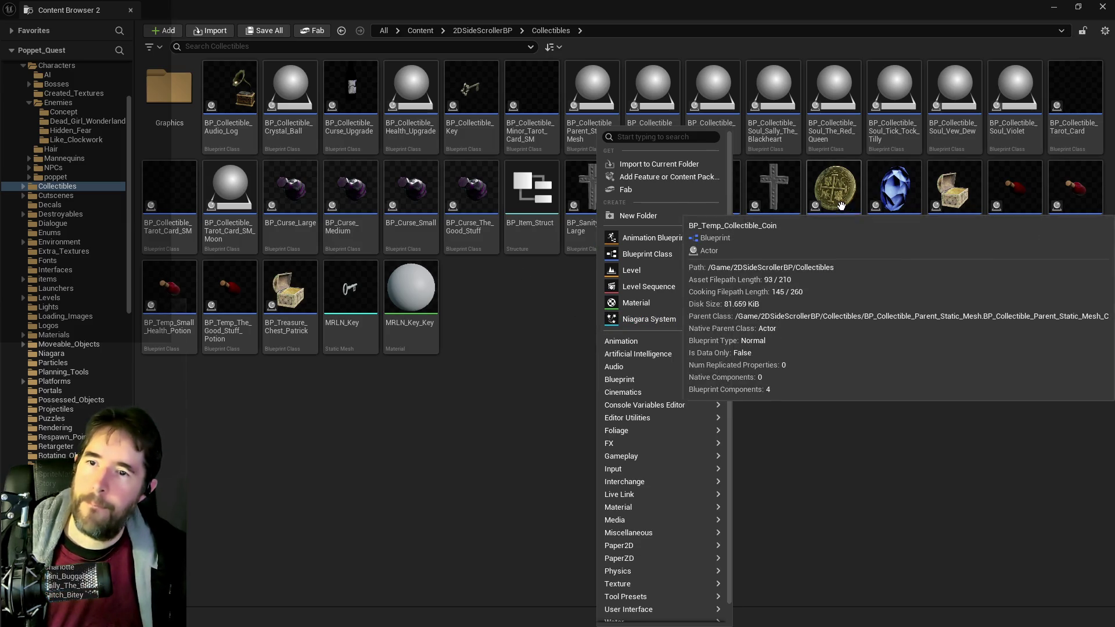
{"action": "left_click", "coordinate": [657, 215]}
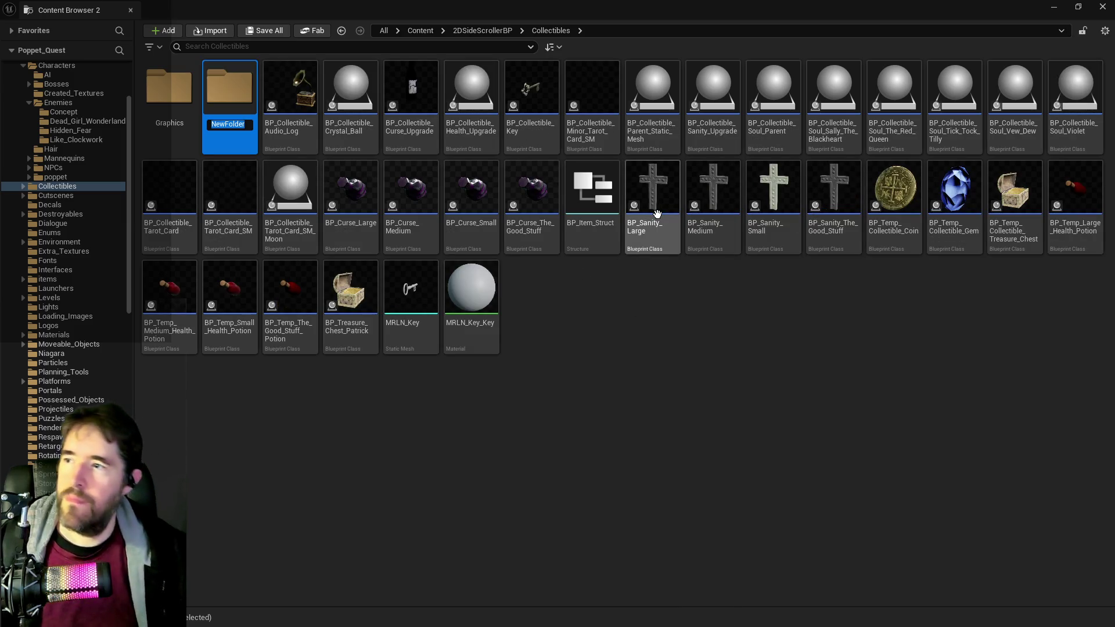
{"action": "type", "text": "Money"}
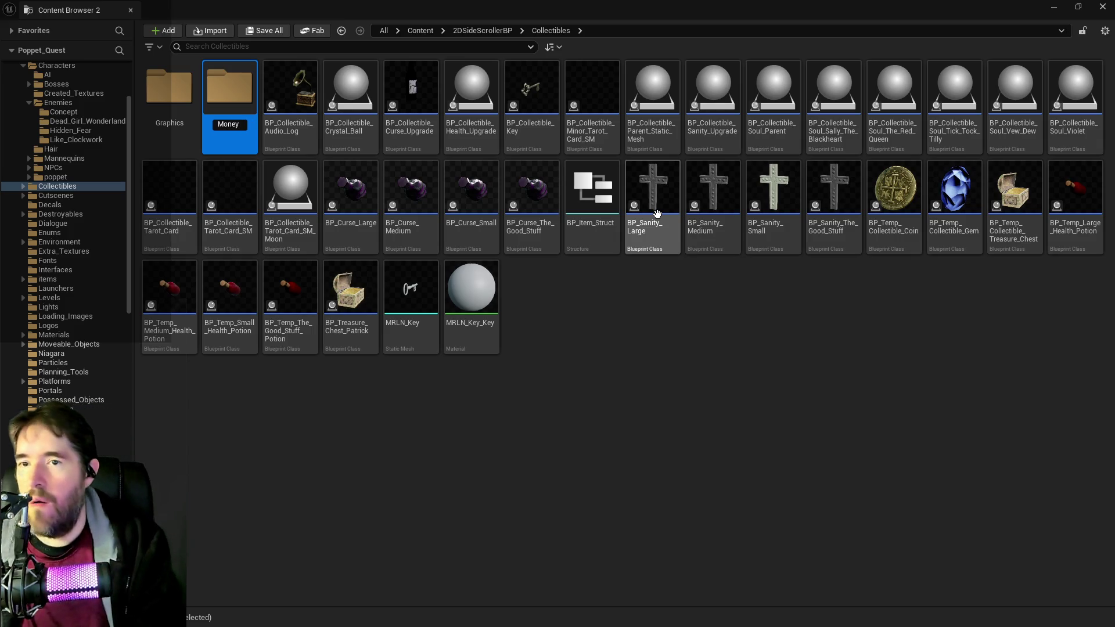
{"action": "key", "text": "Return"}
{"action": "left_click_drag", "start_coordinate": [882, 208], "coordinate": [235, 116]}
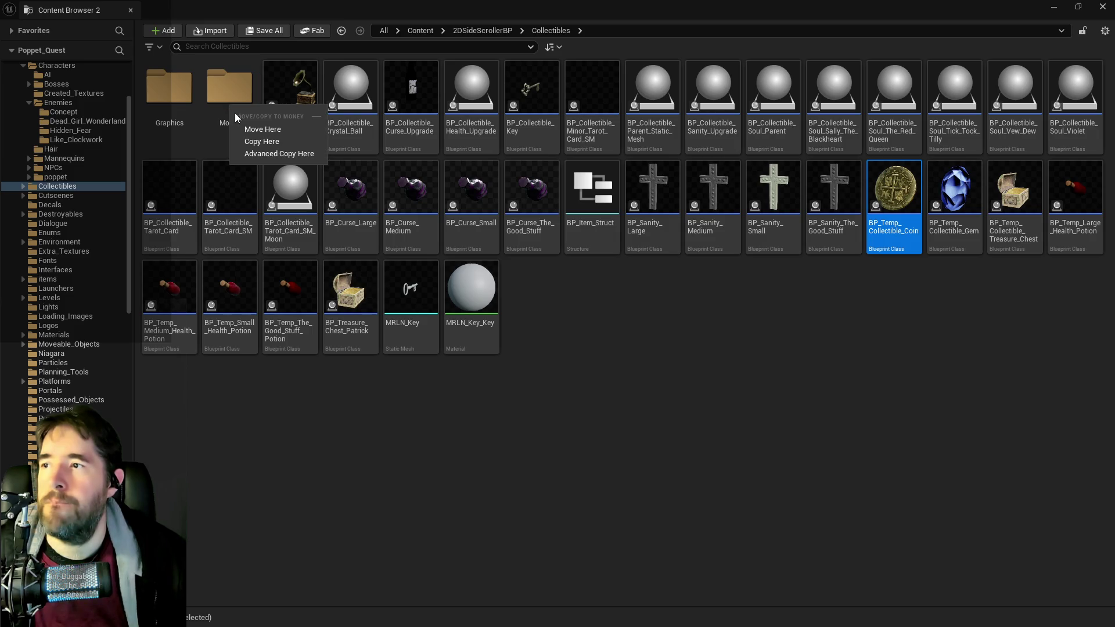
{"action": "left_click", "coordinate": [246, 128]}
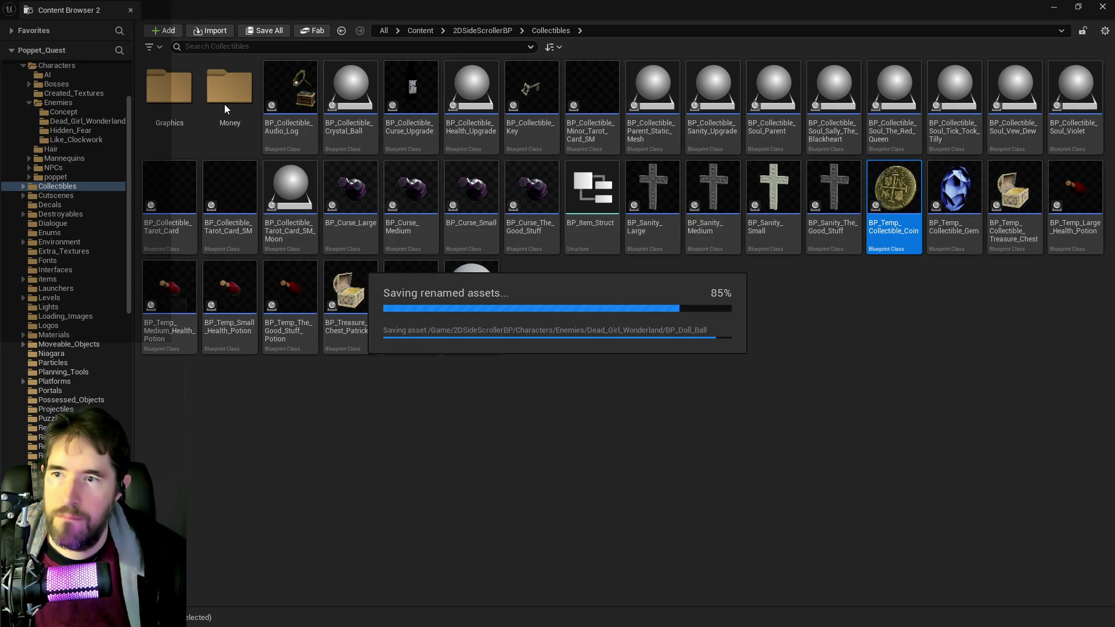
Step: Rename the coin blueprint in Money to BP_Temp_Collectible_Coin_Parent
{"action": "left_click", "coordinate": [217, 81]}
{"action": "double_click", "coordinate": [217, 81]}
{"action": "left_click", "coordinate": [174, 125]}
{"action": "left_click", "coordinate": [177, 127]}
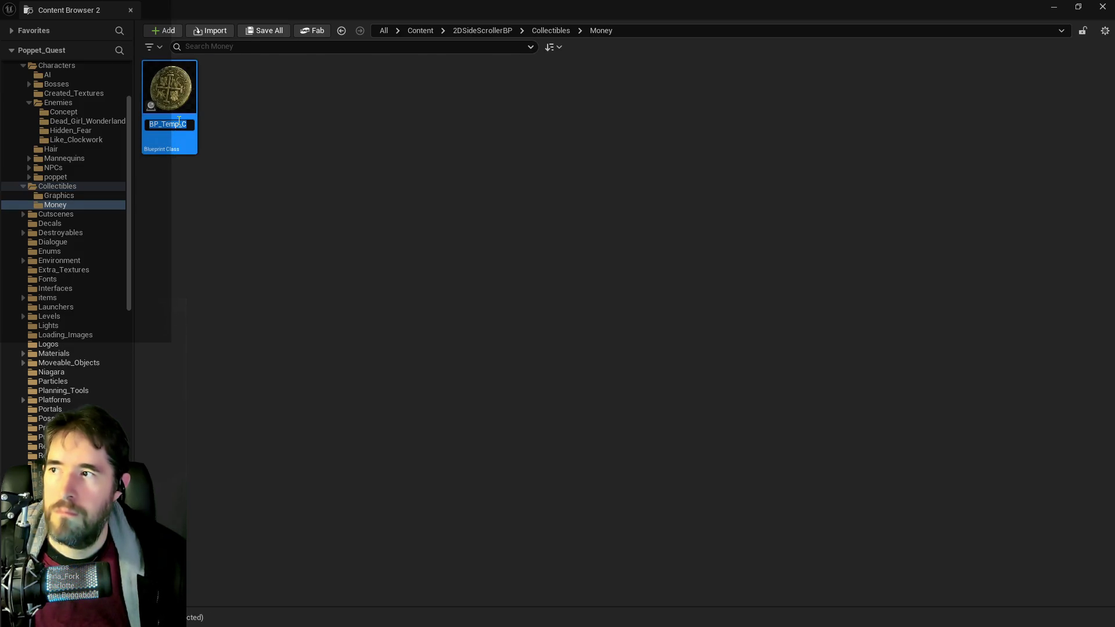
{"action": "left_click_drag", "start_coordinate": [181, 121], "coordinate": [236, 136]}
{"action": "key", "text": "End"}
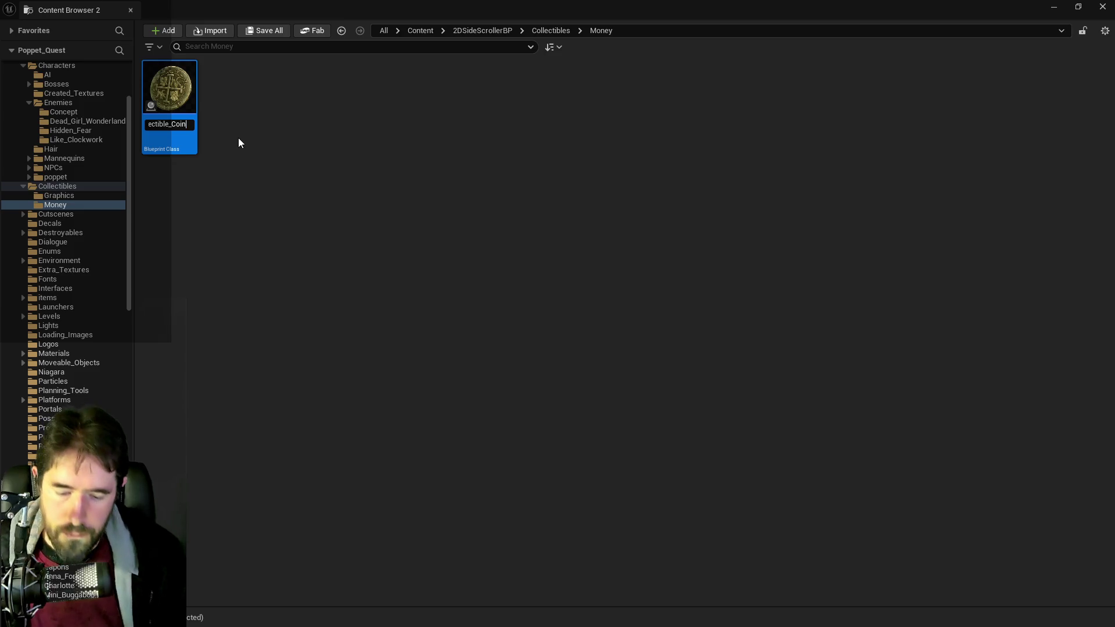
{"action": "type", "text": "_Parent"}
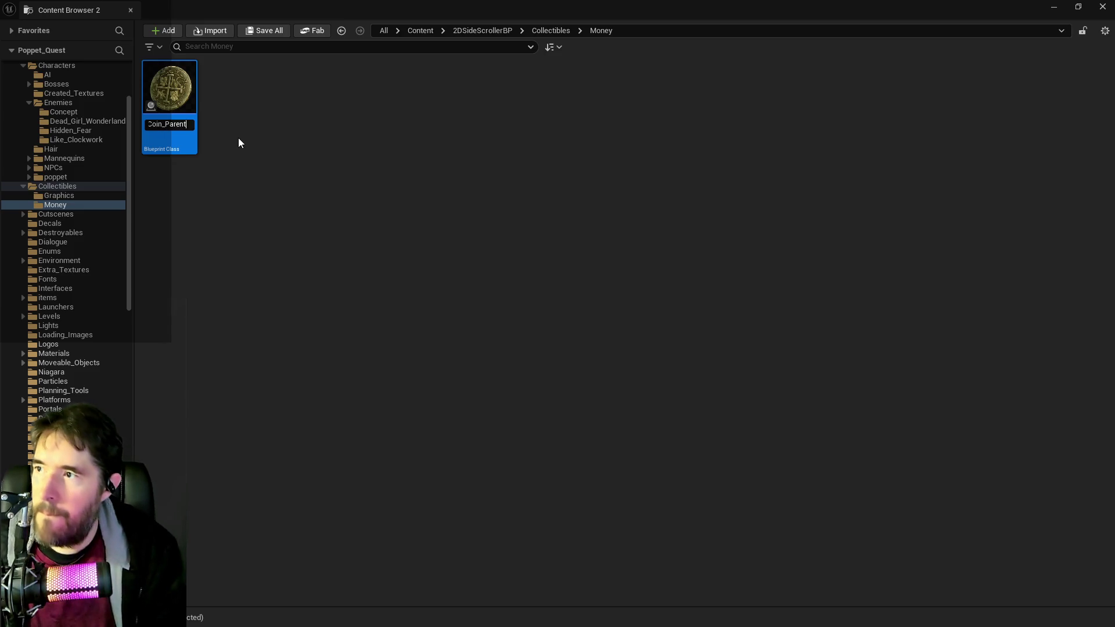
{"action": "key", "text": "Return"}
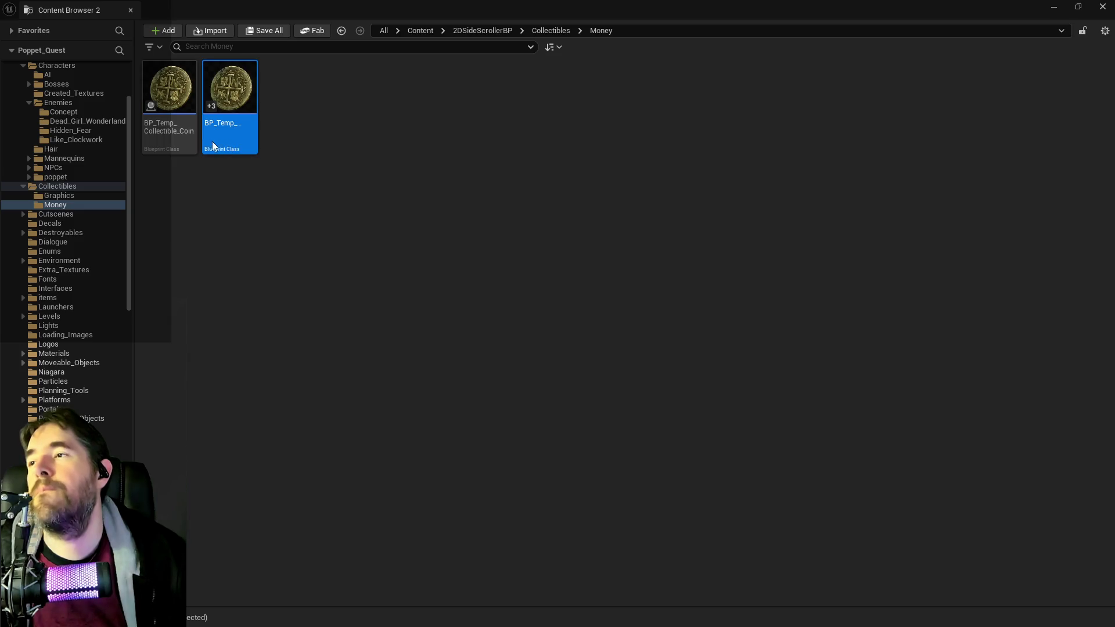
Step: Create a child Blueprint of the coin parent named BP_Temp_Collectible_Coin_1
{"action": "right_click", "coordinate": [169, 113]}
{"action": "mouse_move", "coordinate": [299, 260]}
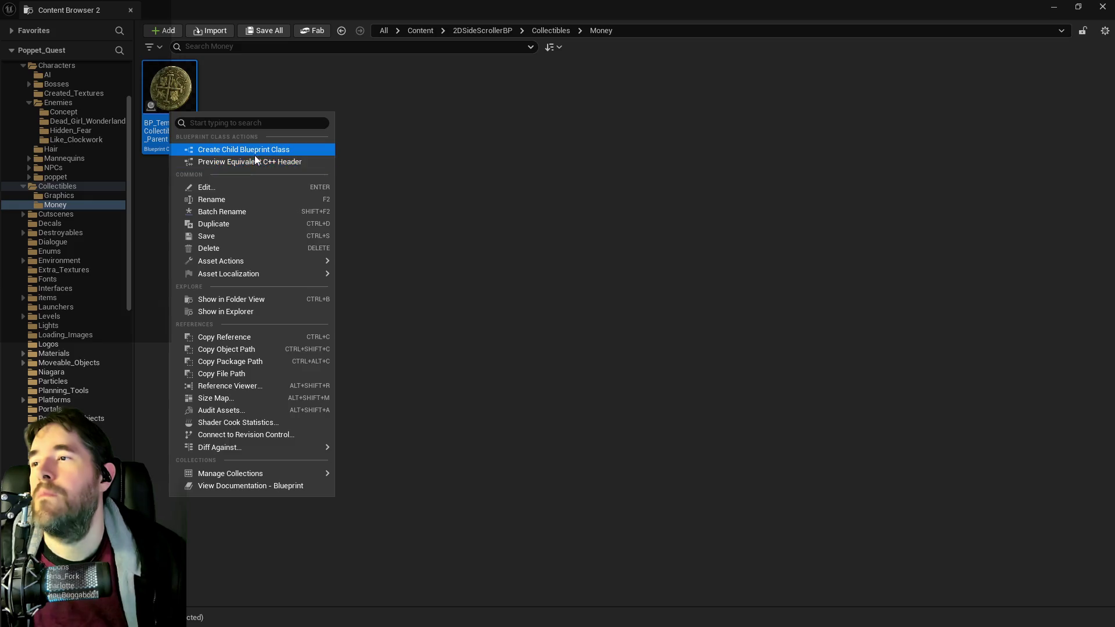
{"action": "left_click", "coordinate": [244, 149]}
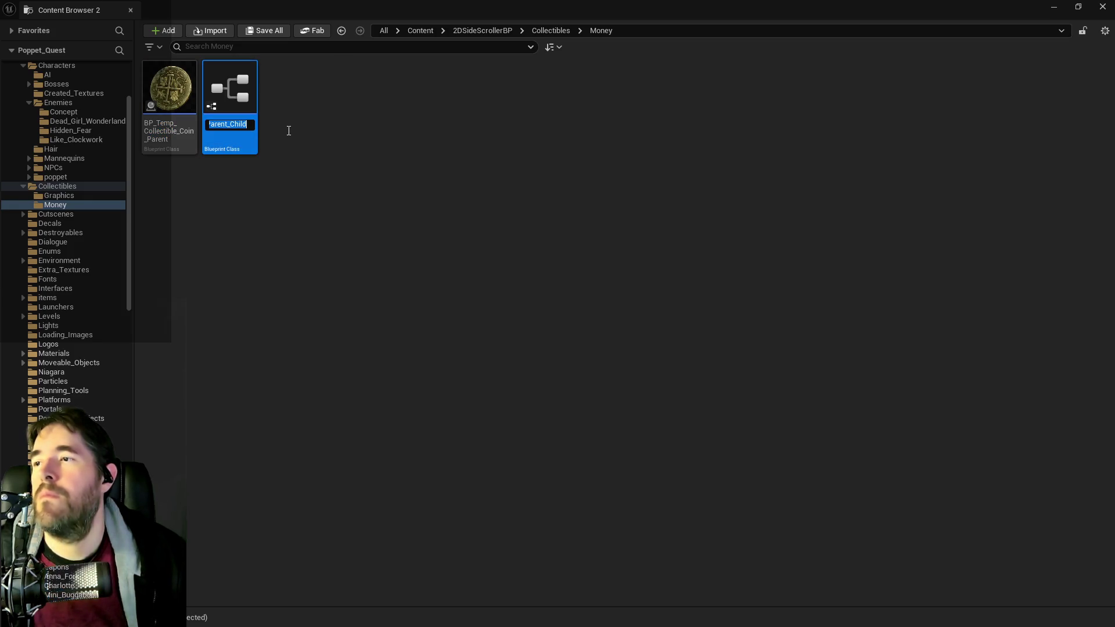
{"action": "key", "text": "BackSpace"}
{"action": "key", "text": "BackSpace"}
{"action": "key", "text": "BackSpace"}
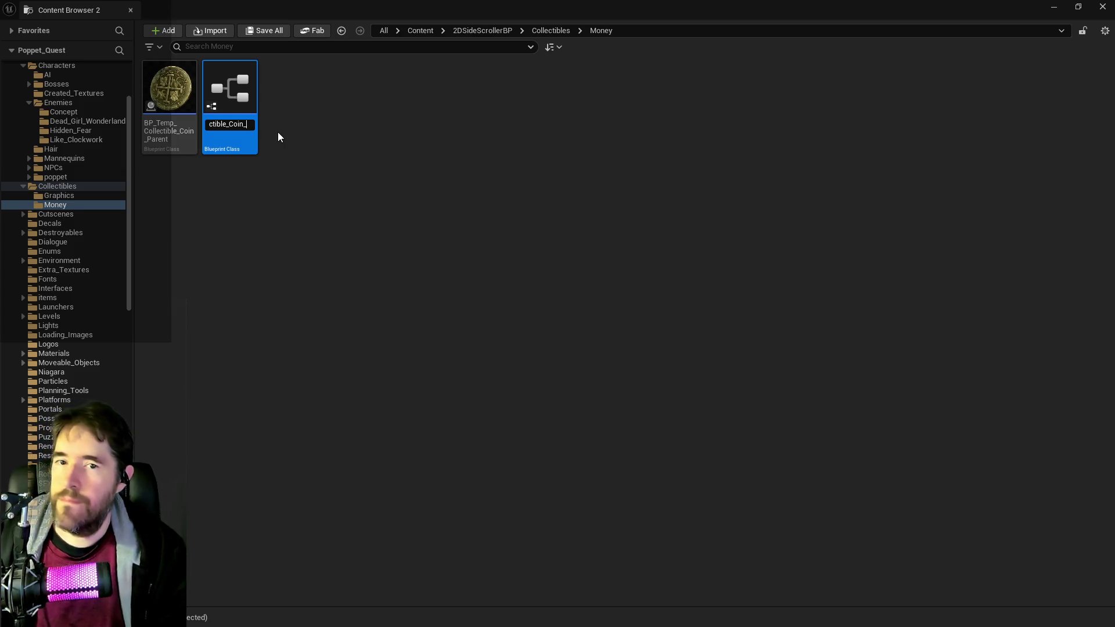
{"action": "type", "text": "1"}
{"action": "key", "text": "Return"}
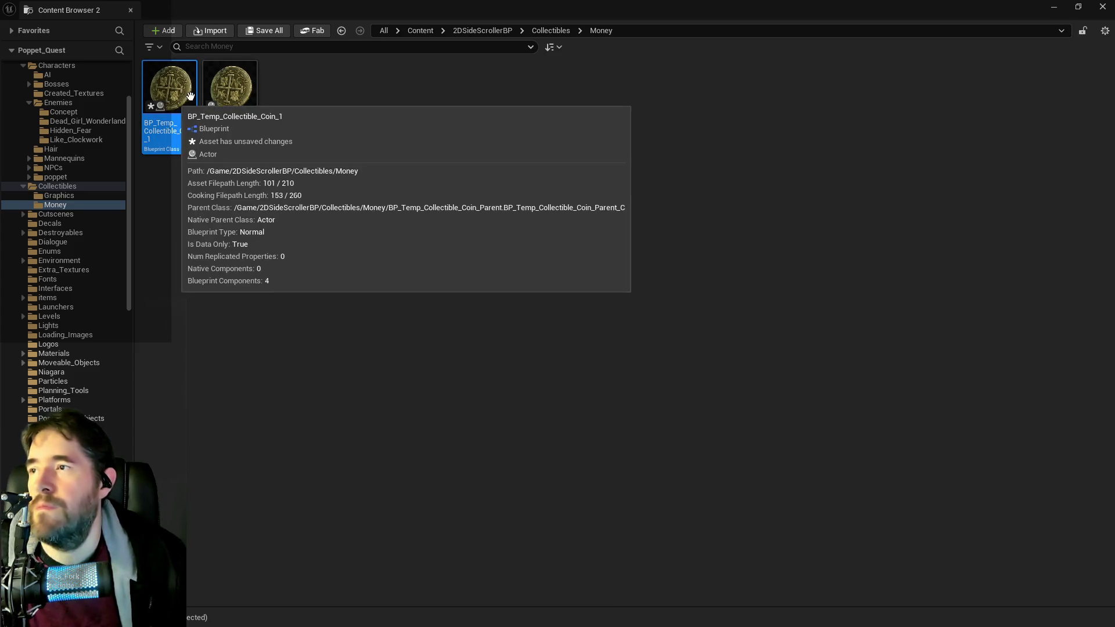
{"action": "double_click", "coordinate": [232, 88]}
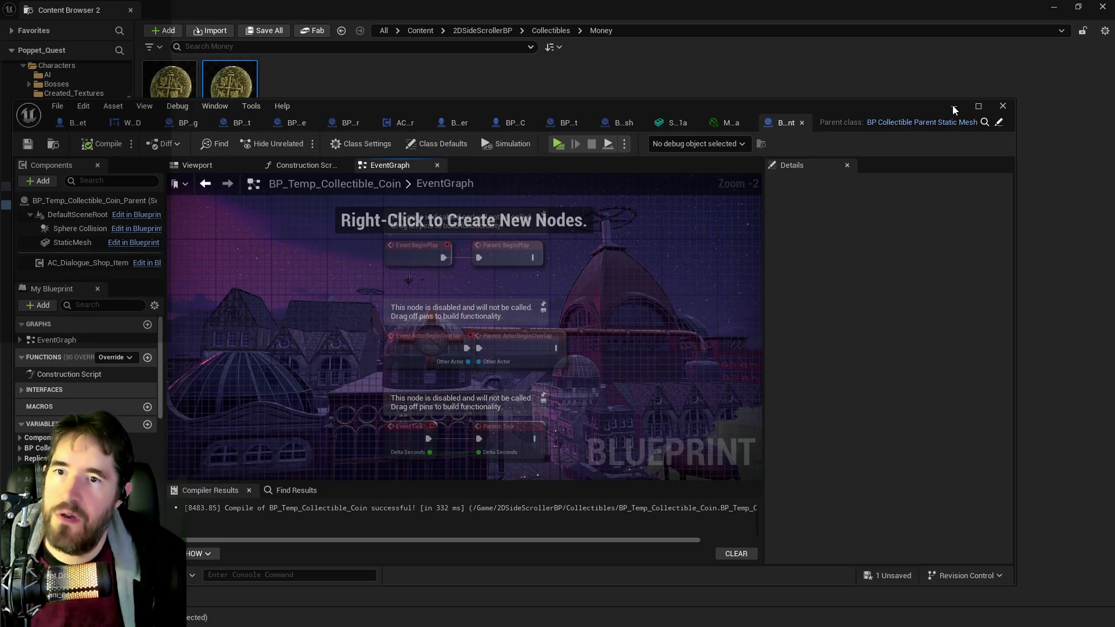
Step: Maximize the Blueprint editor, check the coin parent's Construction Script, then switch to BP_Collectible_Parent_Static_Mesh
{"action": "left_click", "coordinate": [978, 107]}
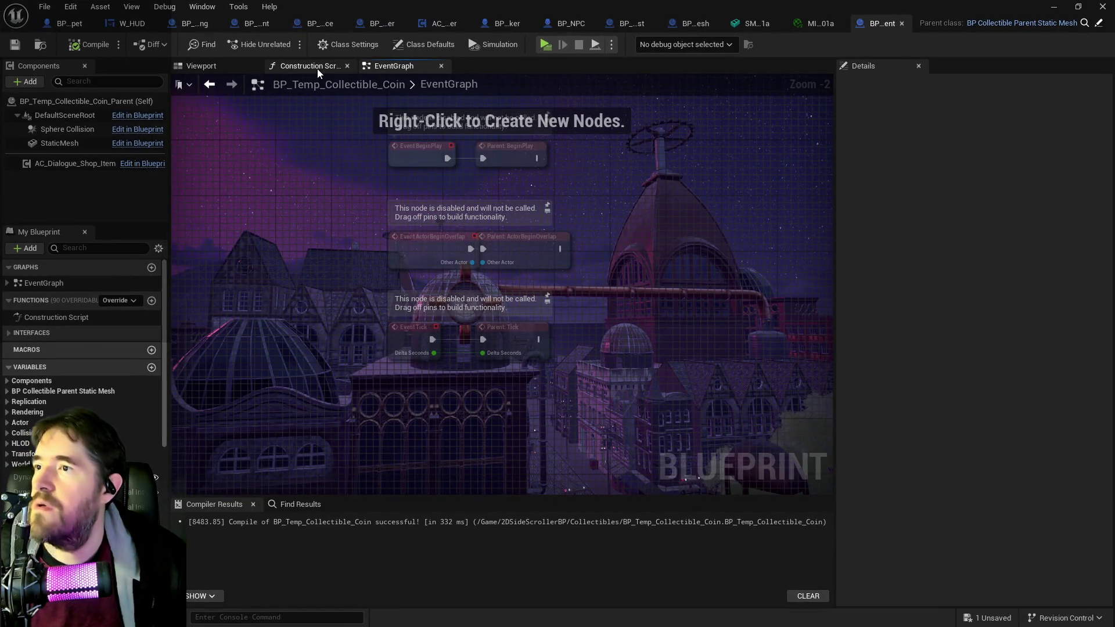
{"action": "left_click", "coordinate": [313, 66]}
{"action": "scroll", "coordinate": [363, 167], "scroll_direction": "down", "scroll_amount": 3}
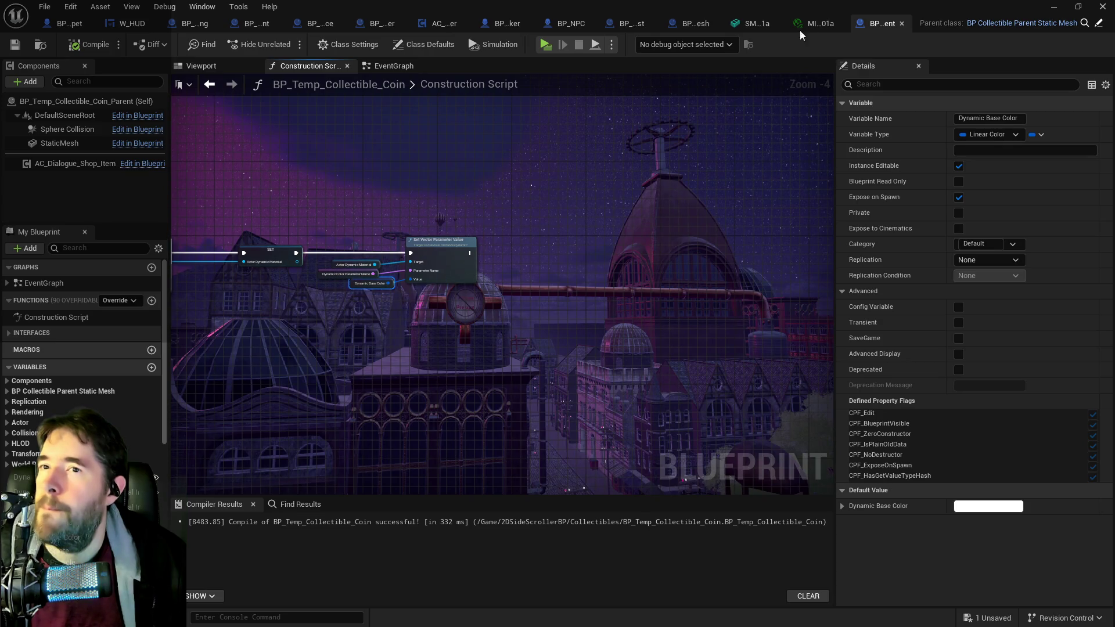
{"action": "left_click", "coordinate": [681, 25]}
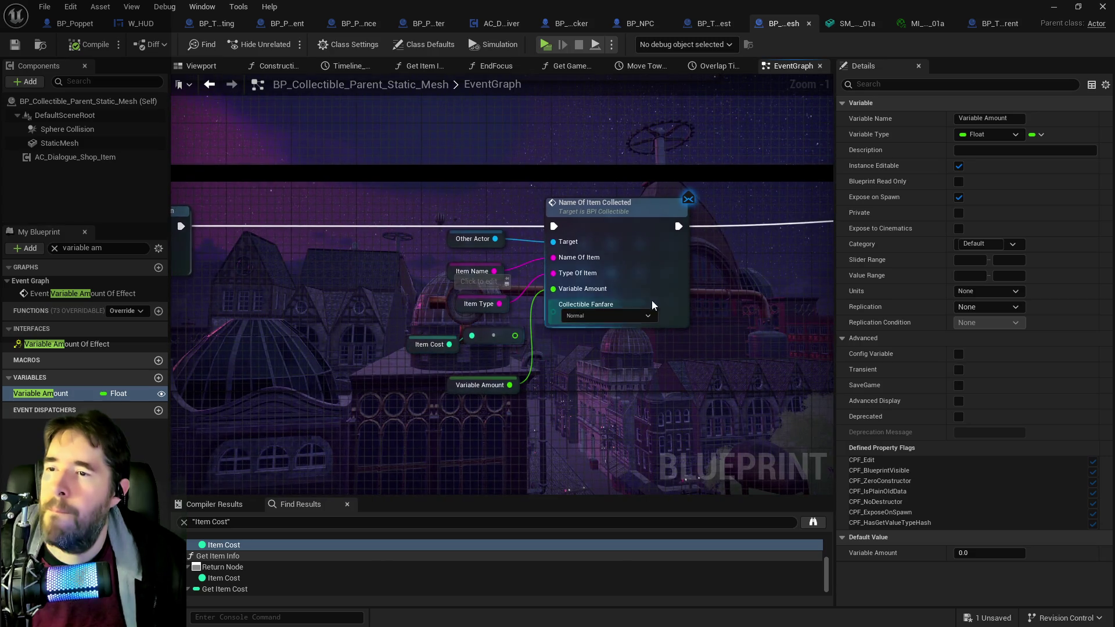
Step: Delete the Item Cost and conversion nodes, save the static mesh Blueprint, and return to the coin parent
{"action": "left_click_drag", "start_coordinate": [400, 334], "coordinate": [480, 357]}
{"action": "key", "text": "Delete"}
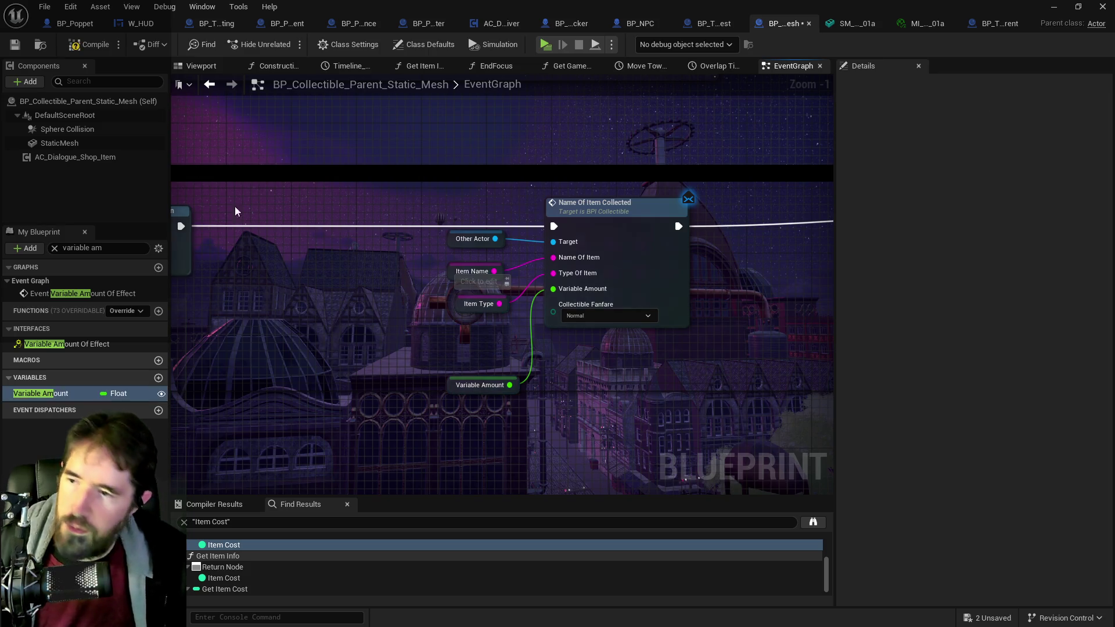
{"action": "left_click", "coordinate": [15, 44]}
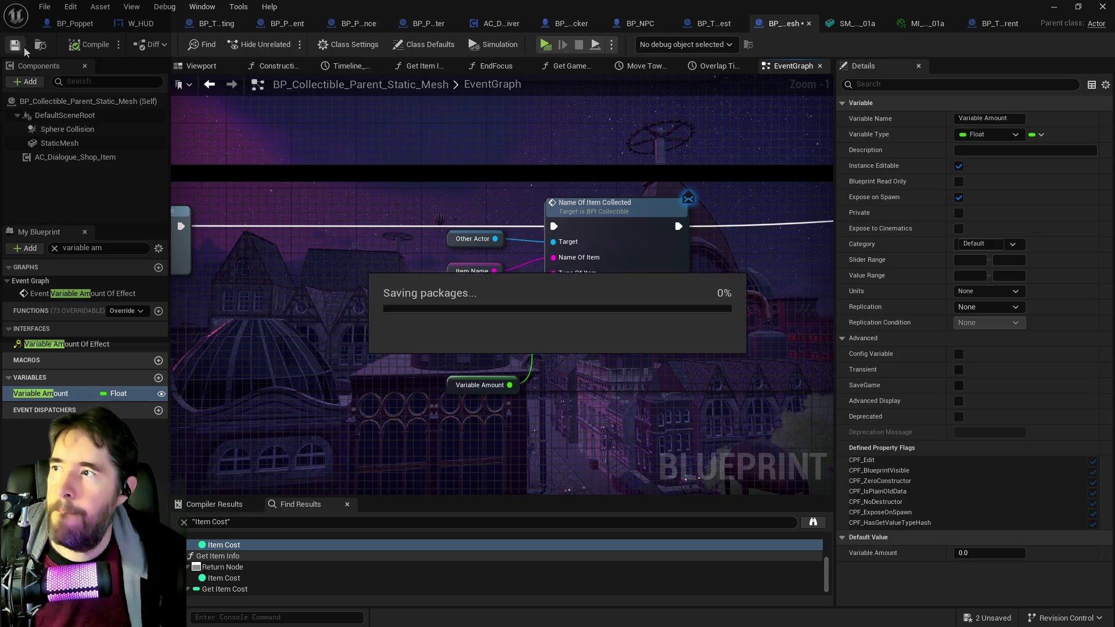
{"action": "left_click", "coordinate": [979, 26]}
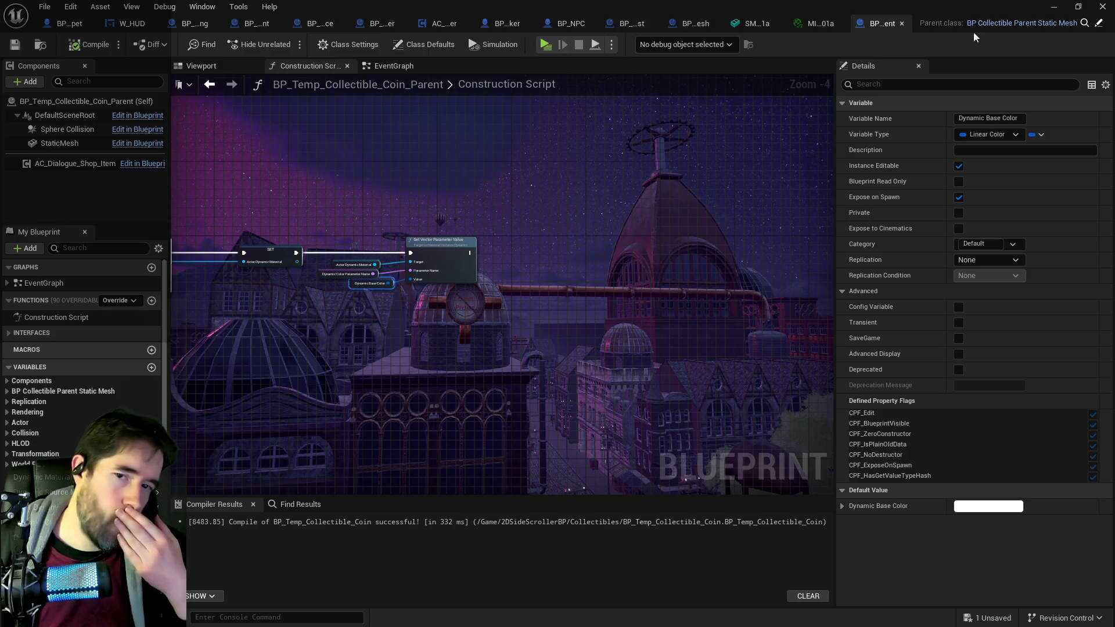
Step: Undo the deletion to restore the Item Cost nodes and wire the conversion output into Variable Amount
{"action": "left_click", "coordinate": [691, 23]}
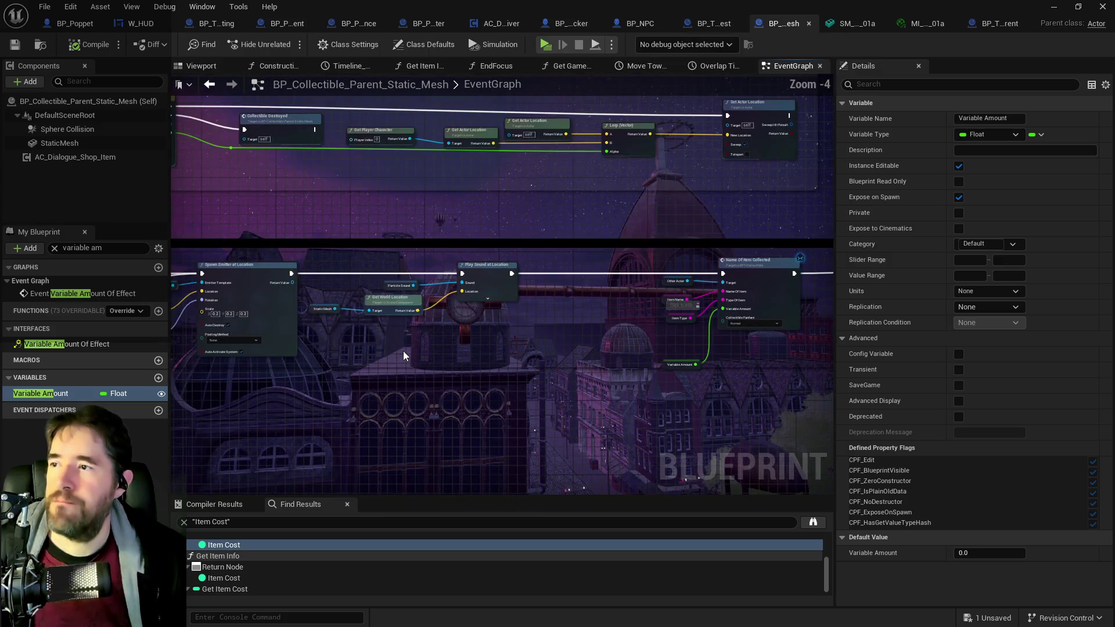
{"action": "left_click_drag", "start_coordinate": [403, 350], "coordinate": [628, 377]}
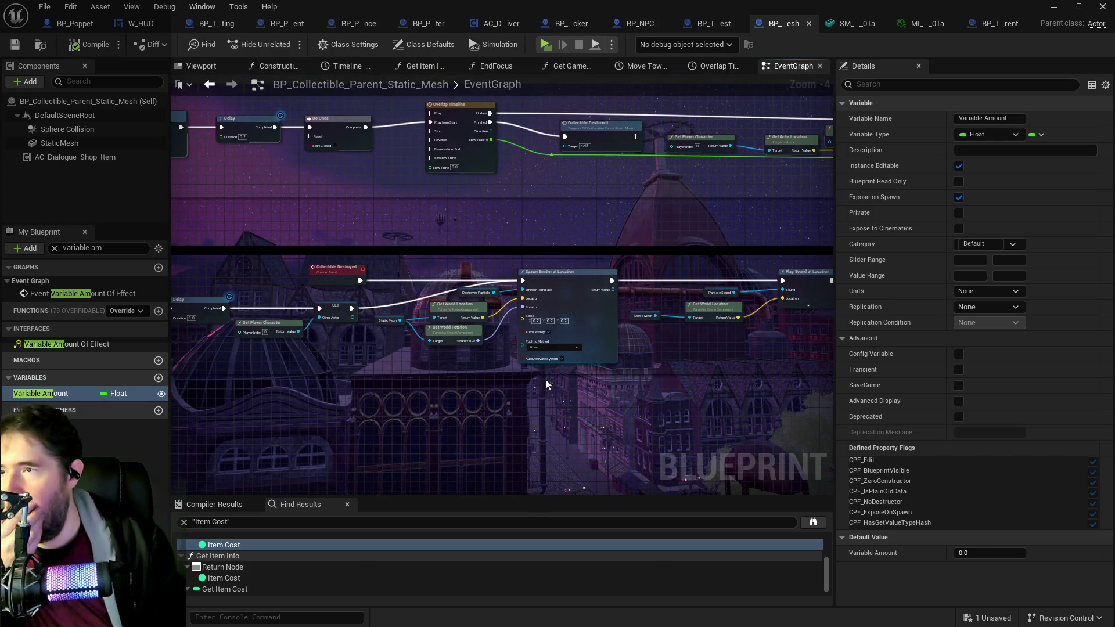
{"action": "mouse_move", "coordinate": [455, 211]}
{"action": "left_mouse_down"}
{"action": "mouse_move", "coordinate": [385, 226]}
{"action": "mouse_move", "coordinate": [528, 267]}
{"action": "mouse_move", "coordinate": [439, 269]}
{"action": "left_mouse_up"}
{"action": "mouse_move", "coordinate": [538, 267]}
{"action": "left_mouse_down"}
{"action": "mouse_move", "coordinate": [335, 249]}
{"action": "mouse_move", "coordinate": [533, 229]}
{"action": "left_mouse_up"}
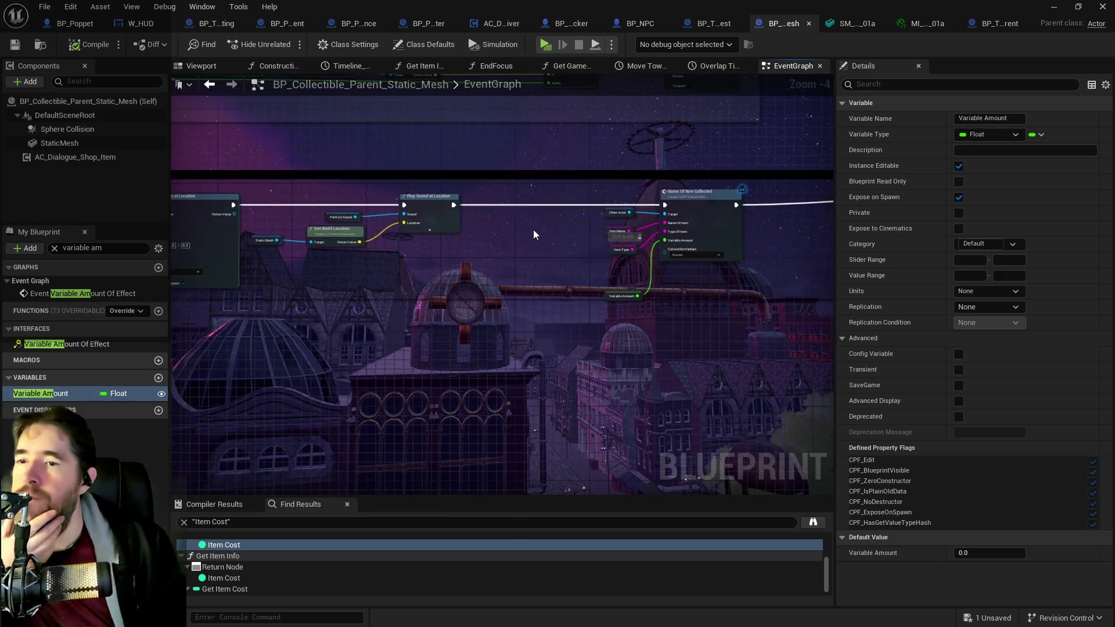
{"action": "scroll", "coordinate": [471, 253], "scroll_direction": "up", "scroll_amount": 1}
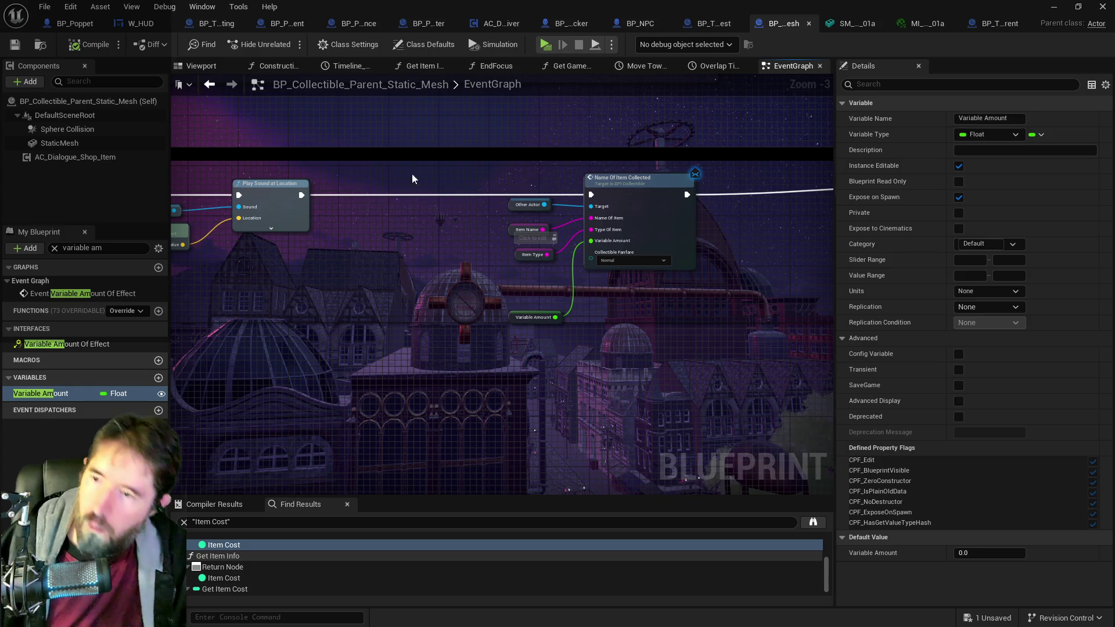
{"action": "key", "text": "ctrl+z"}
{"action": "mouse_move", "coordinate": [561, 279]}
{"action": "left_mouse_down"}
{"action": "mouse_move", "coordinate": [570, 283]}
{"action": "mouse_move", "coordinate": [592, 247]}
{"action": "left_mouse_up"}
{"action": "left_click", "coordinate": [520, 317]}
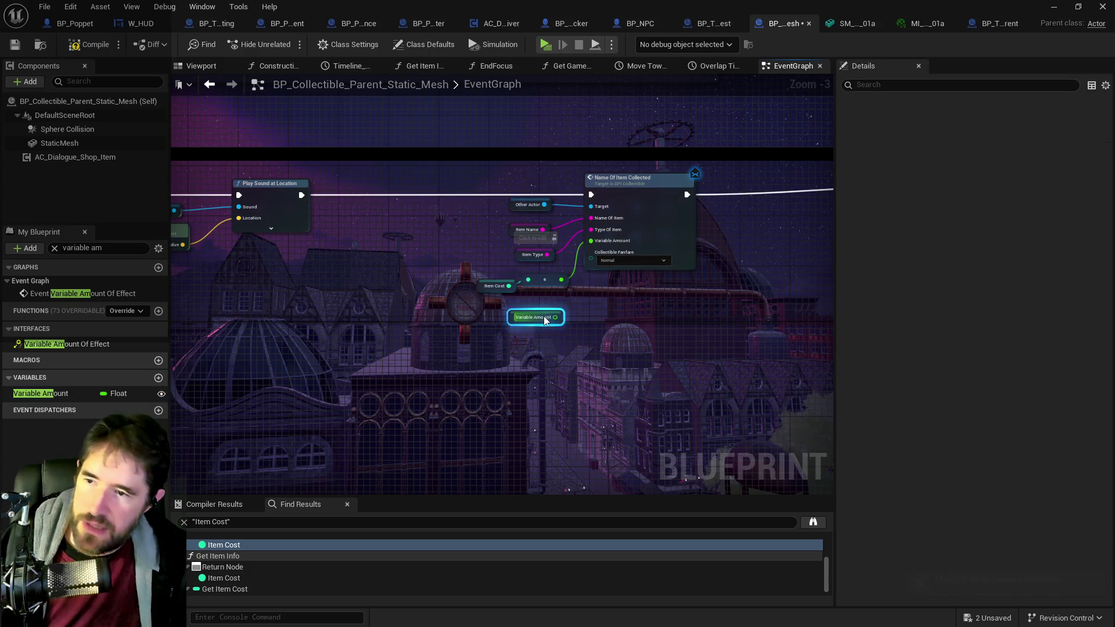
{"action": "left_click", "coordinate": [492, 322]}
{"action": "scroll", "coordinate": [422, 311], "scroll_direction": "down", "scroll_amount": 4}
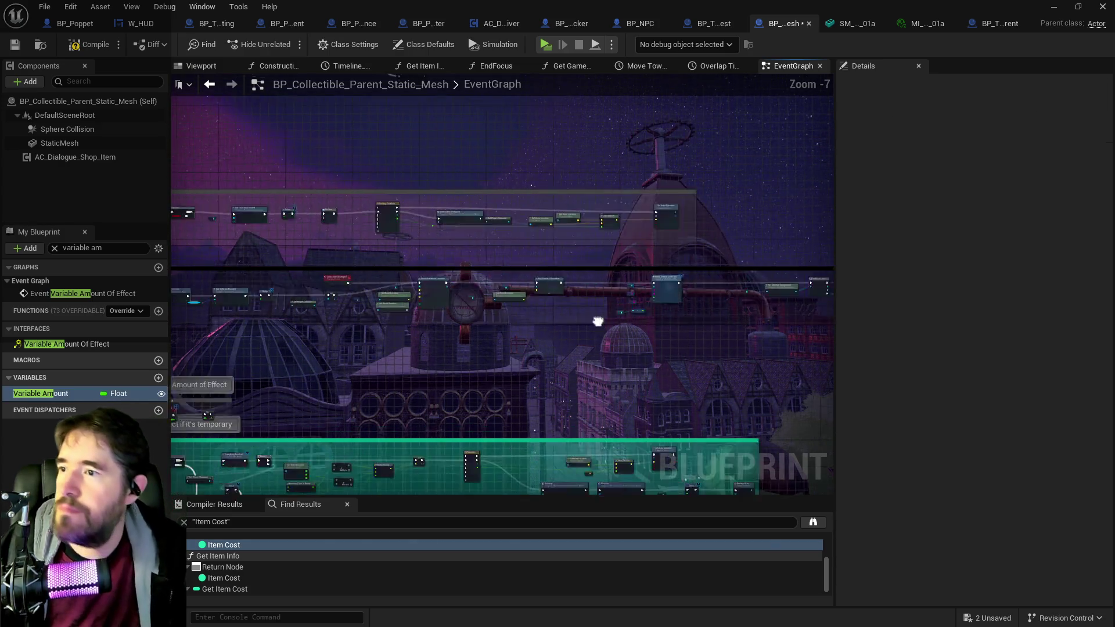
{"action": "left_click_drag", "start_coordinate": [691, 347], "coordinate": [680, 154]}
{"action": "scroll", "coordinate": [392, 285], "scroll_direction": "up", "scroll_amount": 3}
{"action": "mouse_move", "coordinate": [391, 284]}
{"action": "left_mouse_down"}
{"action": "mouse_move", "coordinate": [461, 389]}
{"action": "mouse_move", "coordinate": [437, 155]}
{"action": "left_mouse_up"}
{"action": "scroll", "coordinate": [443, 287], "scroll_direction": "down", "scroll_amount": 4}
{"action": "left_click_drag", "start_coordinate": [442, 286], "coordinate": [470, 228]}
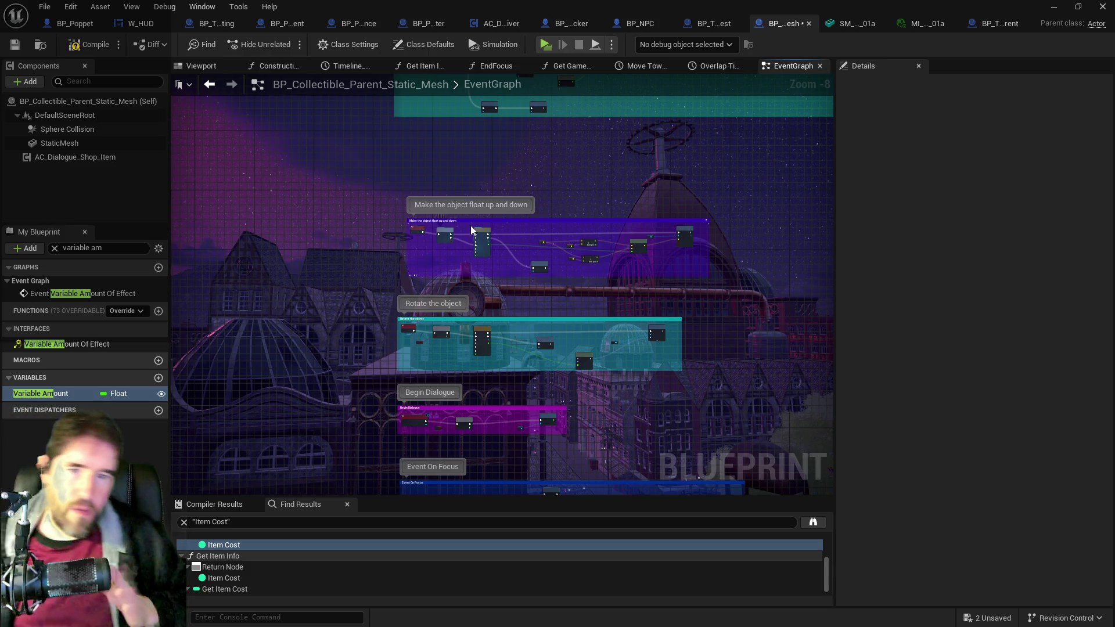
{"action": "left_click_drag", "start_coordinate": [570, 411], "coordinate": [552, 309]}
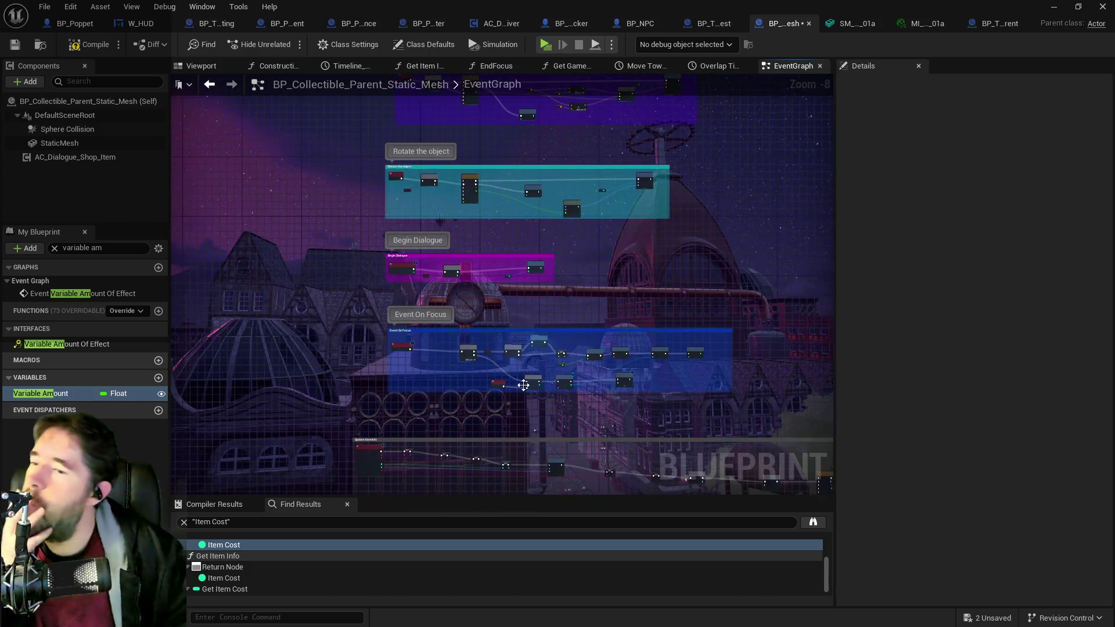
{"action": "left_click_drag", "start_coordinate": [523, 380], "coordinate": [476, 288]}
{"action": "scroll", "coordinate": [414, 317], "scroll_direction": "up", "scroll_amount": 5}
{"action": "left_click_drag", "start_coordinate": [439, 393], "coordinate": [539, 351]}
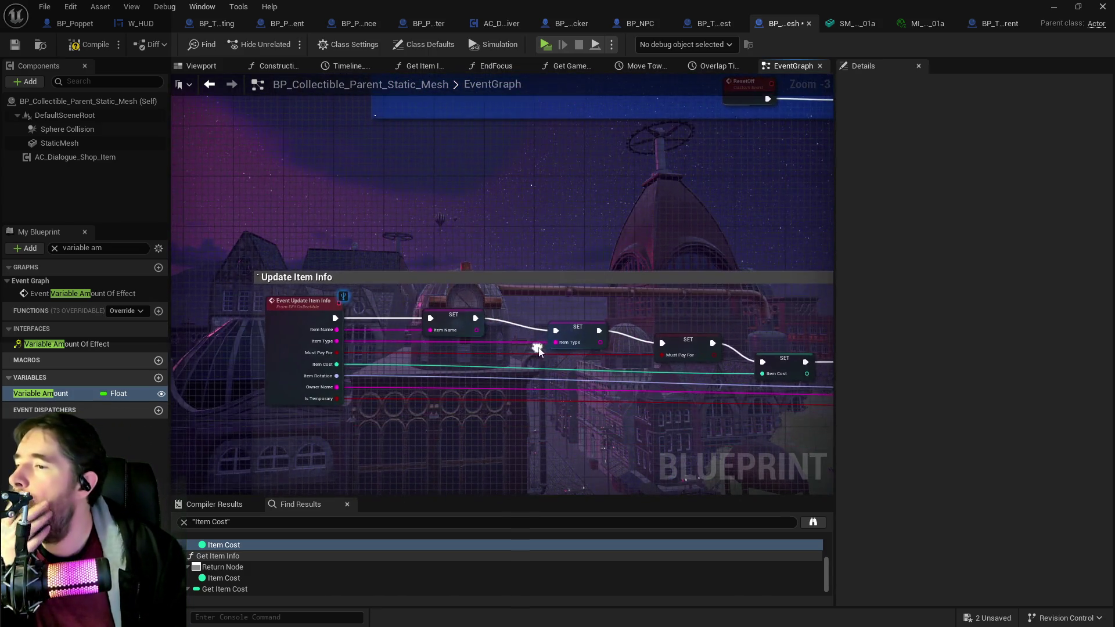
{"action": "left_click_drag", "start_coordinate": [578, 437], "coordinate": [181, 364]}
{"action": "left_click_drag", "start_coordinate": [813, 366], "coordinate": [242, 378]}
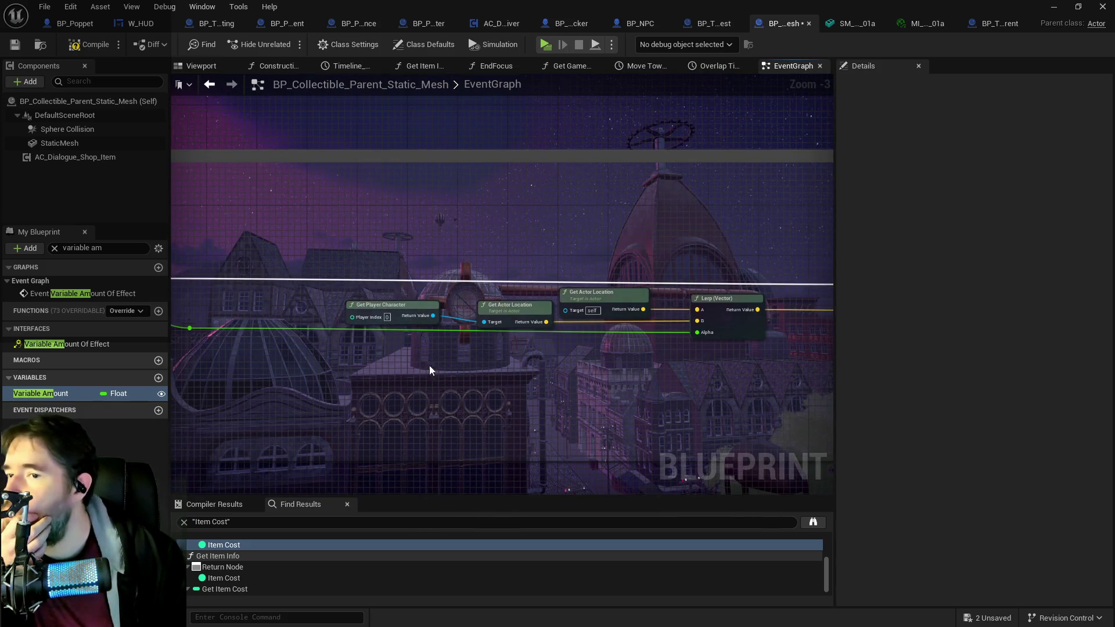
{"action": "left_click_drag", "start_coordinate": [430, 368], "coordinate": [222, 351]}
{"action": "left_click_drag", "start_coordinate": [446, 351], "coordinate": [1068, 343]}
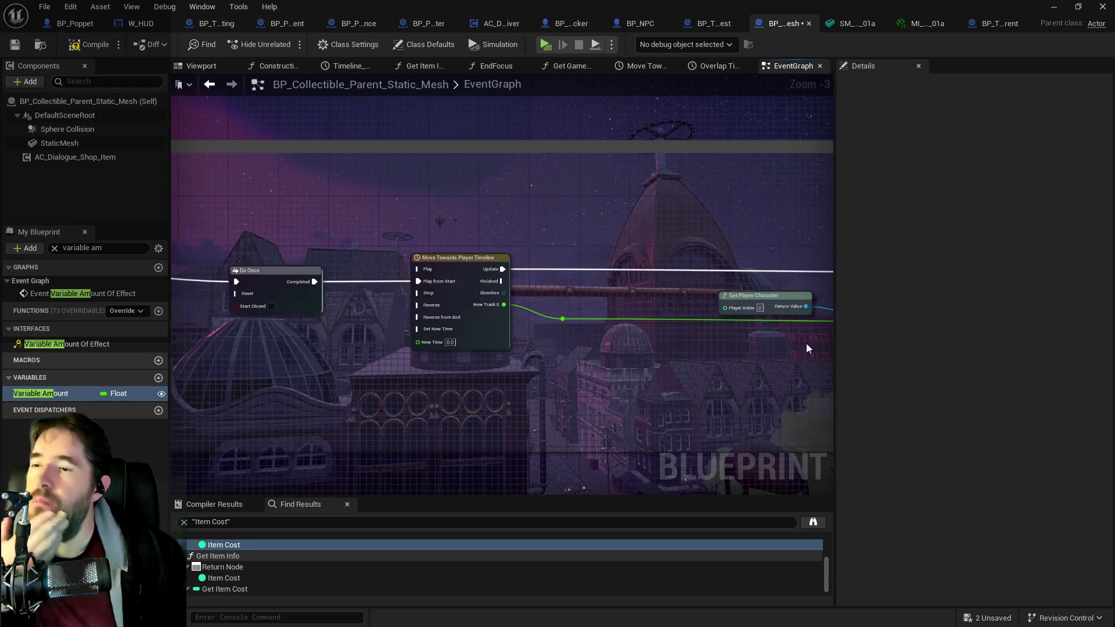
{"action": "left_click_drag", "start_coordinate": [406, 290], "coordinate": [572, 371]}
{"action": "scroll", "coordinate": [547, 375], "scroll_direction": "down", "scroll_amount": 3}
{"action": "mouse_move", "coordinate": [504, 315]}
{"action": "left_mouse_down"}
{"action": "mouse_move", "coordinate": [415, 470]}
{"action": "mouse_move", "coordinate": [398, 480]}
{"action": "mouse_move", "coordinate": [323, 453]}
{"action": "mouse_move", "coordinate": [342, 494]}
{"action": "left_mouse_up"}
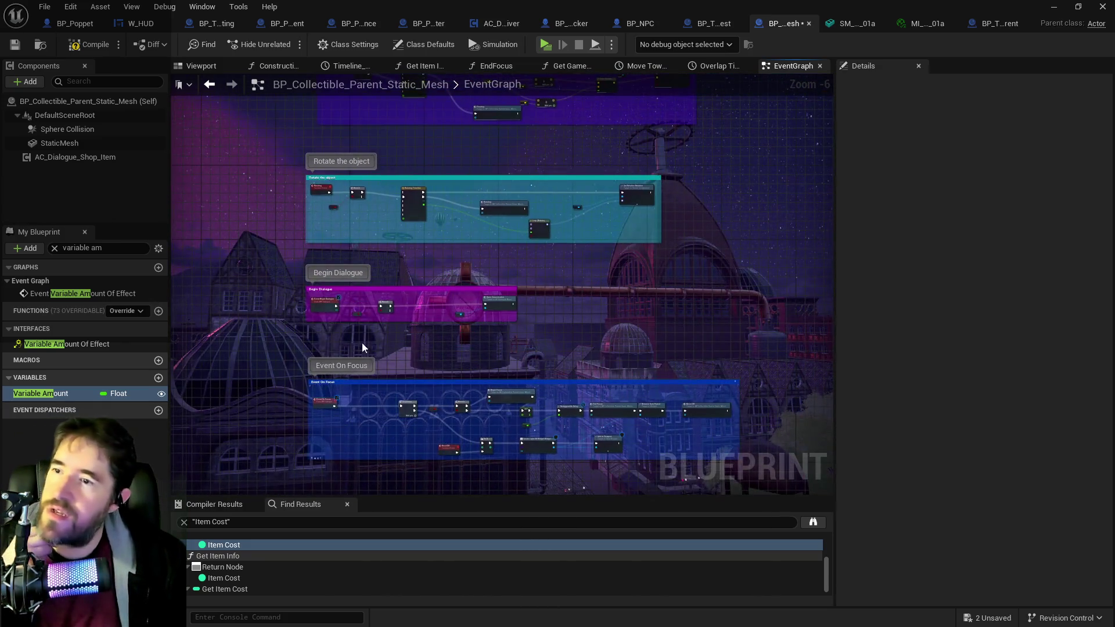
{"action": "mouse_move", "coordinate": [386, 400]}
{"action": "left_mouse_down"}
{"action": "mouse_move", "coordinate": [385, 248]}
{"action": "mouse_move", "coordinate": [382, 469]}
{"action": "left_mouse_up"}
{"action": "scroll", "coordinate": [327, 282], "scroll_direction": "up", "scroll_amount": 4}
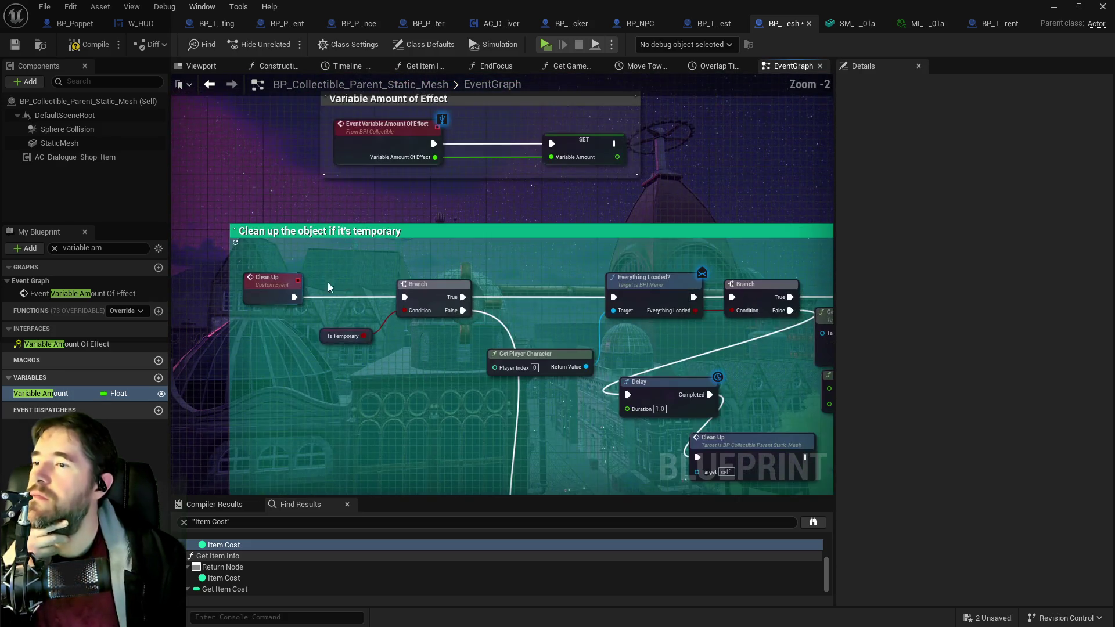
{"action": "scroll", "coordinate": [340, 269], "scroll_direction": "down", "scroll_amount": 2}
{"action": "mouse_move", "coordinate": [340, 270]}
{"action": "left_mouse_down"}
{"action": "mouse_move", "coordinate": [486, 388]}
{"action": "mouse_move", "coordinate": [627, 378]}
{"action": "mouse_move", "coordinate": [514, 304]}
{"action": "mouse_move", "coordinate": [704, 428]}
{"action": "left_mouse_up"}
{"action": "mouse_move", "coordinate": [429, 263]}
{"action": "left_mouse_down"}
{"action": "mouse_move", "coordinate": [547, 256]}
{"action": "mouse_move", "coordinate": [292, 228]}
{"action": "left_mouse_up"}
{"action": "left_click_drag", "start_coordinate": [500, 235], "coordinate": [214, 117]}
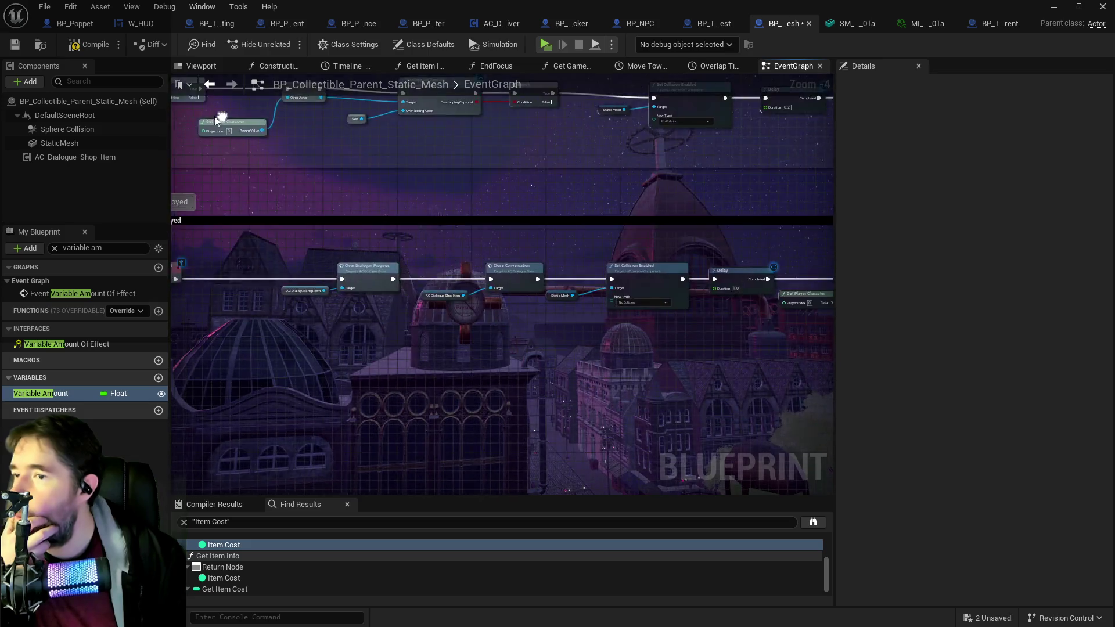
{"action": "left_click_drag", "start_coordinate": [454, 252], "coordinate": [436, 237]}
{"action": "scroll", "coordinate": [436, 237], "scroll_direction": "up", "scroll_amount": 4}
{"action": "left_click_drag", "start_coordinate": [493, 200], "coordinate": [185, 195]}
{"action": "mouse_move", "coordinate": [639, 227]}
{"action": "left_mouse_down"}
{"action": "mouse_move", "coordinate": [442, 228]}
{"action": "mouse_move", "coordinate": [411, 238]}
{"action": "left_mouse_up"}
{"action": "mouse_move", "coordinate": [813, 256]}
{"action": "left_mouse_down"}
{"action": "mouse_move", "coordinate": [597, 261]}
{"action": "mouse_move", "coordinate": [647, 261]}
{"action": "left_mouse_up"}
{"action": "left_click_drag", "start_coordinate": [784, 272], "coordinate": [646, 272]}
{"action": "mouse_move", "coordinate": [726, 273]}
{"action": "left_mouse_down"}
{"action": "mouse_move", "coordinate": [381, 276]}
{"action": "mouse_move", "coordinate": [679, 309]}
{"action": "left_mouse_up"}
{"action": "scroll", "coordinate": [388, 279], "scroll_direction": "down", "scroll_amount": 4}
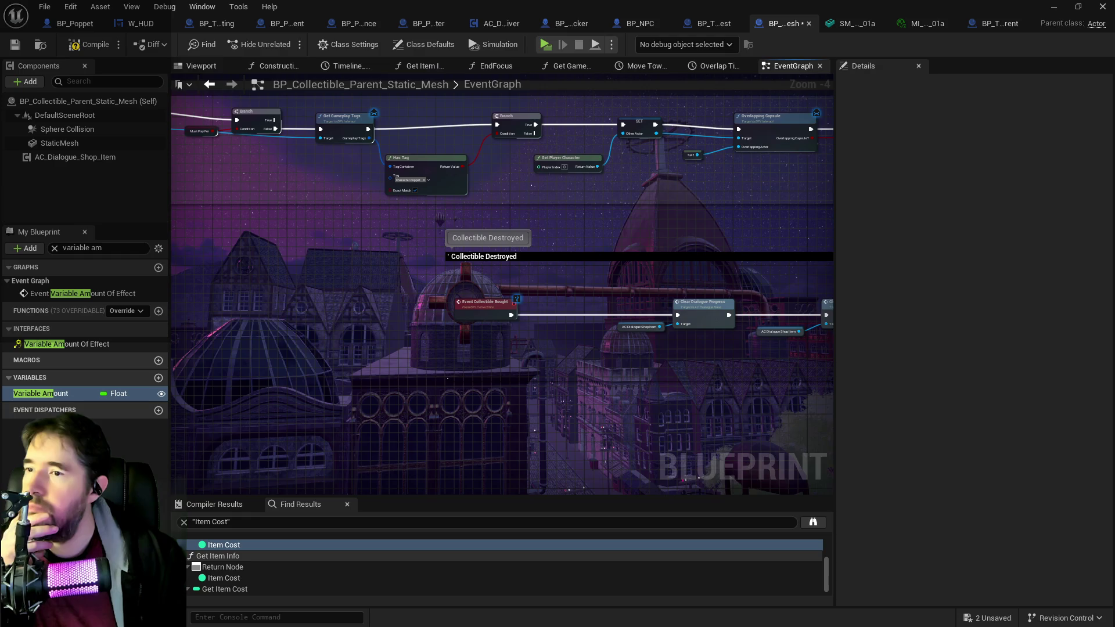
{"action": "left_click_drag", "start_coordinate": [524, 303], "coordinate": [675, 438]}
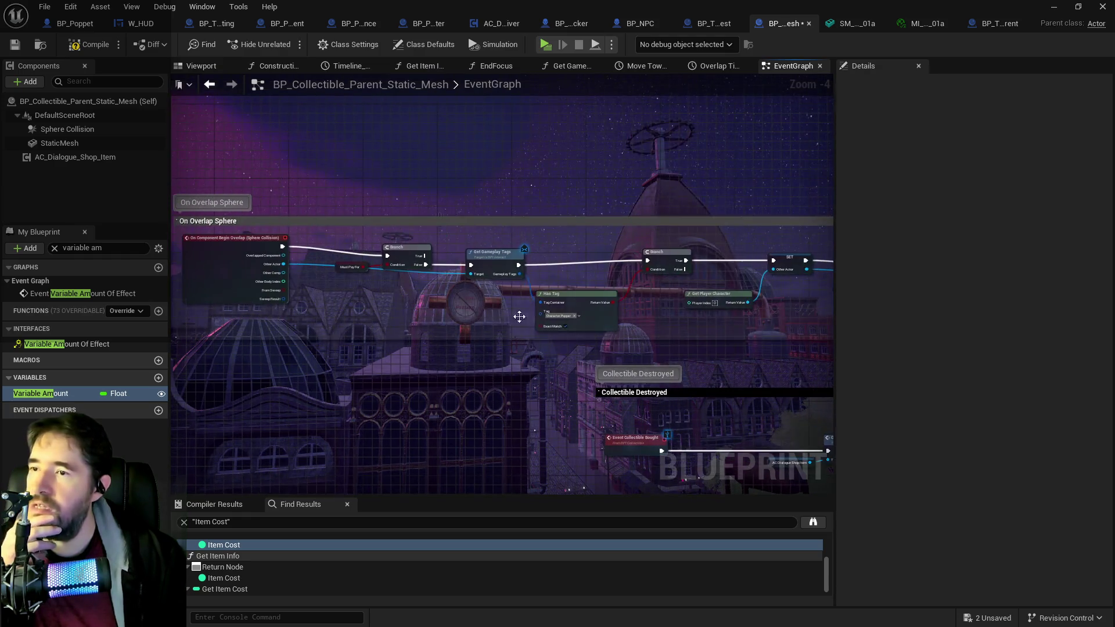
{"action": "left_click_drag", "start_coordinate": [420, 299], "coordinate": [239, 295]}
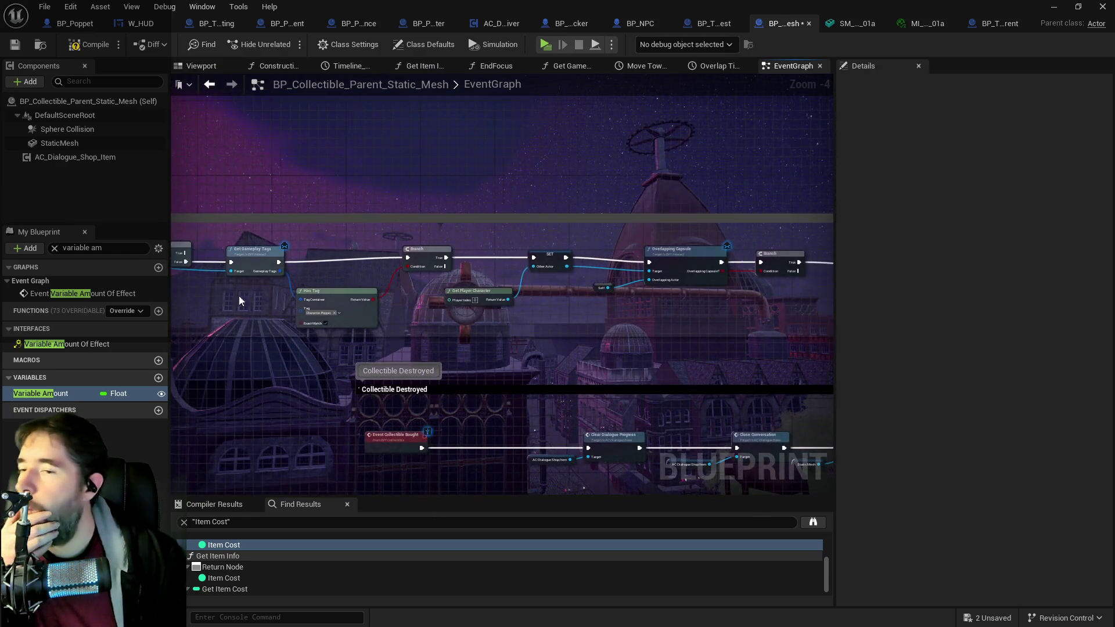
{"action": "mouse_move", "coordinate": [476, 400]}
{"action": "left_mouse_down"}
{"action": "mouse_move", "coordinate": [472, 263]}
{"action": "mouse_move", "coordinate": [124, 151]}
{"action": "mouse_move", "coordinate": [478, 256]}
{"action": "mouse_move", "coordinate": [442, 325]}
{"action": "mouse_move", "coordinate": [668, 325]}
{"action": "mouse_move", "coordinate": [703, 312]}
{"action": "left_mouse_up"}
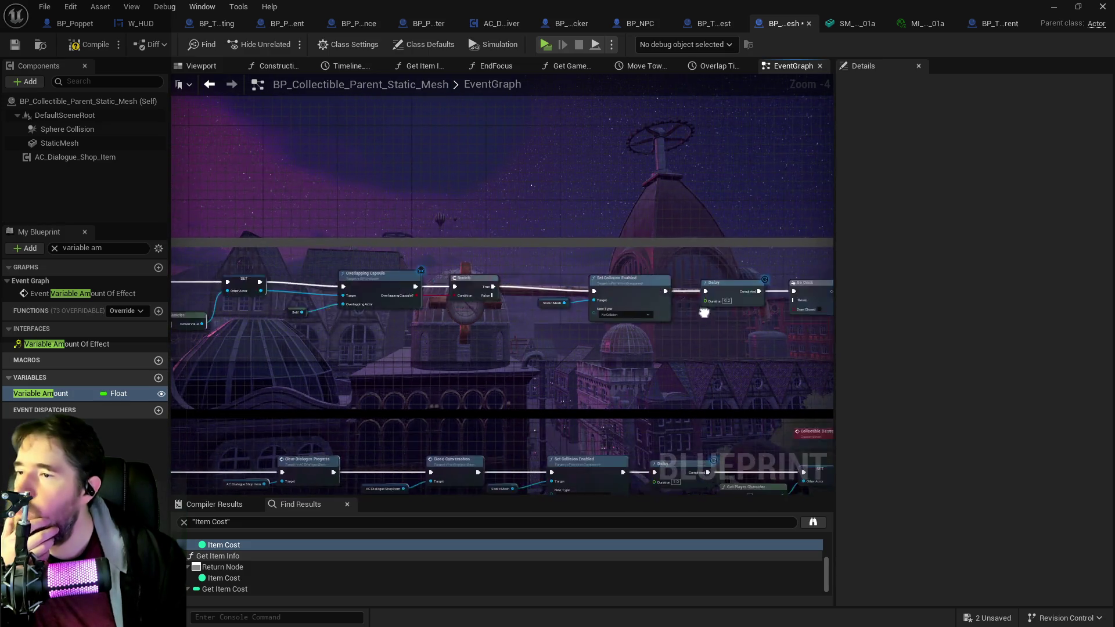
{"action": "left_click_drag", "start_coordinate": [377, 323], "coordinate": [577, 323]}
{"action": "mouse_move", "coordinate": [452, 320]}
{"action": "left_mouse_down"}
{"action": "mouse_move", "coordinate": [632, 305]}
{"action": "mouse_move", "coordinate": [522, 301]}
{"action": "left_mouse_up"}
{"action": "scroll", "coordinate": [621, 293], "scroll_direction": "up", "scroll_amount": 1}
{"action": "left_click_drag", "start_coordinate": [682, 328], "coordinate": [460, 311]}
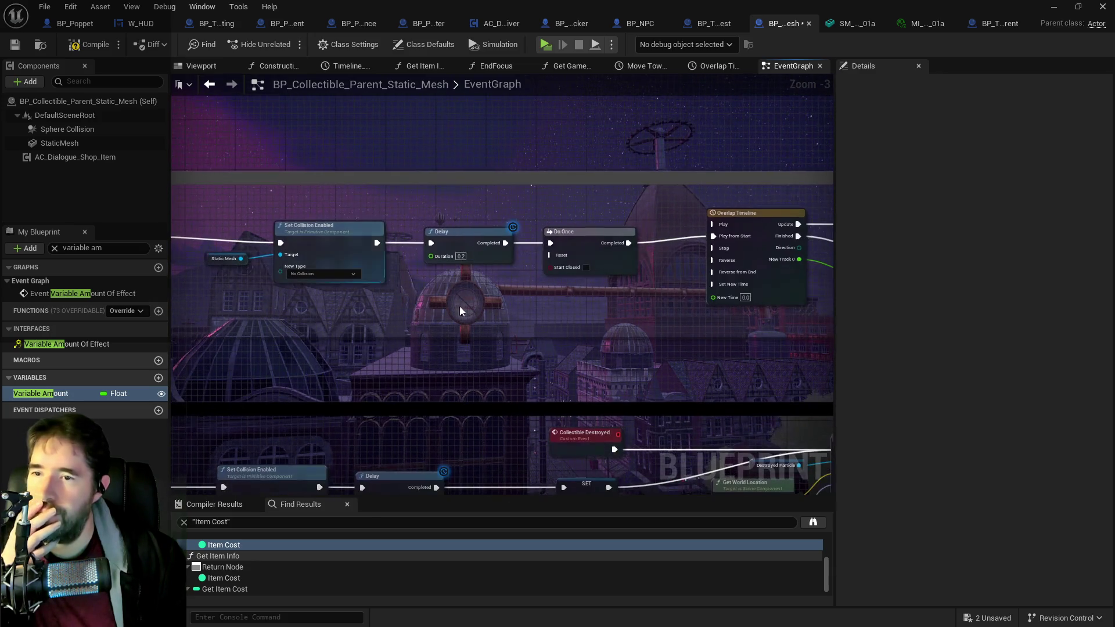
{"action": "left_click_drag", "start_coordinate": [610, 285], "coordinate": [220, 290]}
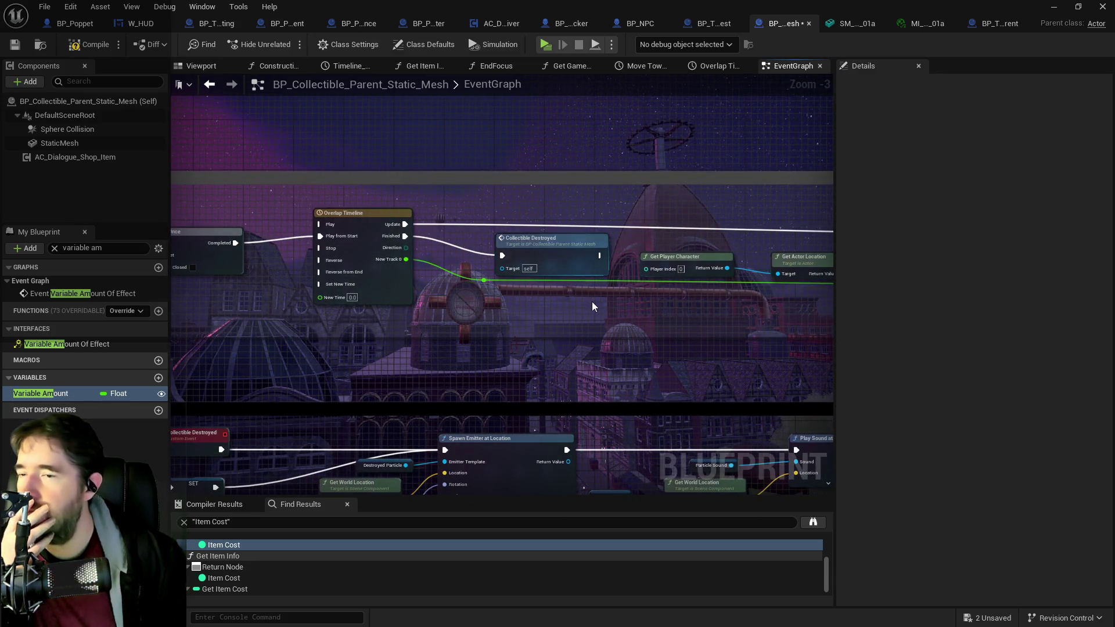
{"action": "mouse_move", "coordinate": [346, 325]}
{"action": "left_mouse_down"}
{"action": "mouse_move", "coordinate": [756, 160]}
{"action": "mouse_move", "coordinate": [832, 267]}
{"action": "mouse_move", "coordinate": [705, 184]}
{"action": "left_mouse_up"}
{"action": "left_click", "coordinate": [705, 185]}
{"action": "scroll", "coordinate": [618, 235], "scroll_direction": "up", "scroll_amount": 3}
{"action": "scroll", "coordinate": [618, 235], "scroll_direction": "down", "scroll_amount": 2}
{"action": "left_click_drag", "start_coordinate": [577, 317], "coordinate": [406, 243]}
{"action": "mouse_move", "coordinate": [341, 316]}
{"action": "left_mouse_down"}
{"action": "mouse_move", "coordinate": [231, 317]}
{"action": "mouse_move", "coordinate": [539, 309]}
{"action": "mouse_move", "coordinate": [602, 319]}
{"action": "mouse_move", "coordinate": [549, 301]}
{"action": "mouse_move", "coordinate": [672, 256]}
{"action": "mouse_move", "coordinate": [615, 296]}
{"action": "mouse_move", "coordinate": [722, 295]}
{"action": "mouse_move", "coordinate": [104, 300]}
{"action": "left_mouse_up"}
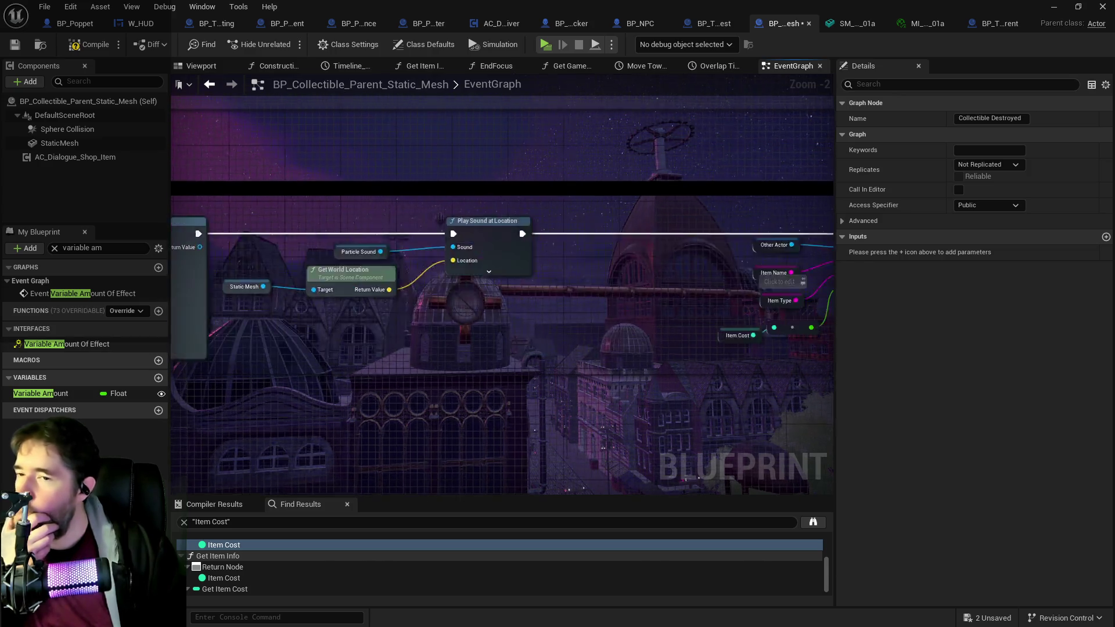
{"action": "left_click_drag", "start_coordinate": [801, 376], "coordinate": [503, 376]}
{"action": "left_click", "coordinate": [444, 339]}
{"action": "mouse_move", "coordinate": [437, 346]}
{"action": "left_mouse_down"}
{"action": "mouse_move", "coordinate": [455, 390]}
{"action": "mouse_move", "coordinate": [583, 388]}
{"action": "mouse_move", "coordinate": [290, 327]}
{"action": "left_mouse_up"}
{"action": "mouse_move", "coordinate": [404, 322]}
{"action": "left_mouse_down"}
{"action": "mouse_move", "coordinate": [172, 320]}
{"action": "mouse_move", "coordinate": [482, 291]}
{"action": "mouse_move", "coordinate": [824, 294]}
{"action": "mouse_move", "coordinate": [380, 336]}
{"action": "mouse_move", "coordinate": [639, 386]}
{"action": "mouse_move", "coordinate": [766, 392]}
{"action": "left_mouse_up"}
{"action": "left_click_drag", "start_coordinate": [299, 374], "coordinate": [627, 393]}
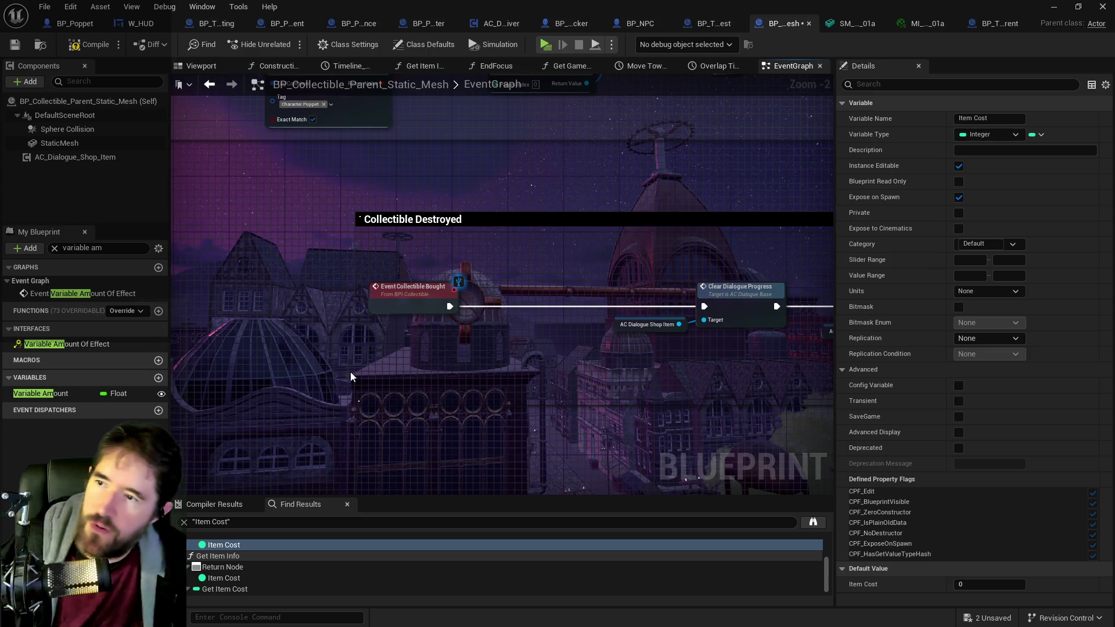
{"action": "scroll", "coordinate": [350, 372], "scroll_direction": "down", "scroll_amount": 2}
{"action": "mouse_move", "coordinate": [494, 388]}
{"action": "left_mouse_down"}
{"action": "mouse_move", "coordinate": [424, 388]}
{"action": "mouse_move", "coordinate": [356, 294]}
{"action": "mouse_move", "coordinate": [373, 343]}
{"action": "left_mouse_up"}
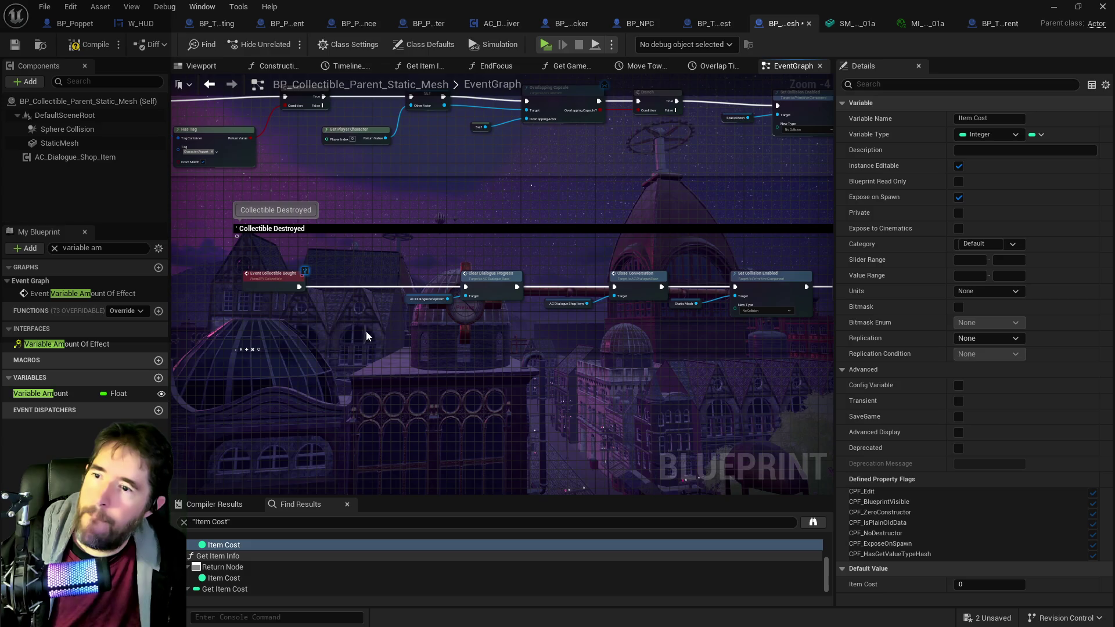
{"action": "right_click", "coordinate": [311, 320]}
Step: Set Variable Amount from an Item Cost getter right after Event Collectible Bought
{"action": "type", "text": "get item co"}
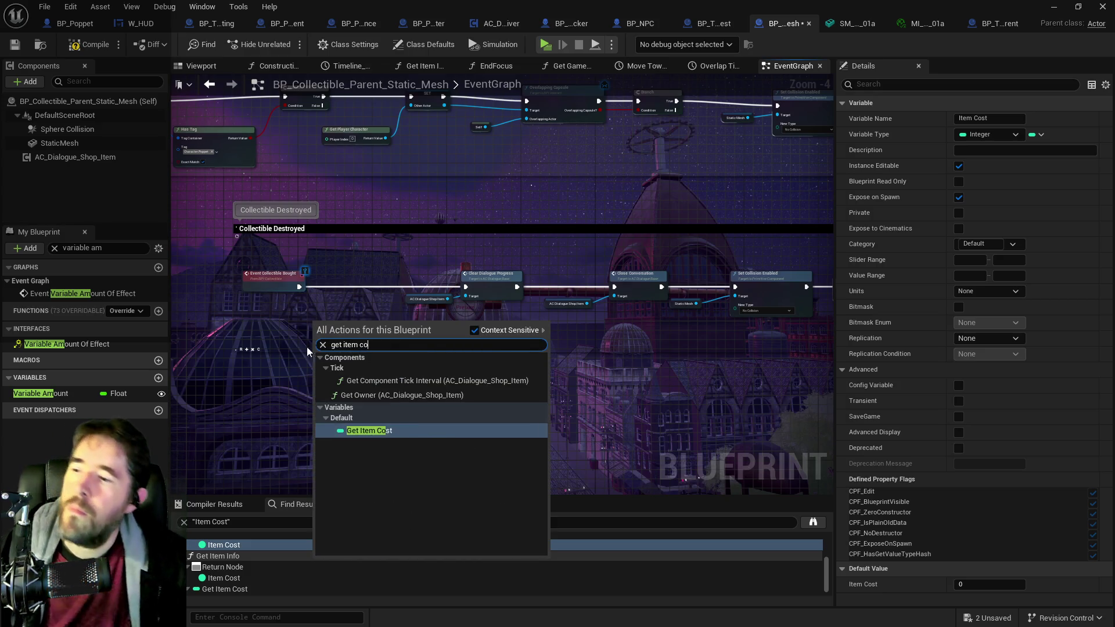
{"action": "left_click", "coordinate": [355, 431]}
{"action": "left_click", "coordinate": [41, 393]}
{"action": "left_click_drag", "start_coordinate": [53, 393], "coordinate": [352, 273]}
{"action": "left_click", "coordinate": [373, 305]}
{"action": "scroll", "coordinate": [348, 304], "scroll_direction": "up", "scroll_amount": 4}
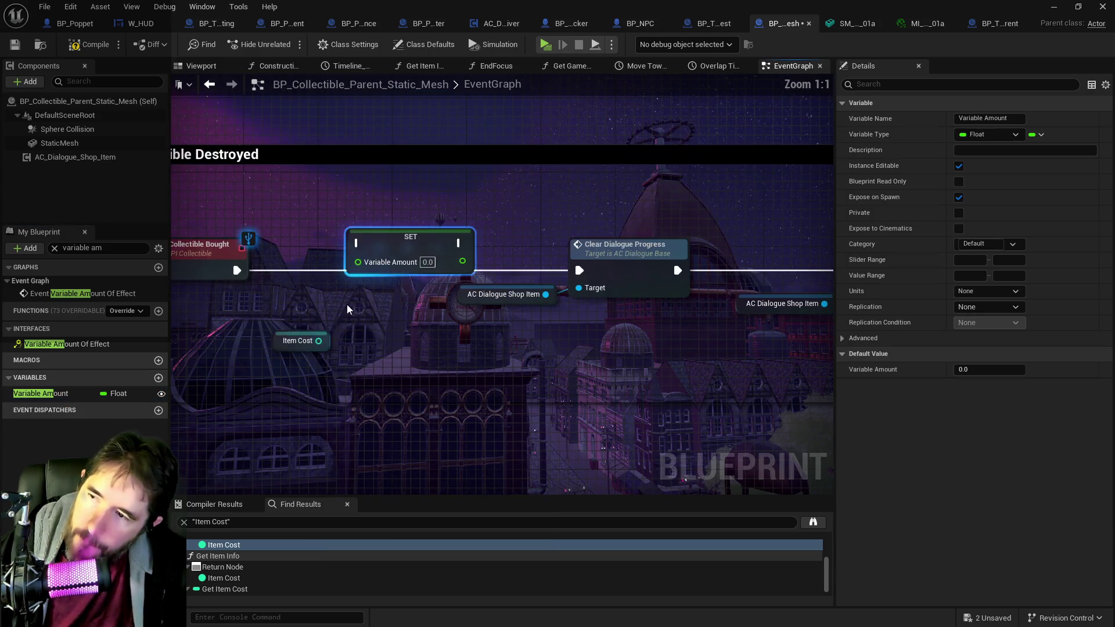
{"action": "mouse_move", "coordinate": [319, 340]}
{"action": "left_mouse_down"}
{"action": "mouse_move", "coordinate": [359, 262]}
{"action": "mouse_move", "coordinate": [387, 284]}
{"action": "mouse_move", "coordinate": [318, 316]}
{"action": "left_mouse_up"}
{"action": "left_click", "coordinate": [385, 269]}
{"action": "left_click_drag", "start_coordinate": [237, 270], "coordinate": [358, 271]}
{"action": "mouse_move", "coordinate": [443, 270]}
{"action": "left_mouse_down"}
{"action": "mouse_move", "coordinate": [579, 277]}
{"action": "mouse_move", "coordinate": [456, 293]}
{"action": "mouse_move", "coordinate": [625, 231]}
{"action": "mouse_move", "coordinate": [349, 343]}
{"action": "left_mouse_up"}
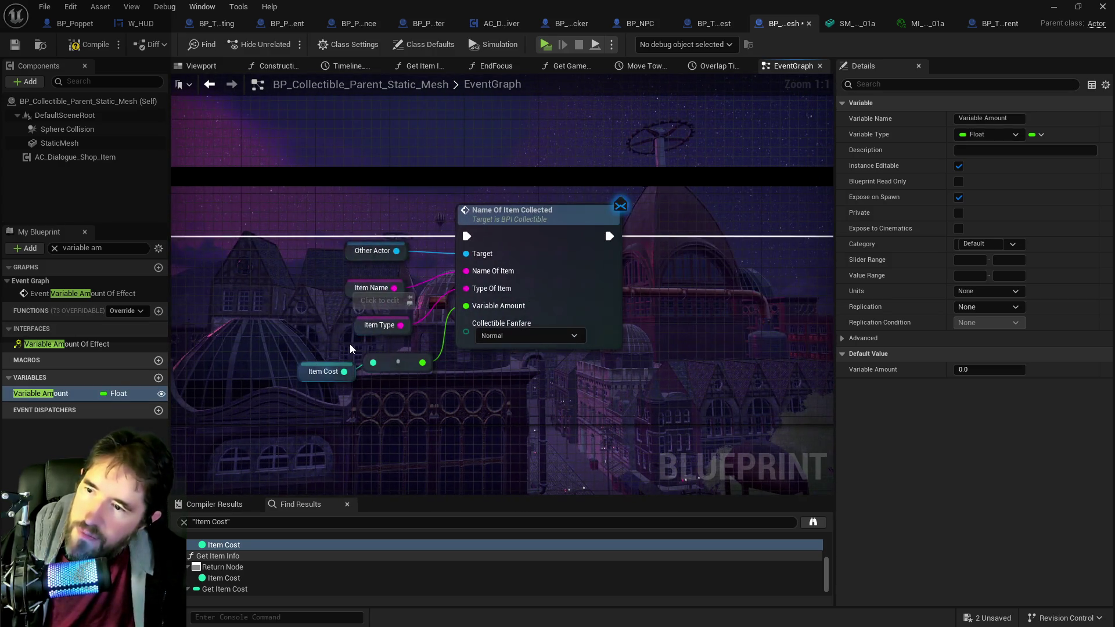
Step: Feed a Variable Amount getter into Name Of Item Collected and delete the leftover Item Cost nodes
{"action": "mouse_move", "coordinate": [32, 394]}
{"action": "left_mouse_down"}
{"action": "mouse_move", "coordinate": [281, 394]}
{"action": "mouse_move", "coordinate": [375, 407]}
{"action": "mouse_move", "coordinate": [465, 305]}
{"action": "left_mouse_up"}
{"action": "left_click", "coordinate": [397, 421]}
{"action": "left_click_drag", "start_coordinate": [318, 343], "coordinate": [384, 372]}
{"action": "key", "text": "Delete"}
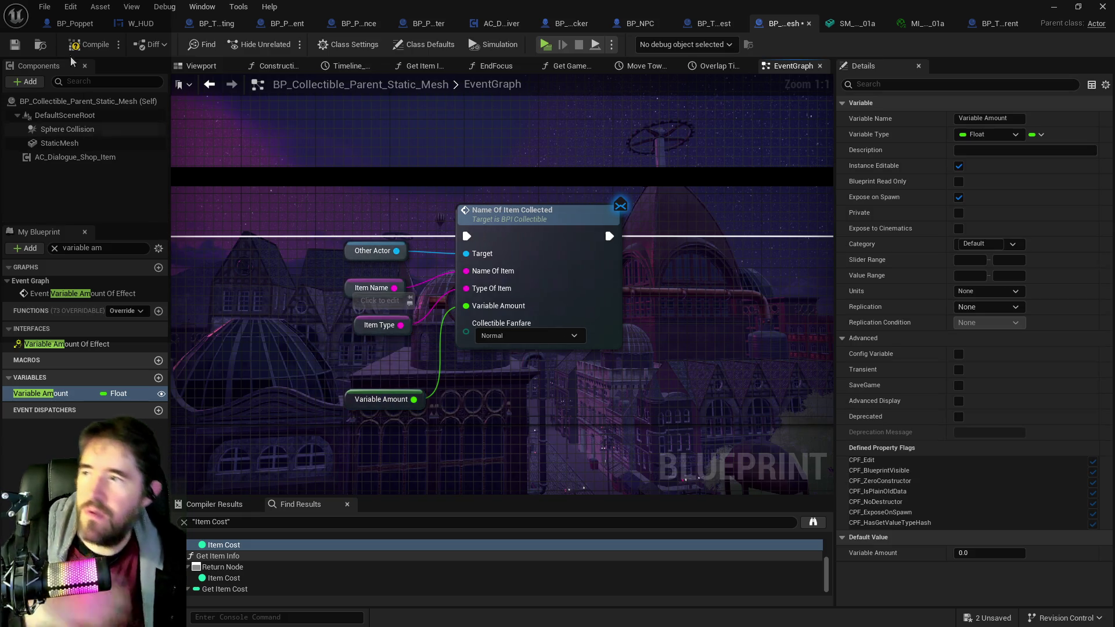
Step: Compile and save the collectible parent blueprint
{"action": "left_click", "coordinate": [77, 46]}
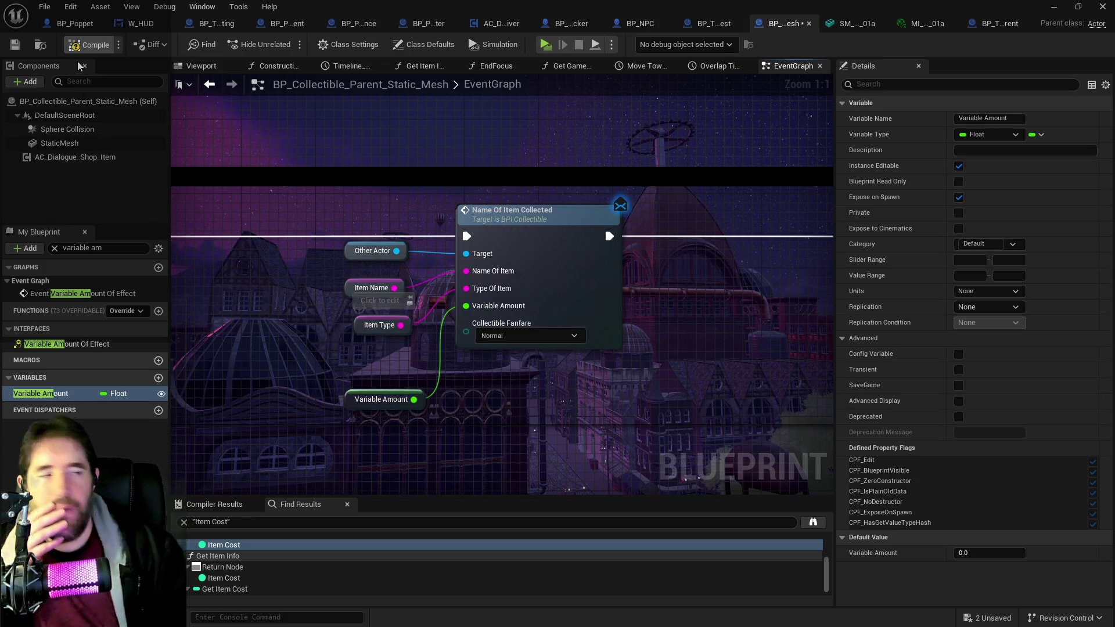
{"action": "left_click", "coordinate": [15, 50]}
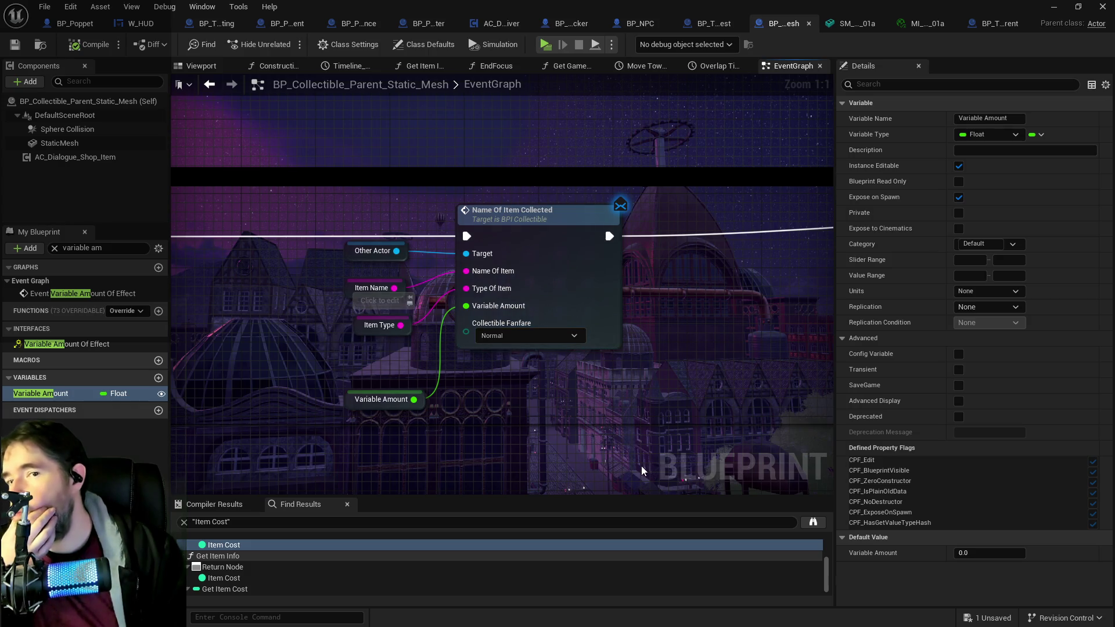
{"action": "left_click_drag", "start_coordinate": [362, 400], "coordinate": [363, 362]}
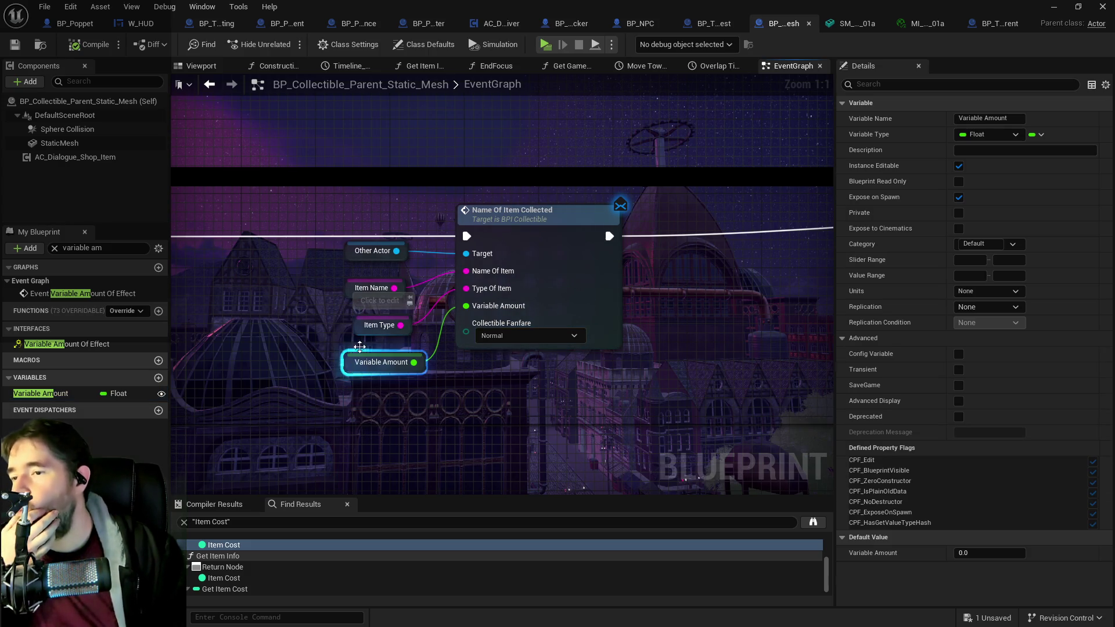
{"action": "key", "text": "ctrl+s"}
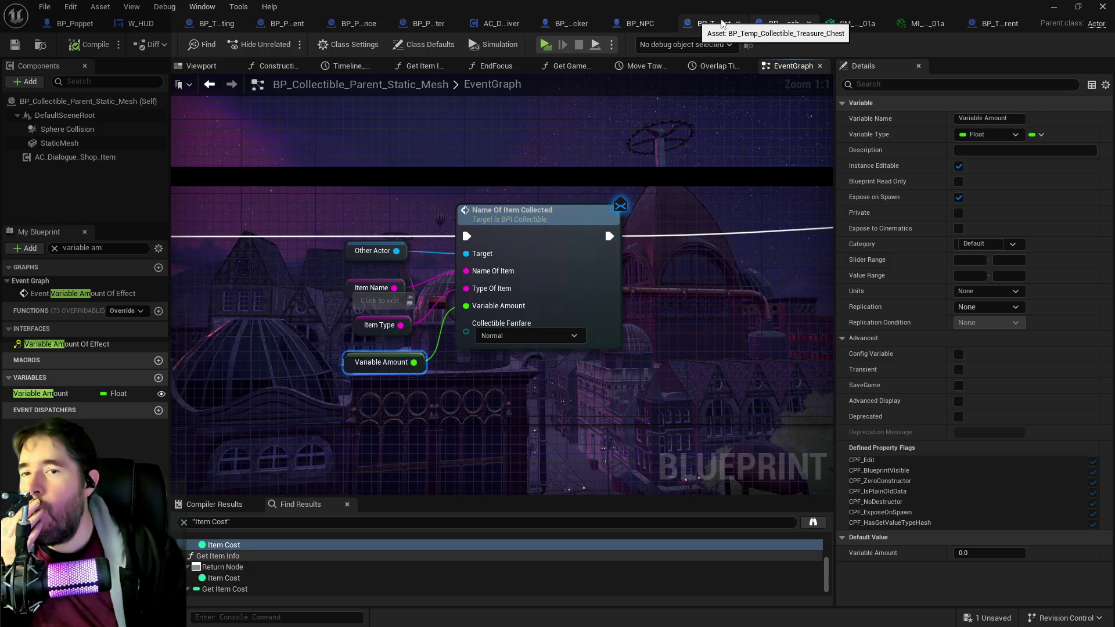
{"action": "left_click", "coordinate": [634, 27]}
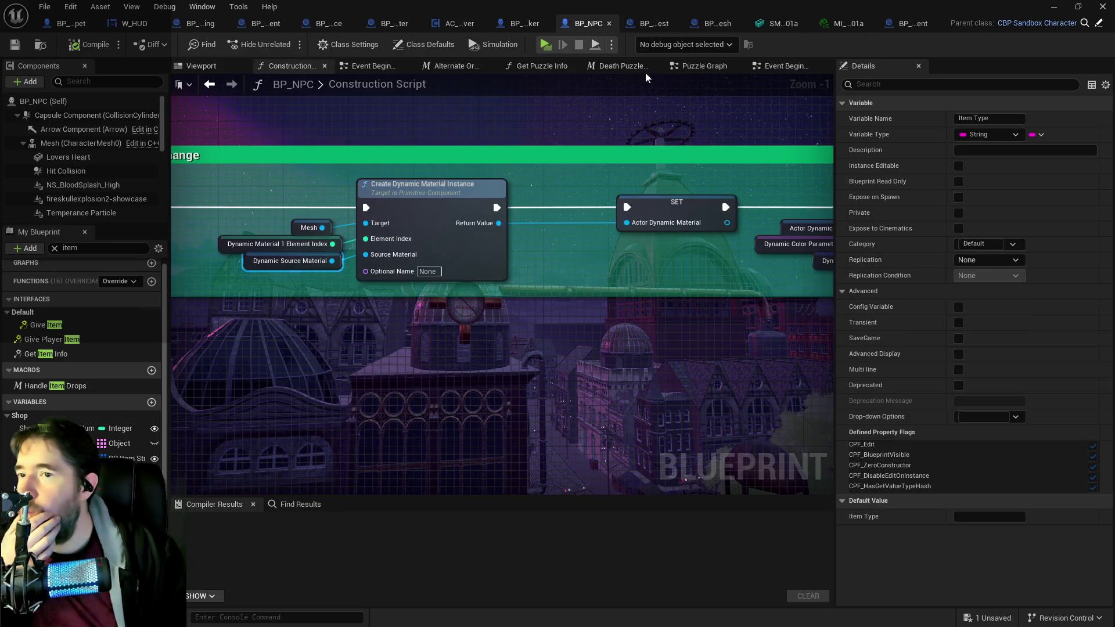
{"action": "left_click", "coordinate": [757, 67]}
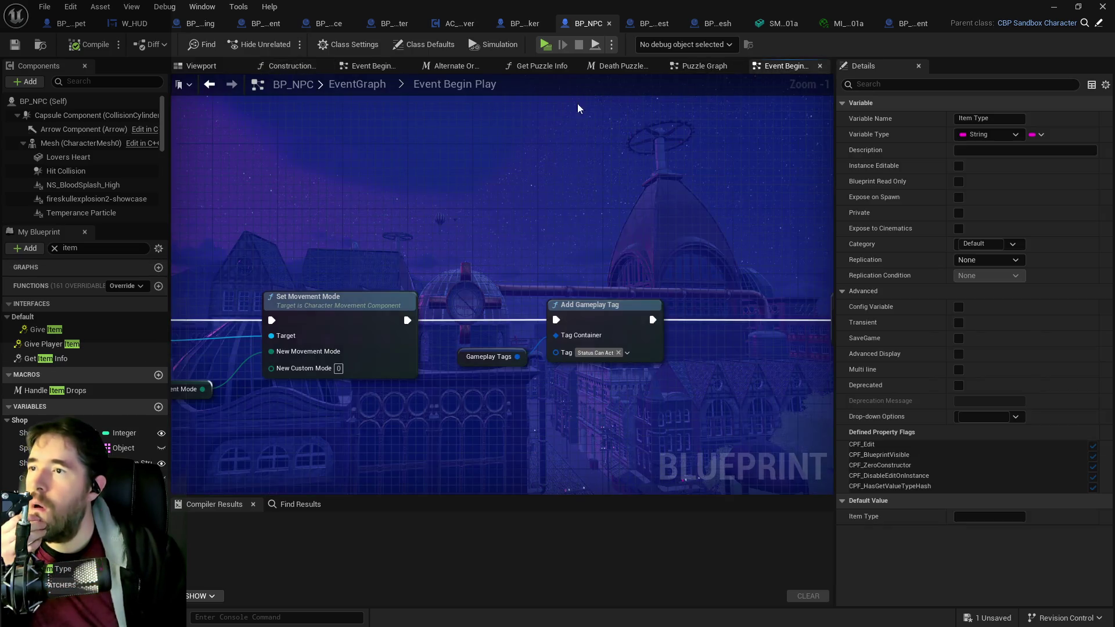
{"action": "left_click", "coordinate": [385, 85]}
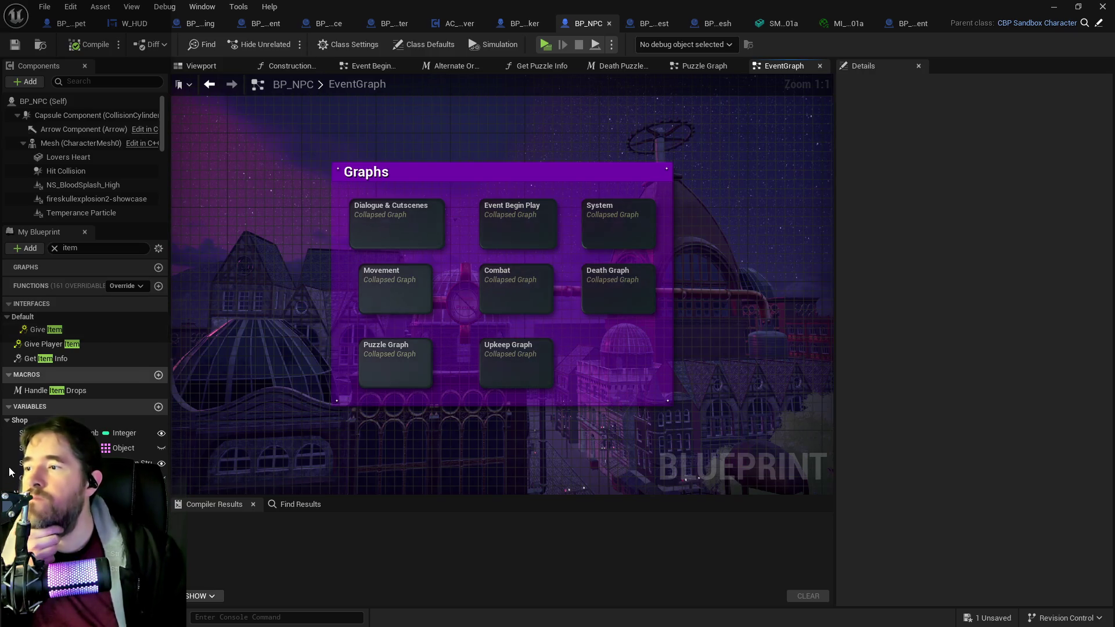
{"action": "double_click", "coordinate": [48, 390]}
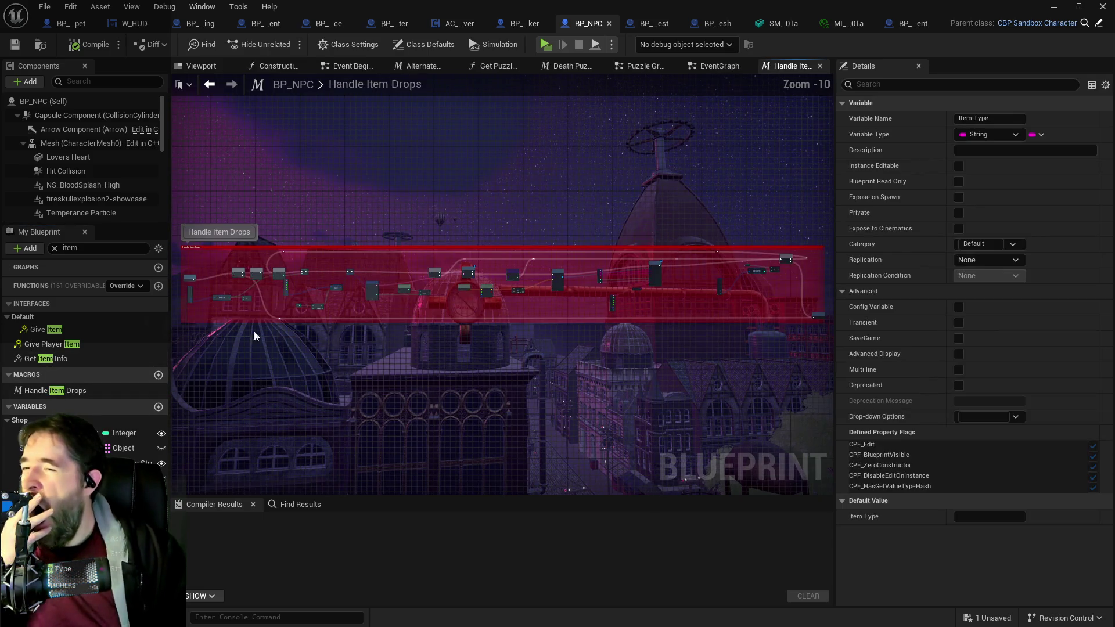
{"action": "scroll", "coordinate": [270, 284], "scroll_direction": "up", "scroll_amount": 8}
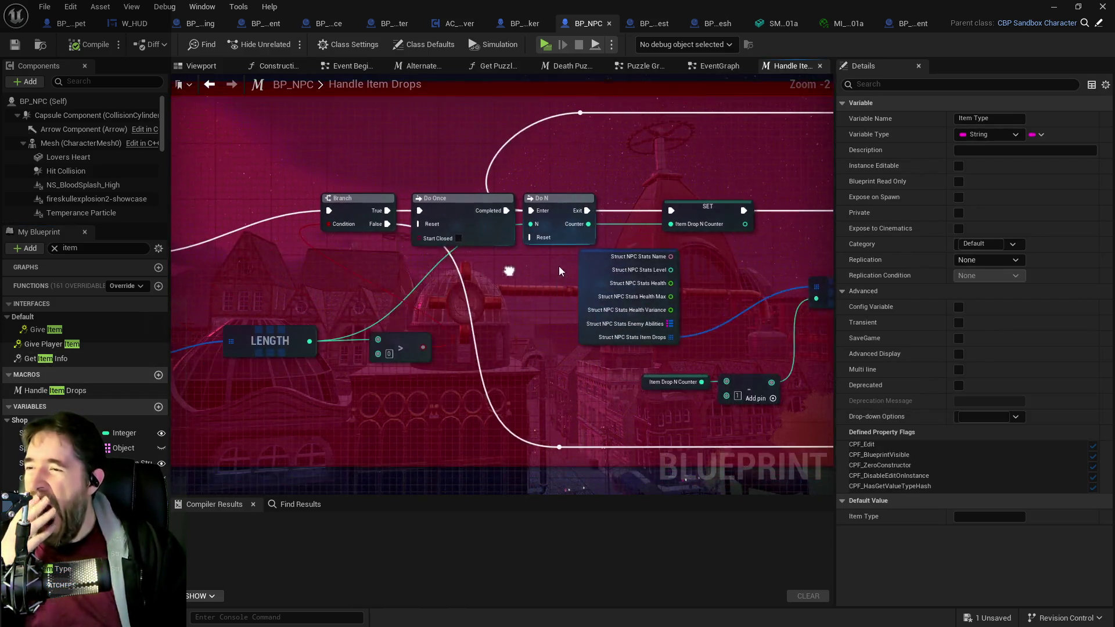
{"action": "mouse_move", "coordinate": [550, 293]}
{"action": "left_mouse_down"}
{"action": "mouse_move", "coordinate": [708, 331]}
{"action": "mouse_move", "coordinate": [537, 314]}
{"action": "mouse_move", "coordinate": [530, 298]}
{"action": "mouse_move", "coordinate": [617, 318]}
{"action": "mouse_move", "coordinate": [550, 287]}
{"action": "mouse_move", "coordinate": [620, 307]}
{"action": "mouse_move", "coordinate": [361, 325]}
{"action": "left_mouse_up"}
{"action": "left_click_drag", "start_coordinate": [694, 325], "coordinate": [434, 320]}
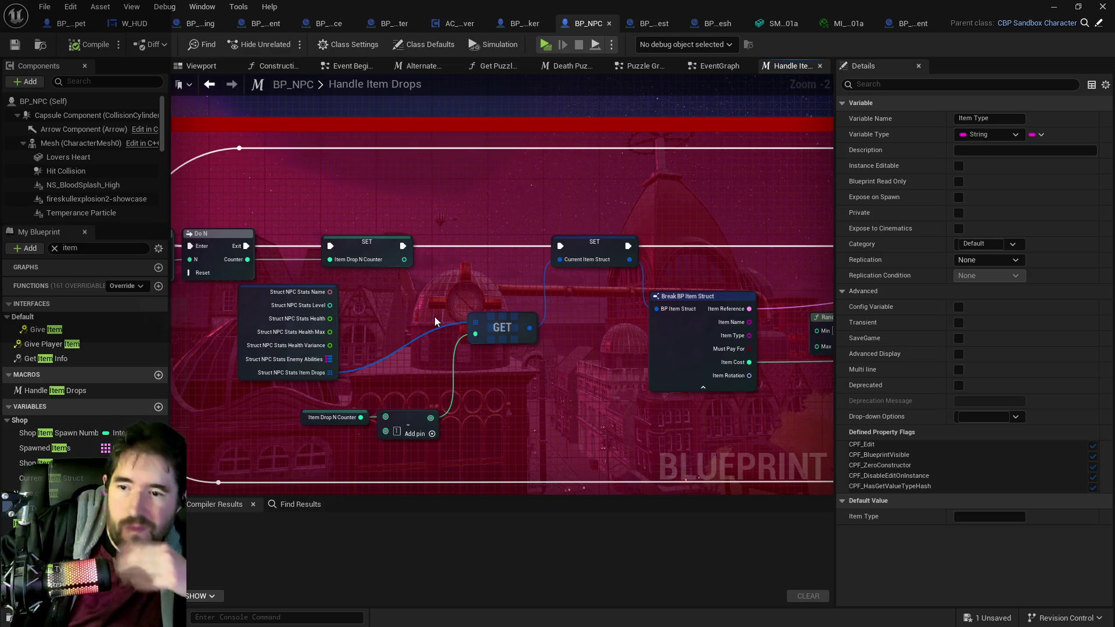
{"action": "left_click_drag", "start_coordinate": [653, 403], "coordinate": [305, 376]}
{"action": "mouse_move", "coordinate": [526, 403]}
{"action": "left_mouse_down"}
{"action": "mouse_move", "coordinate": [242, 436]}
{"action": "mouse_move", "coordinate": [580, 301]}
{"action": "mouse_move", "coordinate": [637, 338]}
{"action": "mouse_move", "coordinate": [617, 351]}
{"action": "mouse_move", "coordinate": [229, 361]}
{"action": "left_mouse_up"}
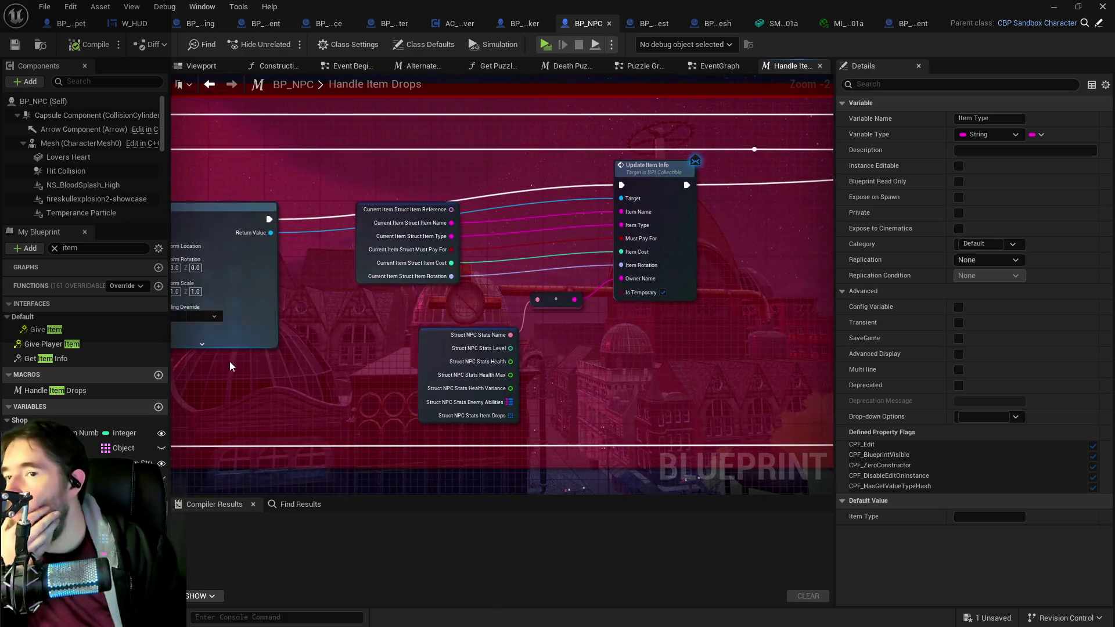
{"action": "left_click_drag", "start_coordinate": [503, 317], "coordinate": [444, 316]}
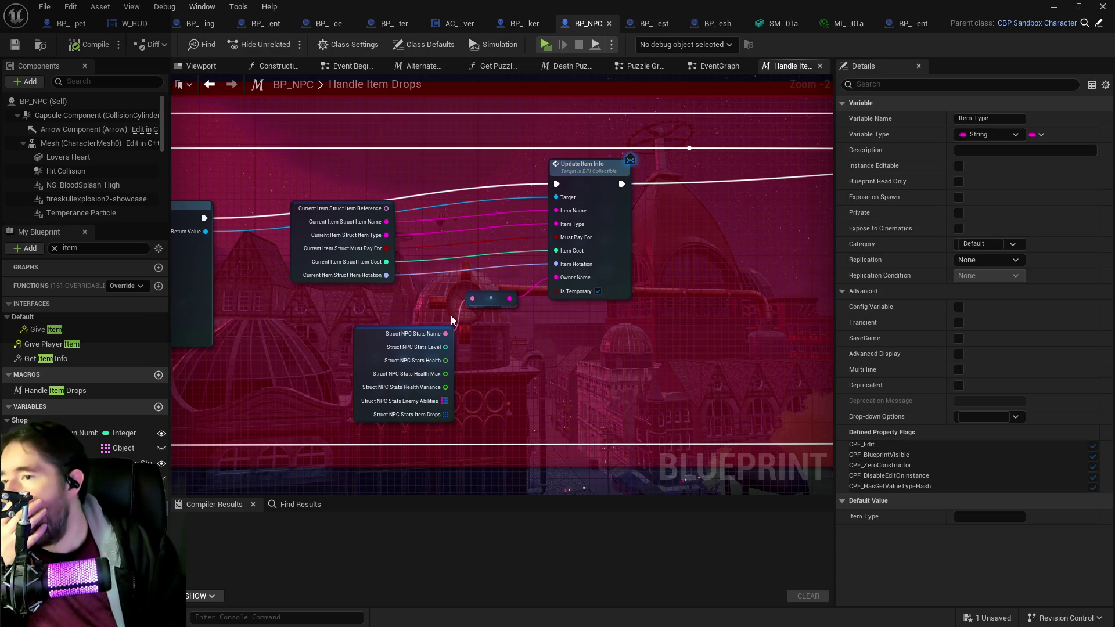
{"action": "left_click_drag", "start_coordinate": [628, 330], "coordinate": [650, 273]}
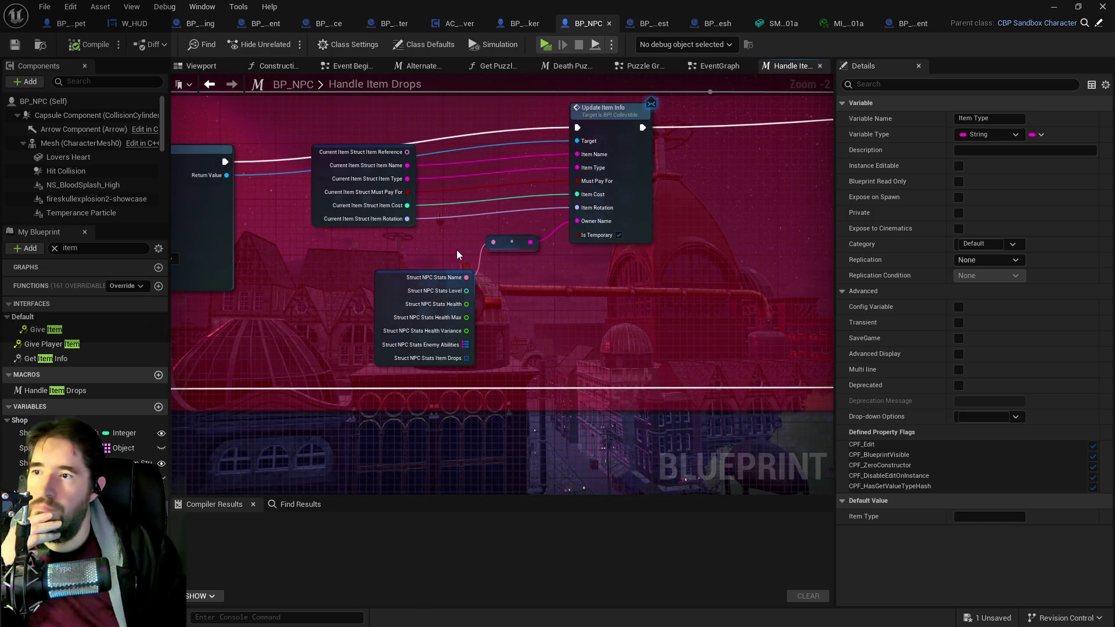
{"action": "mouse_move", "coordinate": [455, 250]}
{"action": "left_mouse_down"}
{"action": "mouse_move", "coordinate": [699, 251]}
{"action": "mouse_move", "coordinate": [832, 278]}
{"action": "mouse_move", "coordinate": [456, 290]}
{"action": "mouse_move", "coordinate": [396, 227]}
{"action": "left_mouse_up"}
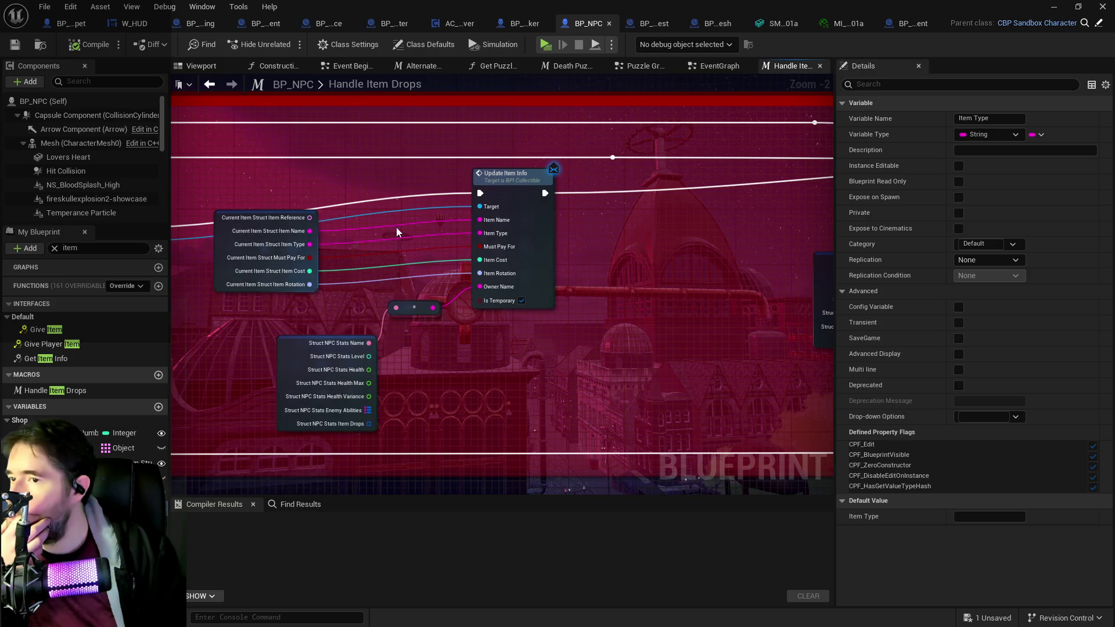
{"action": "mouse_move", "coordinate": [610, 217]}
{"action": "left_mouse_down"}
{"action": "mouse_move", "coordinate": [667, 182]}
{"action": "mouse_move", "coordinate": [406, 192]}
{"action": "left_mouse_up"}
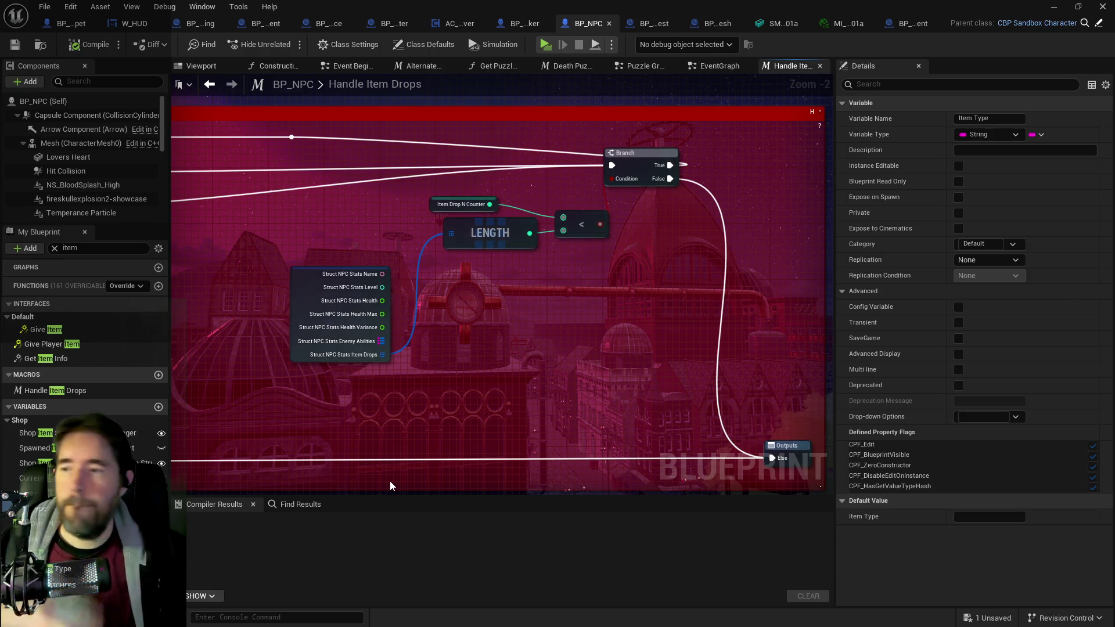
{"action": "mouse_move", "coordinate": [437, 426]}
{"action": "left_mouse_down"}
{"action": "mouse_move", "coordinate": [496, 411]}
{"action": "mouse_move", "coordinate": [364, 406]}
{"action": "mouse_move", "coordinate": [346, 424]}
{"action": "mouse_move", "coordinate": [521, 390]}
{"action": "mouse_move", "coordinate": [595, 392]}
{"action": "left_mouse_up"}
{"action": "mouse_move", "coordinate": [341, 393]}
{"action": "left_mouse_down"}
{"action": "mouse_move", "coordinate": [637, 428]}
{"action": "mouse_move", "coordinate": [665, 477]}
{"action": "left_mouse_up"}
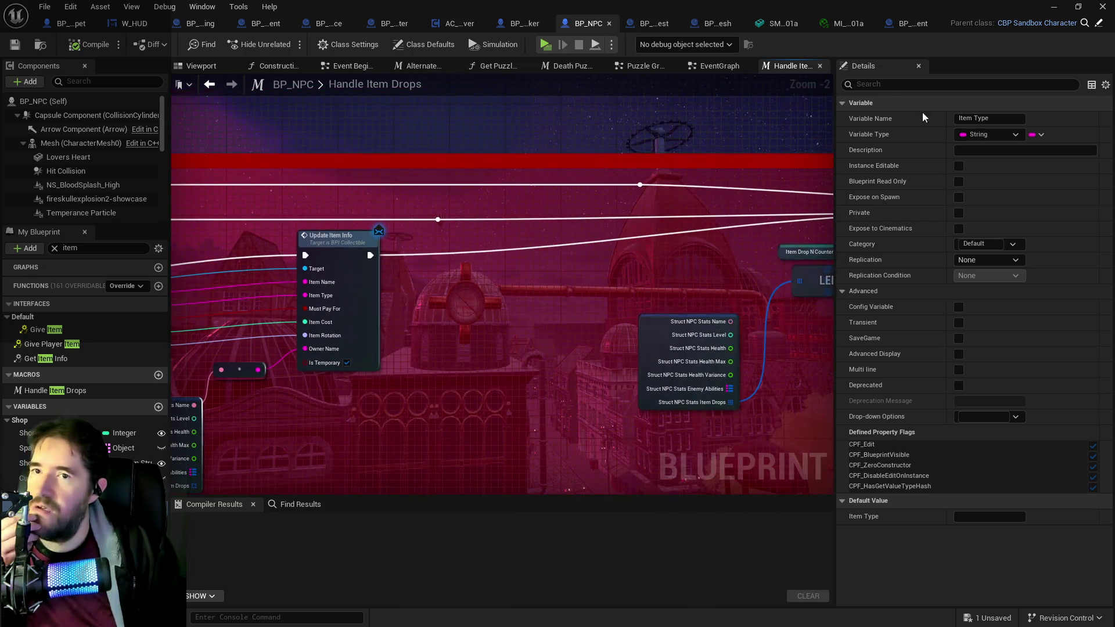
{"action": "left_click", "coordinate": [897, 26]}
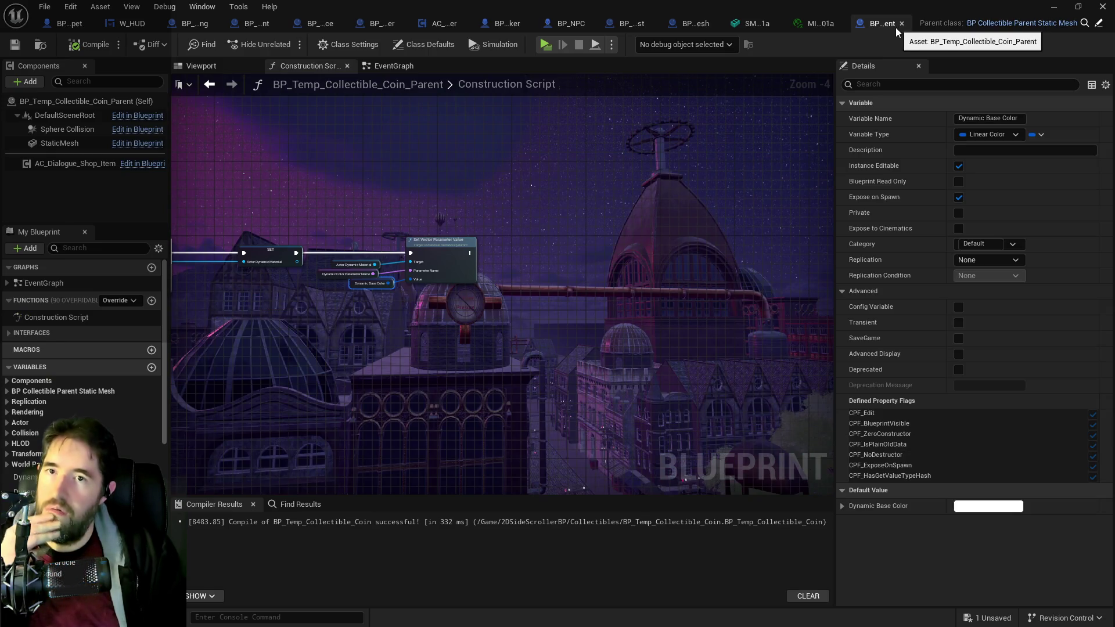
Step: Move the coin Construction Script's material setup nodes up and right to make room below
{"action": "mouse_move", "coordinate": [391, 211]}
{"action": "left_mouse_down"}
{"action": "mouse_move", "coordinate": [574, 224]}
{"action": "mouse_move", "coordinate": [708, 188]}
{"action": "left_mouse_up"}
{"action": "left_click_drag", "start_coordinate": [414, 149], "coordinate": [292, 171]}
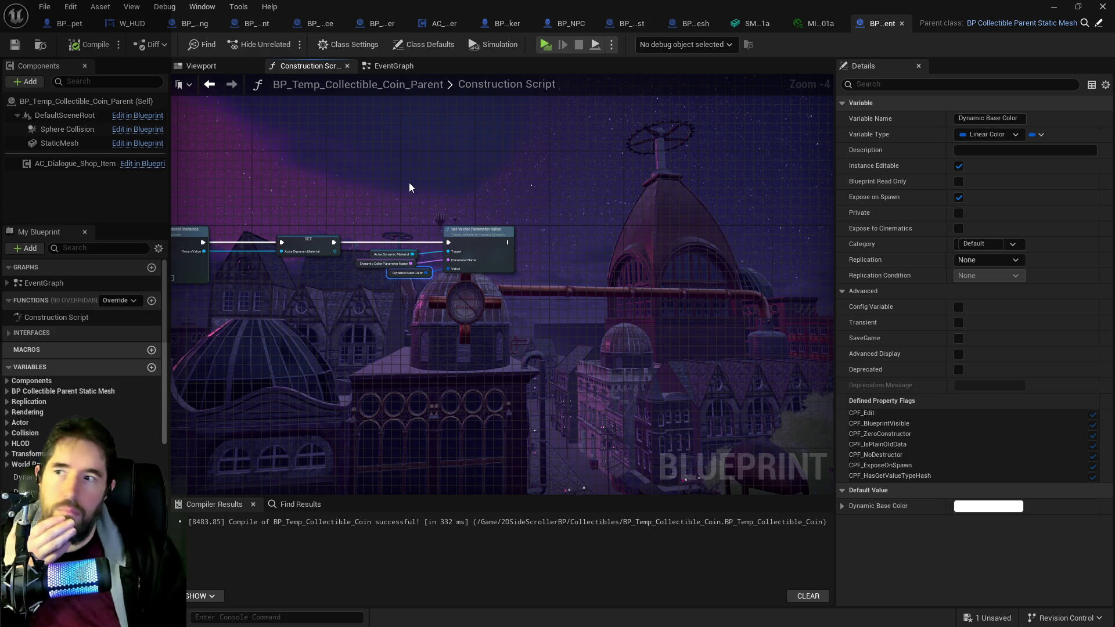
{"action": "mouse_move", "coordinate": [417, 185]}
{"action": "left_mouse_down"}
{"action": "mouse_move", "coordinate": [373, 169]}
{"action": "mouse_move", "coordinate": [287, 228]}
{"action": "left_mouse_up"}
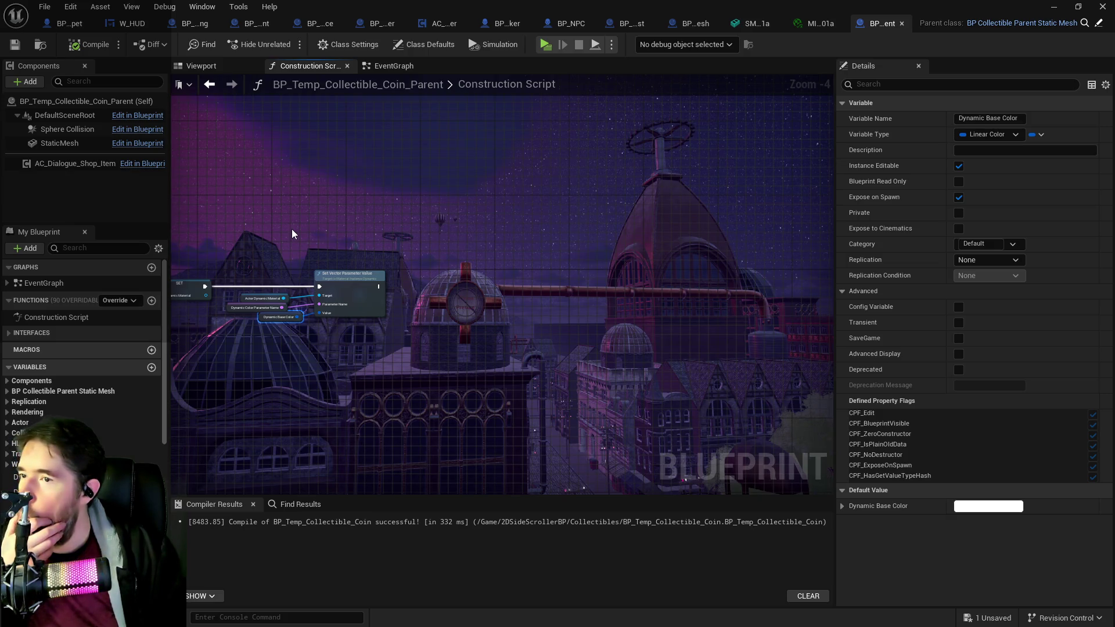
{"action": "left_click_drag", "start_coordinate": [292, 229], "coordinate": [668, 176]}
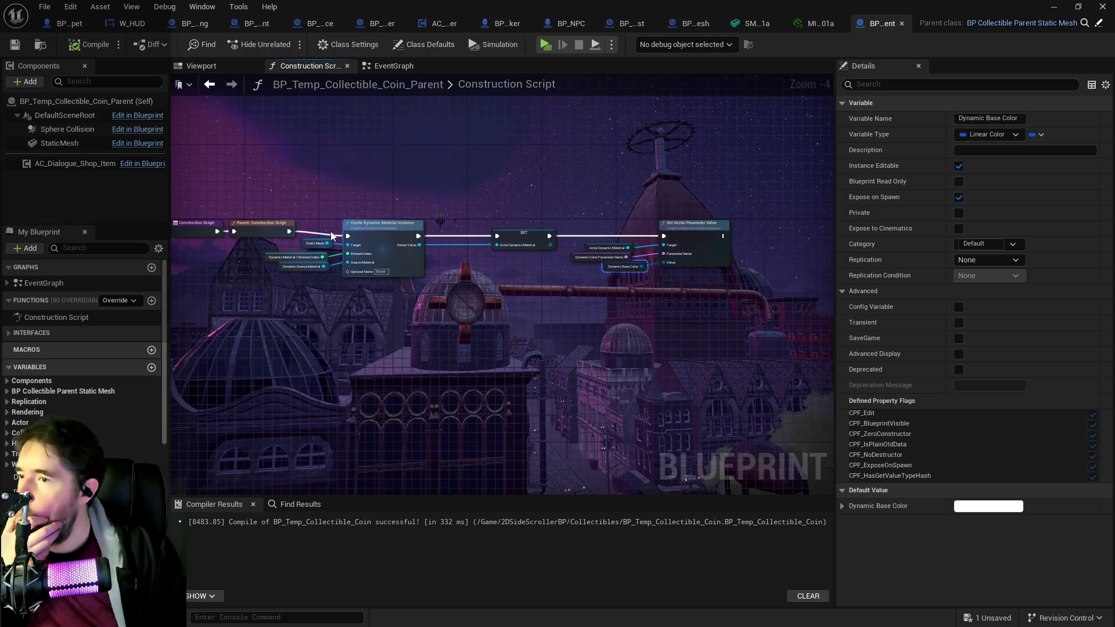
{"action": "left_click_drag", "start_coordinate": [325, 285], "coordinate": [738, 211]}
{"action": "mouse_move", "coordinate": [409, 232]}
{"action": "left_mouse_down"}
{"action": "mouse_move", "coordinate": [402, 224]}
{"action": "mouse_move", "coordinate": [415, 222]}
{"action": "left_mouse_up"}
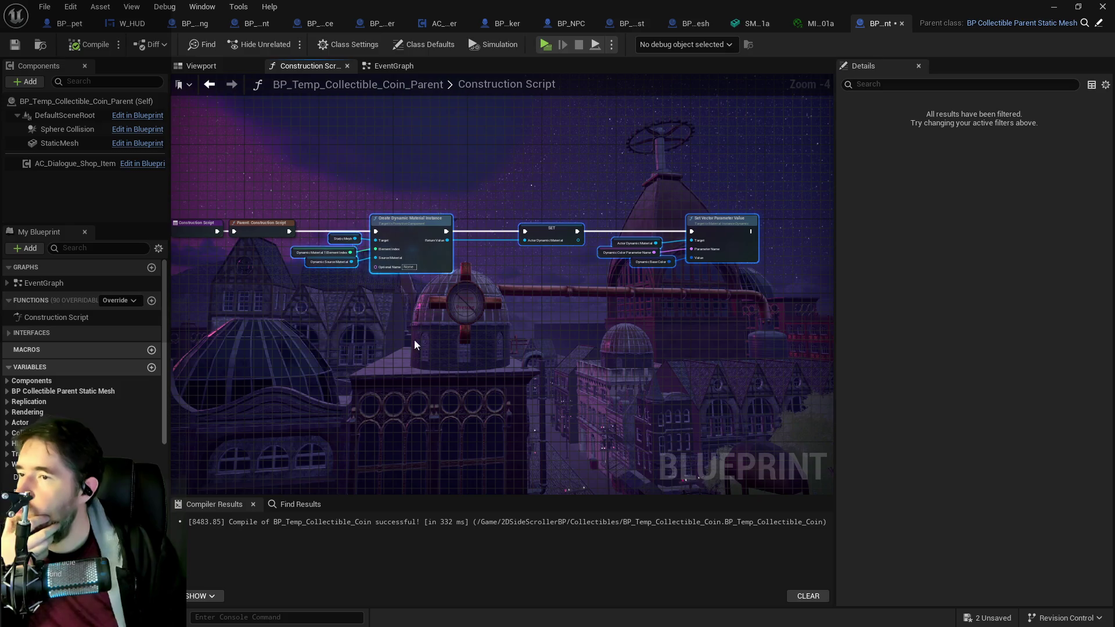
{"action": "left_click_drag", "start_coordinate": [538, 329], "coordinate": [452, 317]}
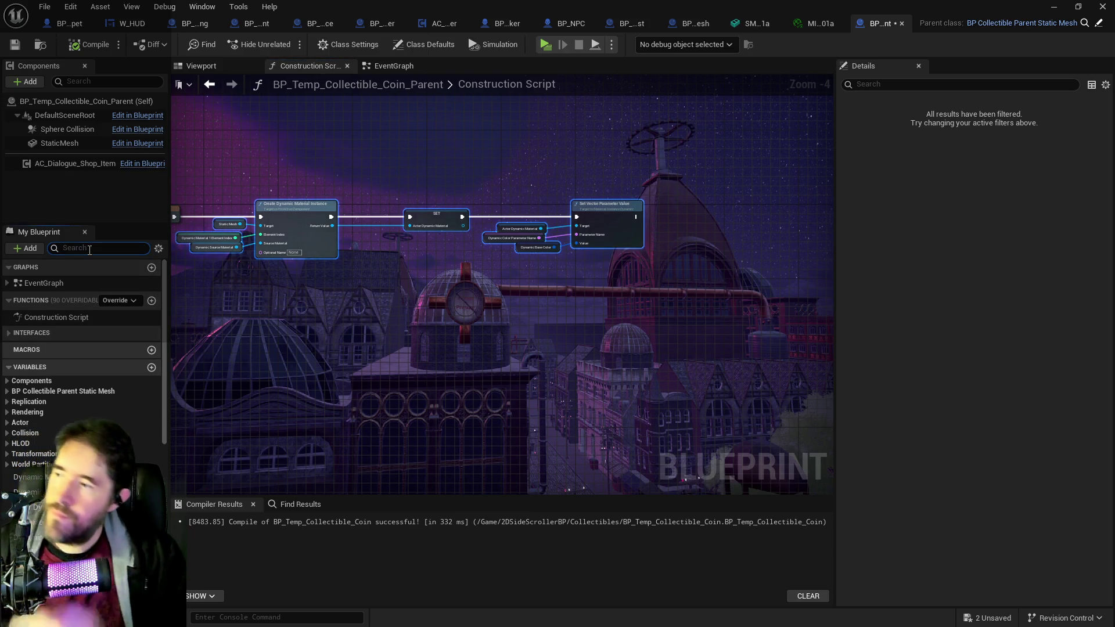
Step: Select the damage variance node chain in BP_Projectile_Parent's Calculate Damage Variance graph
{"action": "type", "text": "varia"}
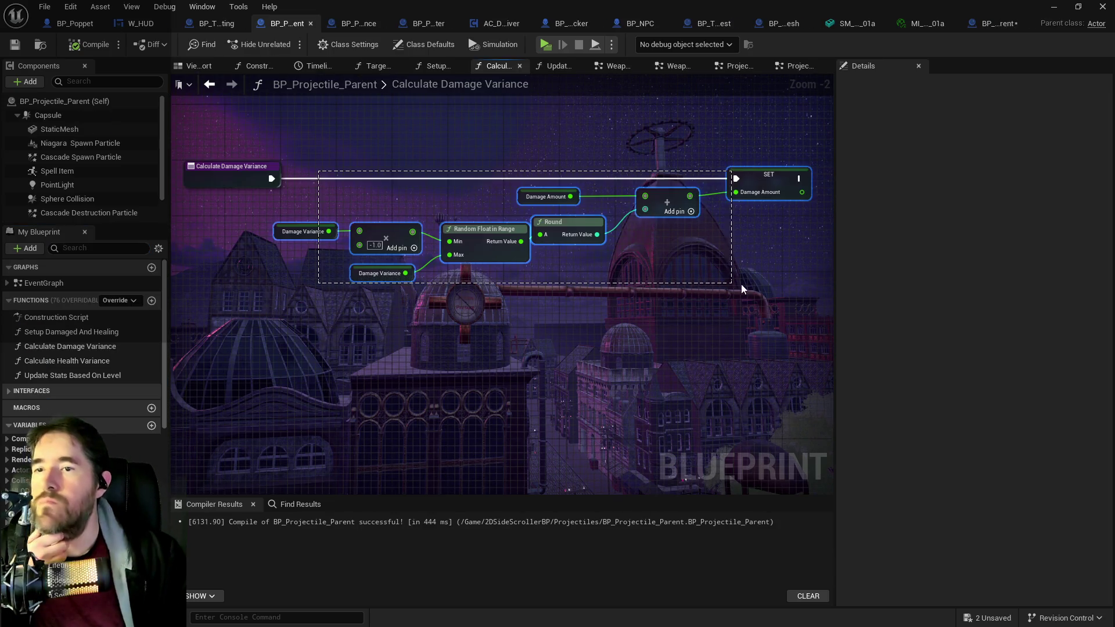
{"action": "left_click_drag", "start_coordinate": [741, 284], "coordinate": [754, 283]}
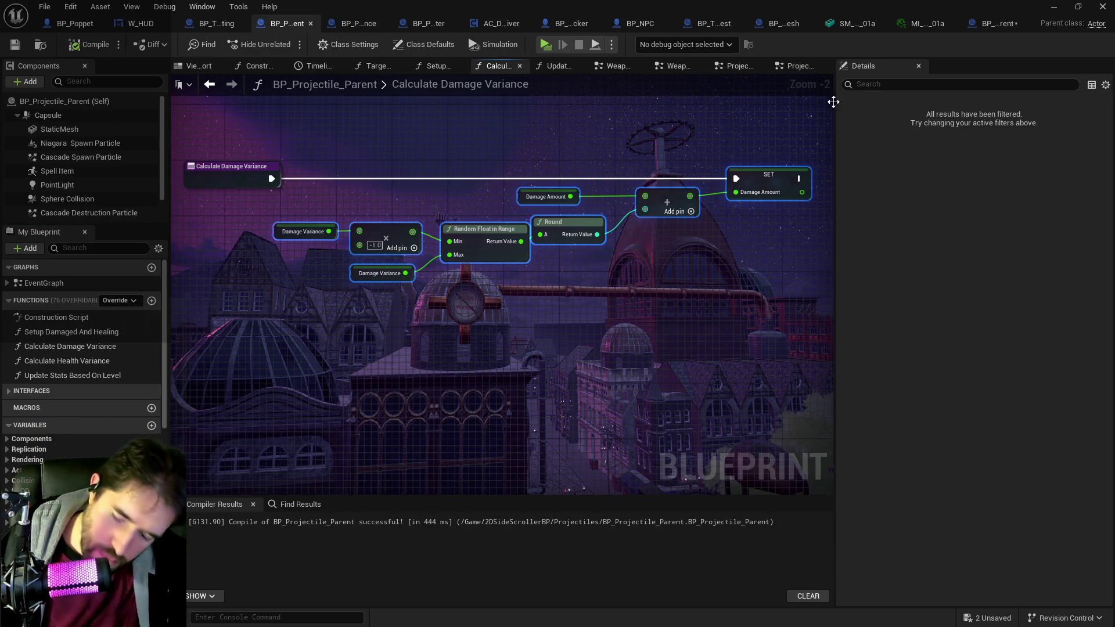
{"action": "left_click", "coordinate": [981, 29]}
Step: Position the pasted Random Float in Range and feed a Variable Amount Variance getter into its Max
{"action": "left_click", "coordinate": [54, 382]}
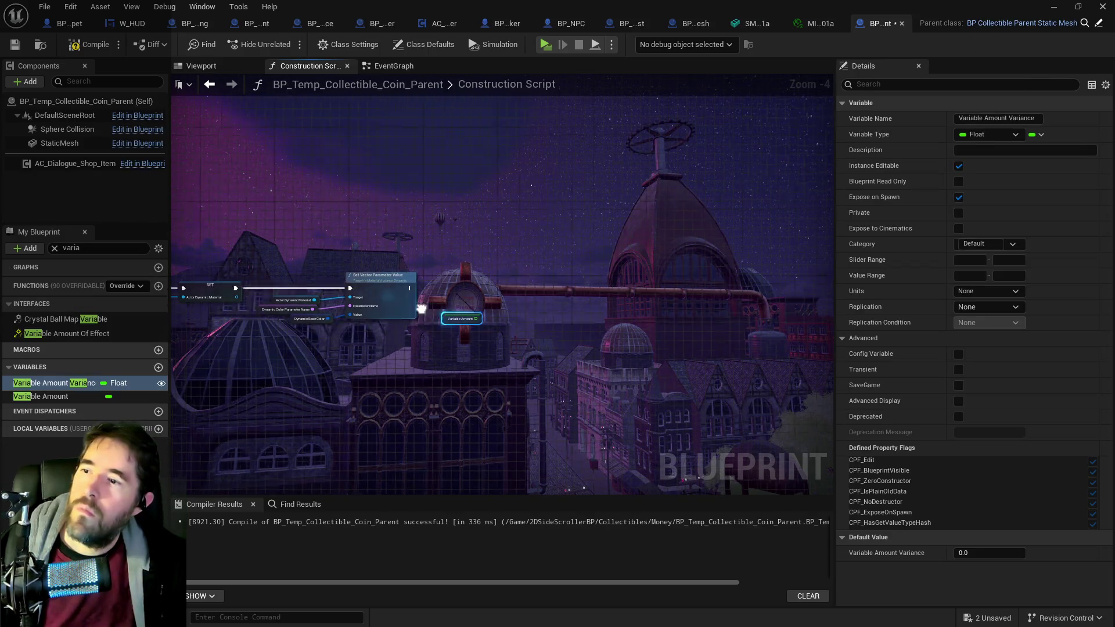
{"action": "left_click_drag", "start_coordinate": [458, 301], "coordinate": [504, 319]}
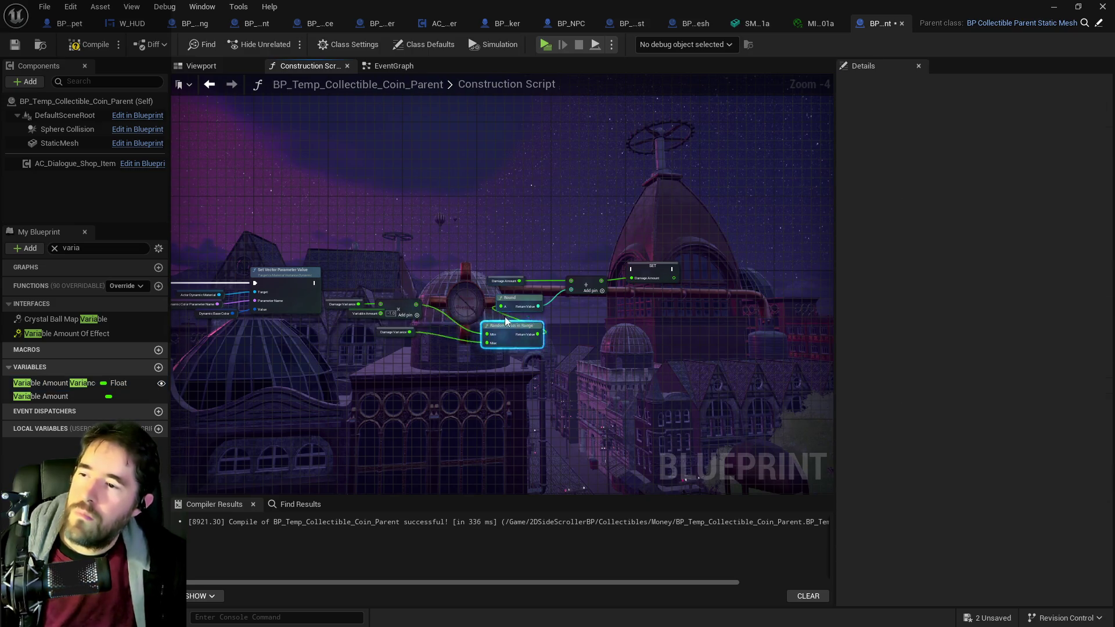
{"action": "scroll", "coordinate": [351, 319], "scroll_direction": "up", "scroll_amount": 4}
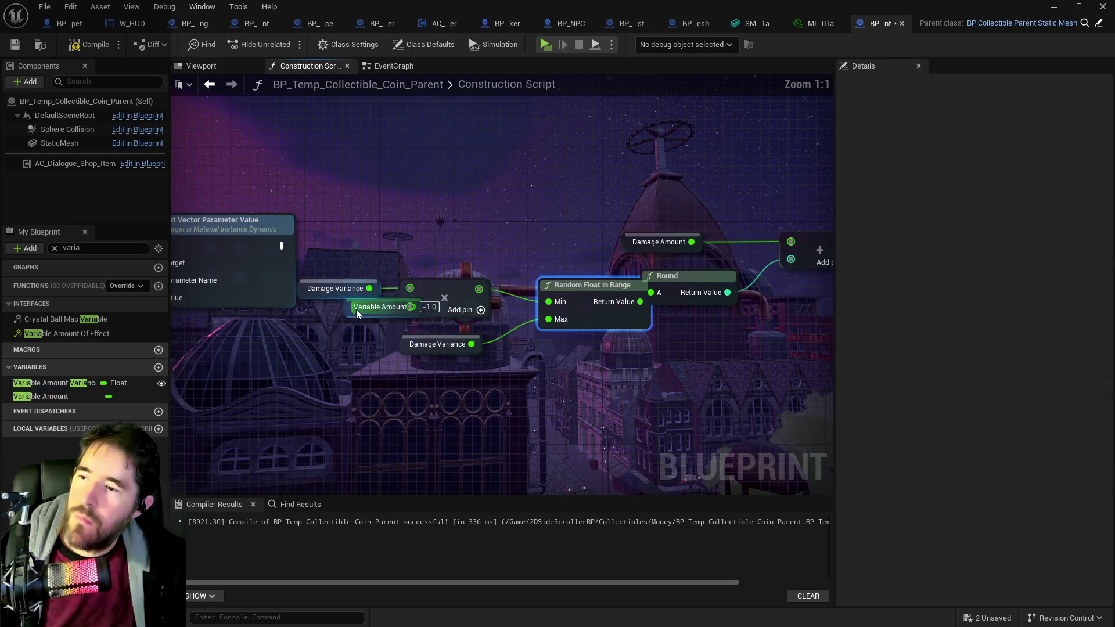
{"action": "left_click", "coordinate": [308, 335]}
{"action": "left_click_drag", "start_coordinate": [307, 335], "coordinate": [298, 327]}
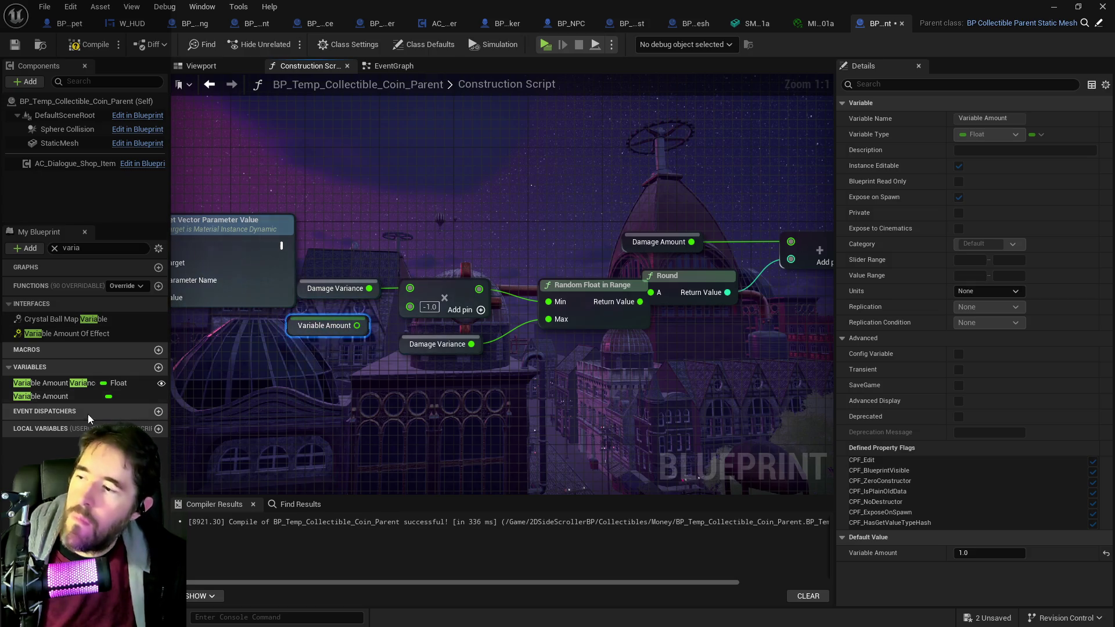
{"action": "mouse_move", "coordinate": [50, 382]}
{"action": "left_mouse_down"}
{"action": "mouse_move", "coordinate": [329, 277]}
{"action": "mouse_move", "coordinate": [314, 256]}
{"action": "left_mouse_up"}
{"action": "left_click", "coordinate": [371, 276]}
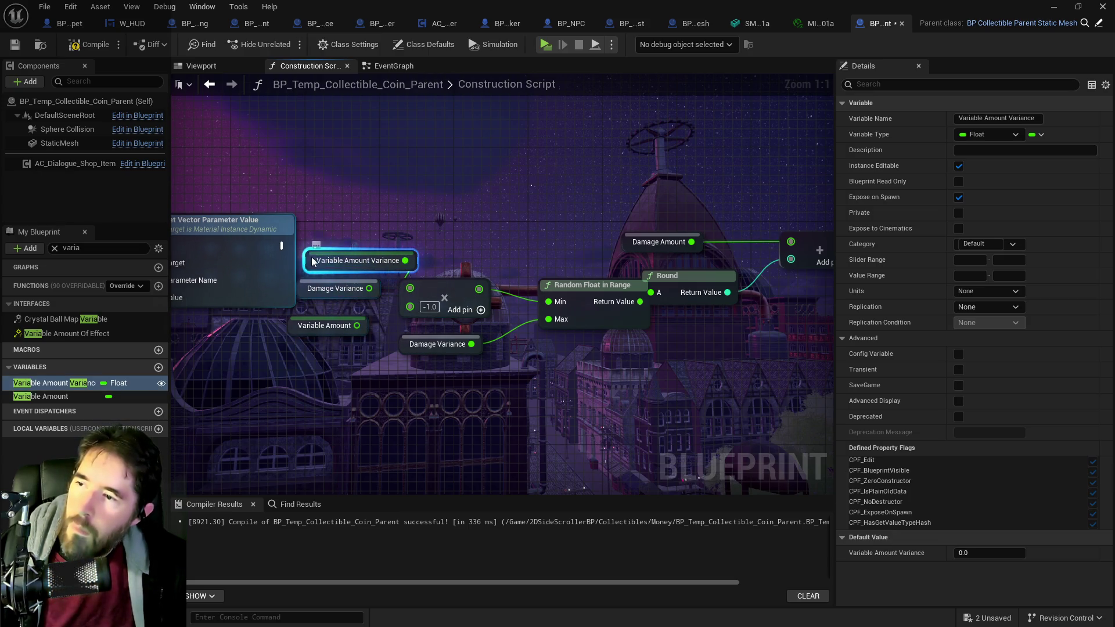
{"action": "left_click_drag", "start_coordinate": [357, 260], "coordinate": [405, 375]}
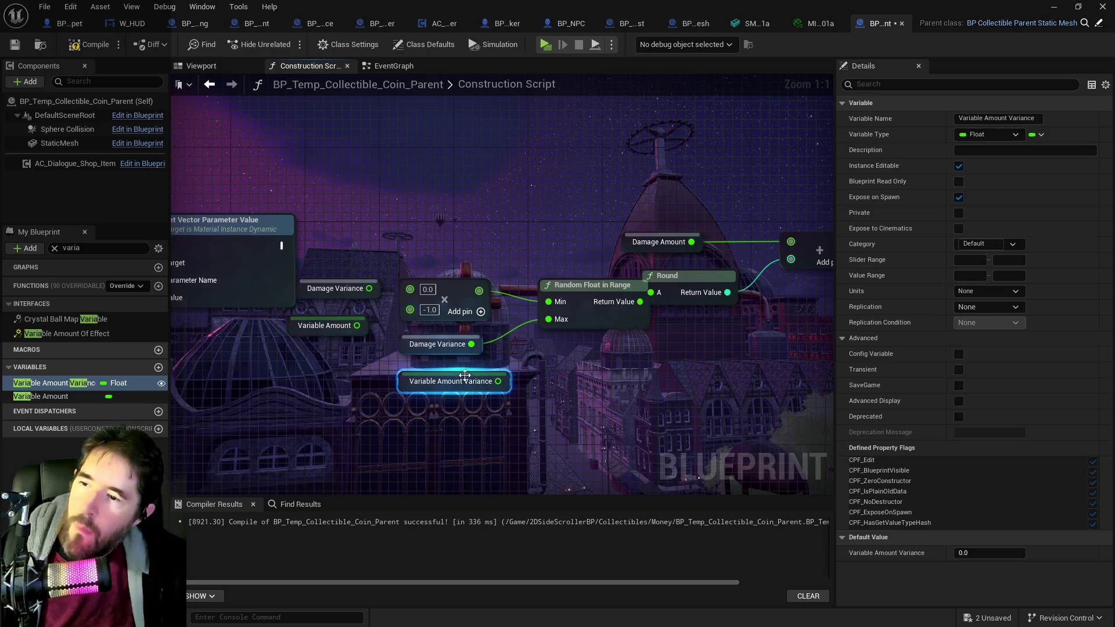
{"action": "left_click_drag", "start_coordinate": [522, 372], "coordinate": [548, 318]}
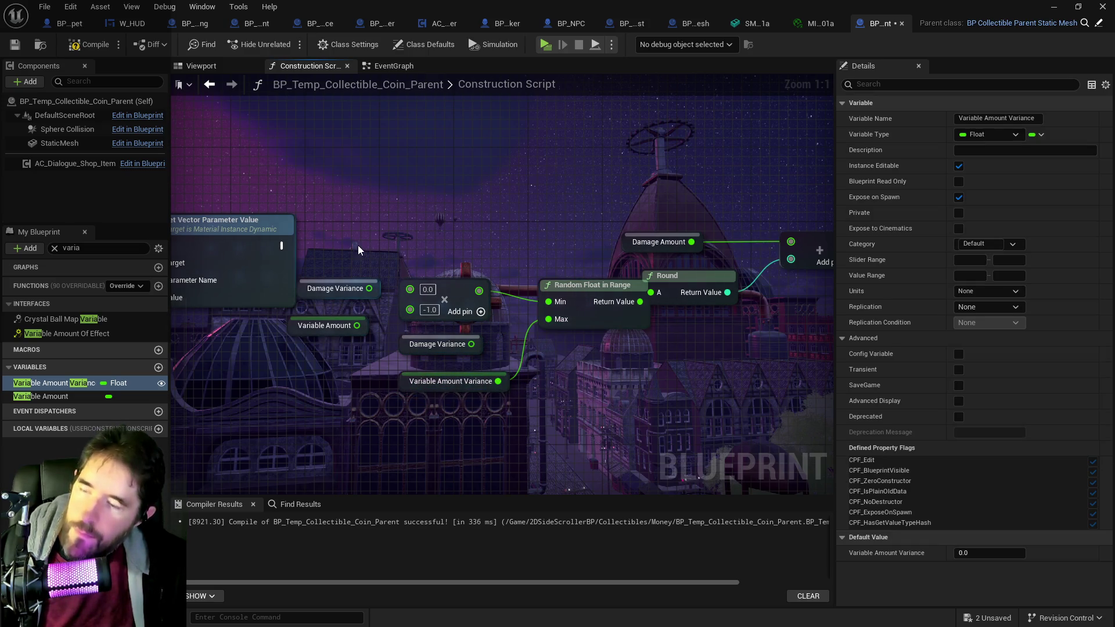
Step: Wire a duplicate Variable Amount Variance getter into Min and delete the Multiply and Damage Variance nodes
{"action": "key", "text": "ctrl+v"}
{"action": "left_click_drag", "start_coordinate": [451, 251], "coordinate": [548, 303]}
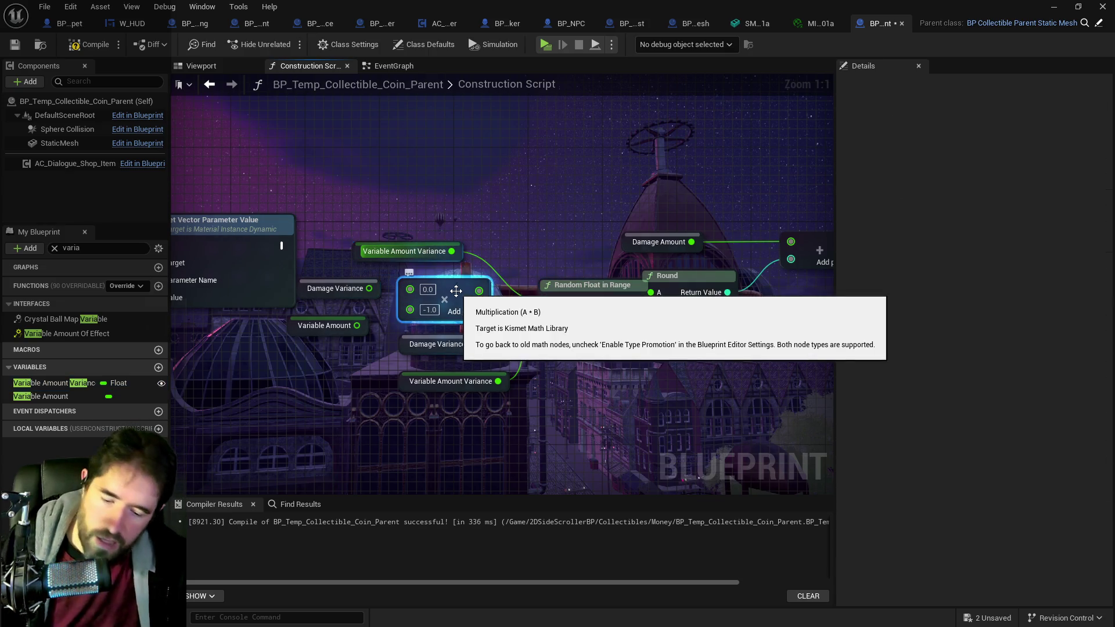
{"action": "left_click", "coordinate": [444, 299]}
{"action": "key", "text": "Delete"}
{"action": "left_click", "coordinate": [464, 340]}
{"action": "key", "text": "Delete"}
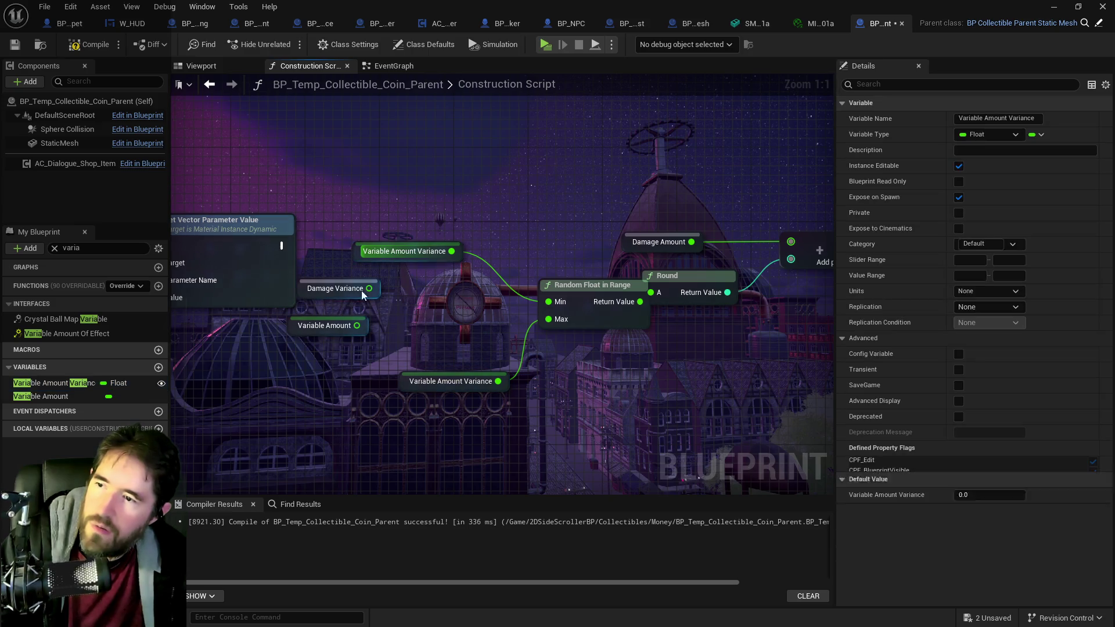
{"action": "mouse_move", "coordinate": [501, 301]}
{"action": "left_mouse_down"}
{"action": "mouse_move", "coordinate": [417, 224]}
{"action": "mouse_move", "coordinate": [252, 332]}
{"action": "mouse_move", "coordinate": [282, 341]}
{"action": "mouse_move", "coordinate": [534, 231]}
{"action": "mouse_move", "coordinate": [441, 245]}
{"action": "mouse_move", "coordinate": [605, 273]}
{"action": "left_mouse_up"}
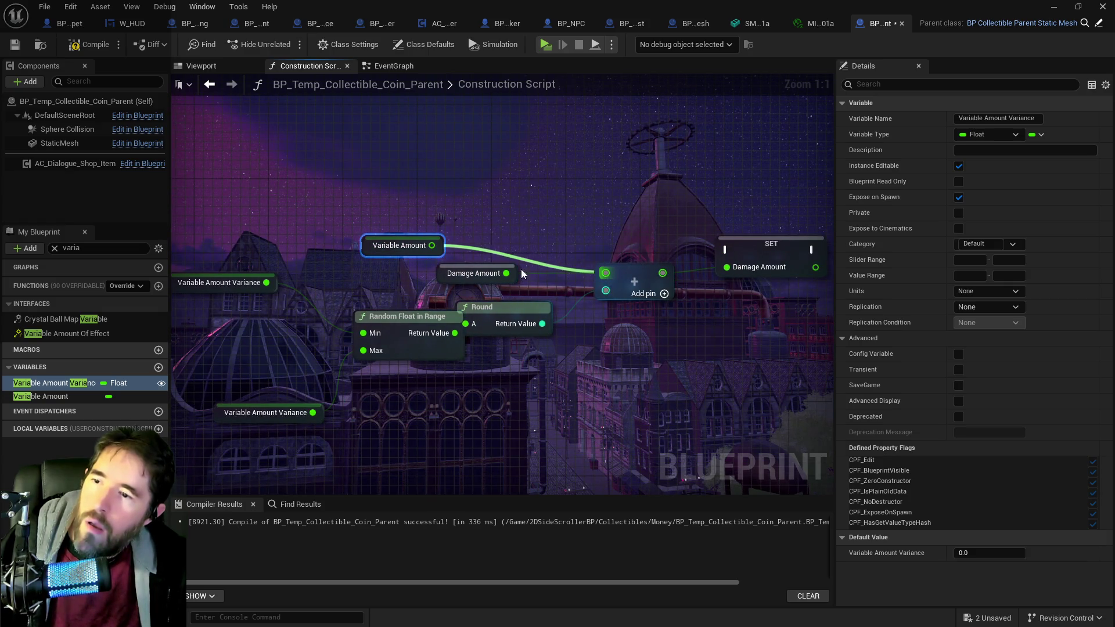
Step: Replace the Damage Amount nodes with a SET Variable Amount node fed by the Add result
{"action": "left_click", "coordinate": [480, 273]}
{"action": "key", "text": "Delete"}
{"action": "mouse_move", "coordinate": [495, 310]}
{"action": "left_mouse_down"}
{"action": "mouse_move", "coordinate": [522, 319]}
{"action": "mouse_move", "coordinate": [375, 344]}
{"action": "left_mouse_up"}
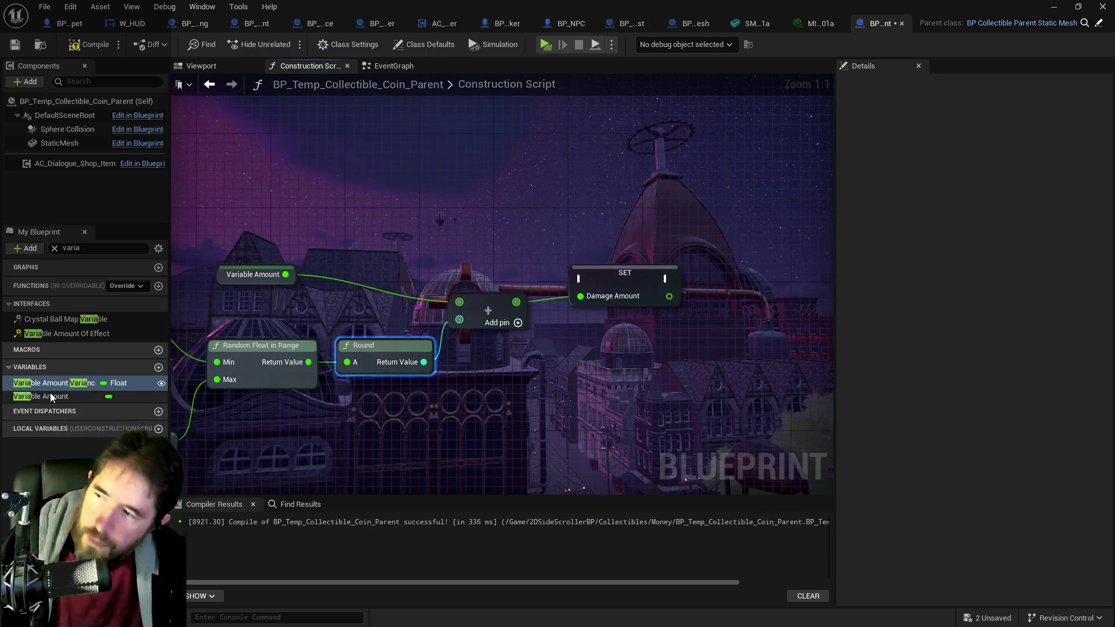
{"action": "left_click_drag", "start_coordinate": [50, 396], "coordinate": [505, 234]}
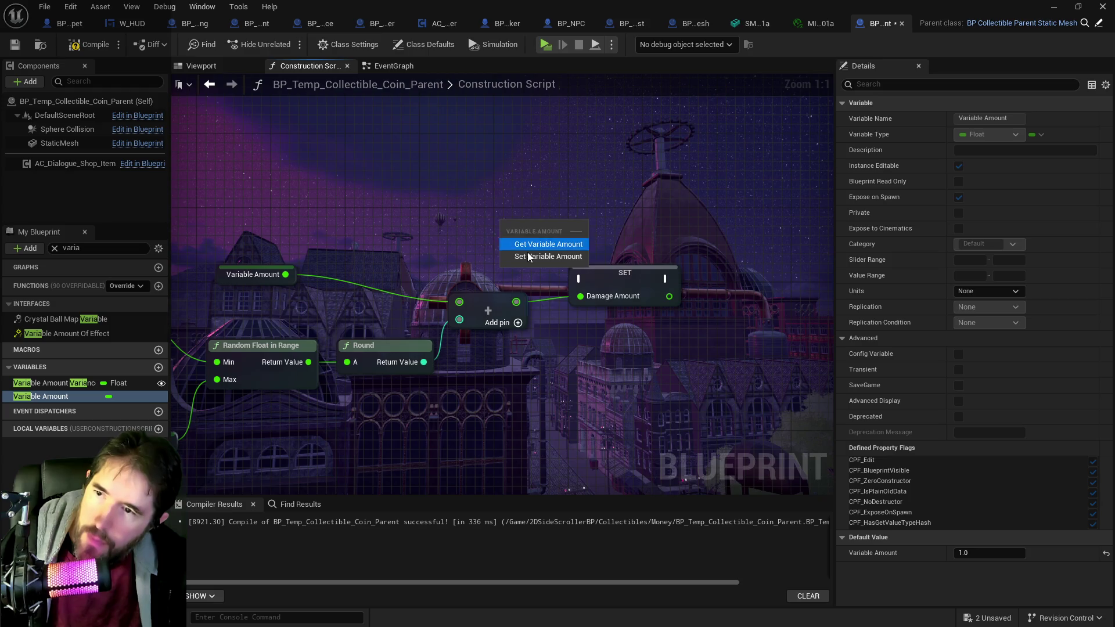
{"action": "left_click", "coordinate": [543, 256]}
{"action": "mouse_move", "coordinate": [516, 302]}
{"action": "left_mouse_down"}
{"action": "mouse_move", "coordinate": [506, 250]}
{"action": "mouse_move", "coordinate": [604, 261]}
{"action": "left_mouse_up"}
{"action": "left_click", "coordinate": [612, 284]}
{"action": "key", "text": "Delete"}
Step: Run the execution flow into the Variable Amount setter, then compile and save the coin parent
{"action": "mouse_move", "coordinate": [222, 273]}
{"action": "left_mouse_down"}
{"action": "mouse_move", "coordinate": [433, 280]}
{"action": "mouse_move", "coordinate": [461, 317]}
{"action": "mouse_move", "coordinate": [568, 333]}
{"action": "left_mouse_up"}
{"action": "scroll", "coordinate": [510, 303], "scroll_direction": "down", "scroll_amount": 1}
{"action": "mouse_move", "coordinate": [397, 325]}
{"action": "left_mouse_down"}
{"action": "mouse_move", "coordinate": [877, 277]}
{"action": "mouse_move", "coordinate": [814, 315]}
{"action": "mouse_move", "coordinate": [760, 298]}
{"action": "mouse_move", "coordinate": [760, 289]}
{"action": "left_mouse_up"}
{"action": "left_click_drag", "start_coordinate": [394, 246], "coordinate": [653, 429]}
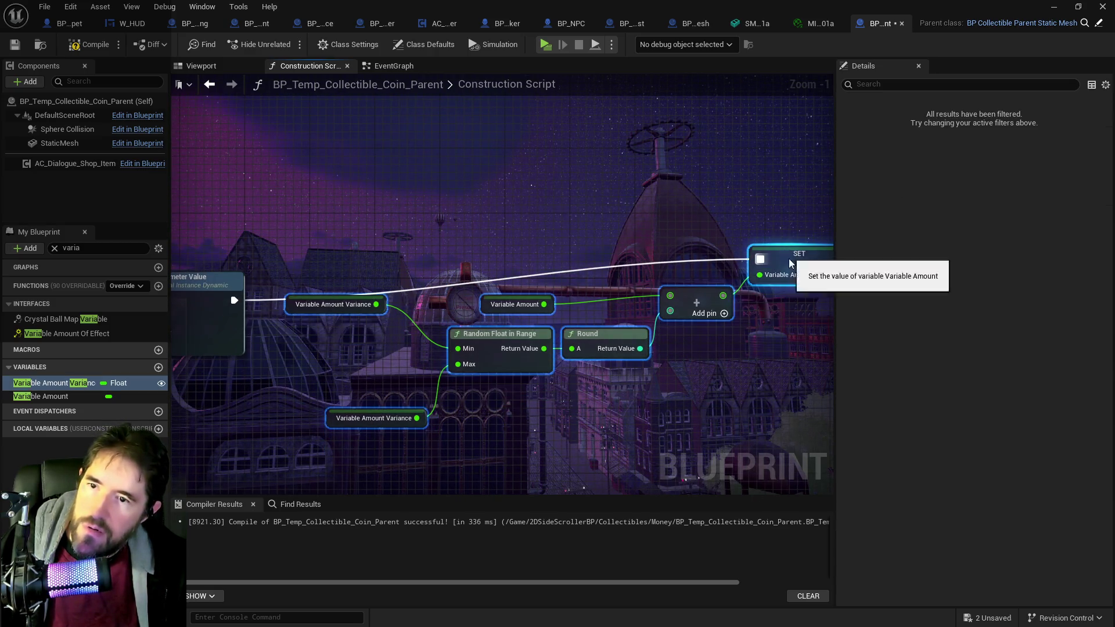
{"action": "left_click", "coordinate": [774, 297]}
{"action": "scroll", "coordinate": [774, 293], "scroll_direction": "down", "scroll_amount": 1}
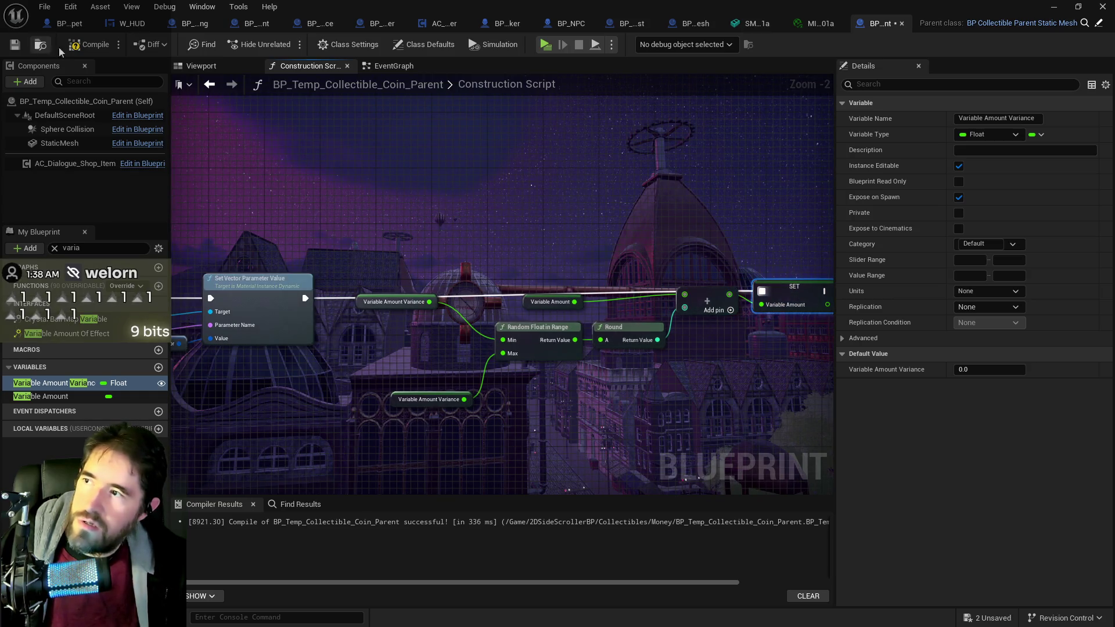
{"action": "left_click", "coordinate": [84, 43]}
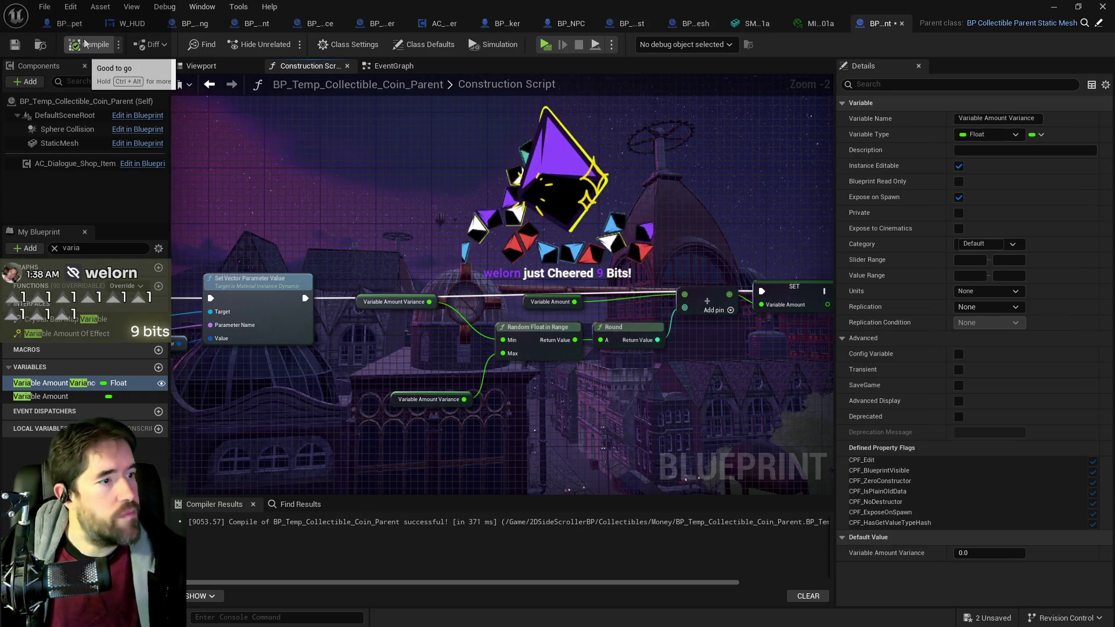
{"action": "left_click", "coordinate": [15, 44]}
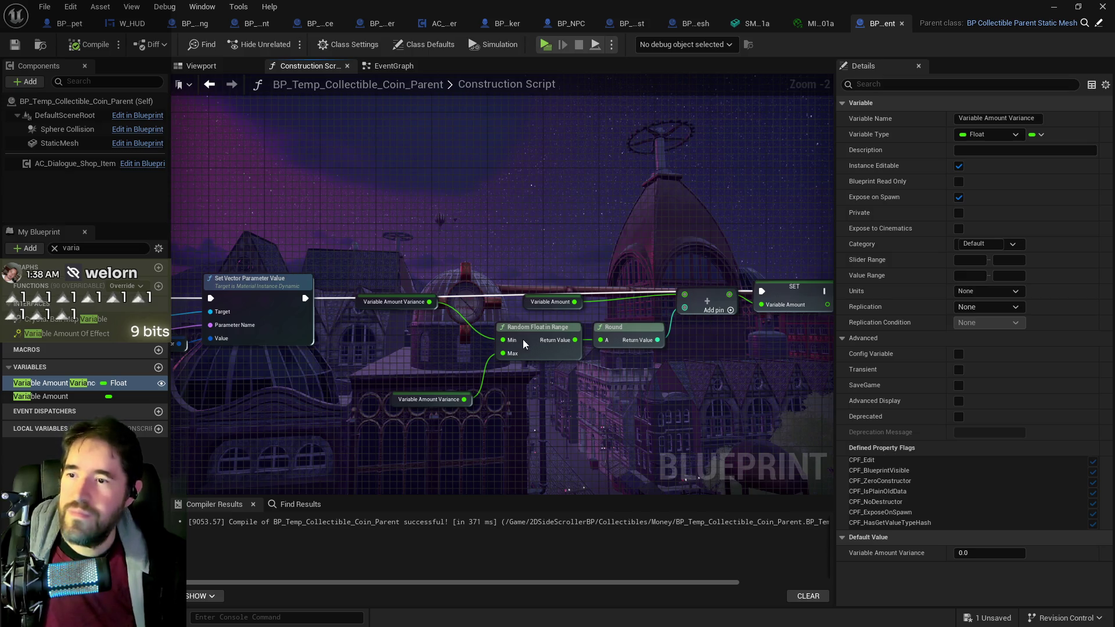
Step: Tidy the Add, Variable Amount and variance getter nodes, then recompile and save the coin parent
{"action": "left_click_drag", "start_coordinate": [523, 344], "coordinate": [442, 310]}
{"action": "left_click", "coordinate": [619, 285]}
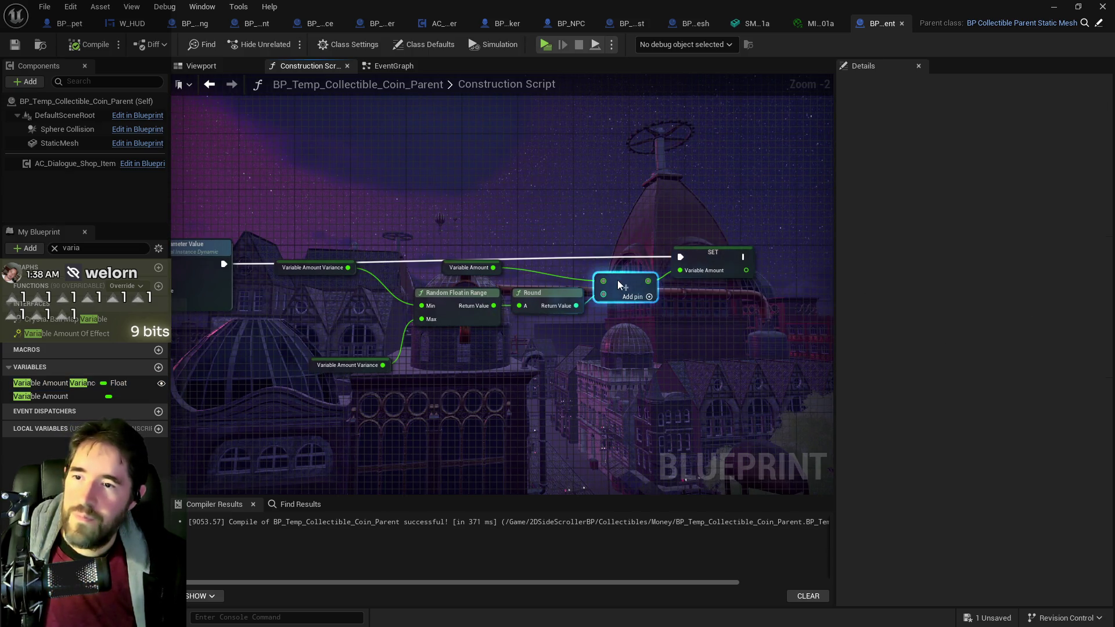
{"action": "left_click_drag", "start_coordinate": [616, 293], "coordinate": [609, 307]}
{"action": "left_click_drag", "start_coordinate": [713, 254], "coordinate": [713, 260]}
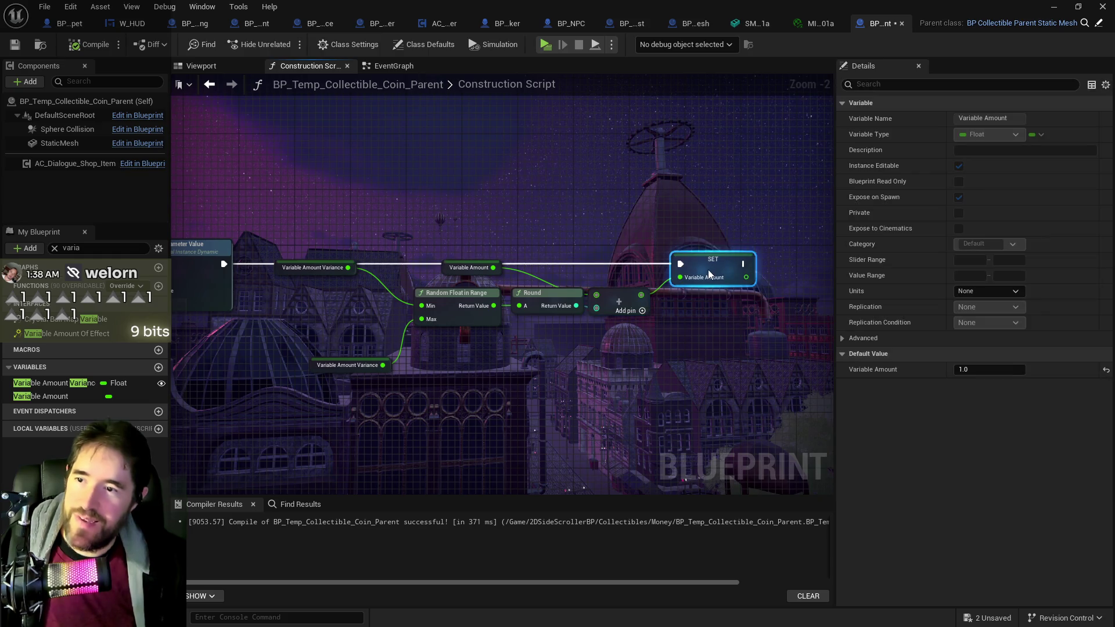
{"action": "left_click_drag", "start_coordinate": [466, 276], "coordinate": [469, 281]}
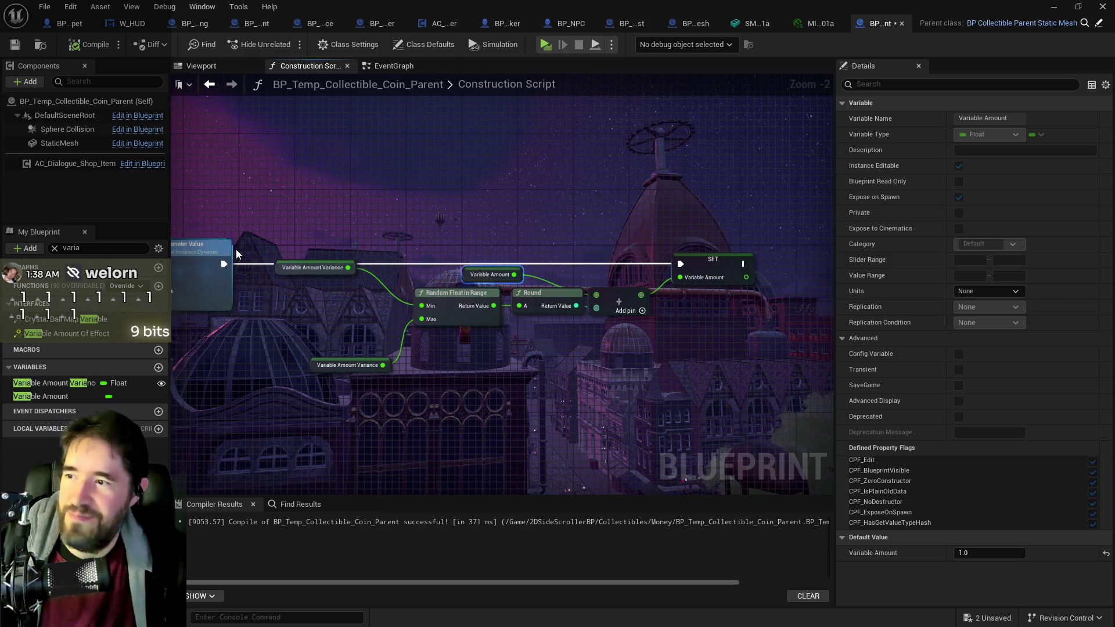
{"action": "mouse_move", "coordinate": [280, 268]}
{"action": "left_mouse_down"}
{"action": "mouse_move", "coordinate": [289, 292]}
{"action": "mouse_move", "coordinate": [310, 298]}
{"action": "left_mouse_up"}
{"action": "left_click_drag", "start_coordinate": [317, 371], "coordinate": [312, 331]}
{"action": "left_click", "coordinate": [90, 44]}
{"action": "left_click", "coordinate": [14, 49]}
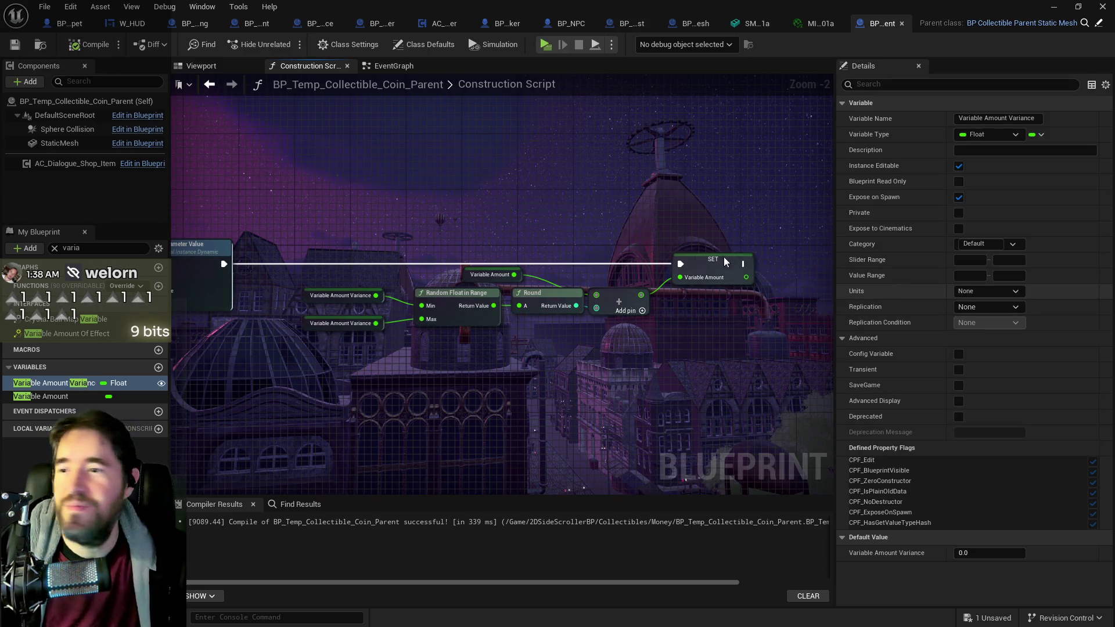
Step: Nudge the SET node right, save again, and bring up the AncientTreasures content browser over BP_NPC
{"action": "mouse_move", "coordinate": [683, 179]}
{"action": "left_mouse_down"}
{"action": "mouse_move", "coordinate": [597, 169]}
{"action": "mouse_move", "coordinate": [419, 191]}
{"action": "left_mouse_up"}
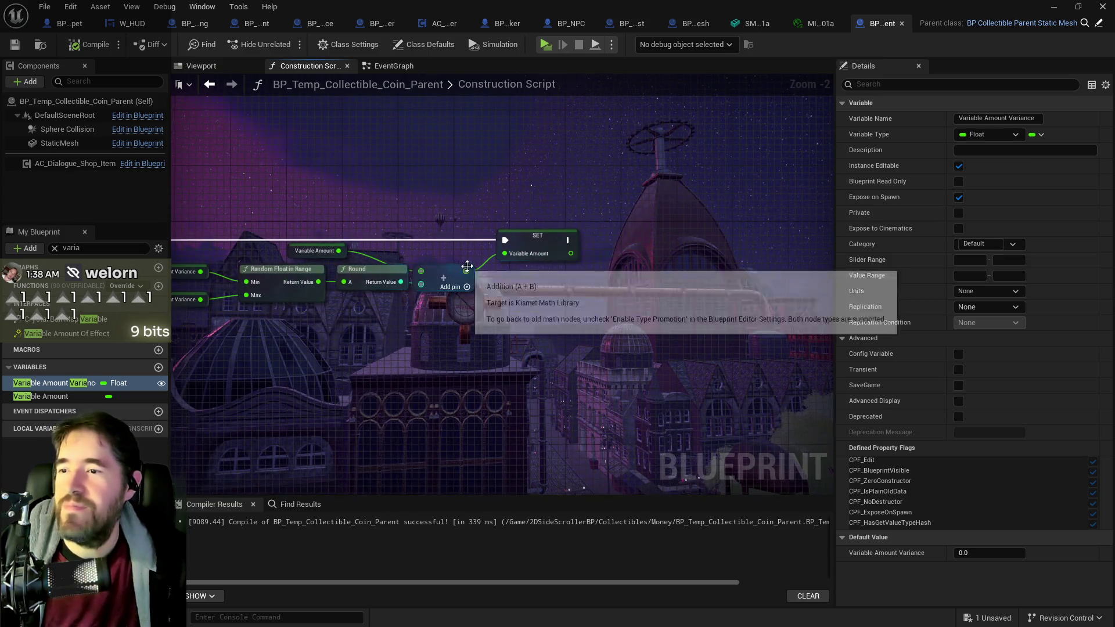
{"action": "left_click", "coordinate": [445, 261]}
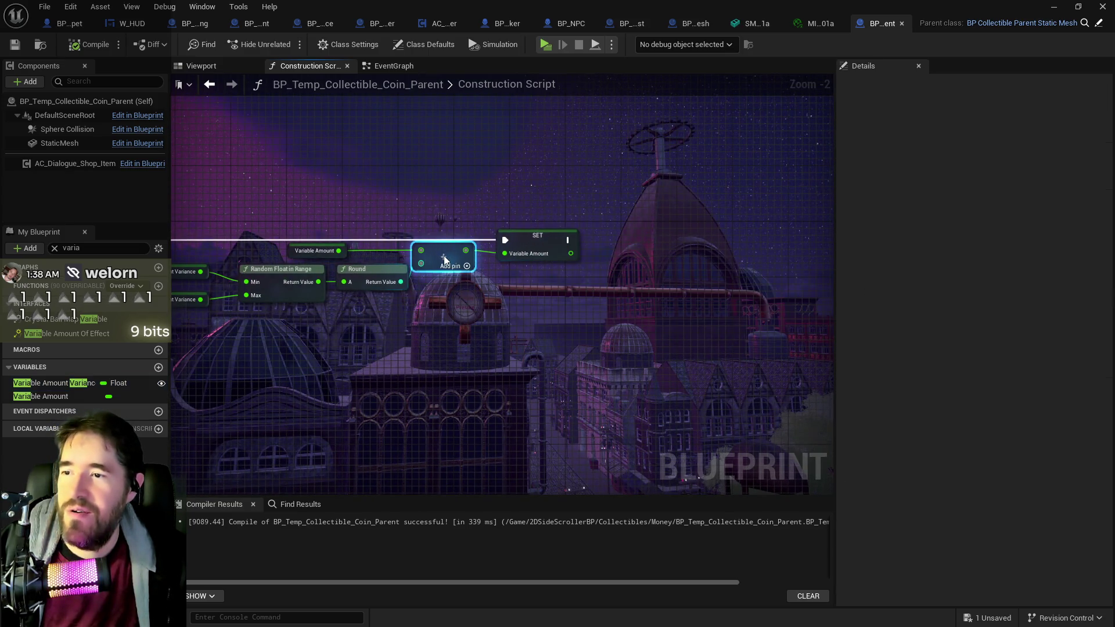
{"action": "left_click_drag", "start_coordinate": [506, 247], "coordinate": [512, 246]}
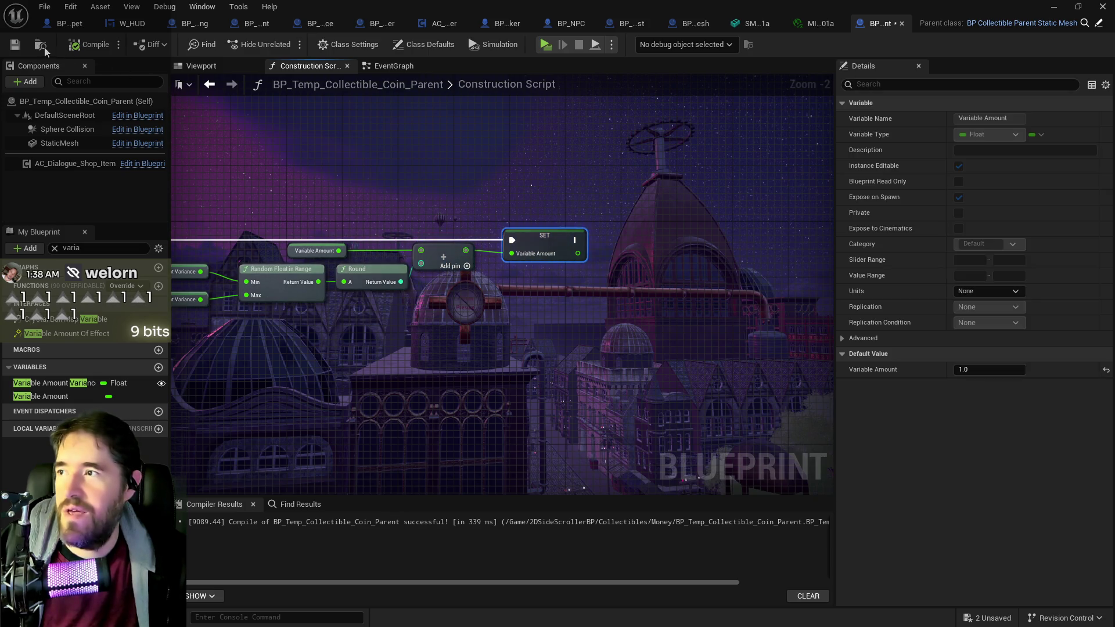
{"action": "left_click", "coordinate": [14, 44]}
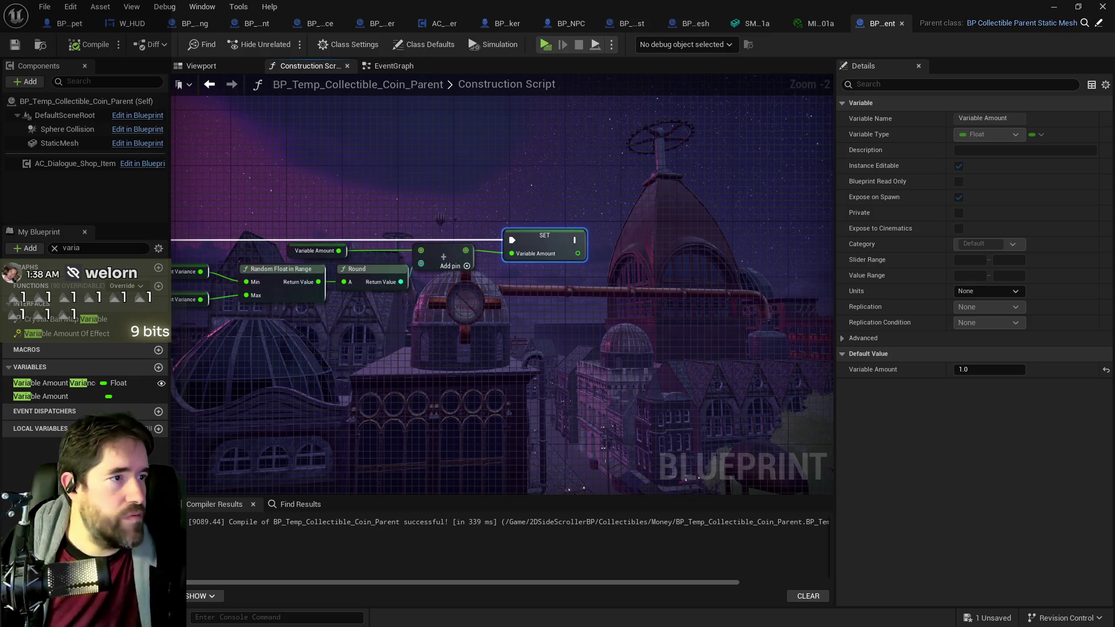
{"action": "key", "text": "ctrl+Tab"}
{"action": "key", "text": "alt+Tab"}
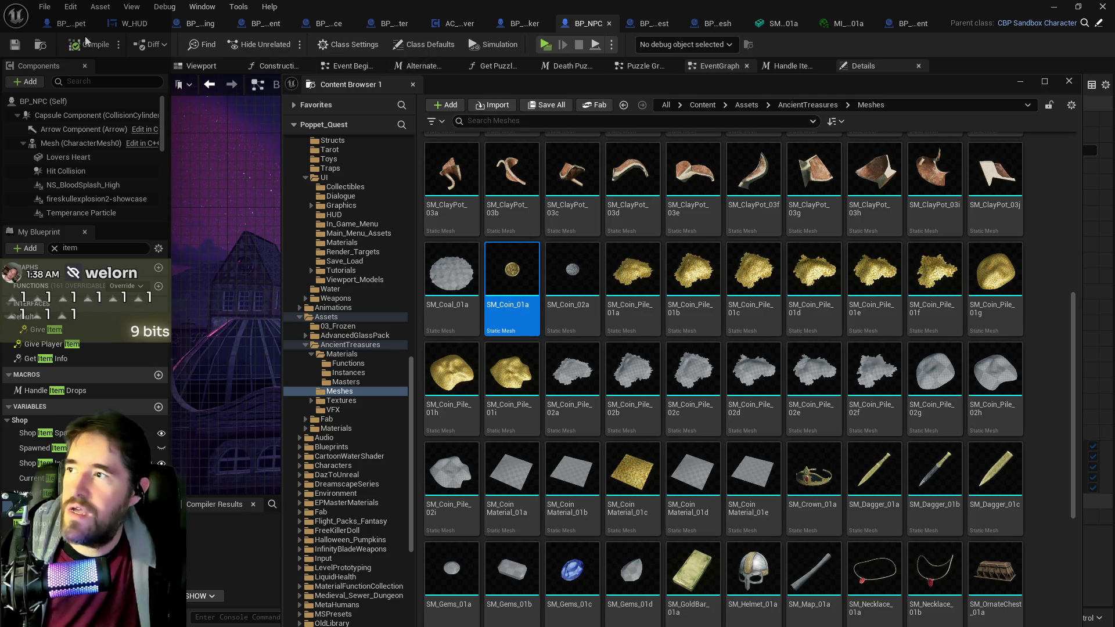
Step: Locate the coin parent asset in a maximized content browser
{"action": "left_click", "coordinate": [40, 47]}
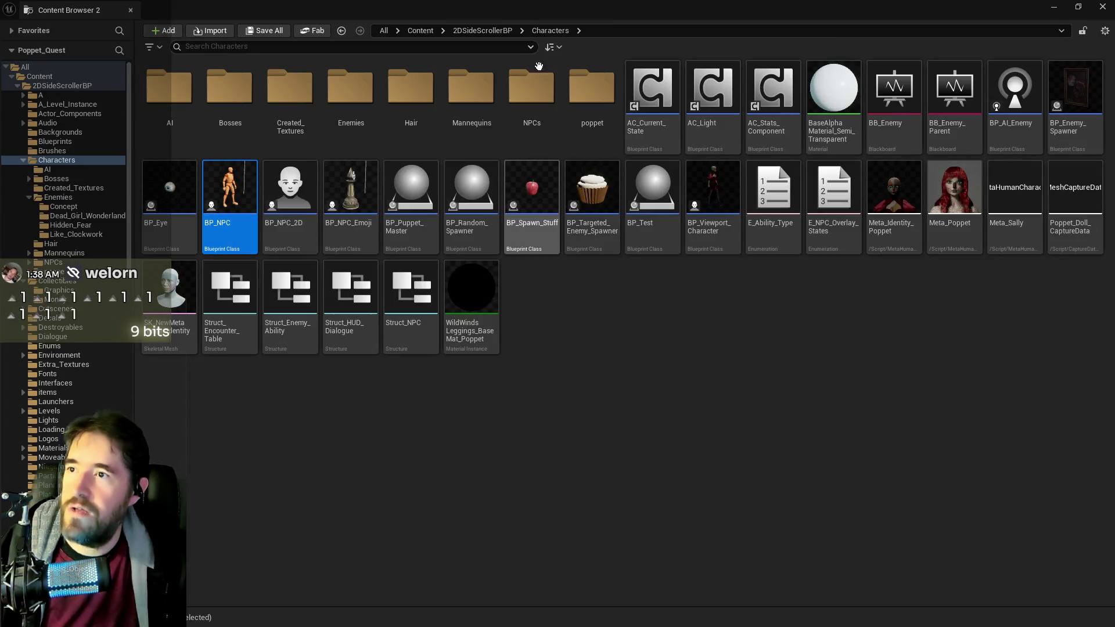
{"action": "key", "text": "alt+Tab"}
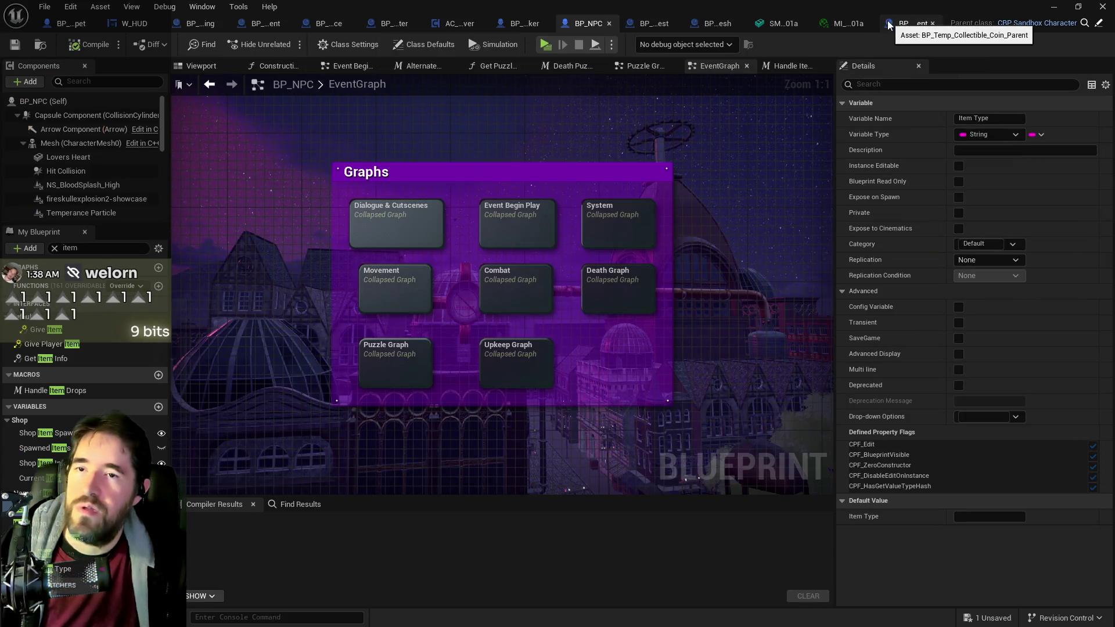
{"action": "left_click", "coordinate": [917, 24]}
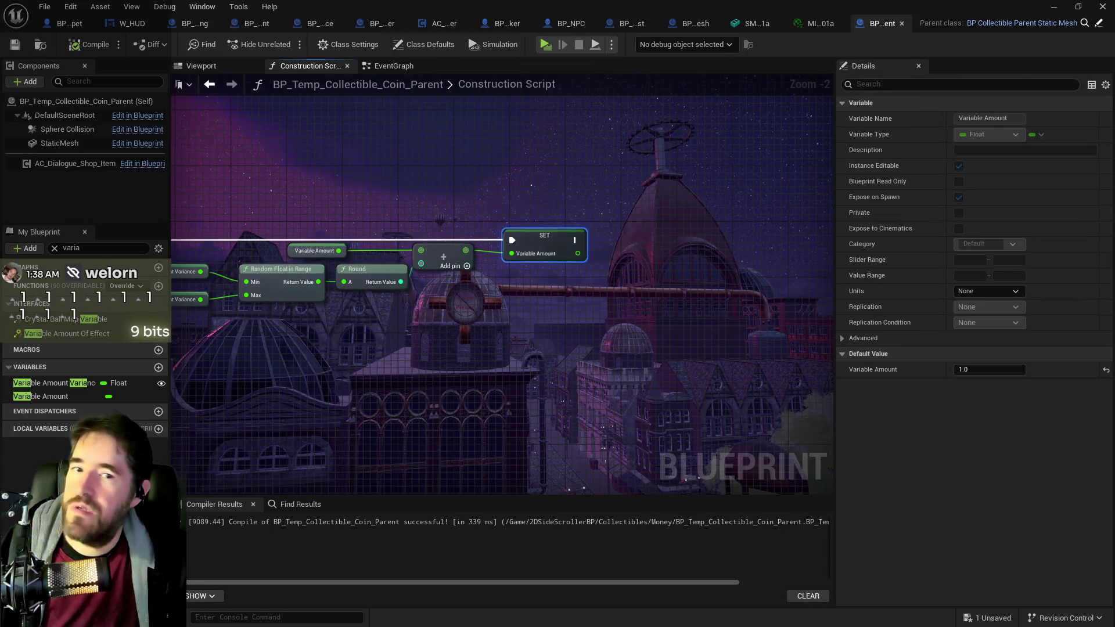
{"action": "key", "text": "ctrl+b"}
{"action": "left_click_drag", "start_coordinate": [615, 204], "coordinate": [522, 203]}
{"action": "double_click", "coordinate": [522, 203]}
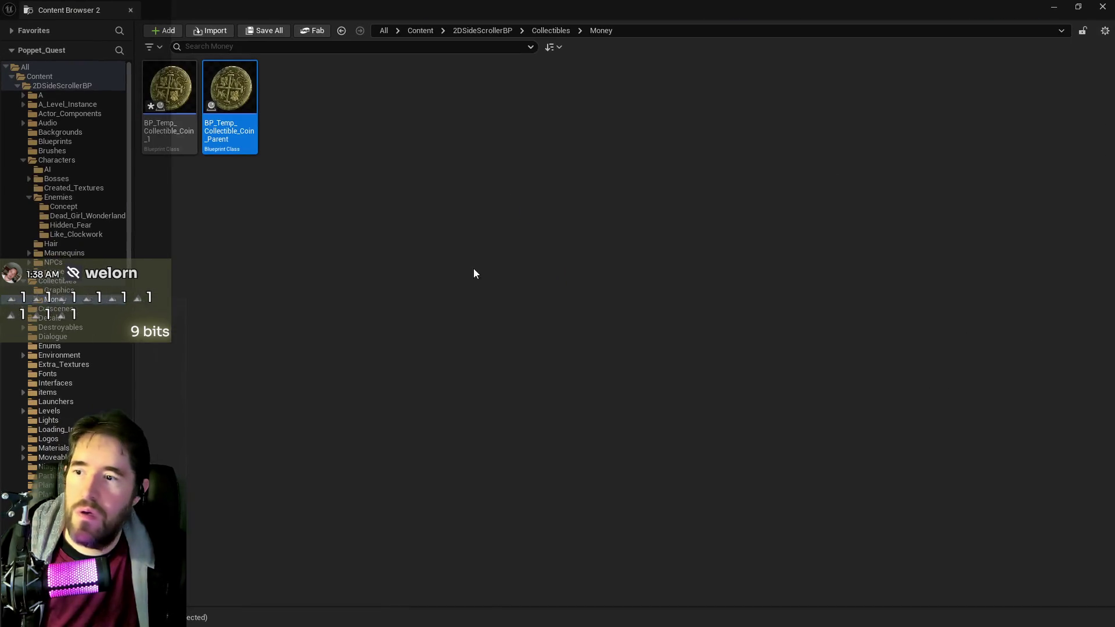
Step: Save BP_Temp_Collectible_Coin_1 and filter its details for 'amount'
{"action": "left_click", "coordinate": [163, 87]}
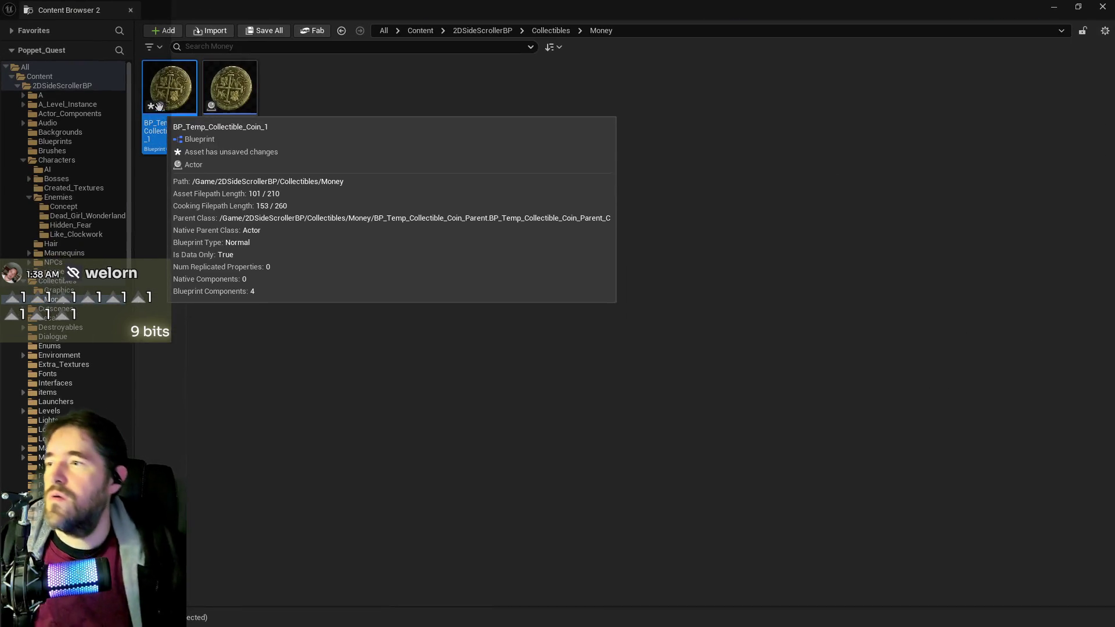
{"action": "key", "text": "ctrl+s"}
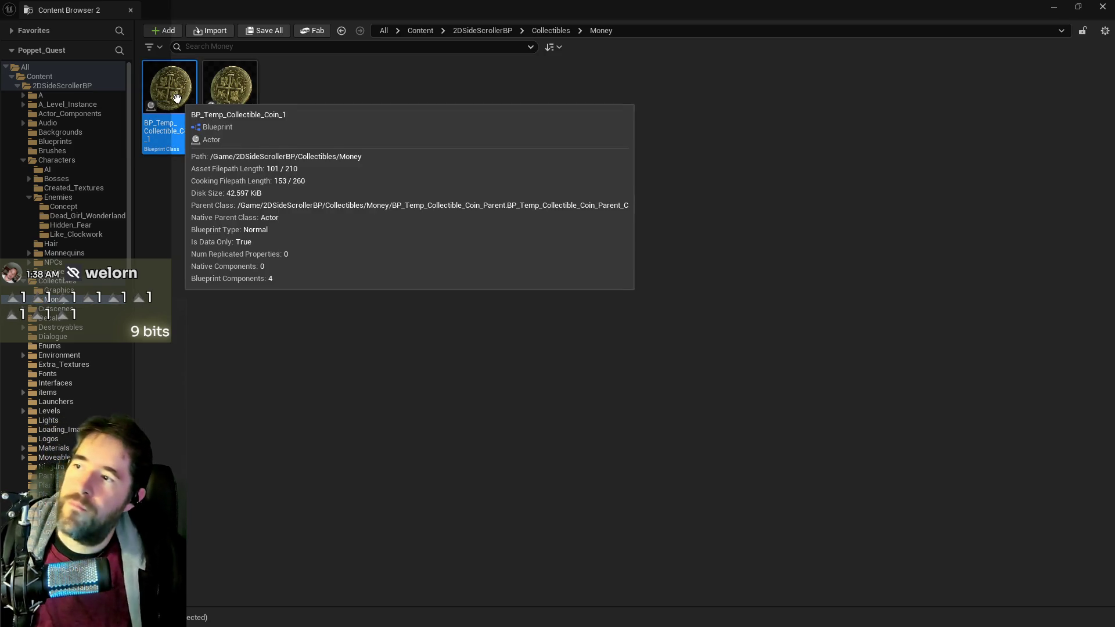
{"action": "key", "text": "alt+Tab"}
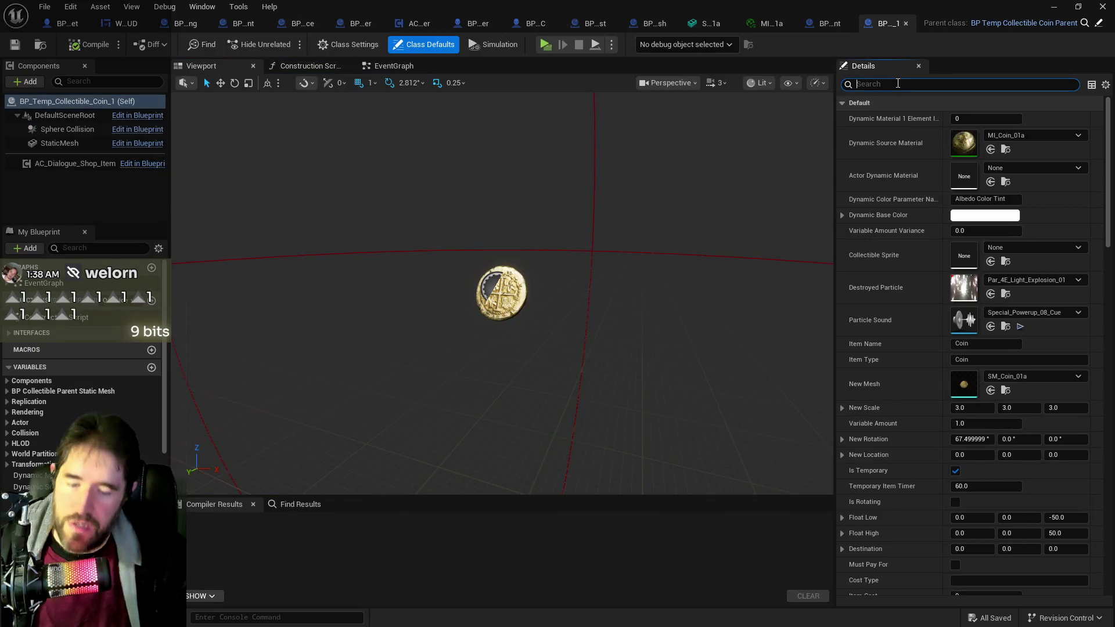
{"action": "type", "text": "var"}
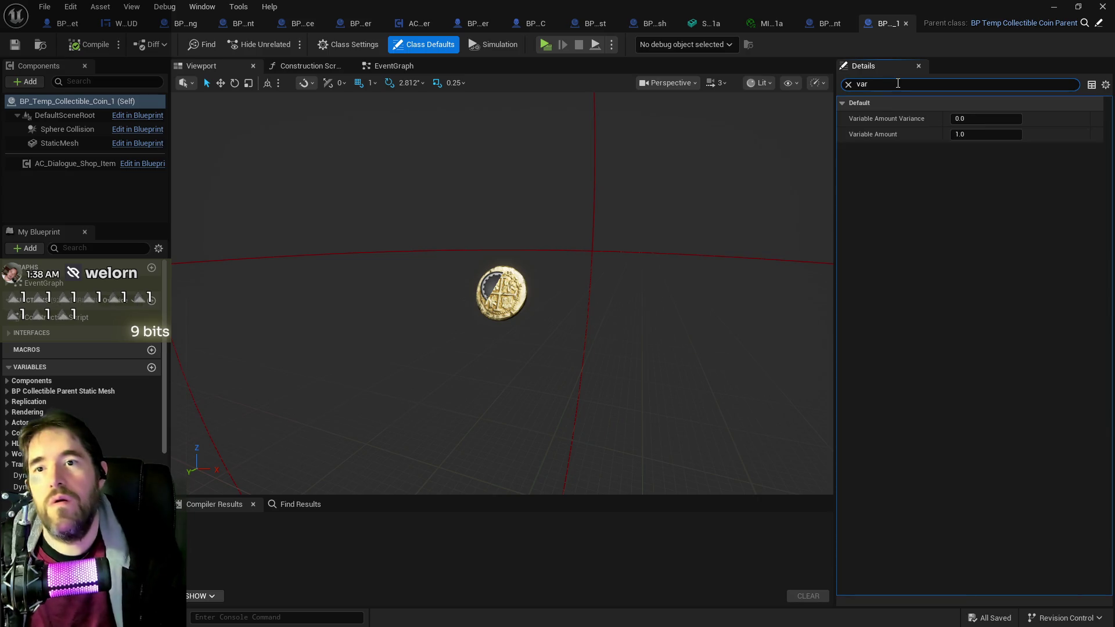
{"action": "key", "text": "BackSpace"}
{"action": "key", "text": "BackSpace"}
{"action": "type", "text": "amount"}
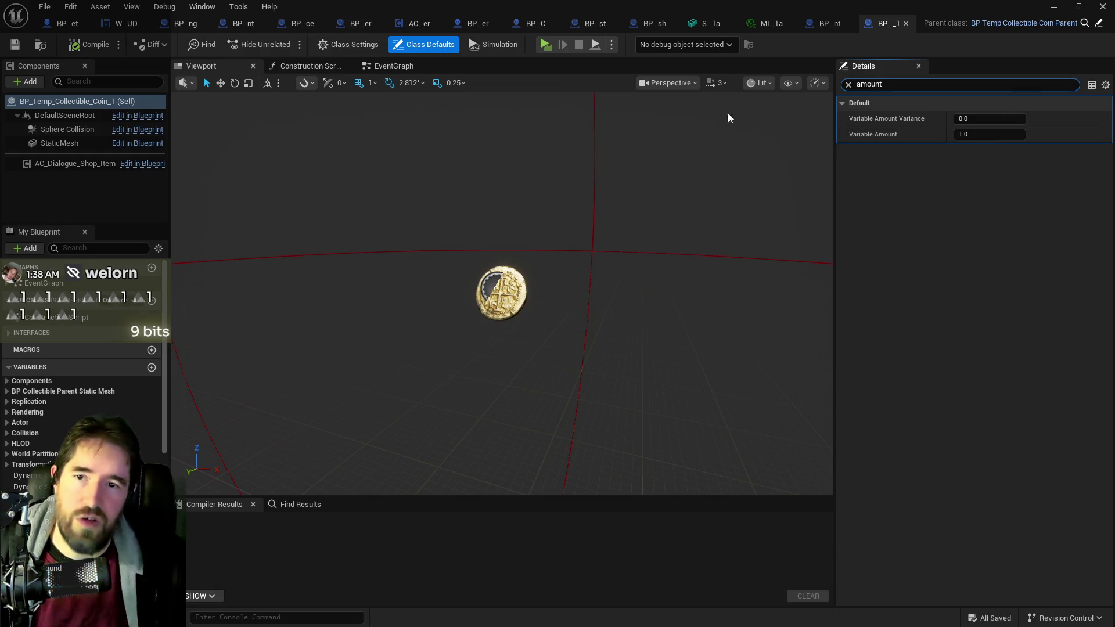
{"action": "key", "text": "ctrl+b"}
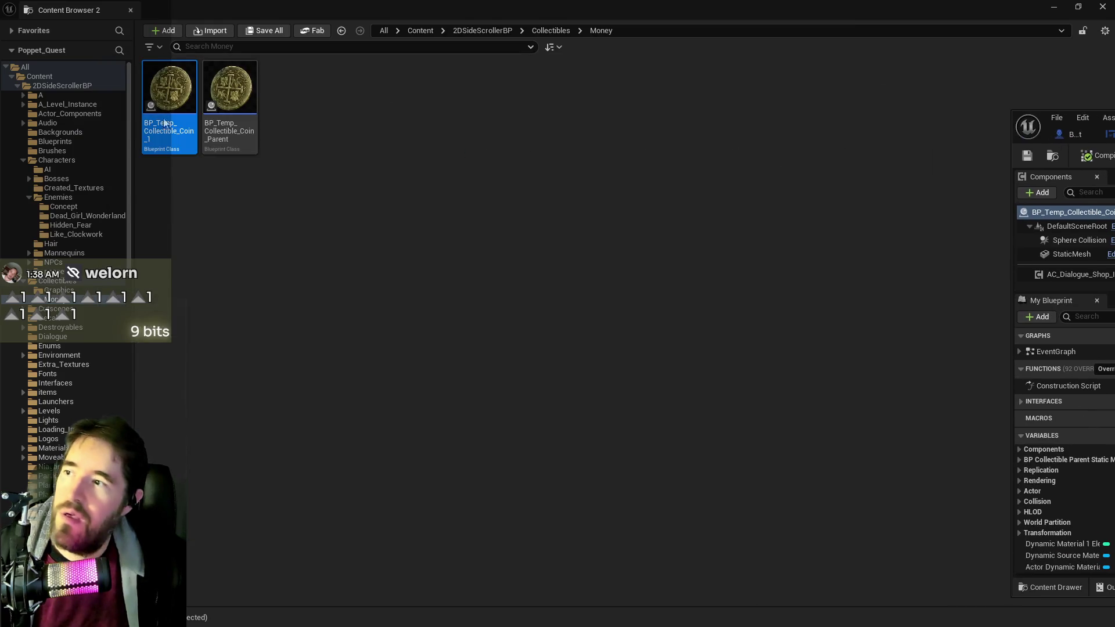
Step: Create a child Blueprint class from Coin_Parent, rename it BP_Temp_Collectible_Coin_2, and open it
{"action": "left_click", "coordinate": [230, 98]}
{"action": "right_click", "coordinate": [233, 95]}
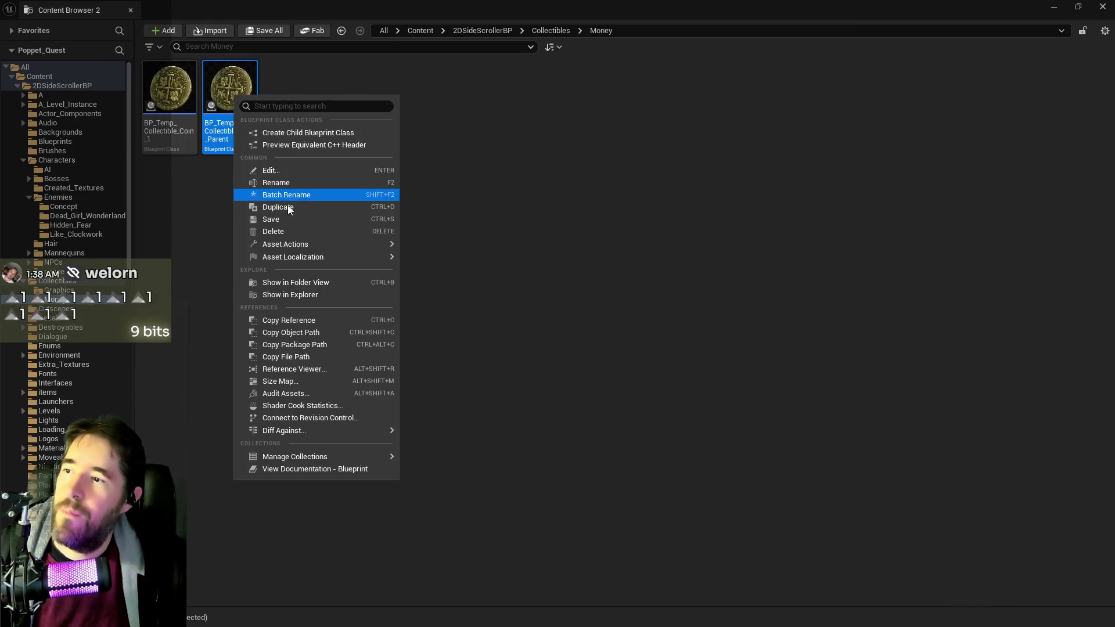
{"action": "left_click", "coordinate": [295, 132]}
{"action": "key", "text": "Return"}
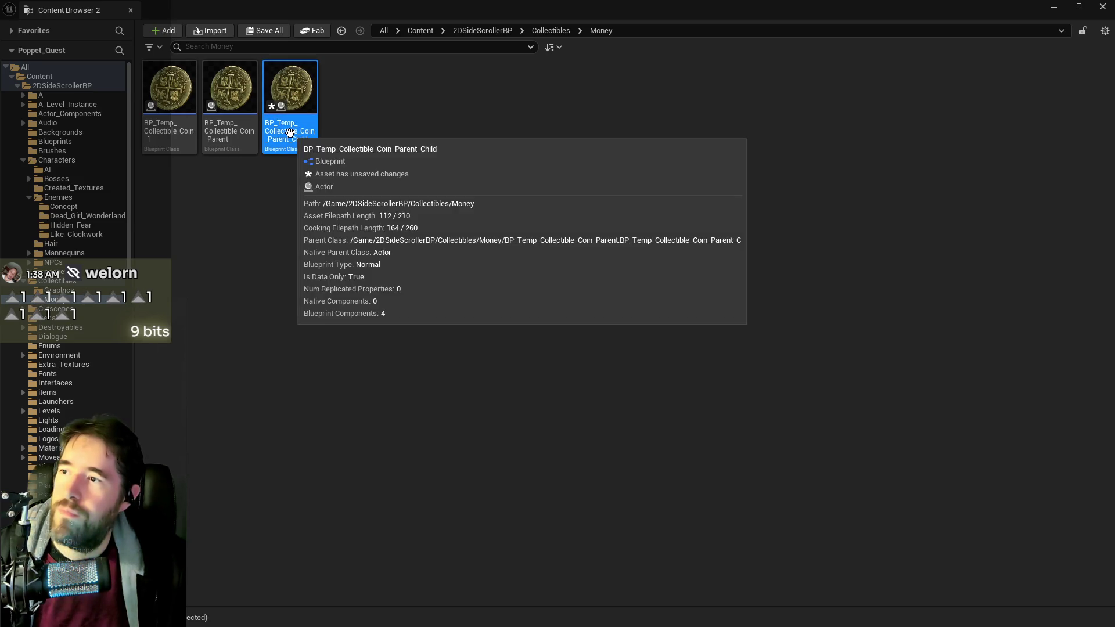
{"action": "left_click", "coordinate": [287, 131]}
{"action": "left_click_drag", "start_coordinate": [290, 127], "coordinate": [352, 126]}
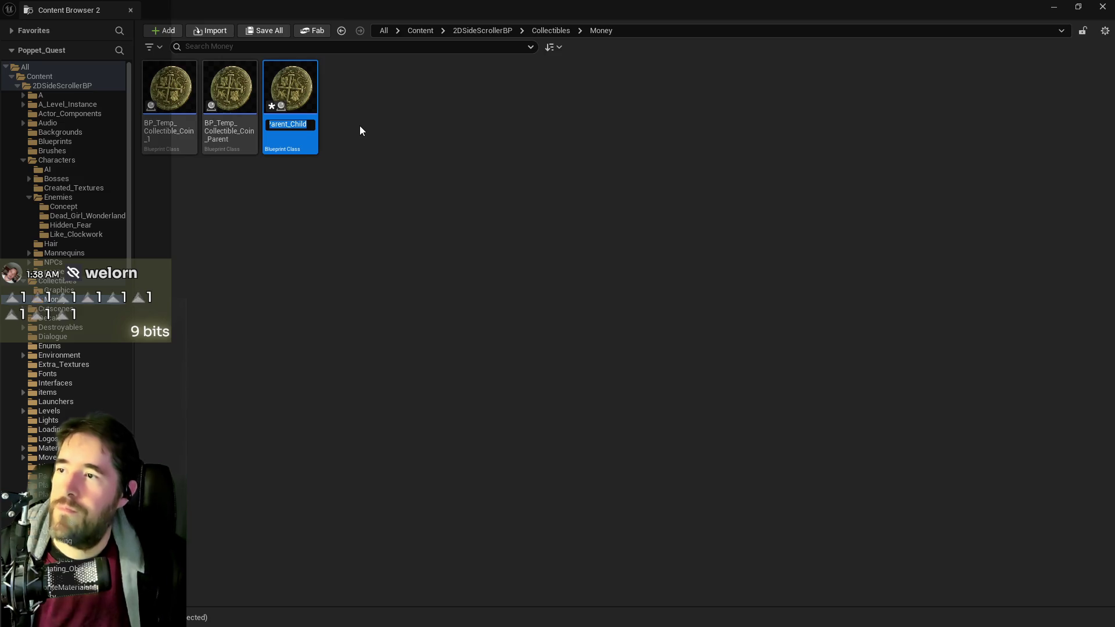
{"action": "key", "text": "End"}
{"action": "key", "text": "BackSpace"}
{"action": "key", "text": "BackSpace"}
{"action": "key", "text": "BackSpace"}
{"action": "type", "text": "rent_Child"}
{"action": "key", "text": "Return"}
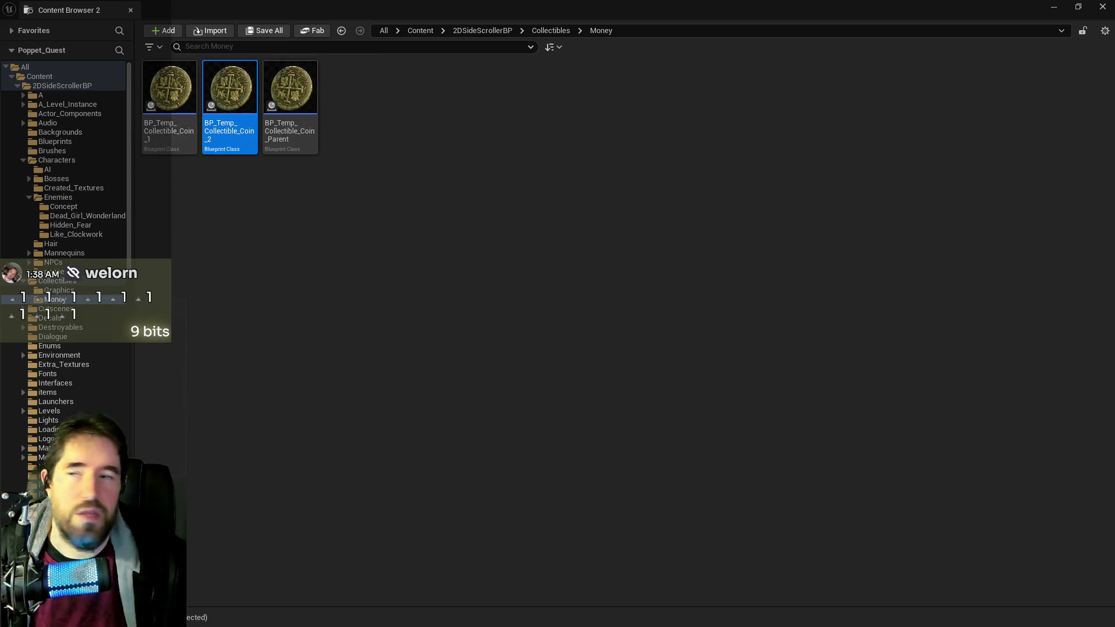
{"action": "double_click", "coordinate": [230, 87]}
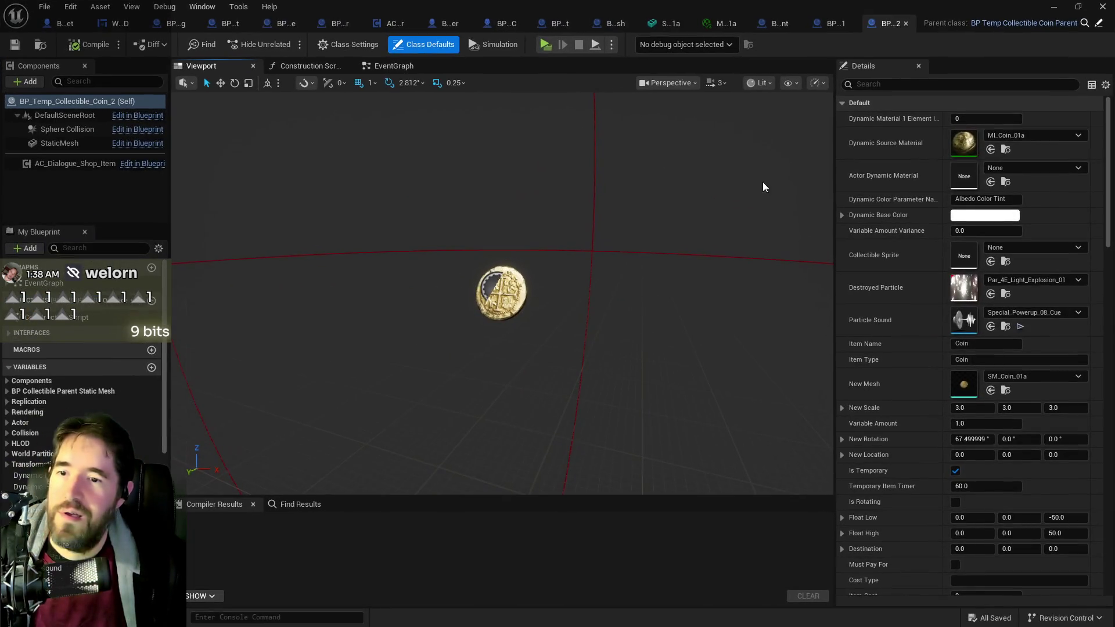
Step: Change Coin_2's Dynamic Base Color tint to blue
{"action": "left_click", "coordinate": [919, 85]}
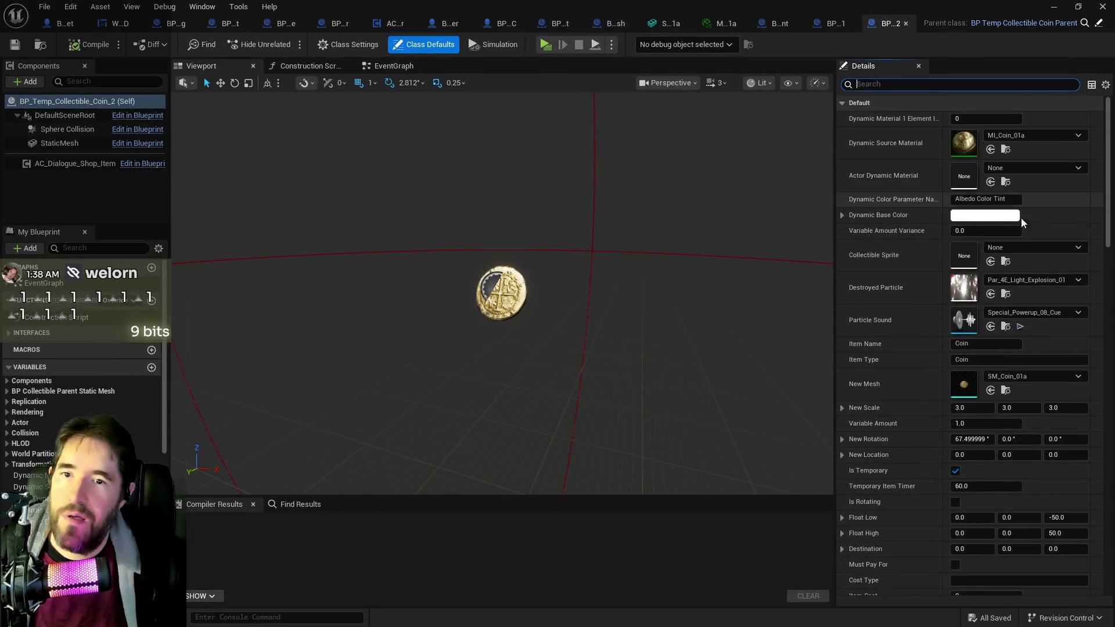
{"action": "left_click", "coordinate": [974, 218]}
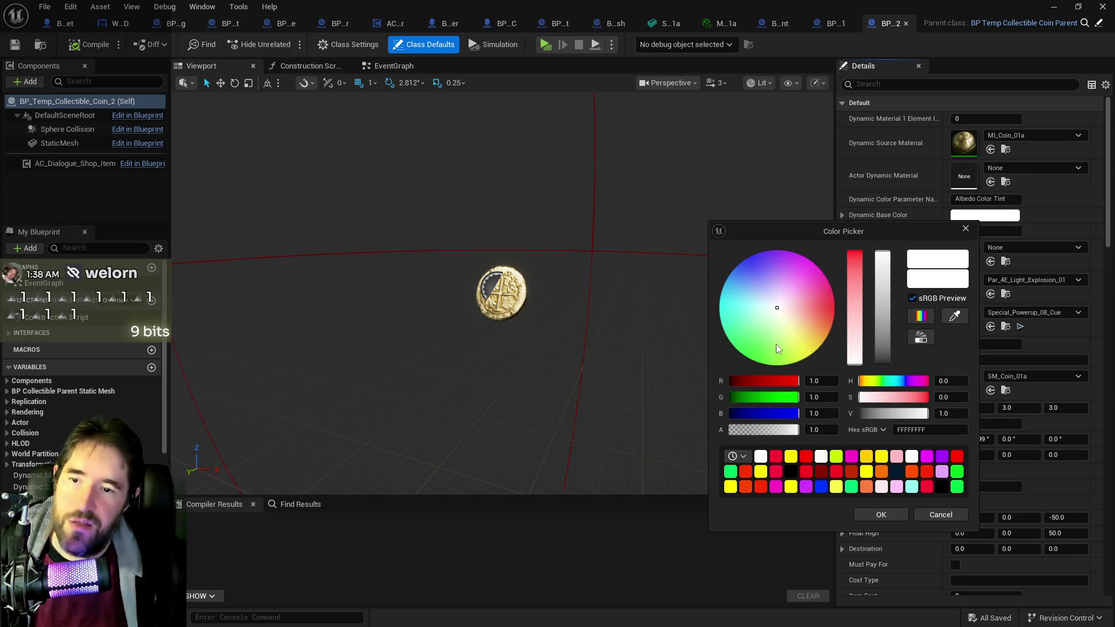
{"action": "left_click_drag", "start_coordinate": [788, 305], "coordinate": [740, 262]}
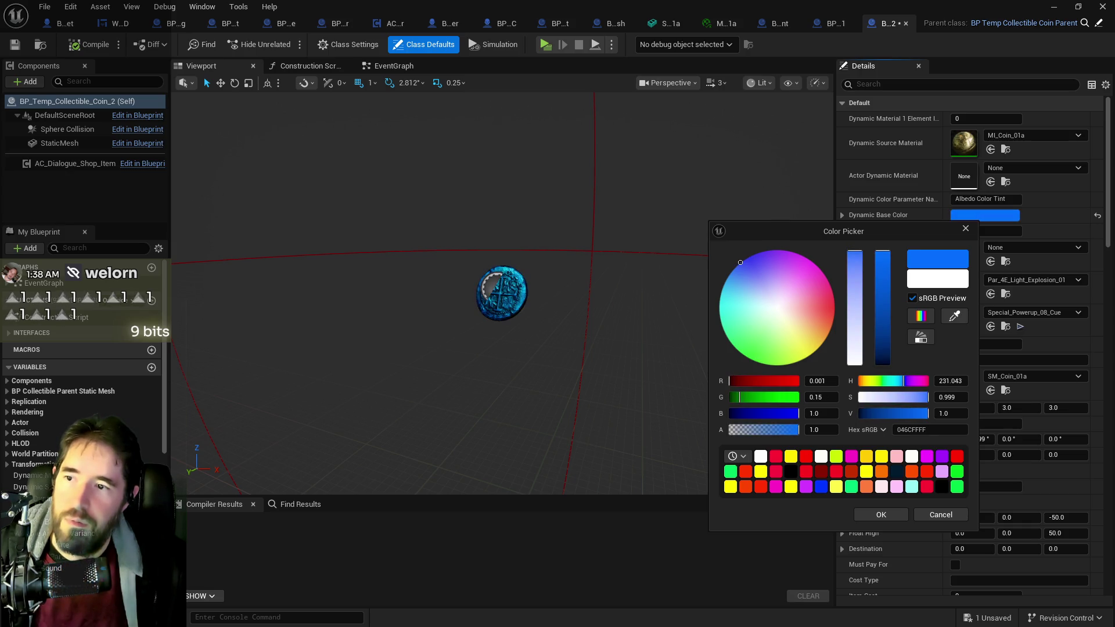
{"action": "left_click", "coordinate": [893, 514]}
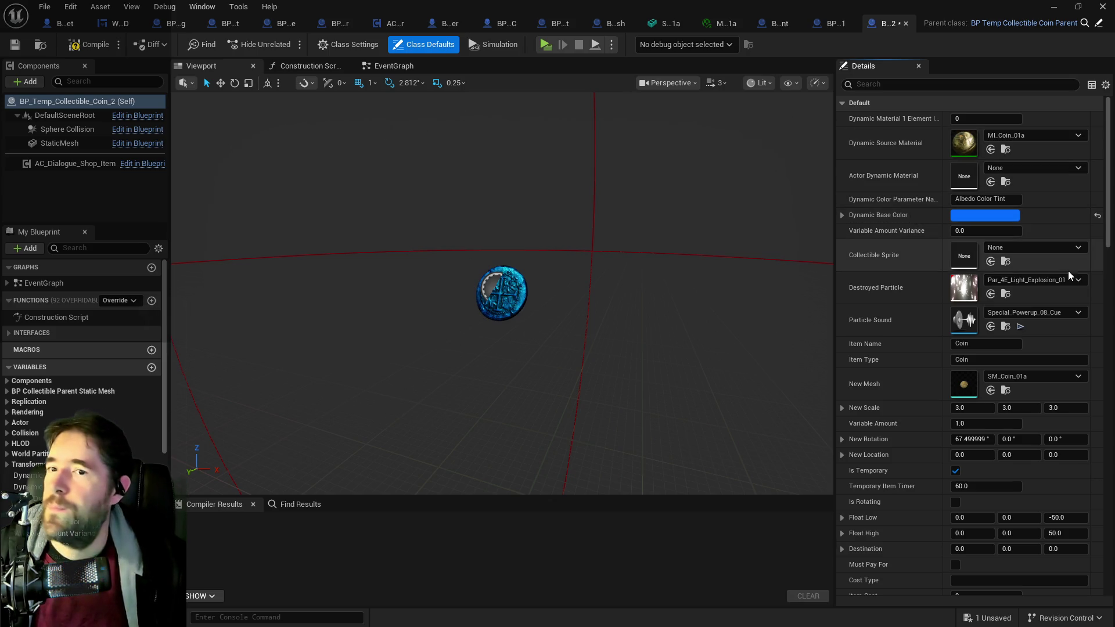
Step: Set Coin_2's Variable Amount to 5.0 with variance 1.0, then compile and save it
{"action": "left_click", "coordinate": [886, 84]}
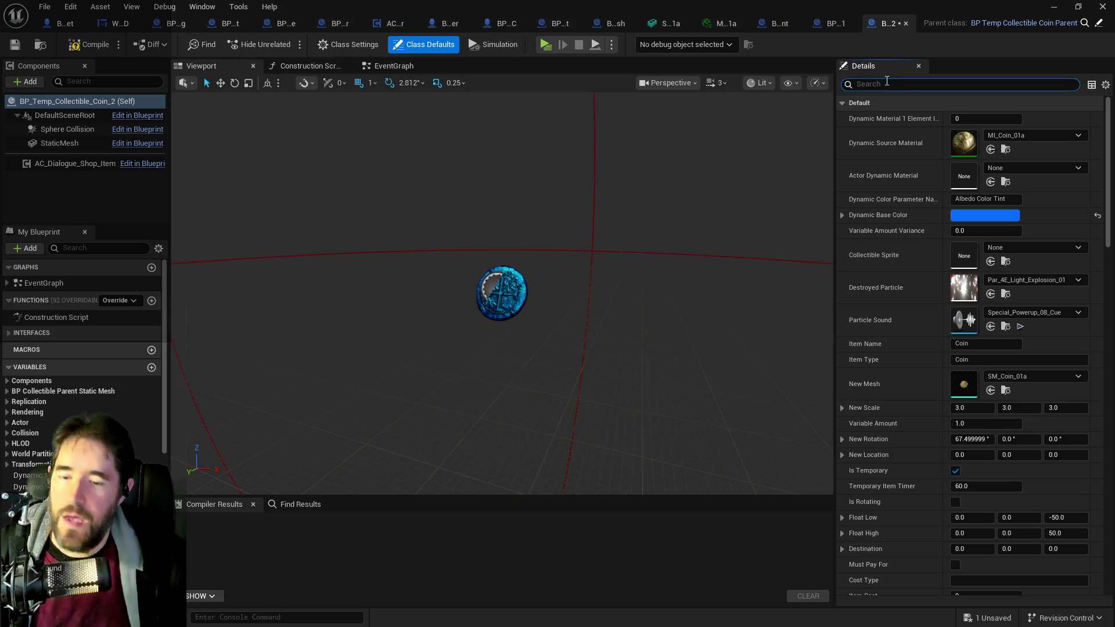
{"action": "type", "text": "amoun"}
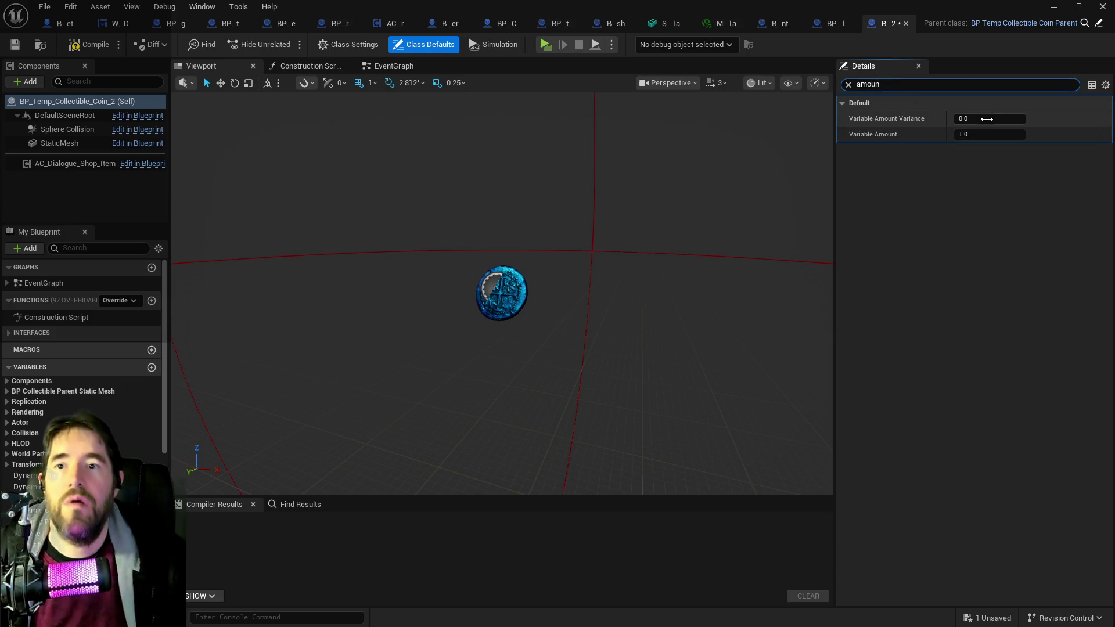
{"action": "left_click", "coordinate": [989, 134]}
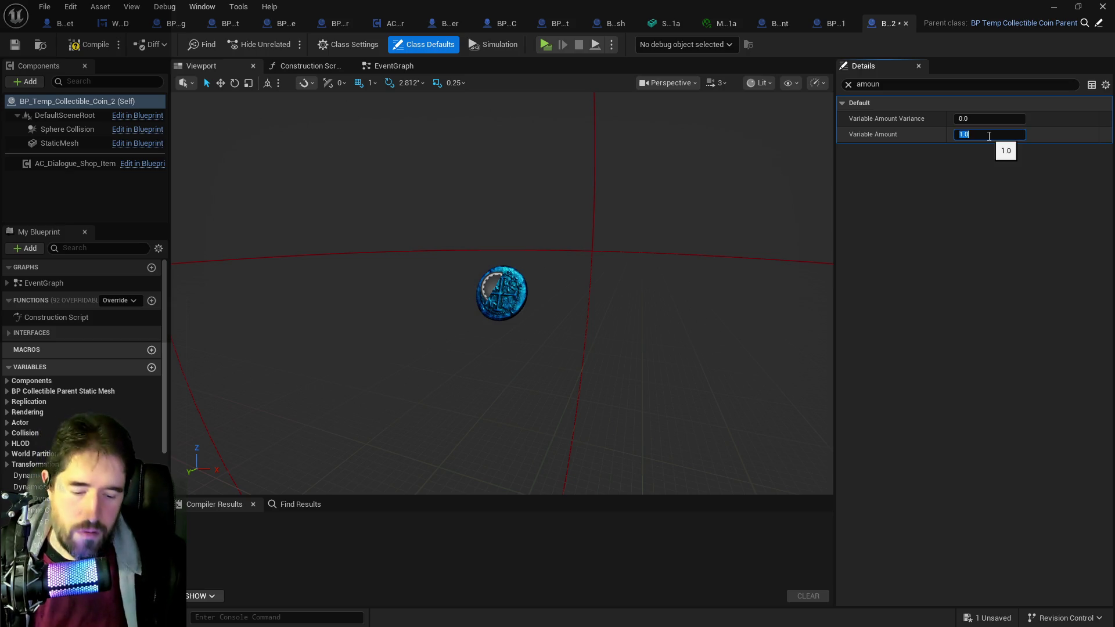
{"action": "type", "text": "5"}
{"action": "left_click", "coordinate": [973, 120]}
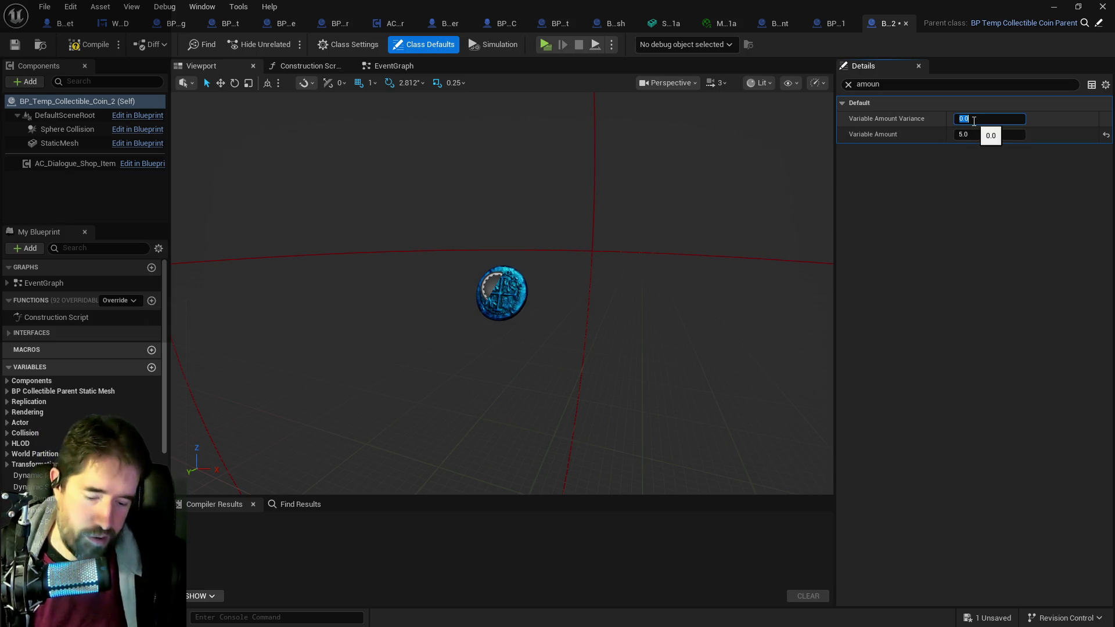
{"action": "type", "text": "1"}
{"action": "left_click", "coordinate": [88, 46]}
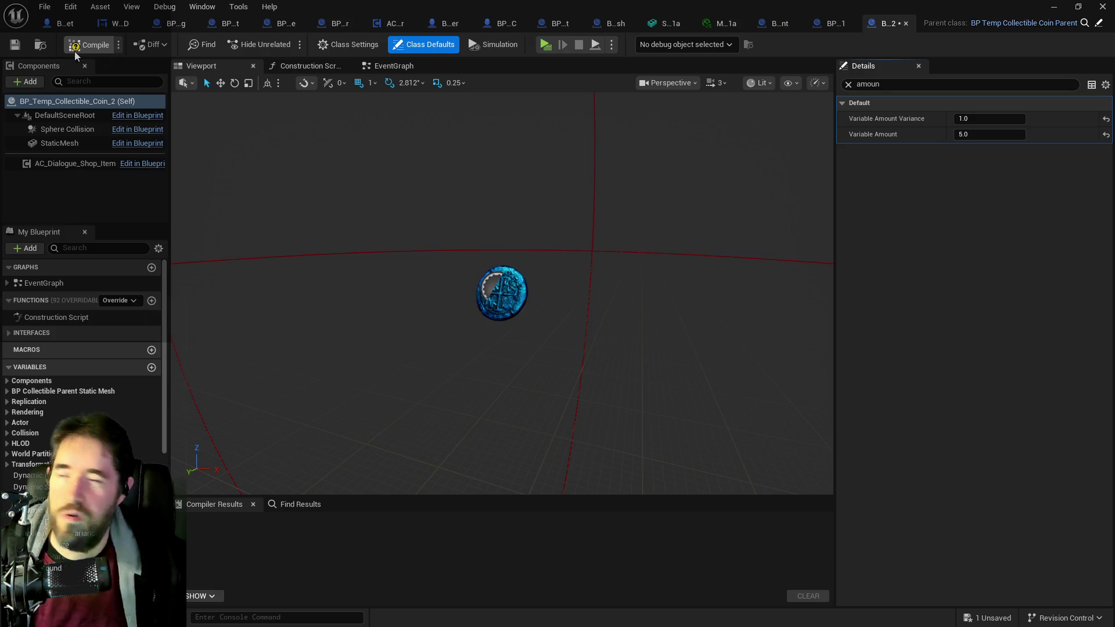
{"action": "left_click", "coordinate": [17, 46]}
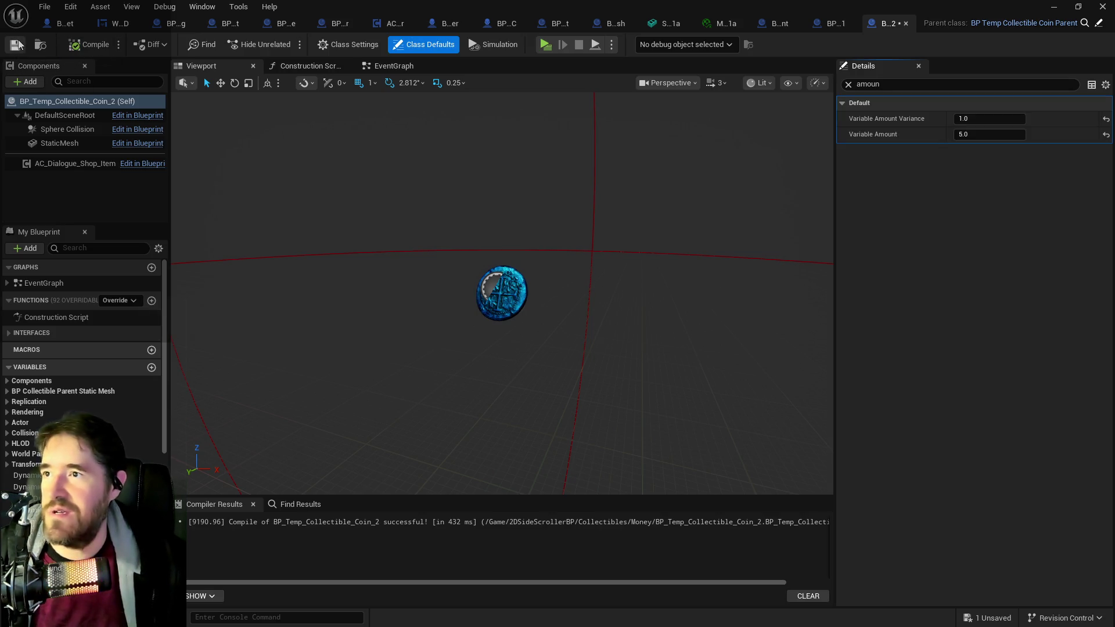
{"action": "key", "text": "super+shift+Right"}
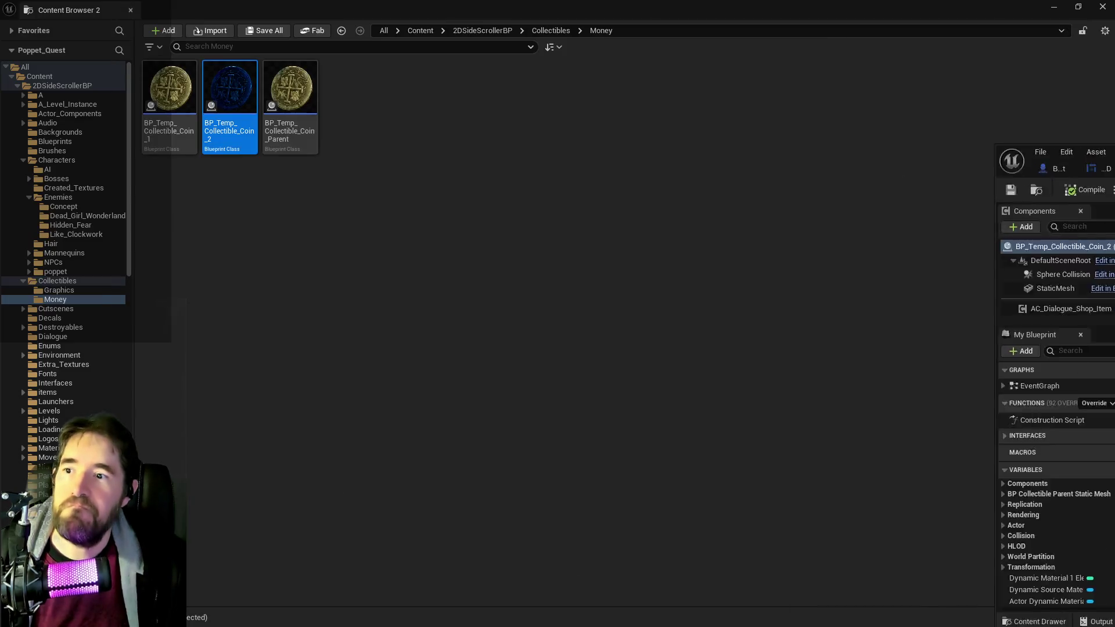
Step: Make a child Blueprint of Coin_Parent named BP_Temp_Collectible_Coin_3 and open it
{"action": "right_click", "coordinate": [289, 103]}
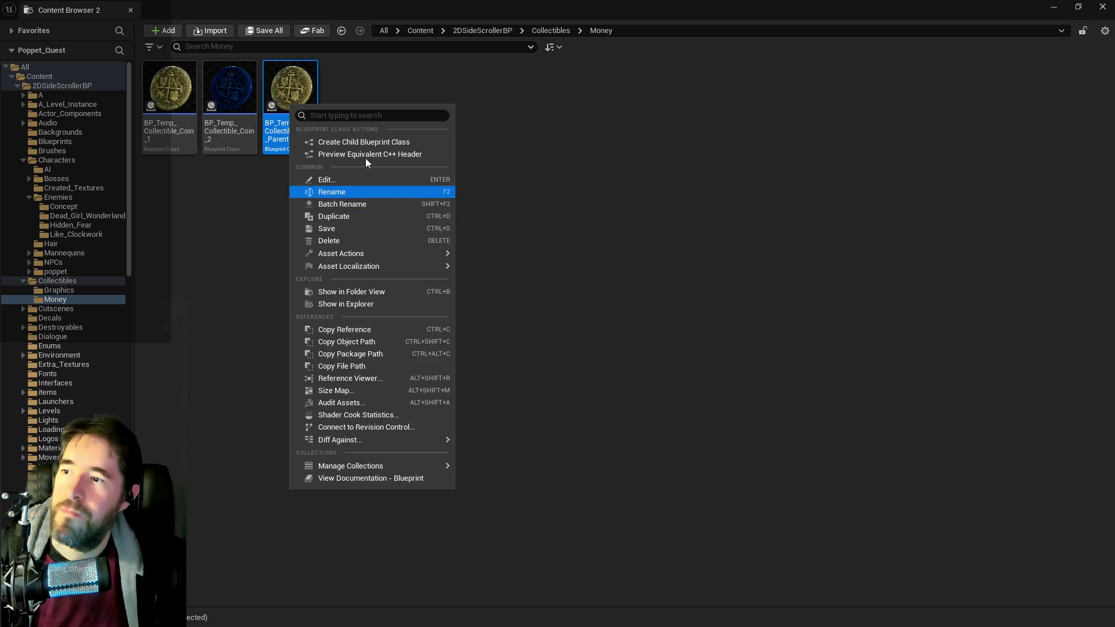
{"action": "left_click", "coordinate": [366, 141]}
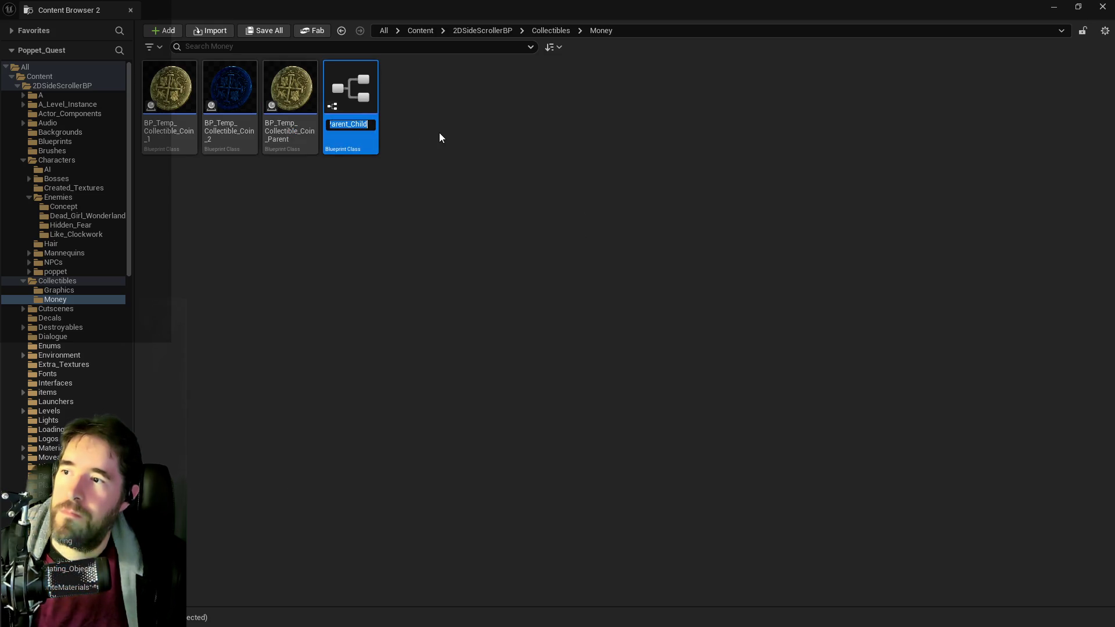
{"action": "key", "text": "End"}
{"action": "key", "text": "BackSpace"}
{"action": "key", "text": "BackSpace"}
{"action": "key", "text": "BackSpace"}
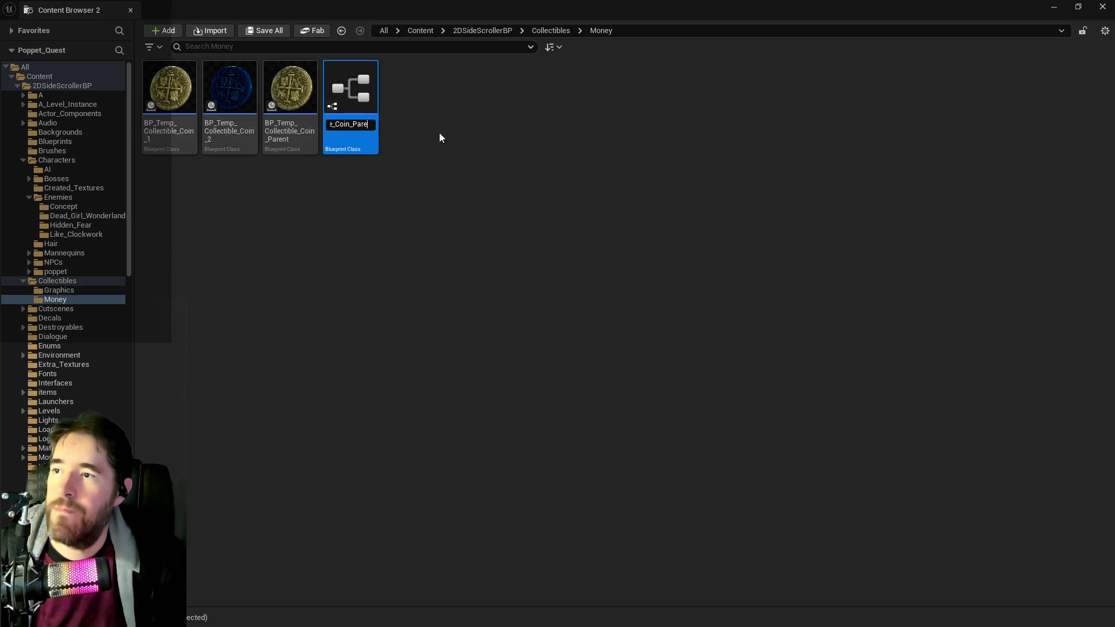
{"action": "type", "text": "3"}
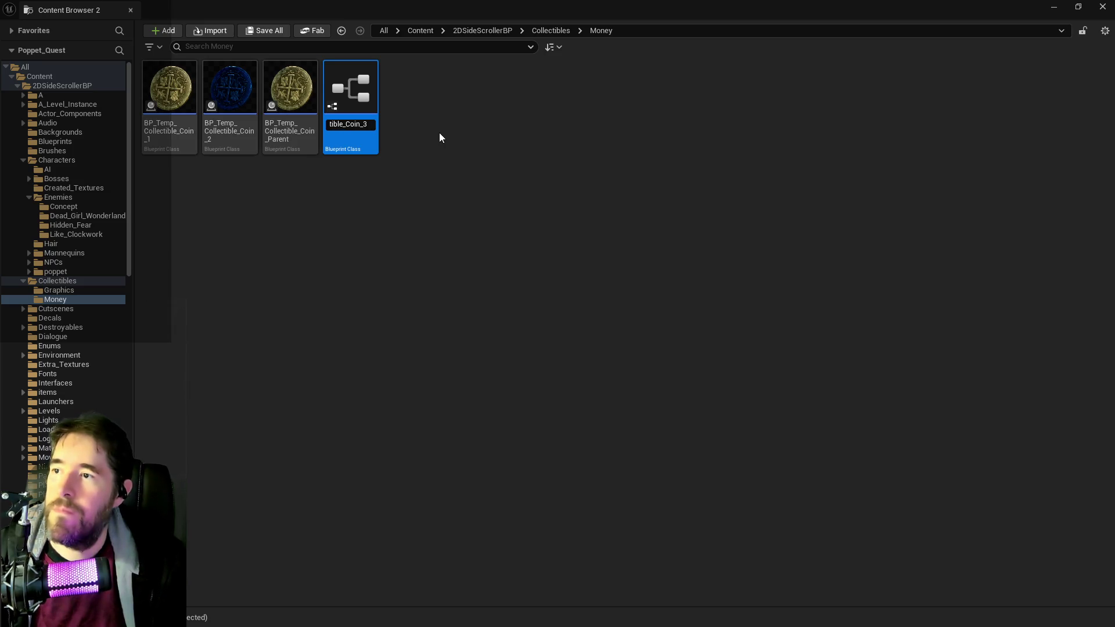
{"action": "key", "text": "Return"}
{"action": "double_click", "coordinate": [297, 88]}
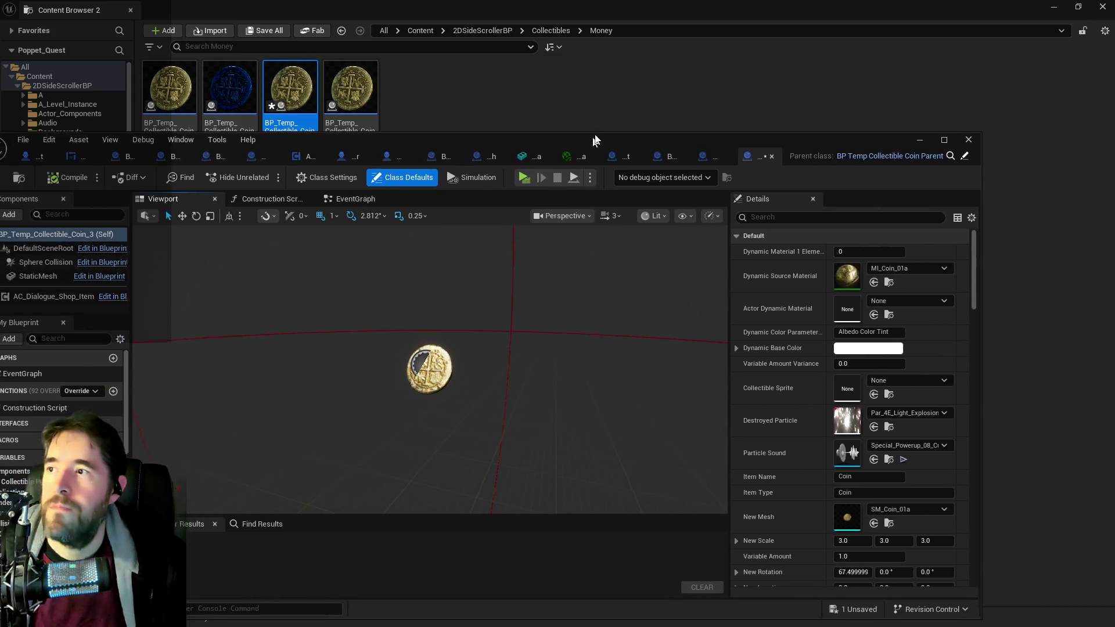
Step: Try red, orange and yellow tints, then set Coin_3's Dynamic Base Color to bright green
{"action": "left_click", "coordinate": [888, 336]}
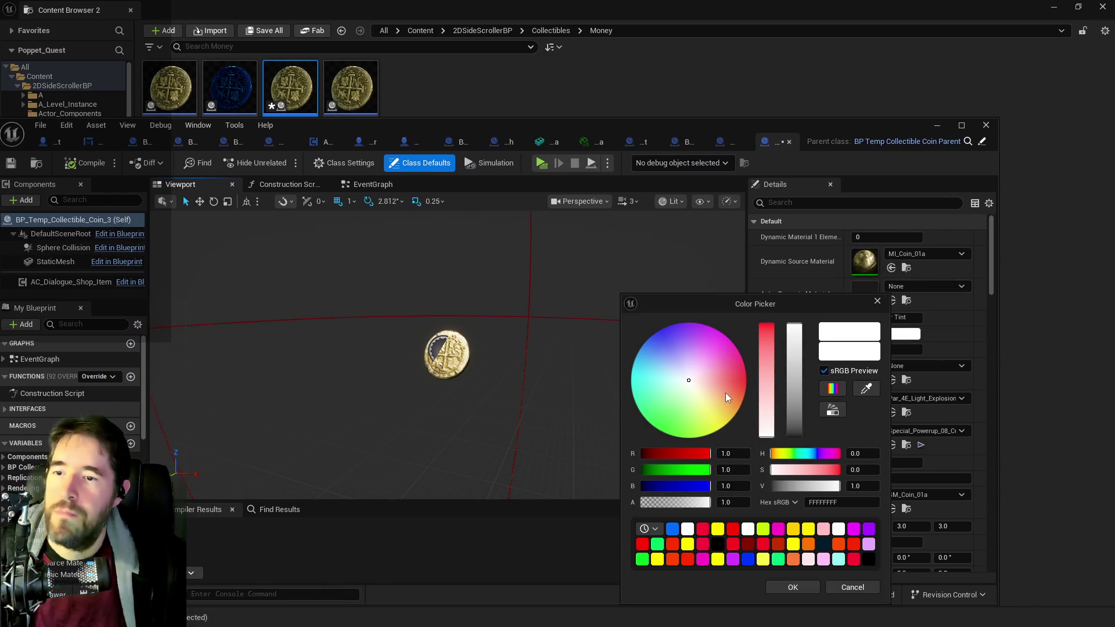
{"action": "mouse_move", "coordinate": [682, 329]}
{"action": "left_mouse_down"}
{"action": "mouse_move", "coordinate": [715, 334]}
{"action": "mouse_move", "coordinate": [744, 380]}
{"action": "mouse_move", "coordinate": [738, 351]}
{"action": "left_mouse_up"}
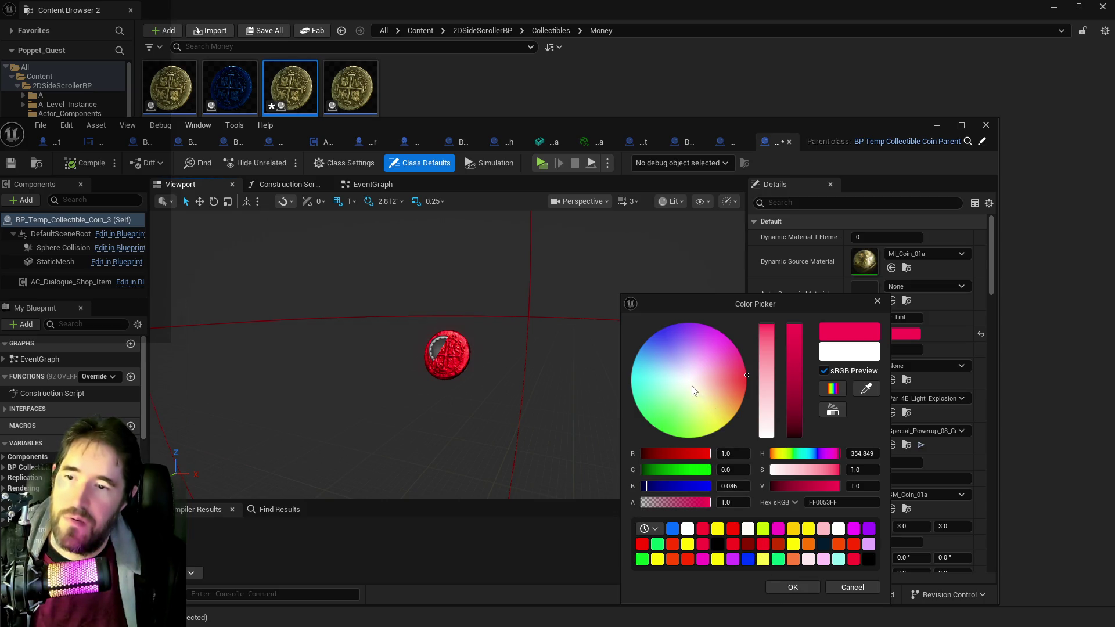
{"action": "mouse_move", "coordinate": [688, 385]}
{"action": "left_mouse_down"}
{"action": "mouse_move", "coordinate": [658, 430]}
{"action": "mouse_move", "coordinate": [630, 384]}
{"action": "mouse_move", "coordinate": [665, 326]}
{"action": "mouse_move", "coordinate": [692, 322]}
{"action": "left_mouse_up"}
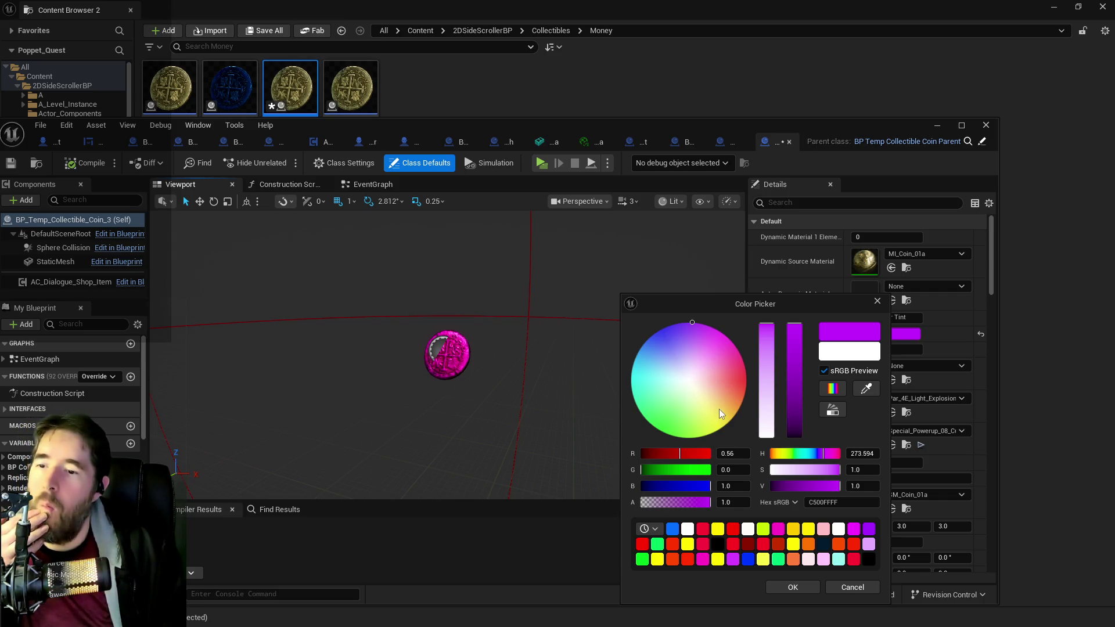
{"action": "left_click_drag", "start_coordinate": [724, 406], "coordinate": [746, 391]}
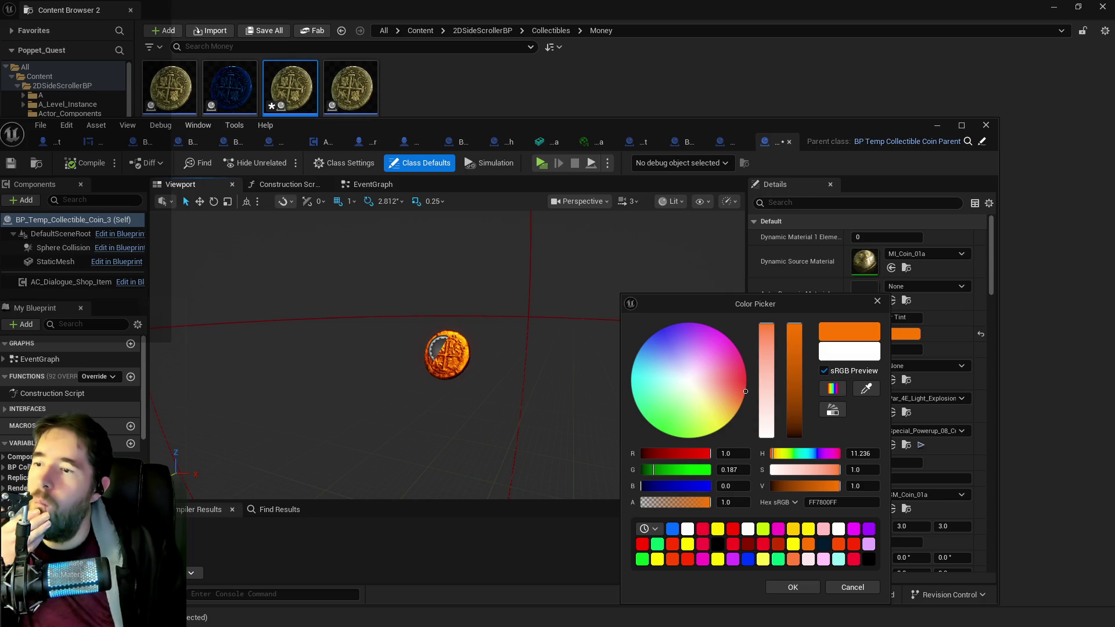
{"action": "mouse_move", "coordinate": [745, 392]}
{"action": "left_mouse_down"}
{"action": "mouse_move", "coordinate": [747, 376]}
{"action": "mouse_move", "coordinate": [710, 390]}
{"action": "mouse_move", "coordinate": [664, 432]}
{"action": "left_mouse_up"}
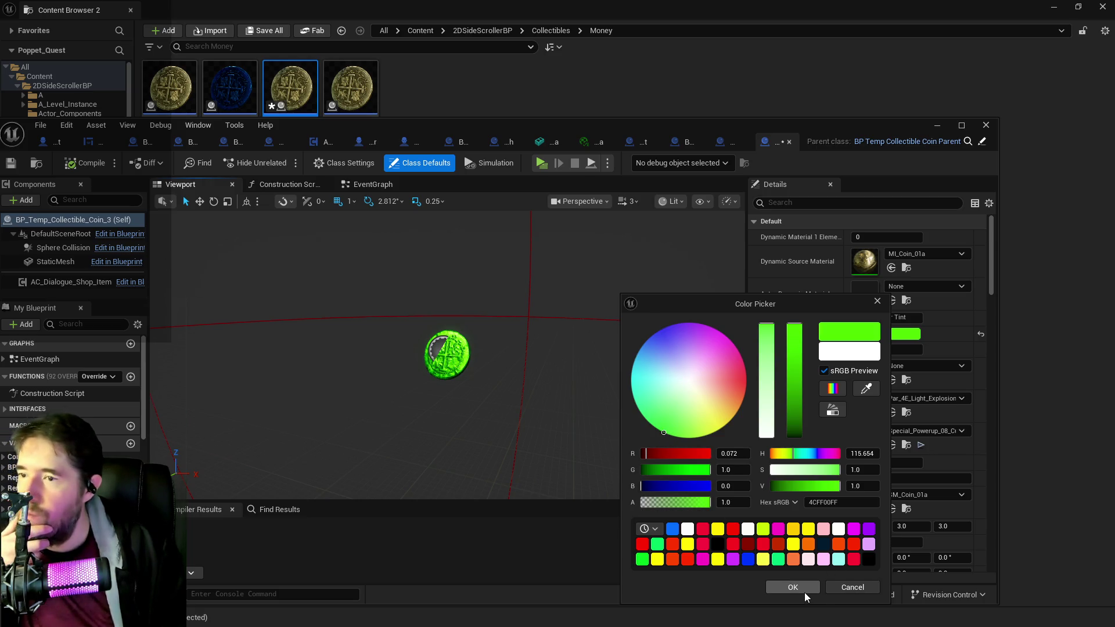
{"action": "left_click", "coordinate": [720, 429]}
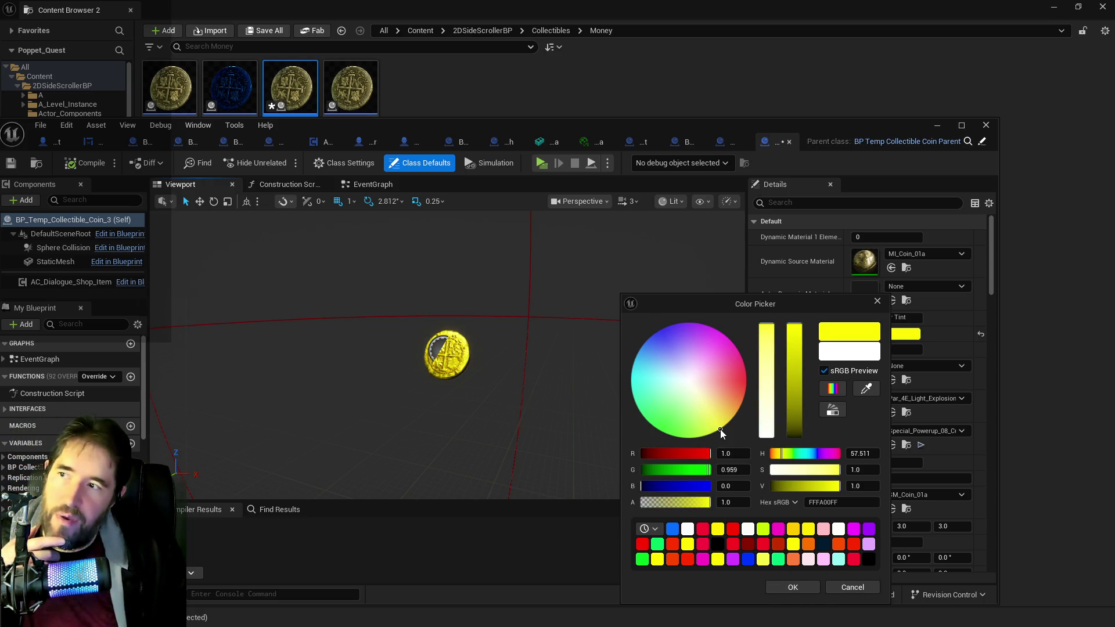
{"action": "mouse_move", "coordinate": [639, 381]}
{"action": "left_mouse_down"}
{"action": "mouse_move", "coordinate": [630, 385]}
{"action": "mouse_move", "coordinate": [650, 424]}
{"action": "left_mouse_up"}
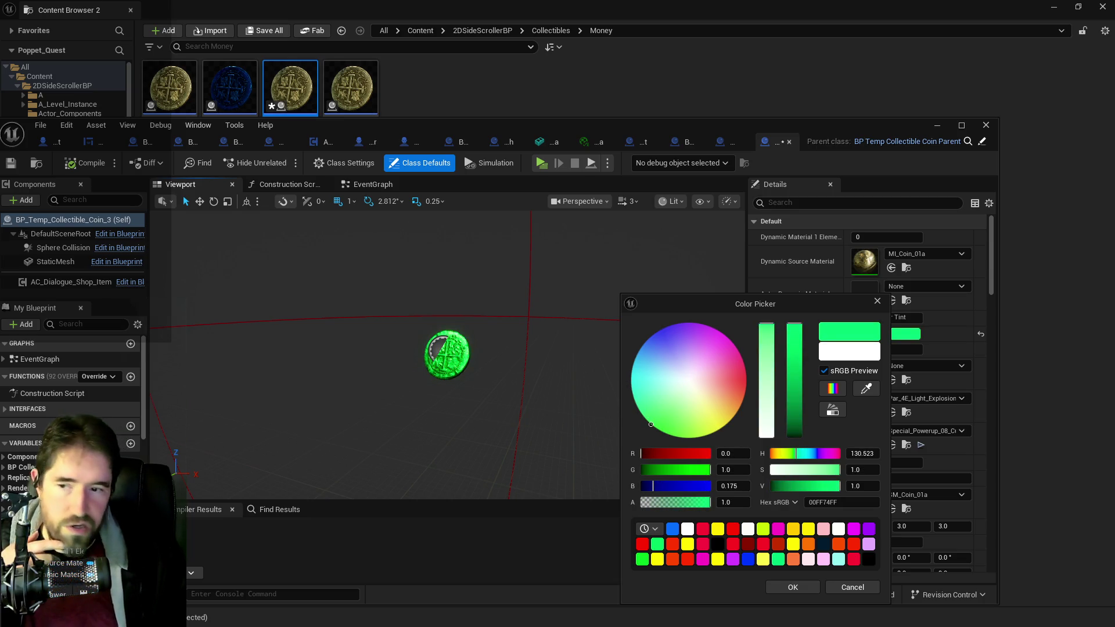
{"action": "left_click_drag", "start_coordinate": [632, 389], "coordinate": [657, 429]}
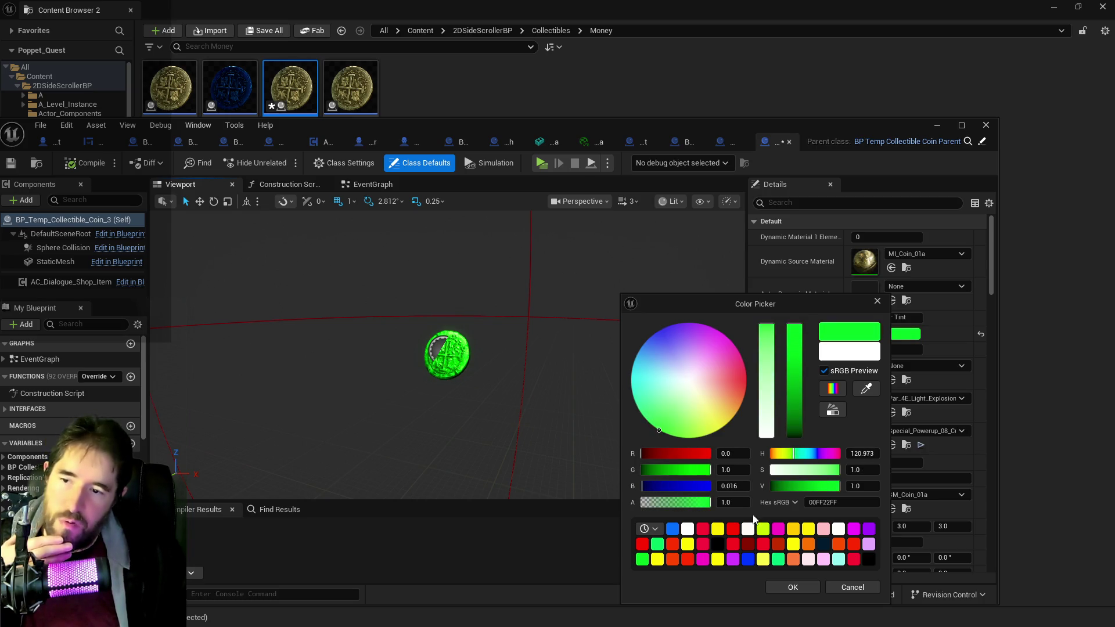
{"action": "left_click", "coordinate": [782, 587]}
{"action": "left_click", "coordinate": [780, 203]}
Step: Filter Details by 'amount' and set Coin_3's Variable Amount to 10.0 and variance to 2.0
{"action": "type", "text": "amount"}
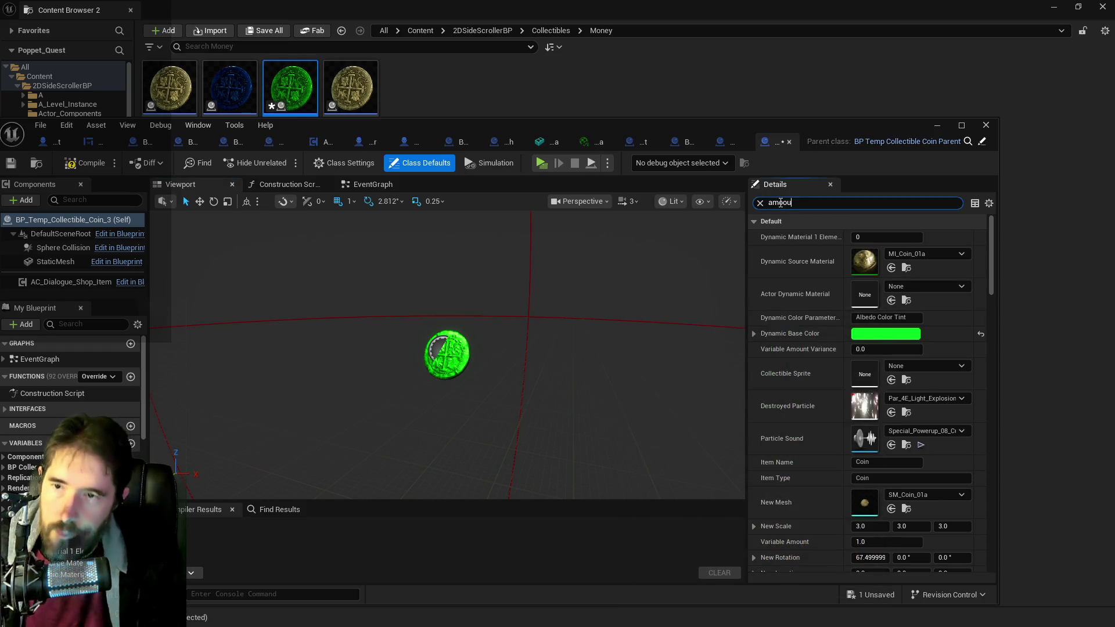
{"action": "key", "text": "BackSpace"}
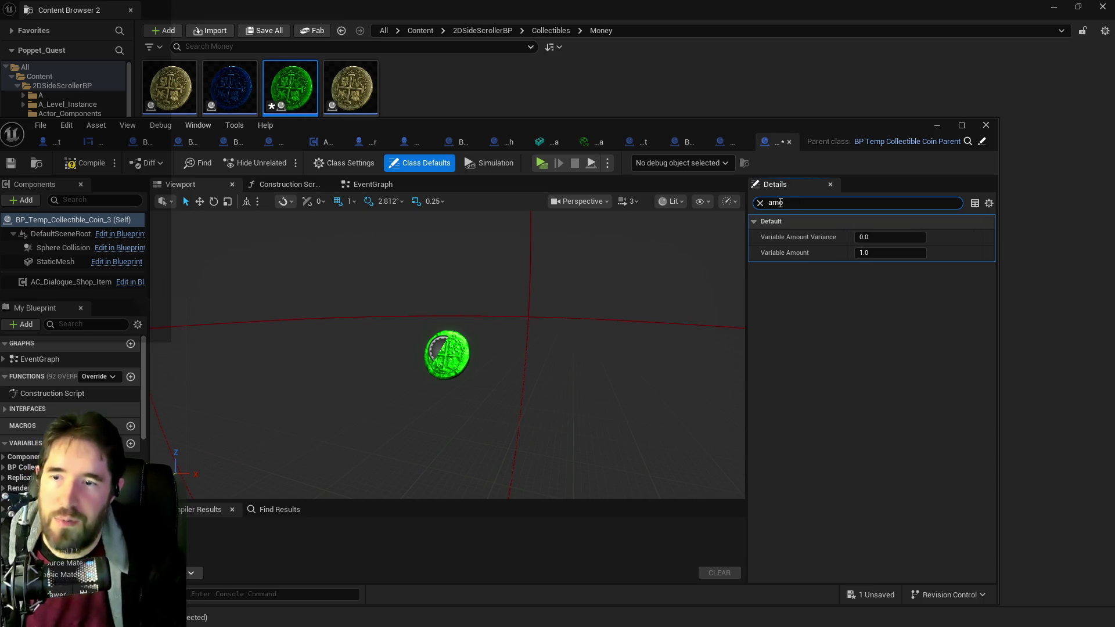
{"action": "left_click", "coordinate": [884, 254]}
{"action": "type", "text": "10"}
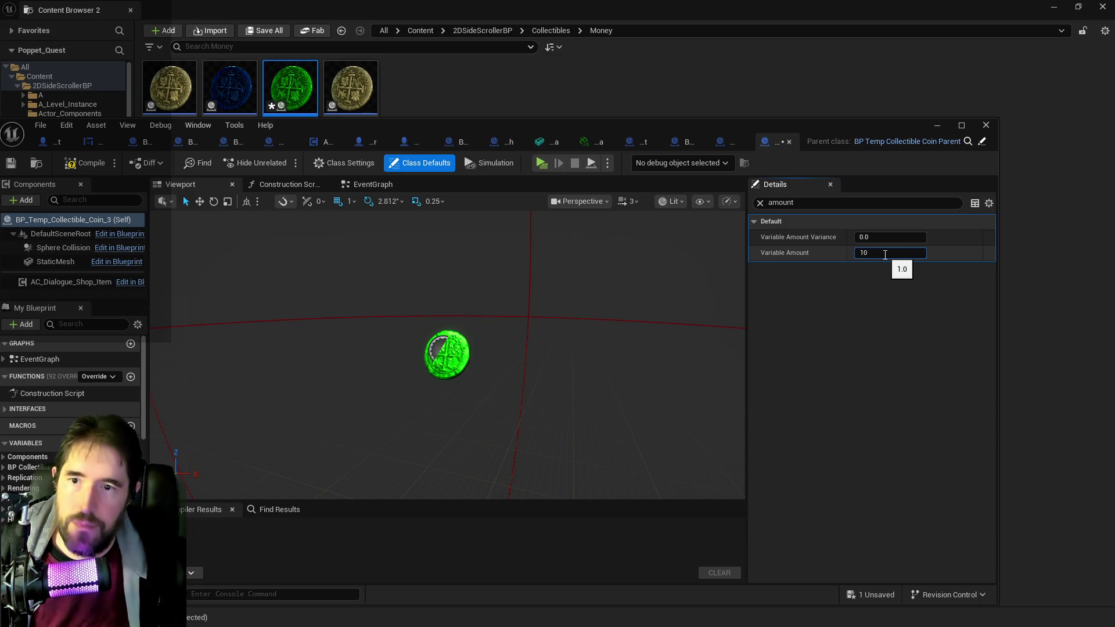
{"action": "left_click", "coordinate": [876, 238]}
{"action": "type", "text": "2"}
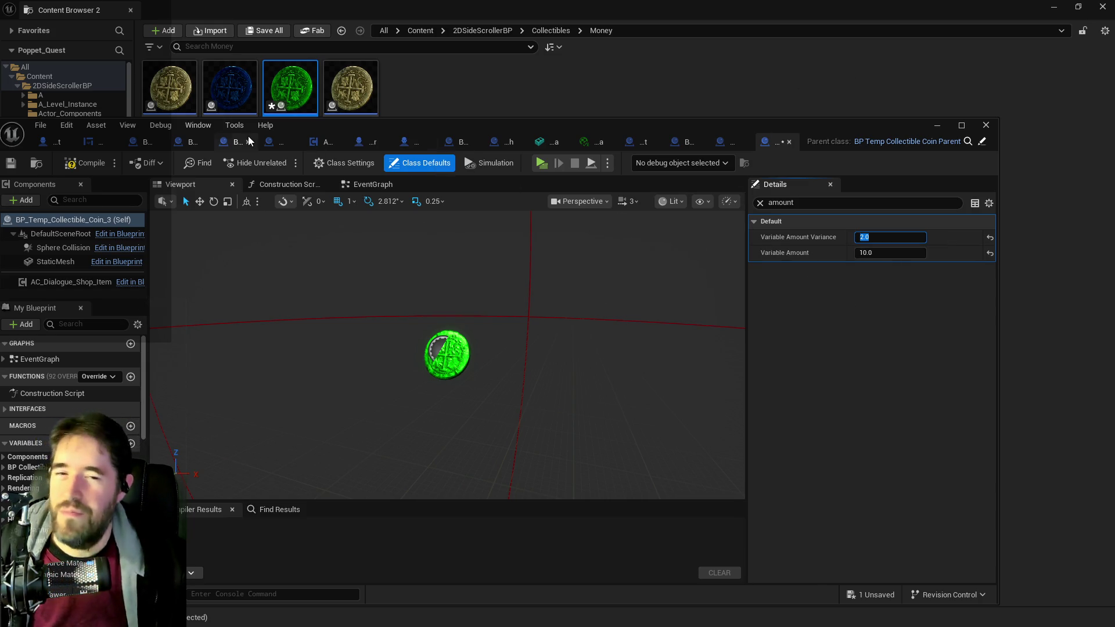
{"action": "mouse_move", "coordinate": [230, 100]}
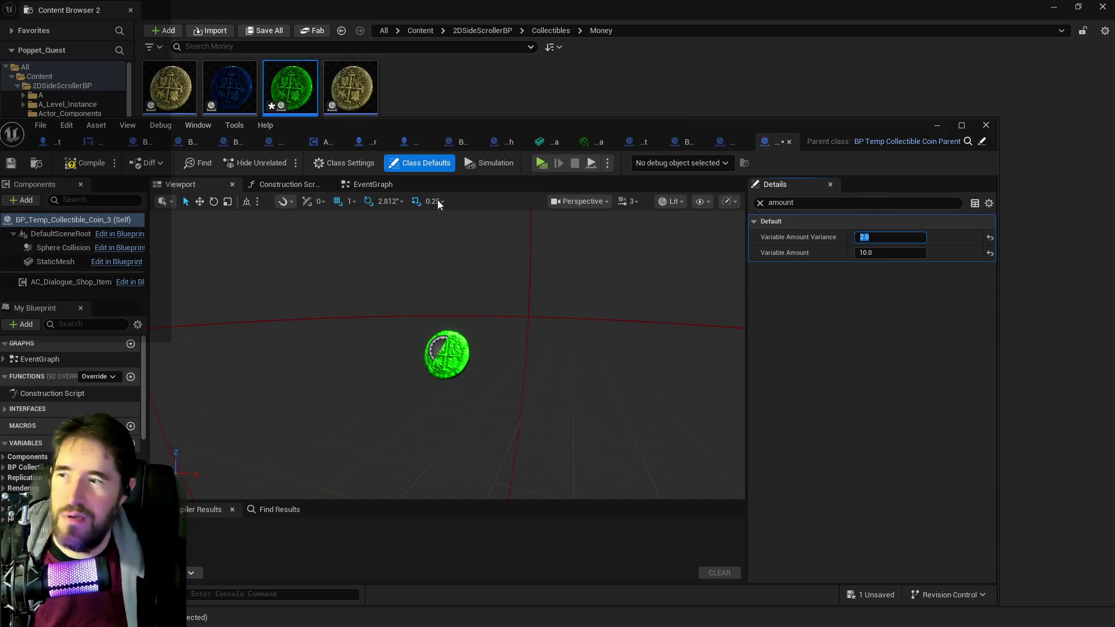
{"action": "key", "text": "Return"}
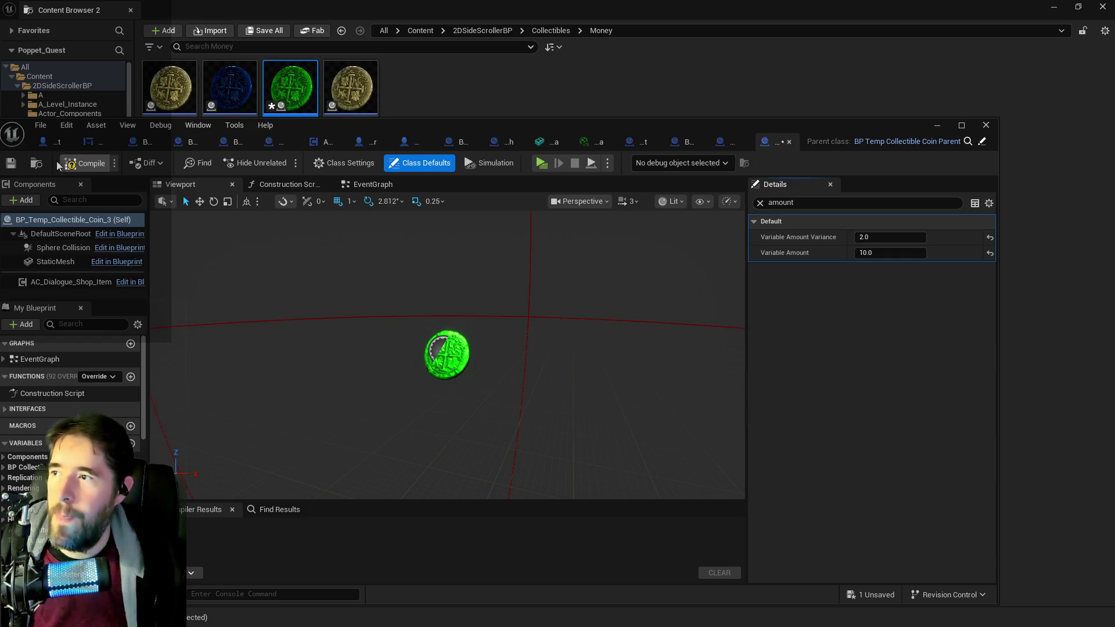
Step: Compile and save Coin_3, then reopen the Coin_2 blueprint
{"action": "left_click", "coordinate": [7, 165]}
{"action": "left_click", "coordinate": [238, 93]}
{"action": "double_click", "coordinate": [238, 93]}
{"action": "double_click", "coordinate": [787, 202]}
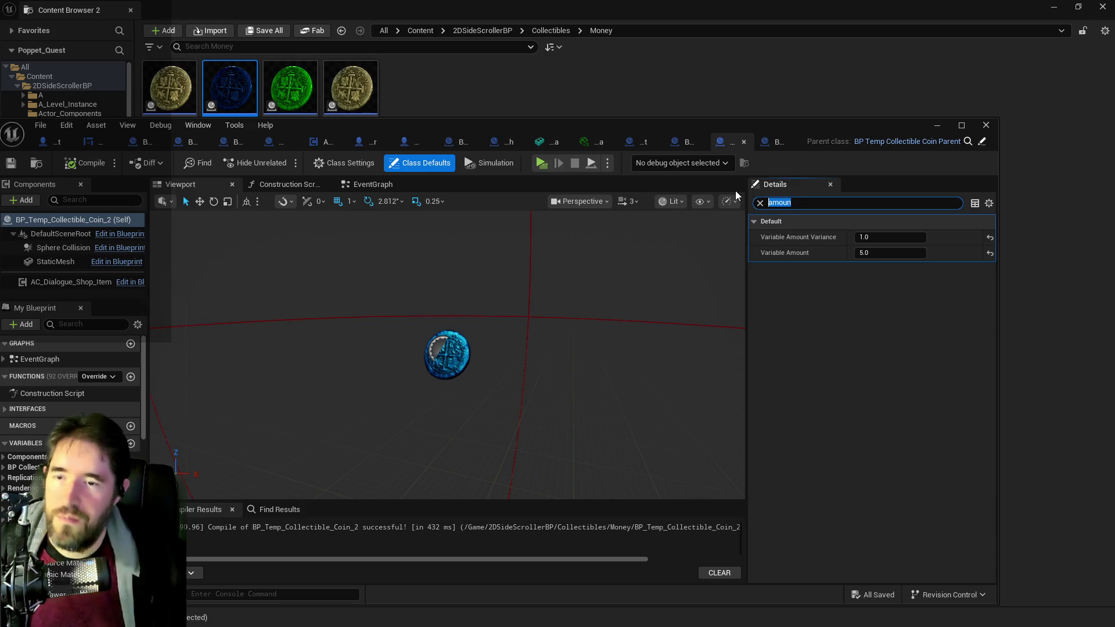
Step: Filter Coin_2's properties by 'color' and change its Dynamic Base Color to cyan
{"action": "type", "text": "color"}
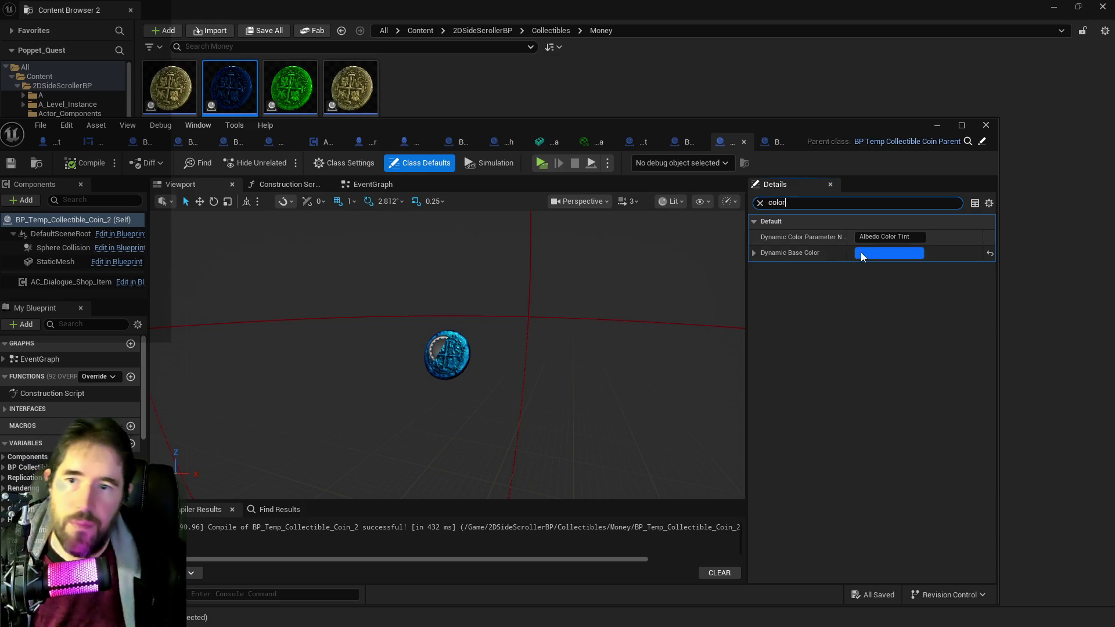
{"action": "left_click", "coordinate": [860, 252]}
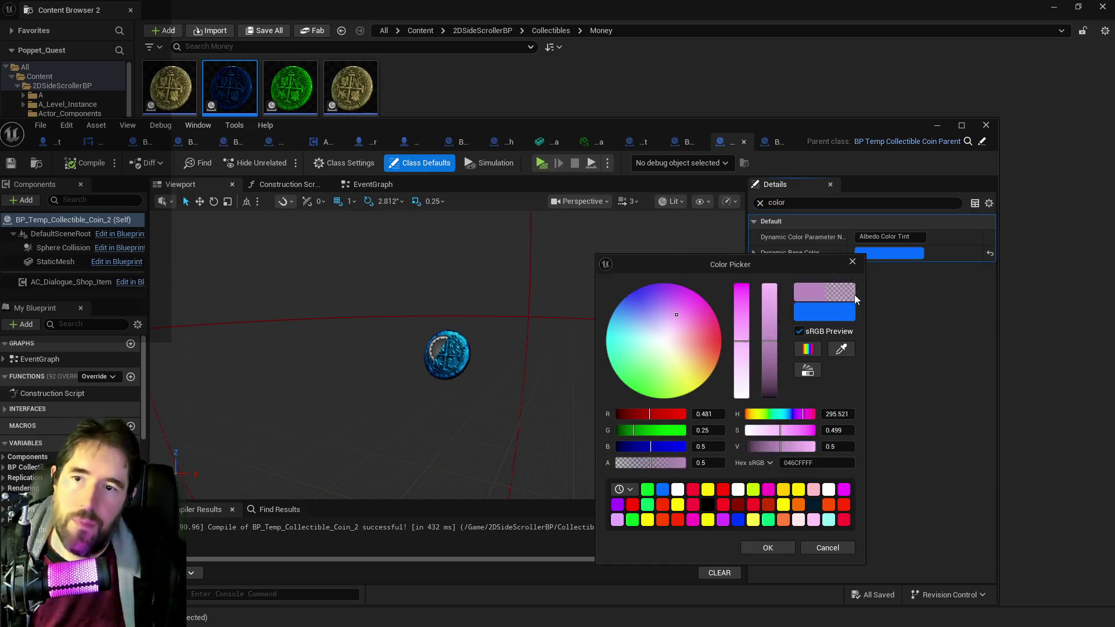
{"action": "left_click", "coordinate": [606, 342]}
{"action": "mouse_move", "coordinate": [605, 342]}
{"action": "left_mouse_down"}
{"action": "mouse_move", "coordinate": [592, 344]}
{"action": "mouse_move", "coordinate": [606, 341]}
{"action": "left_mouse_up"}
{"action": "left_click", "coordinate": [757, 549]}
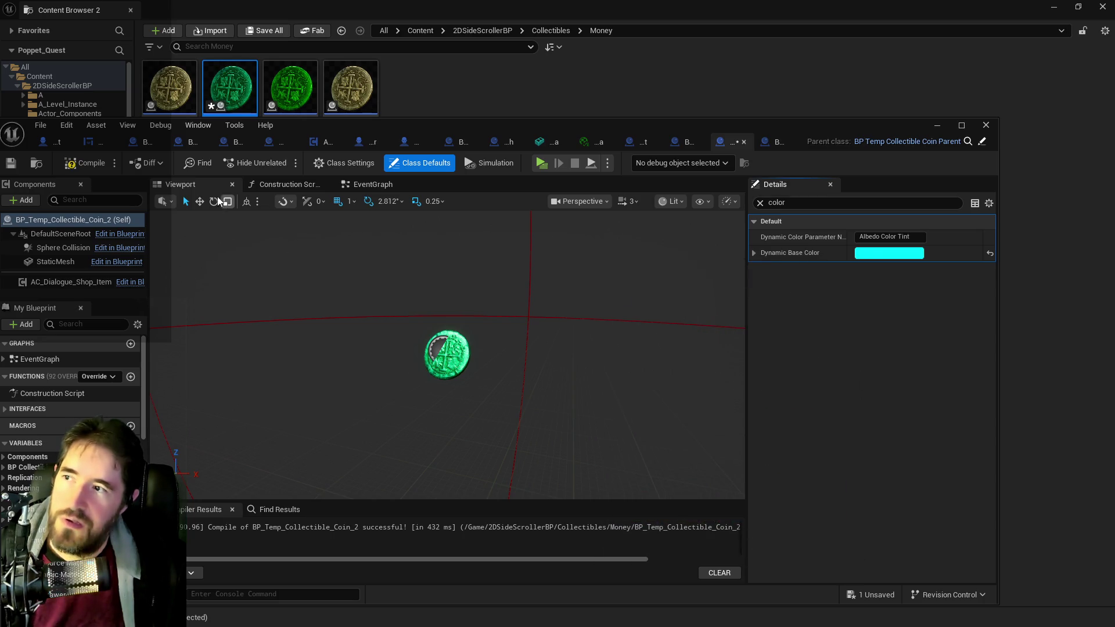
Step: Shift the cyan tint slightly toward blue, then compile and save Coin_2
{"action": "left_click", "coordinate": [870, 254]}
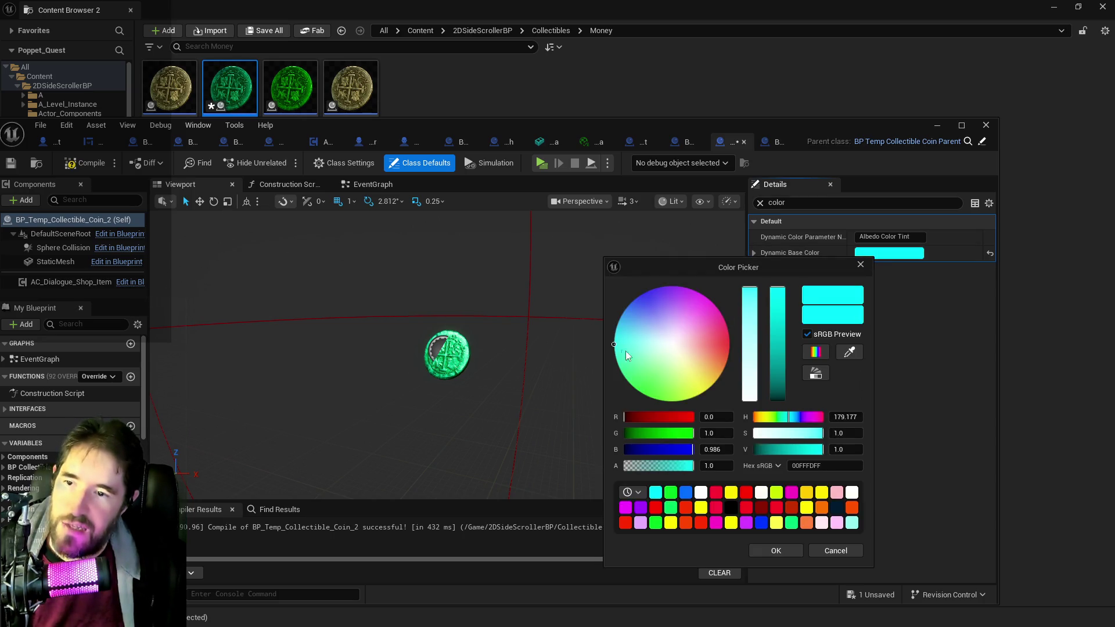
{"action": "mouse_move", "coordinate": [614, 341]}
{"action": "left_mouse_down"}
{"action": "mouse_move", "coordinate": [593, 339]}
{"action": "mouse_move", "coordinate": [617, 342]}
{"action": "left_mouse_up"}
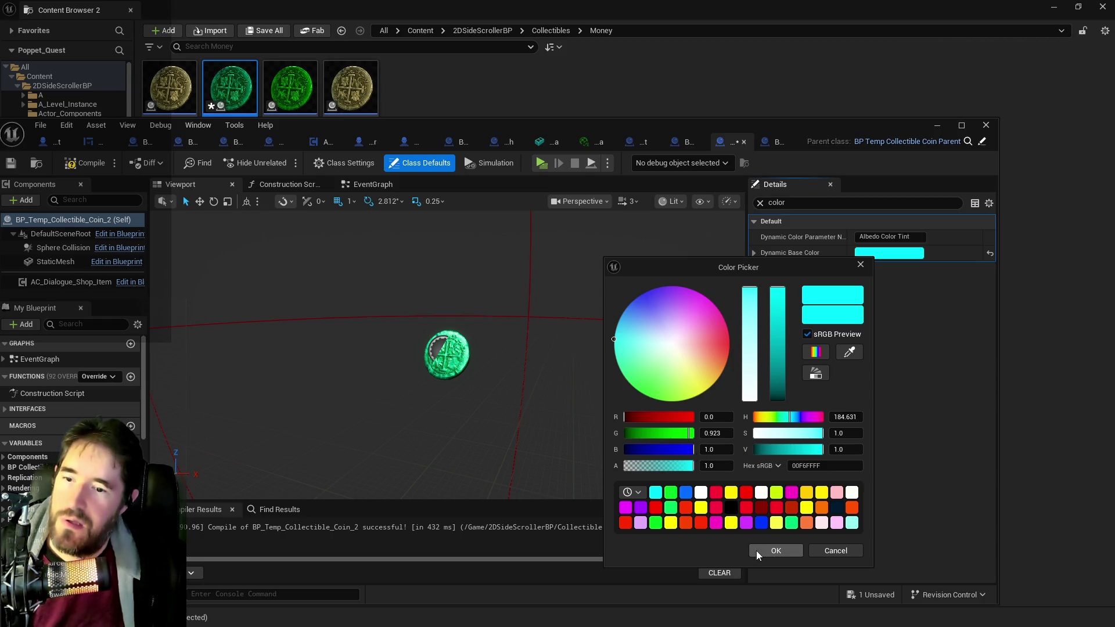
{"action": "left_click", "coordinate": [775, 551]}
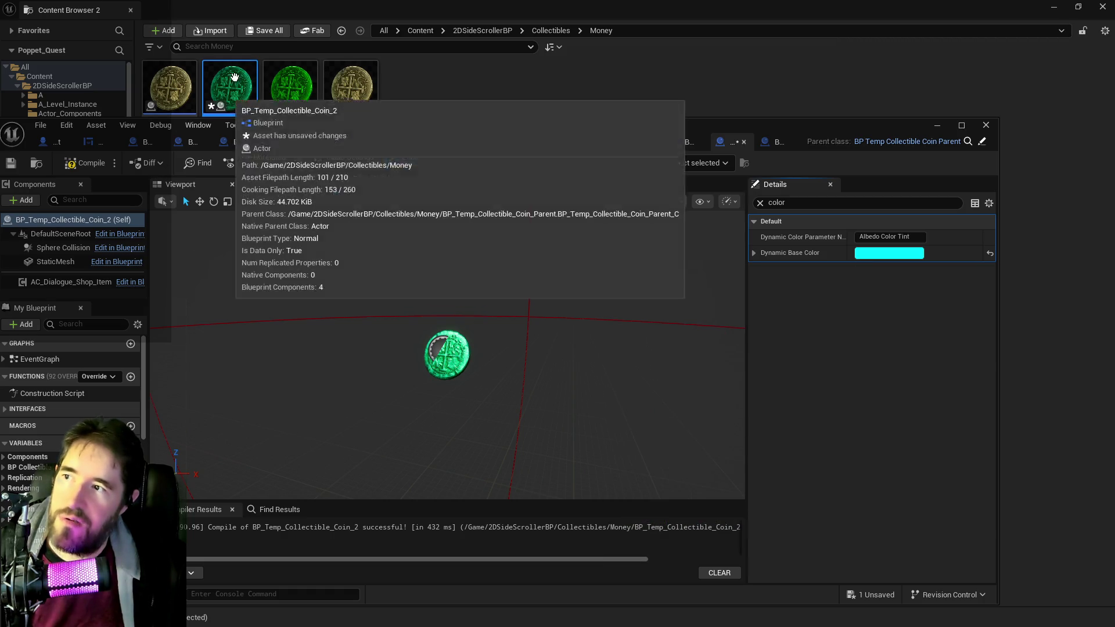
{"action": "left_click", "coordinate": [87, 163]}
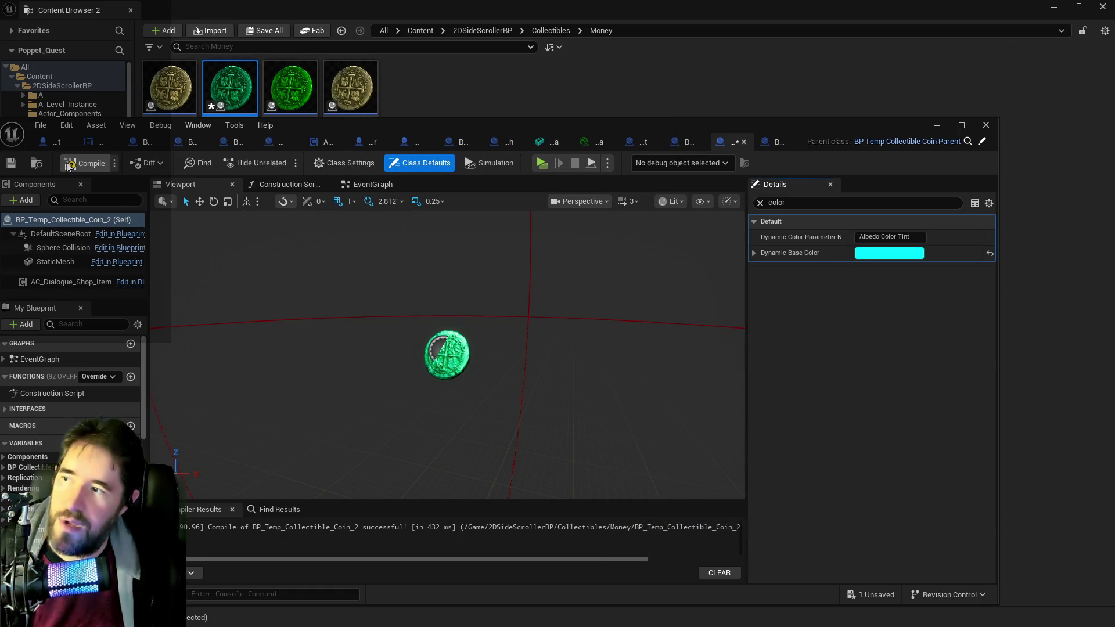
{"action": "left_click", "coordinate": [11, 163]}
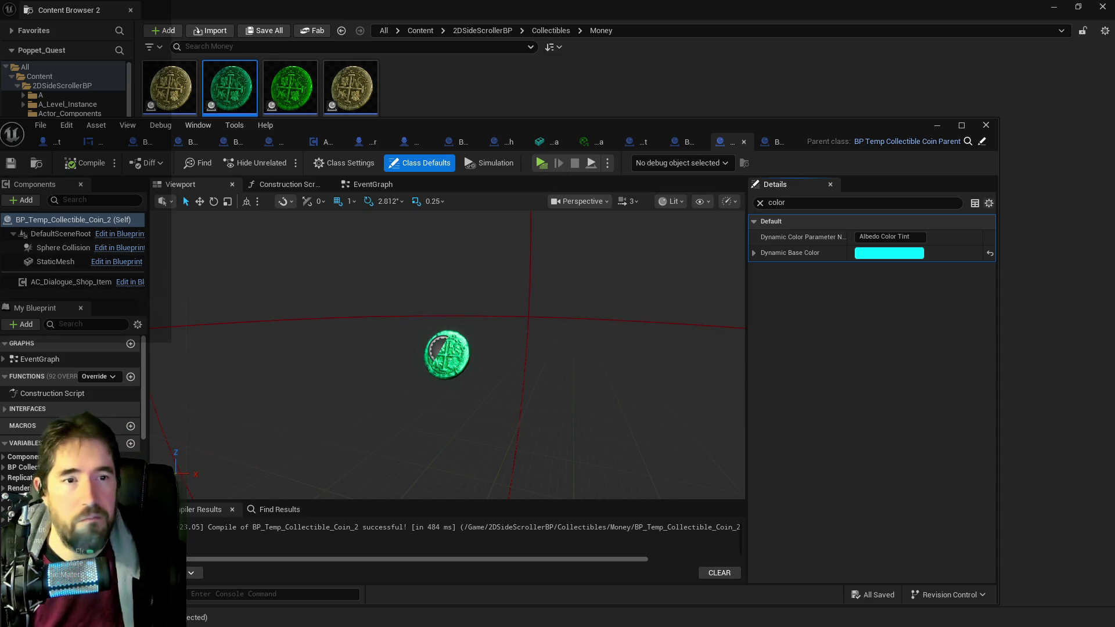
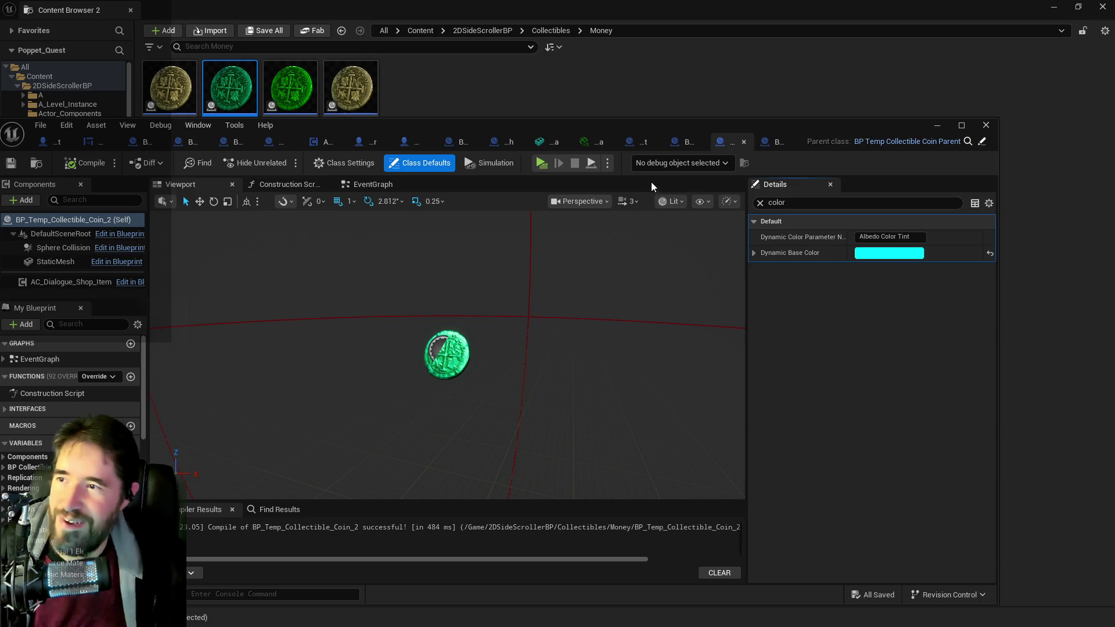
Step: Create a child Blueprint class from BP_Temp_Collectible_Coin_Parent in the Money folder
{"action": "mouse_move", "coordinate": [749, 135]}
{"action": "left_mouse_down"}
{"action": "mouse_move", "coordinate": [1114, 209]}
{"action": "mouse_move", "coordinate": [1114, 165]}
{"action": "left_mouse_up"}
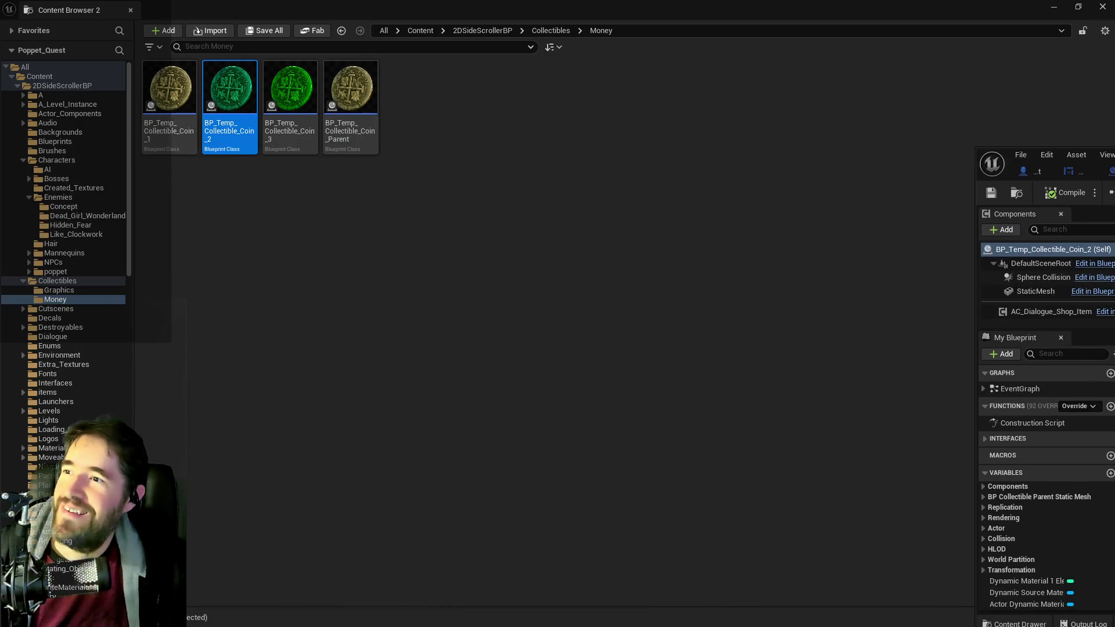
{"action": "right_click", "coordinate": [371, 100]}
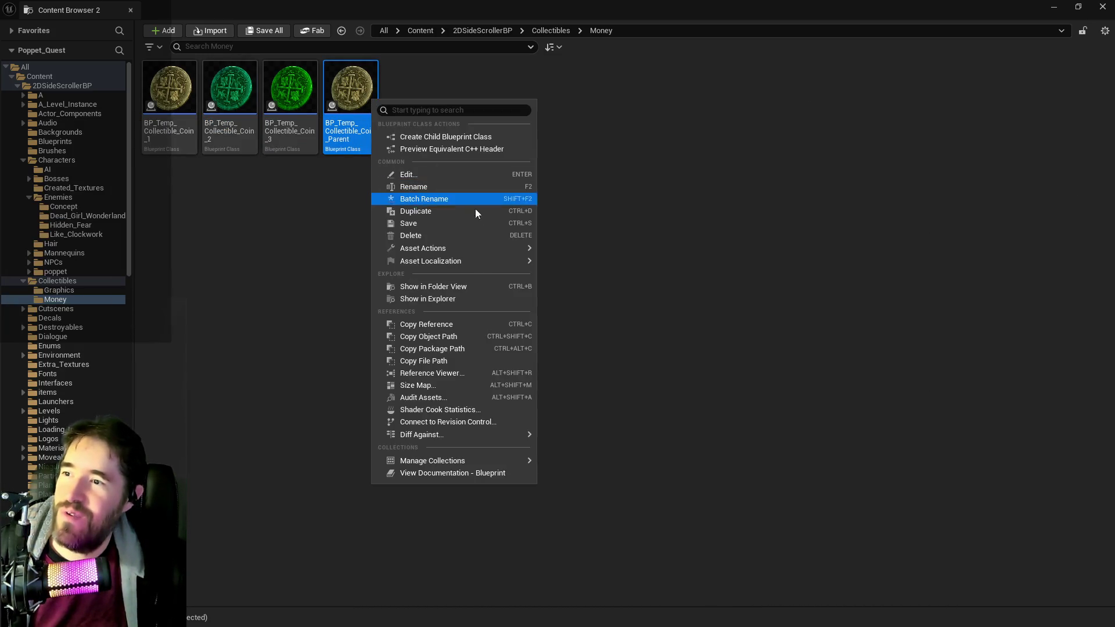
{"action": "mouse_move", "coordinate": [480, 248]}
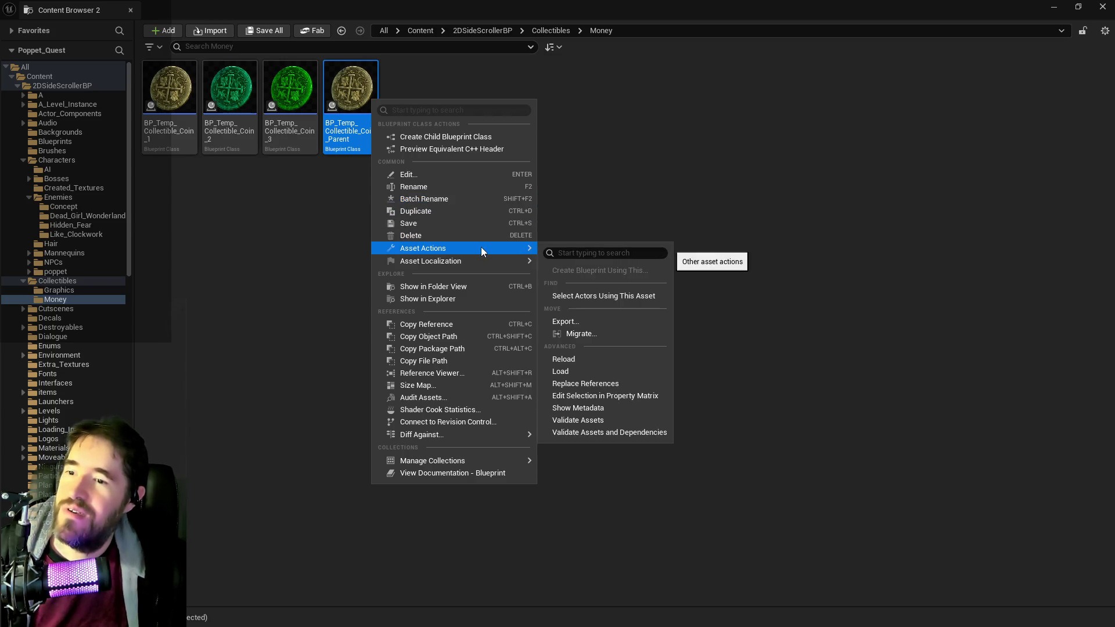
{"action": "left_click", "coordinate": [458, 136]}
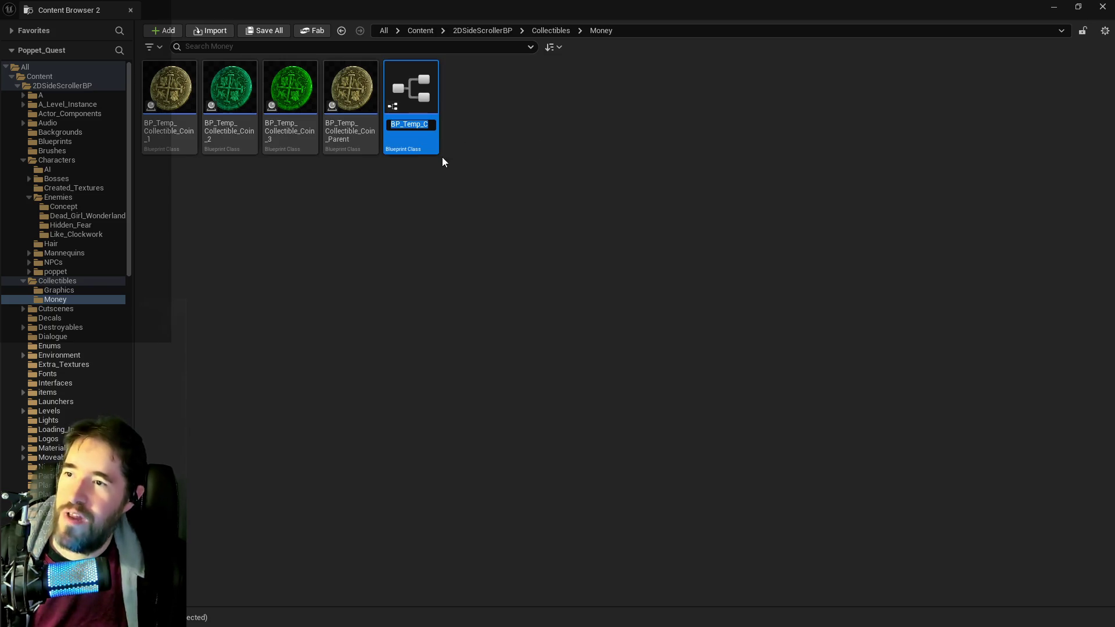
Step: Name the child BP_Temp_Collectible_Coin_4 and open it in the Blueprint editor
{"action": "key", "text": "End"}
{"action": "key", "text": "BackSpace"}
{"action": "key", "text": "BackSpace"}
{"action": "key", "text": "BackSpace"}
{"action": "key", "text": "BackSpace"}
{"action": "type", "text": "4"}
{"action": "key", "text": "Return"}
{"action": "double_click", "coordinate": [350, 91]}
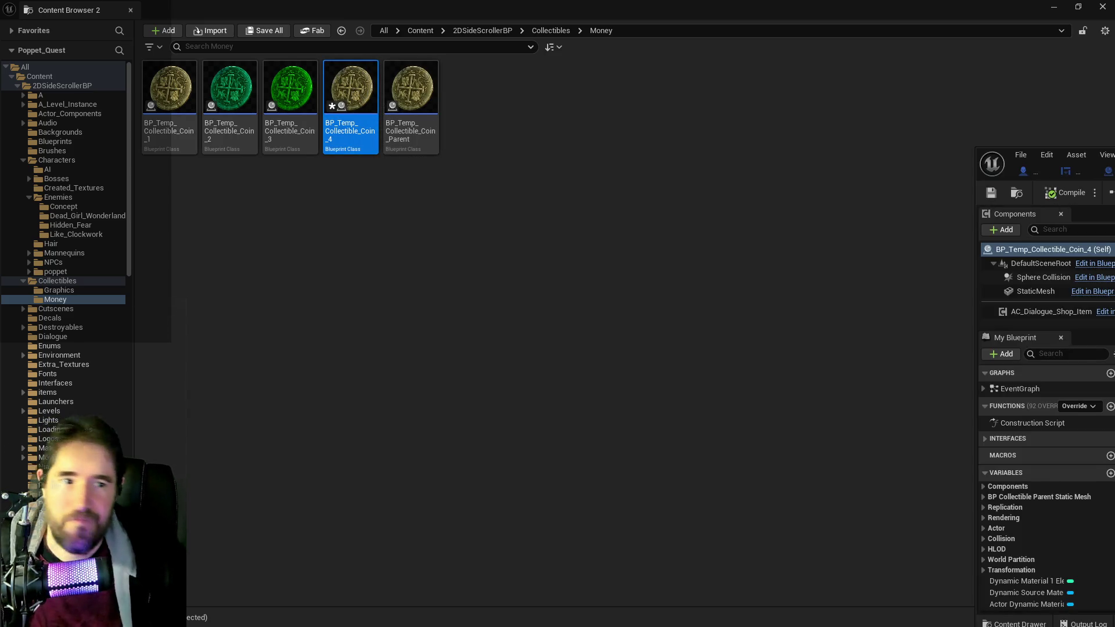
{"action": "mouse_move", "coordinate": [1114, 156]}
{"action": "left_mouse_down"}
{"action": "mouse_move", "coordinate": [924, 176]}
{"action": "mouse_move", "coordinate": [600, 178]}
{"action": "left_mouse_up"}
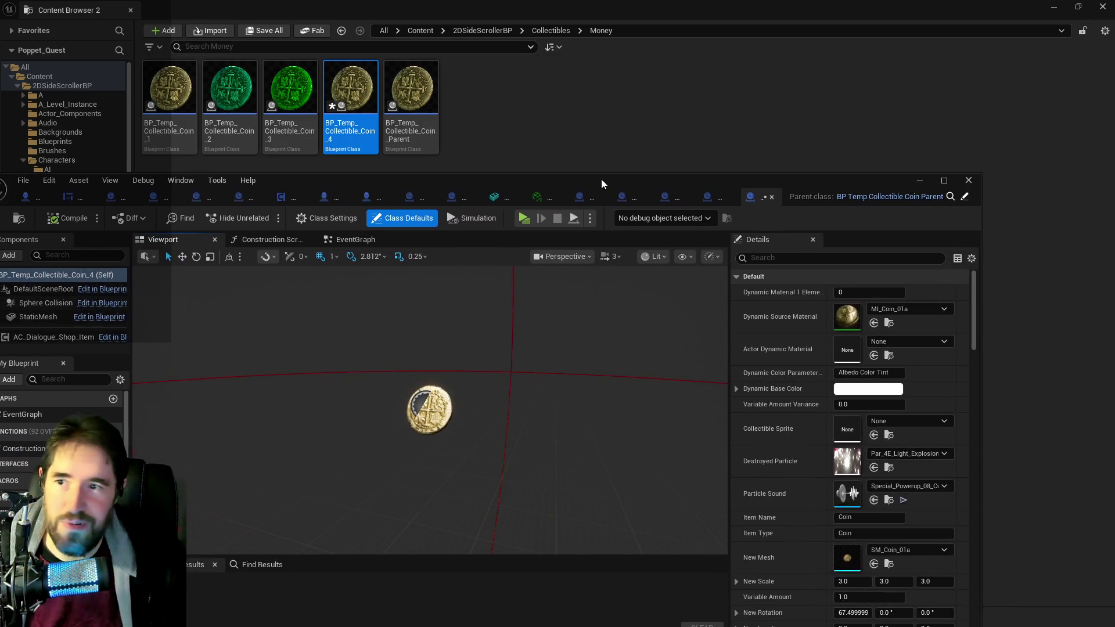
Step: Set Coin_4's Dynamic Base Color to a saturated bright yellow
{"action": "double_click", "coordinate": [601, 179]}
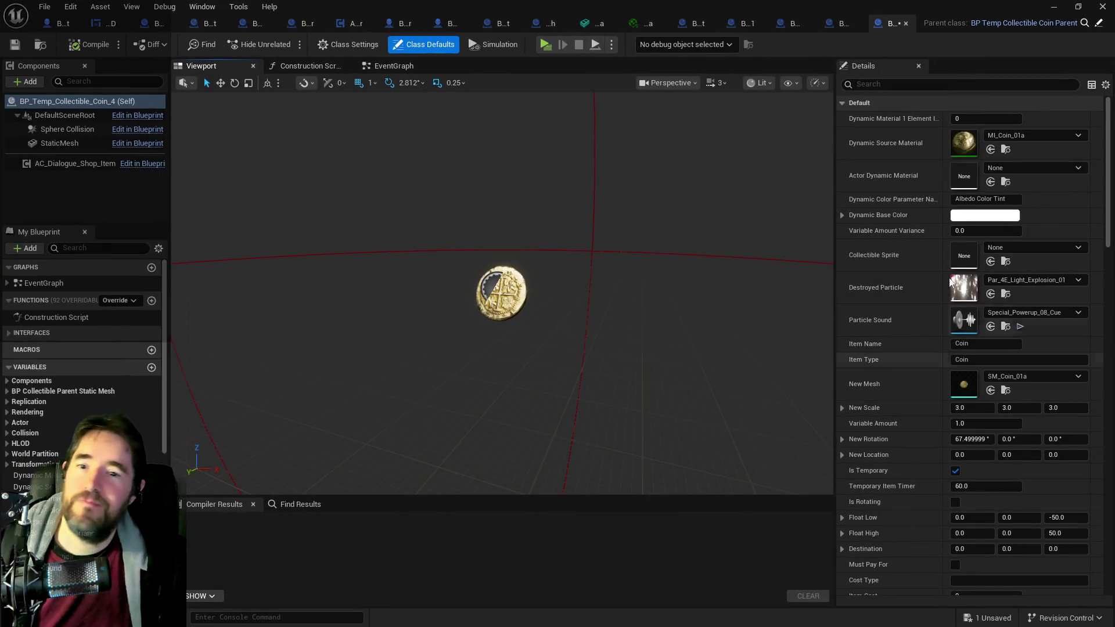
{"action": "left_click", "coordinate": [968, 216]}
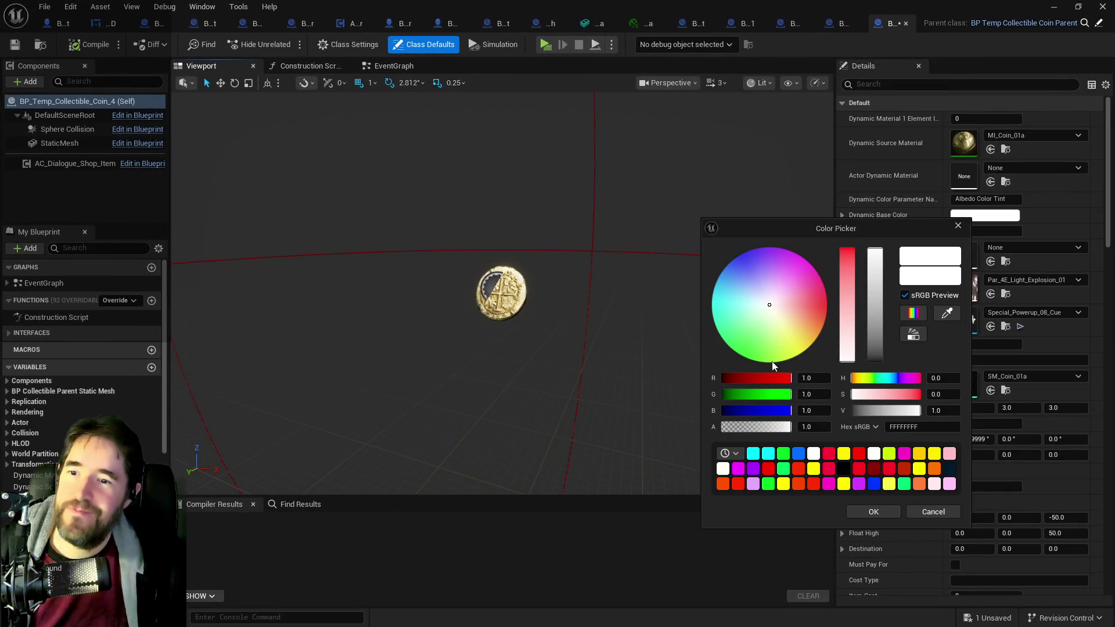
{"action": "mouse_move", "coordinate": [778, 318]}
{"action": "left_mouse_down"}
{"action": "mouse_move", "coordinate": [822, 331]}
{"action": "mouse_move", "coordinate": [827, 303]}
{"action": "left_mouse_up"}
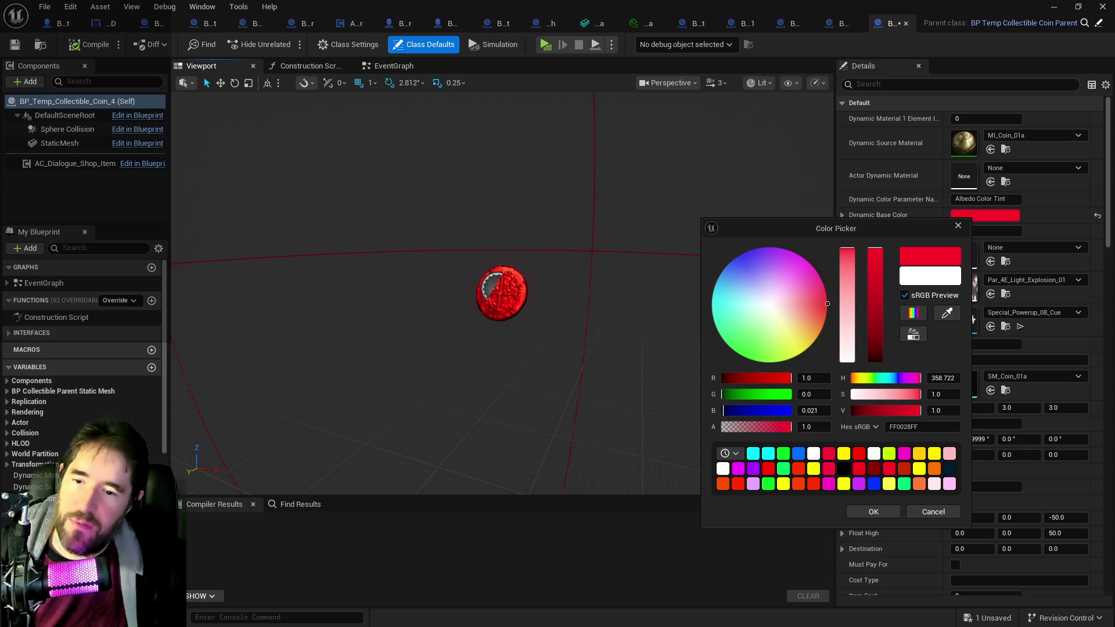
{"action": "mouse_move", "coordinate": [827, 303]}
{"action": "left_mouse_down"}
{"action": "mouse_move", "coordinate": [800, 340]}
{"action": "mouse_move", "coordinate": [779, 314]}
{"action": "mouse_move", "coordinate": [799, 356]}
{"action": "left_mouse_up"}
{"action": "left_click", "coordinate": [873, 511]}
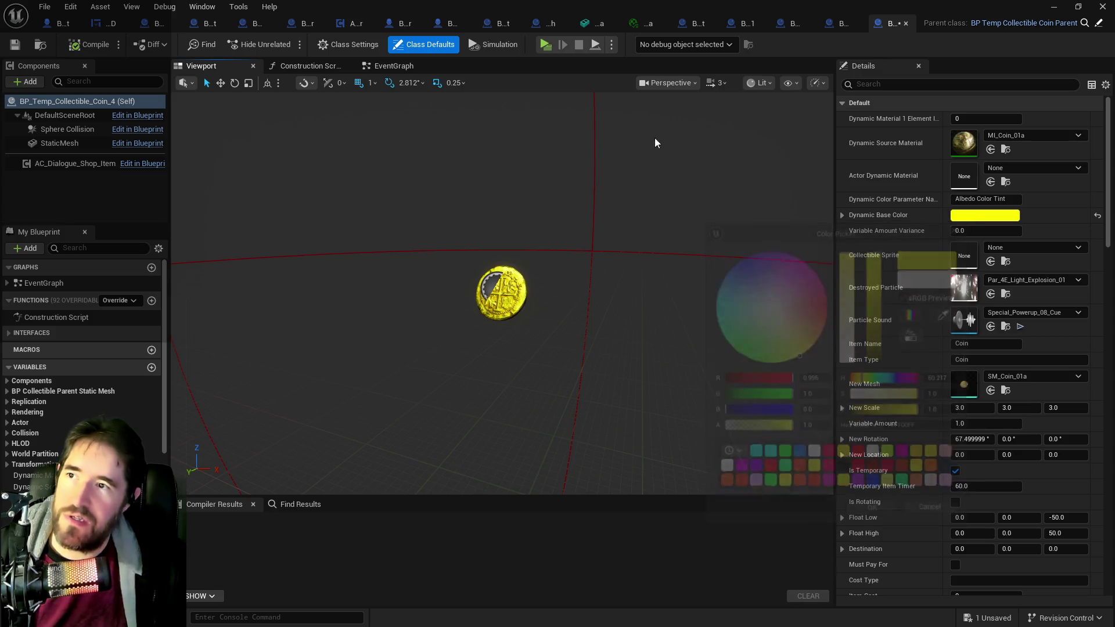
{"action": "left_click_drag", "start_coordinate": [584, 6], "coordinate": [1114, 71]}
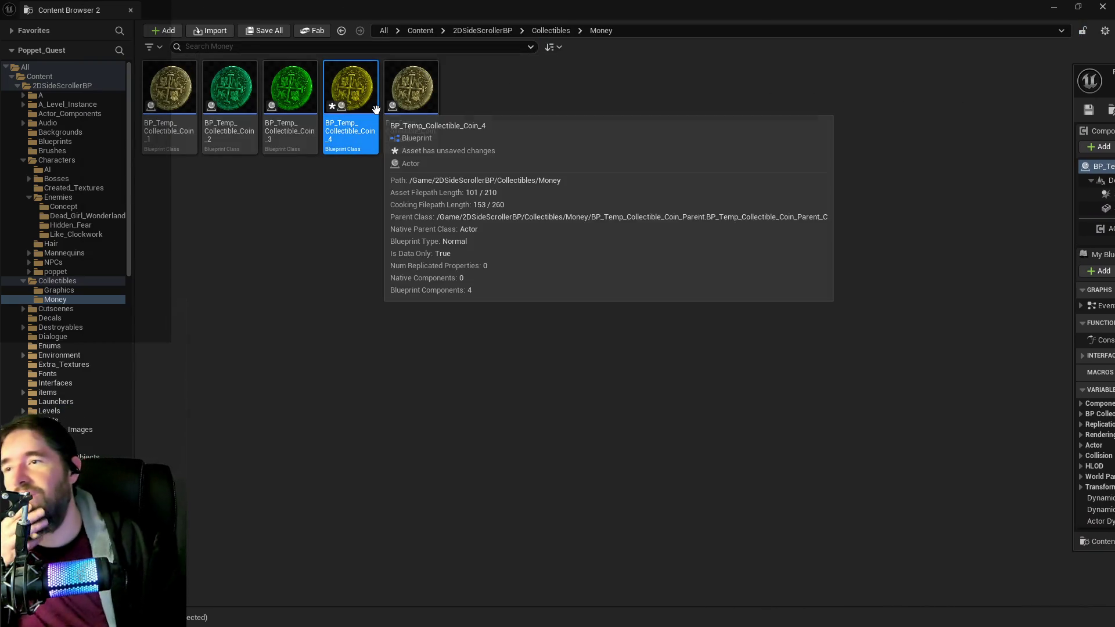
{"action": "left_click", "coordinate": [364, 134]}
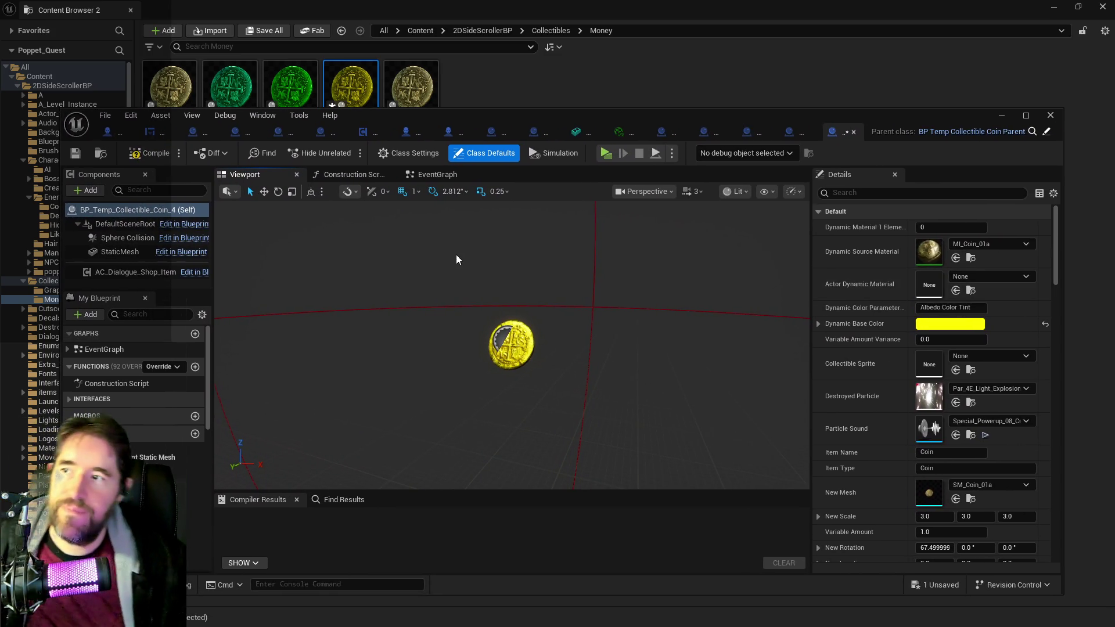
Step: Change Coin_4's Dynamic Base Color to golden yellow FFE800 and compile
{"action": "left_click", "coordinate": [959, 323]}
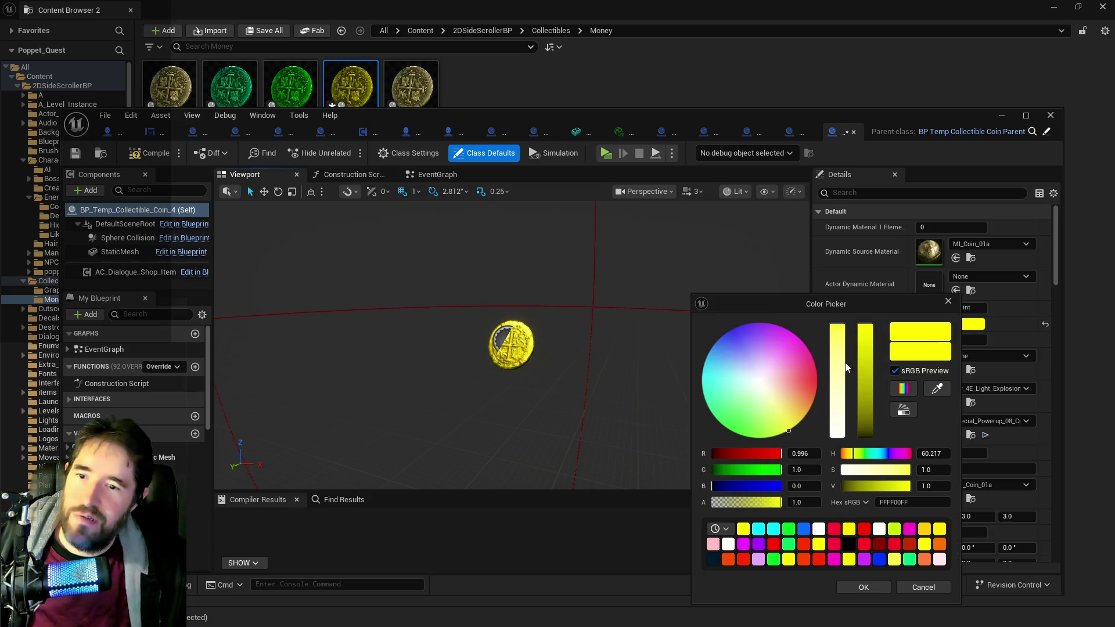
{"action": "mouse_move", "coordinate": [794, 427]}
{"action": "left_mouse_down"}
{"action": "mouse_move", "coordinate": [815, 397]}
{"action": "mouse_move", "coordinate": [810, 351]}
{"action": "mouse_move", "coordinate": [788, 330]}
{"action": "mouse_move", "coordinate": [749, 323]}
{"action": "mouse_move", "coordinate": [754, 351]}
{"action": "mouse_move", "coordinate": [751, 323]}
{"action": "mouse_move", "coordinate": [774, 323]}
{"action": "mouse_move", "coordinate": [753, 323]}
{"action": "left_mouse_up"}
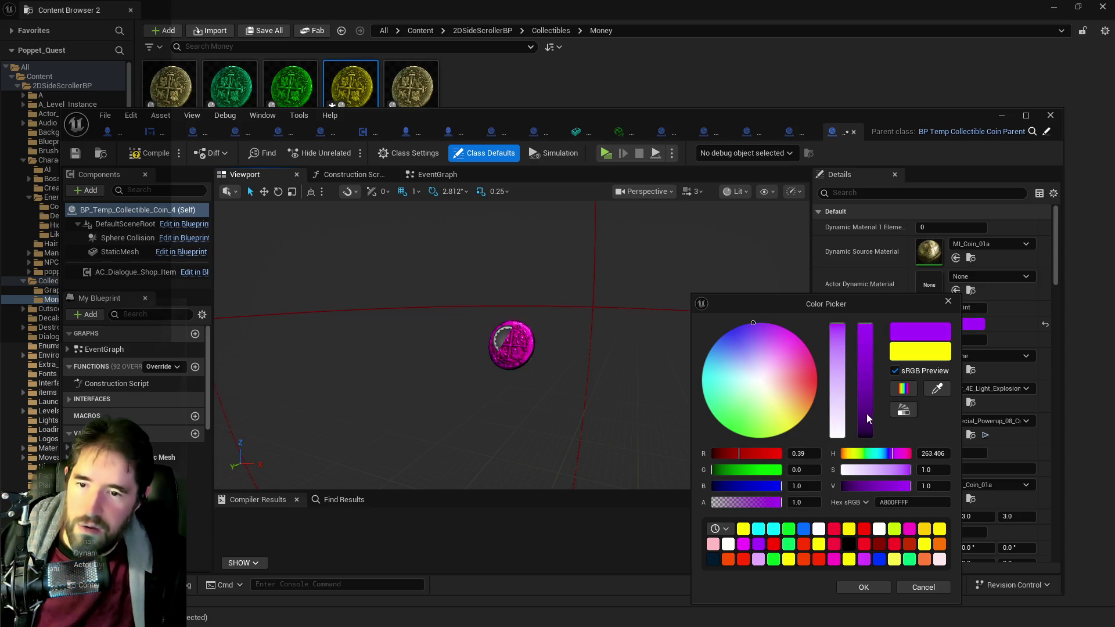
{"action": "left_click", "coordinate": [869, 415]}
{"action": "mouse_move", "coordinate": [869, 416]}
{"action": "left_mouse_down"}
{"action": "mouse_move", "coordinate": [873, 367]}
{"action": "mouse_move", "coordinate": [872, 392]}
{"action": "left_mouse_up"}
{"action": "left_click", "coordinate": [797, 423]}
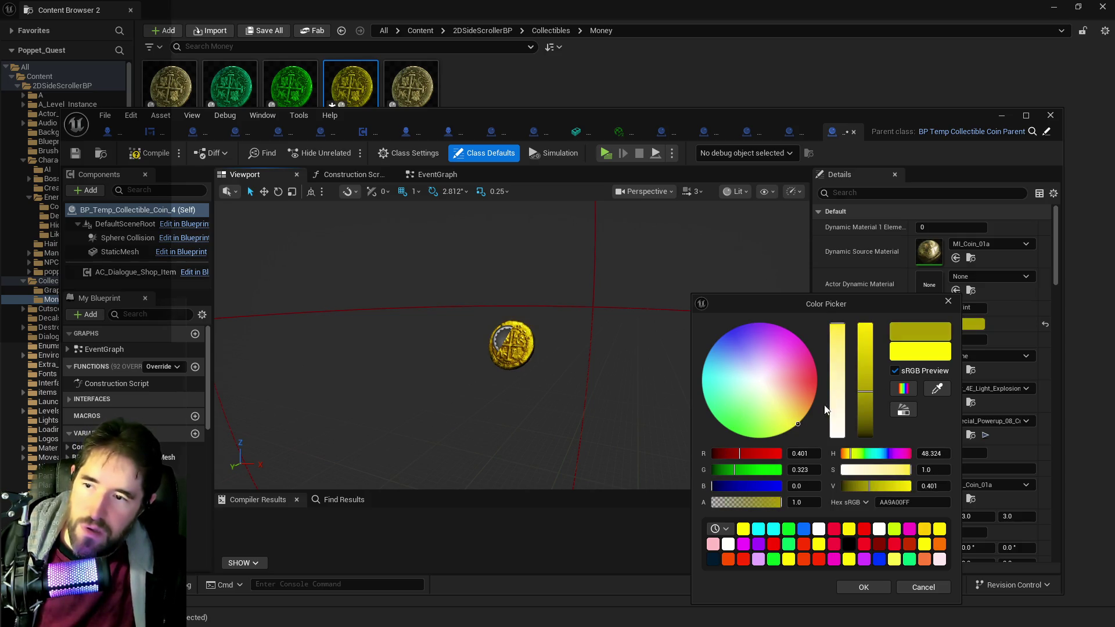
{"action": "left_click_drag", "start_coordinate": [870, 365], "coordinate": [866, 322]}
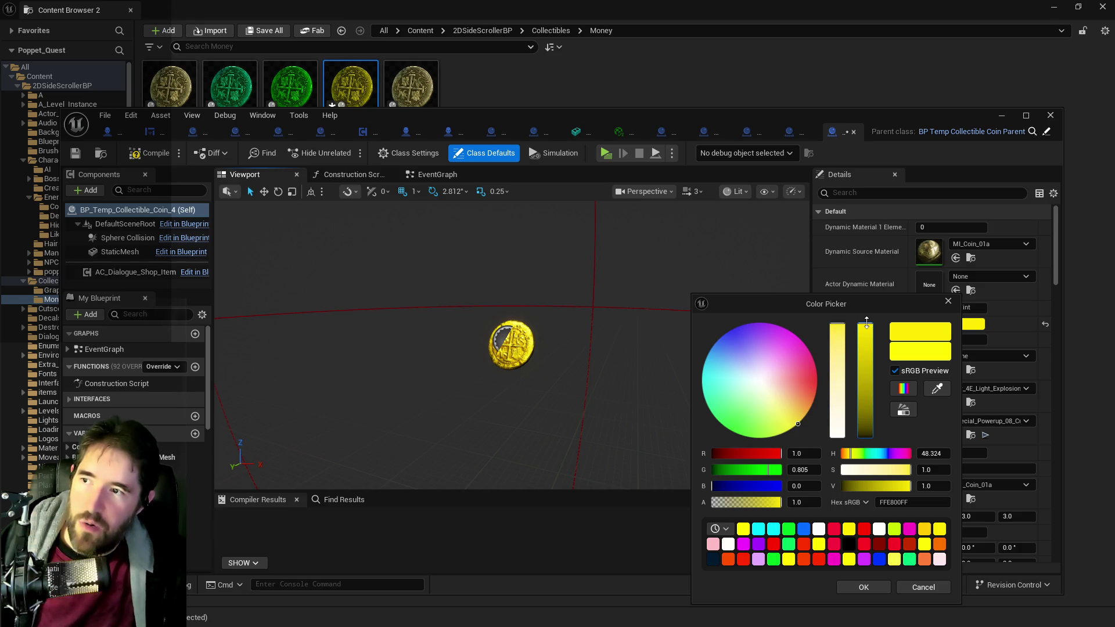
{"action": "left_click", "coordinate": [865, 589]}
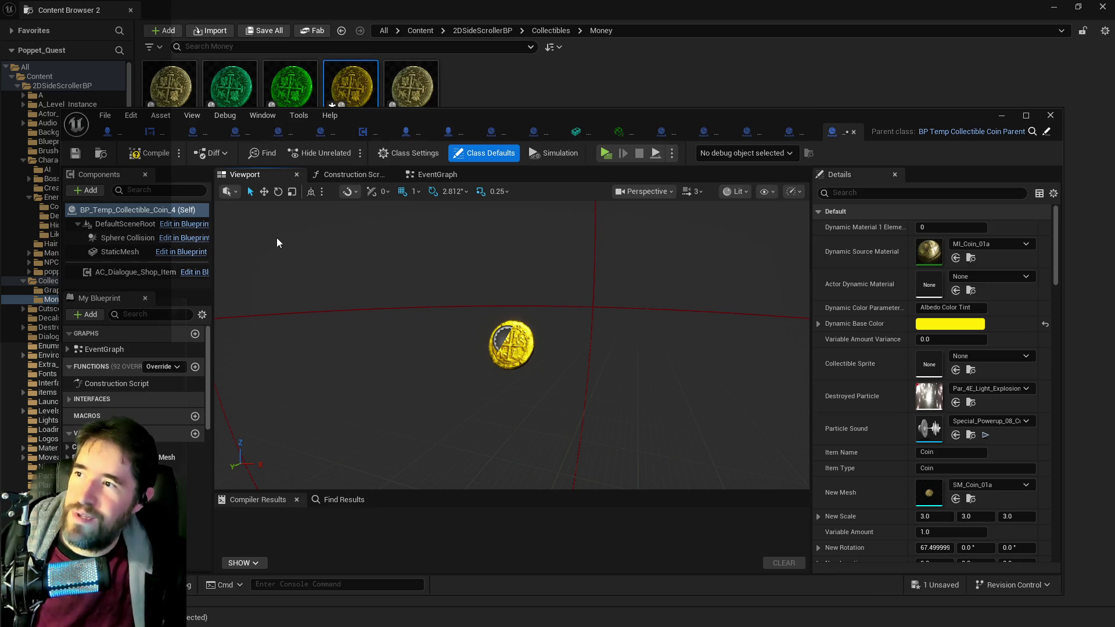
{"action": "left_click", "coordinate": [152, 155]}
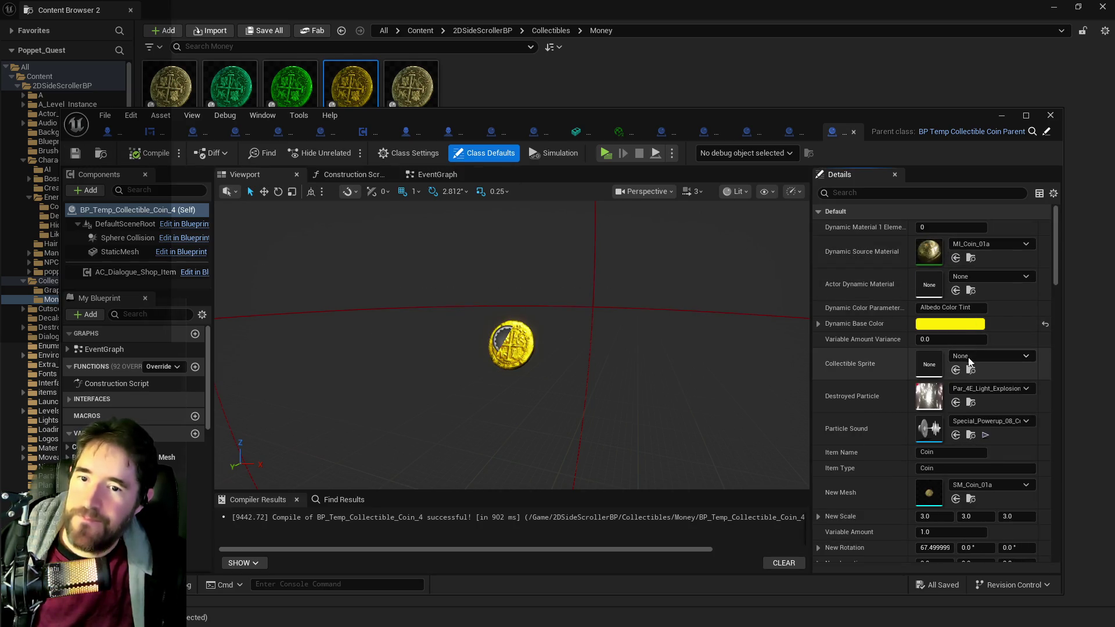
Step: Filter the Details for 'amount' and set Variable Amount to 25
{"action": "scroll", "coordinate": [941, 458], "scroll_direction": "down", "scroll_amount": 8}
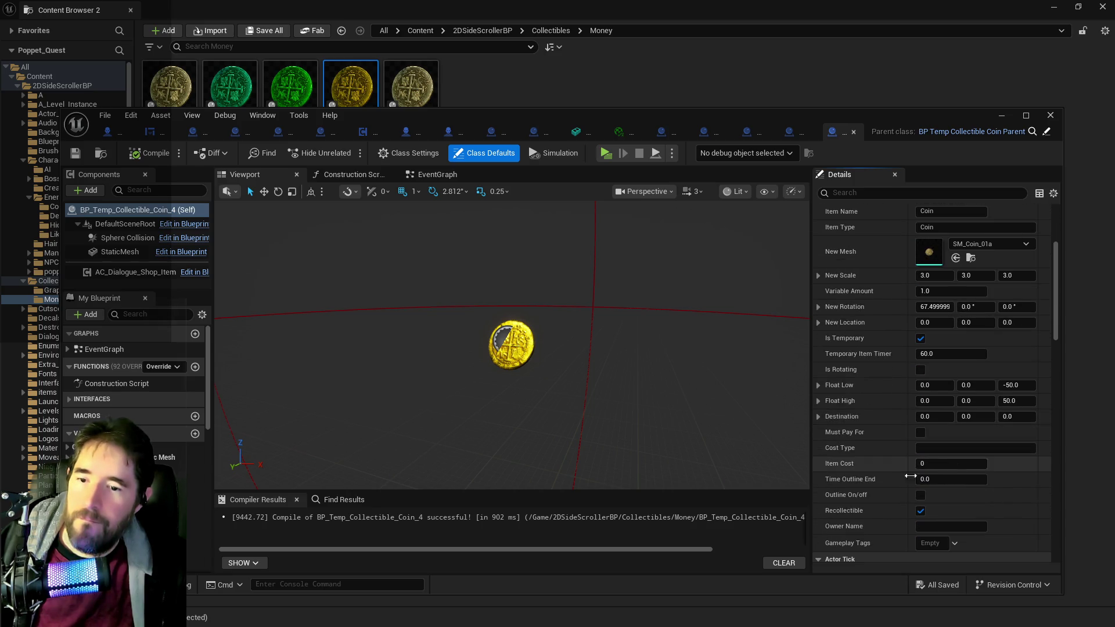
{"action": "scroll", "coordinate": [935, 459], "scroll_direction": "down", "scroll_amount": 5}
{"action": "scroll", "coordinate": [906, 293], "scroll_direction": "up", "scroll_amount": 9}
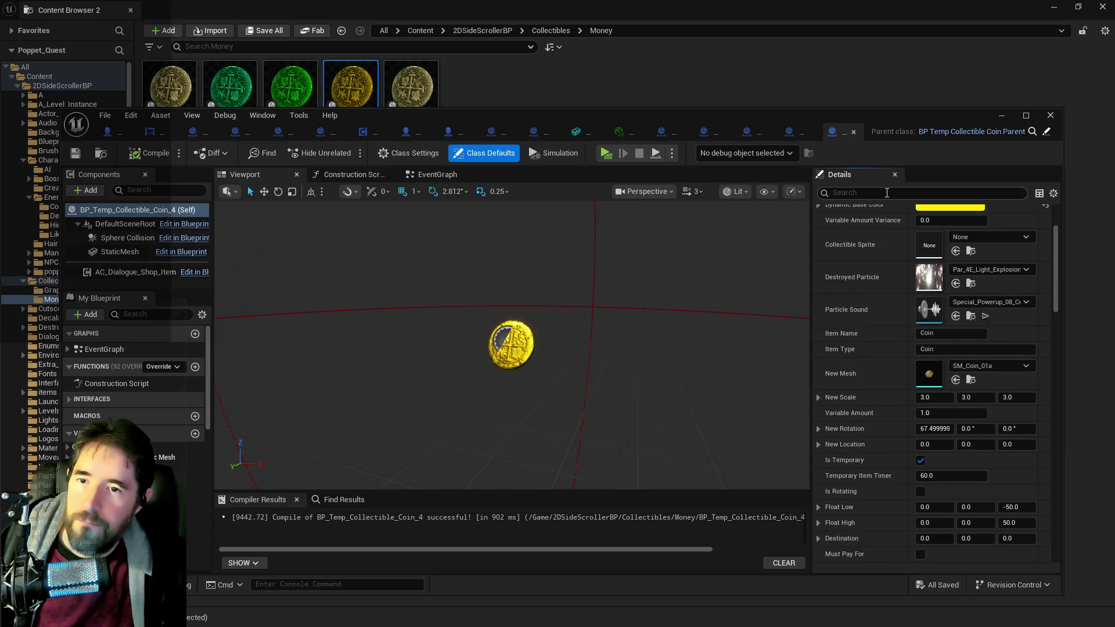
{"action": "type", "text": "amount"}
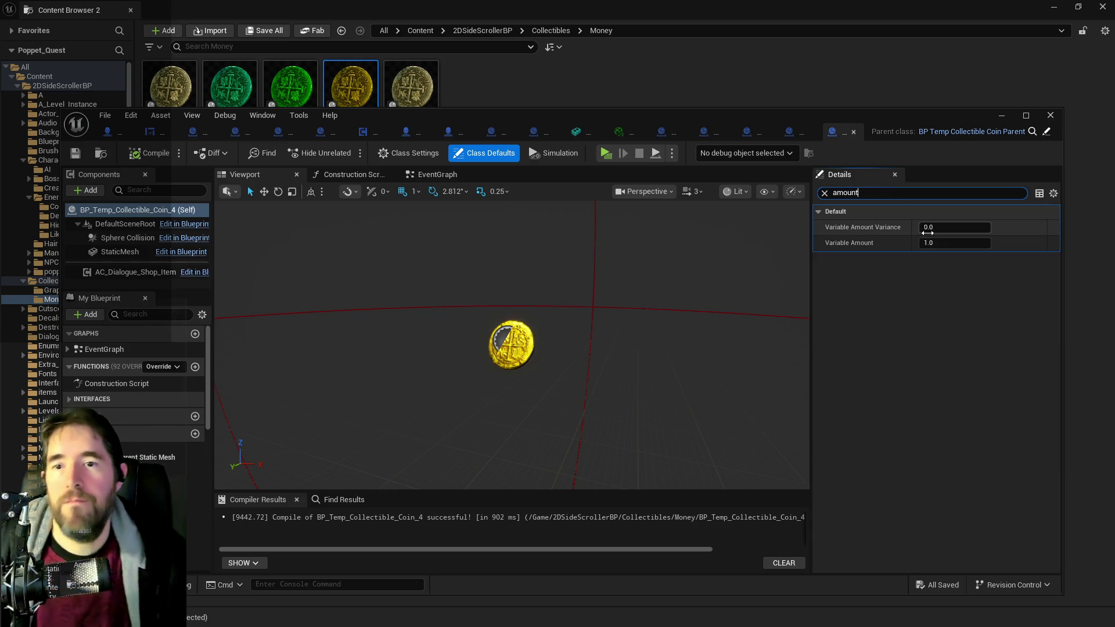
{"action": "left_click", "coordinate": [937, 231]}
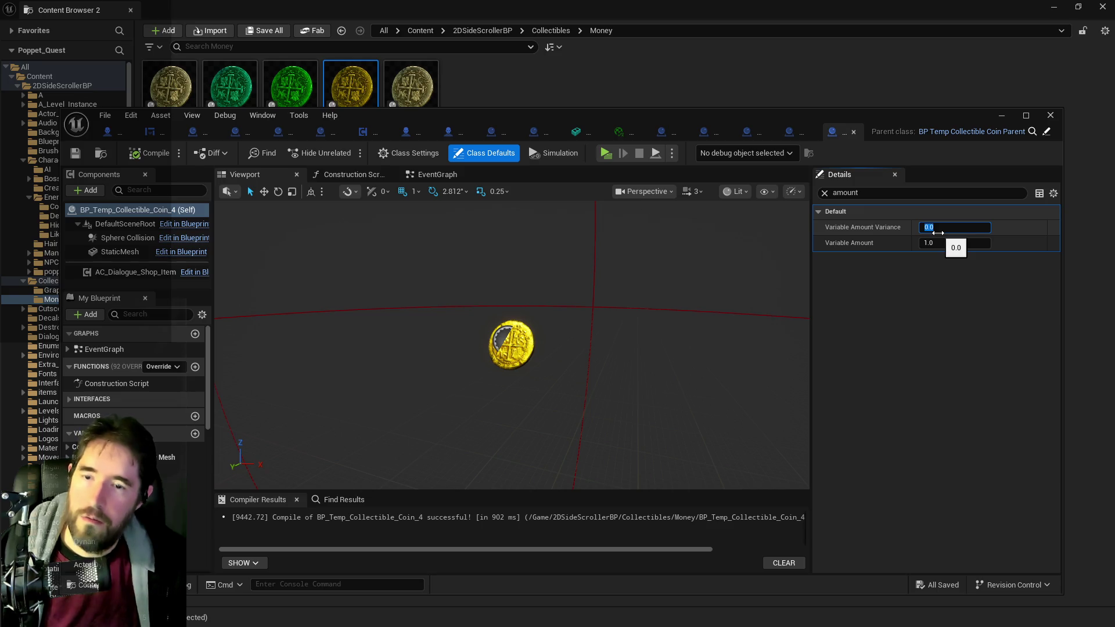
{"action": "left_click", "coordinate": [938, 244]}
{"action": "type", "text": "25"}
{"action": "key", "text": "Return"}
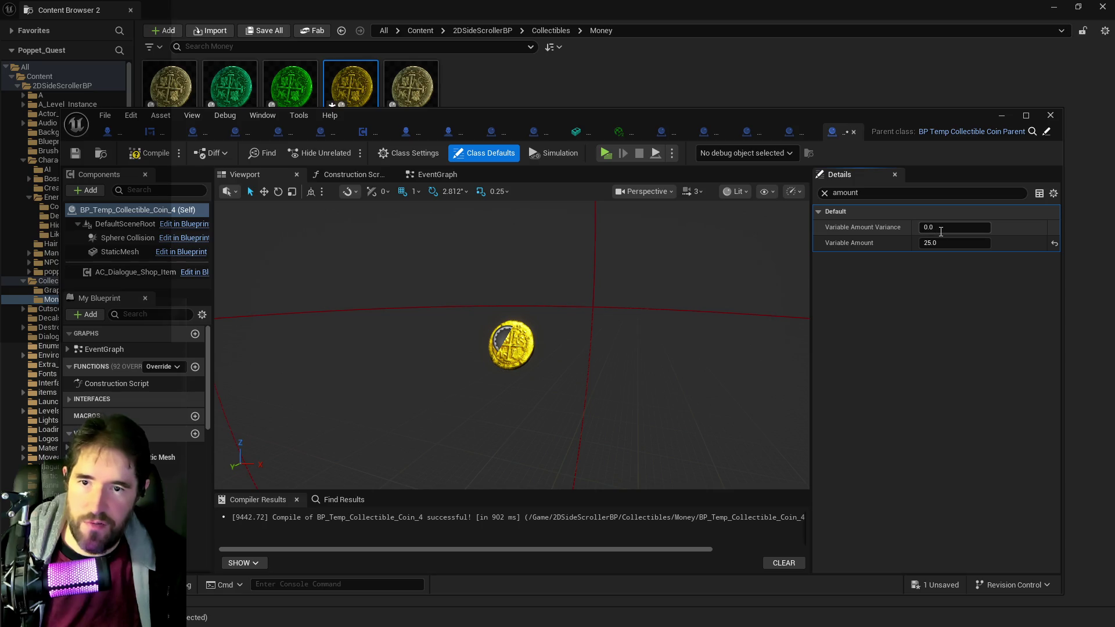
Step: Set Variable Amount Variance to 5.0, then compile and save Coin_4
{"action": "left_click", "coordinate": [941, 230]}
{"action": "key", "text": "Return"}
{"action": "left_click", "coordinate": [142, 153]}
{"action": "left_click", "coordinate": [80, 156]}
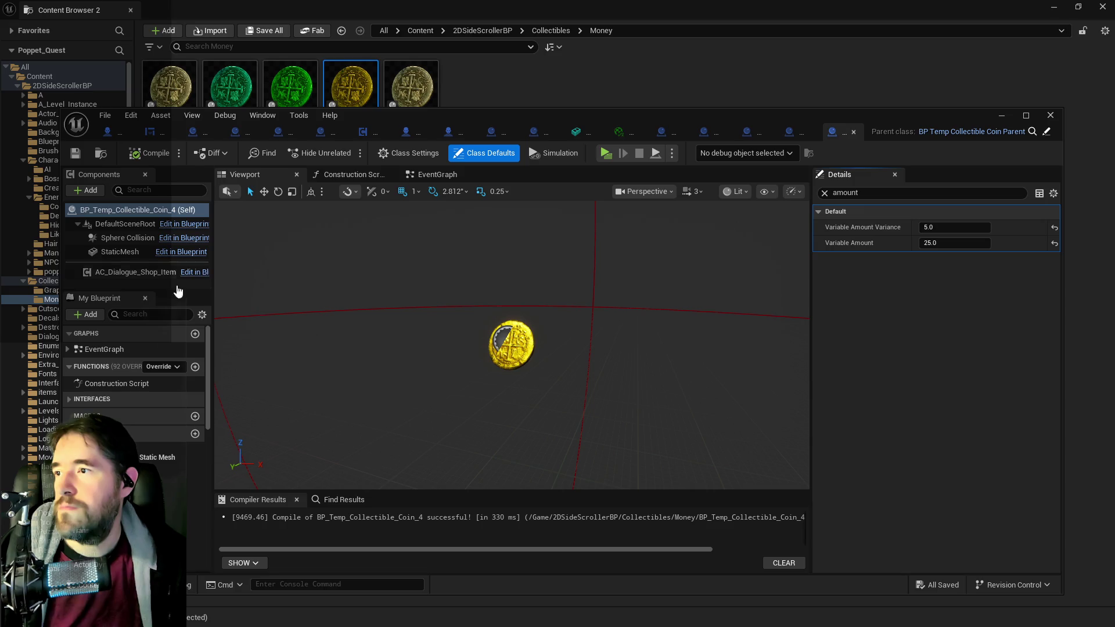
{"action": "left_click", "coordinate": [121, 253]}
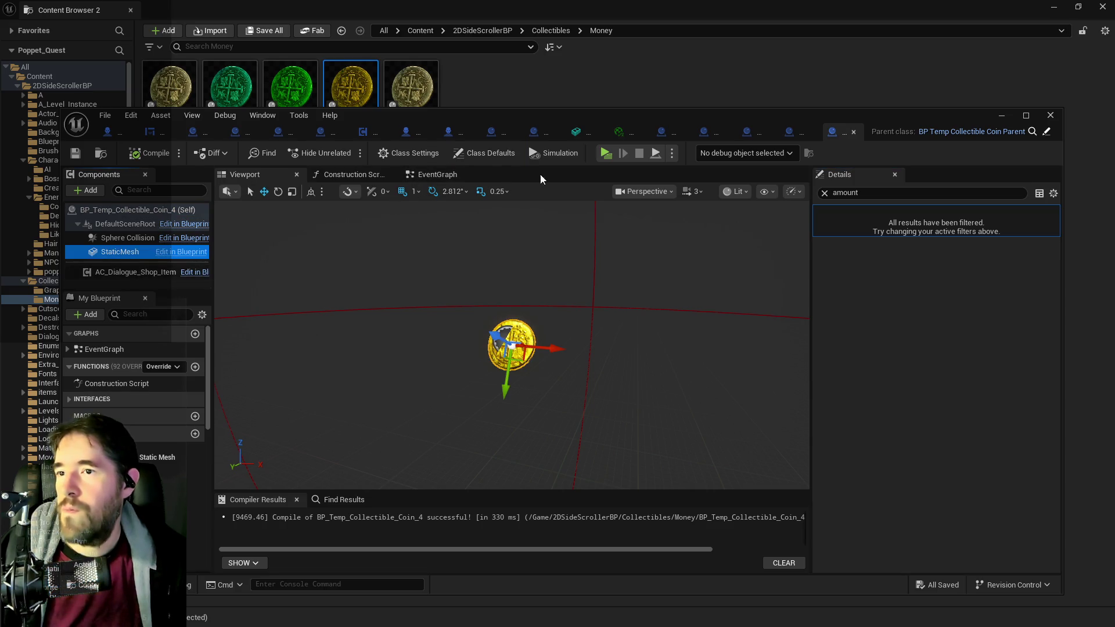
Step: Open BP_Temp_Collectible_Coin_2, scale its StaticMesh to 11.0 on all axes, and save
{"action": "left_click", "coordinate": [824, 193]}
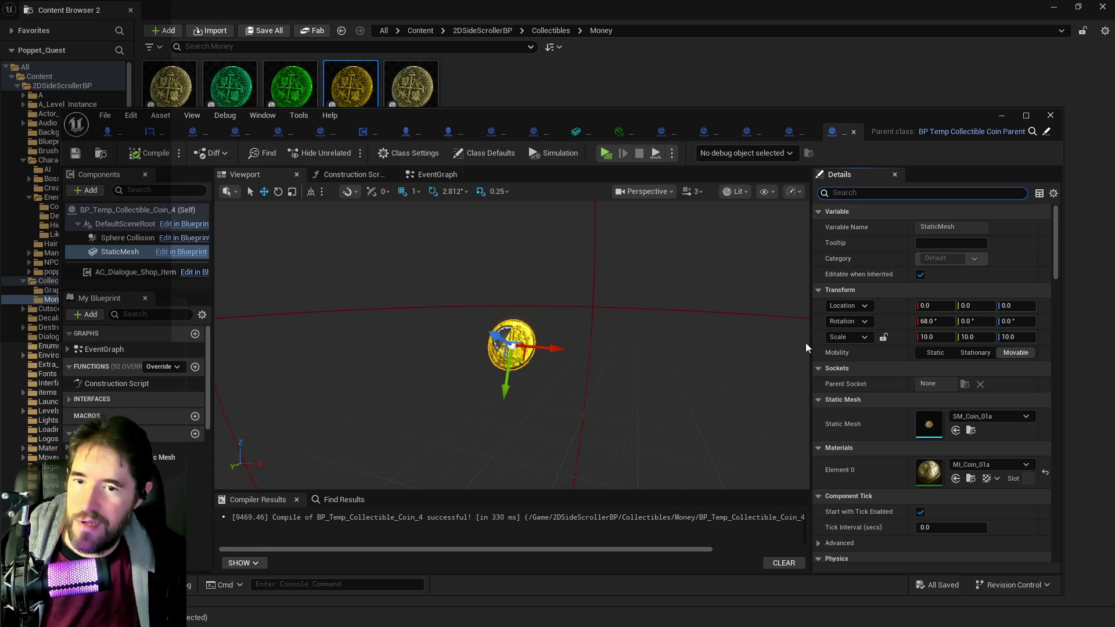
{"action": "mouse_move", "coordinate": [183, 87]}
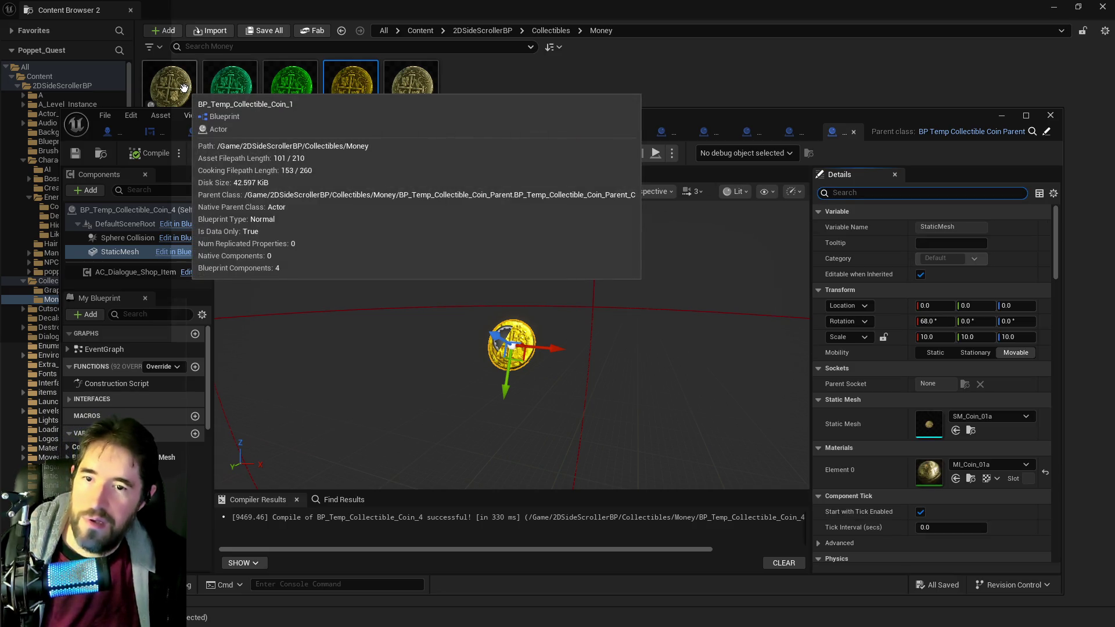
{"action": "double_click", "coordinate": [230, 86]}
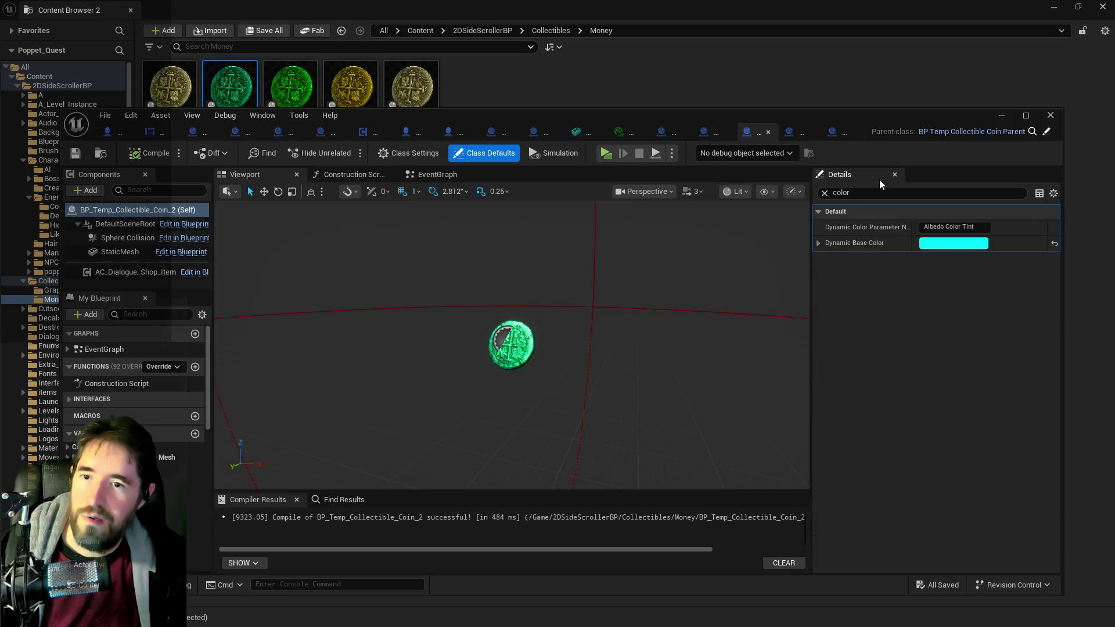
{"action": "left_click", "coordinate": [824, 193]}
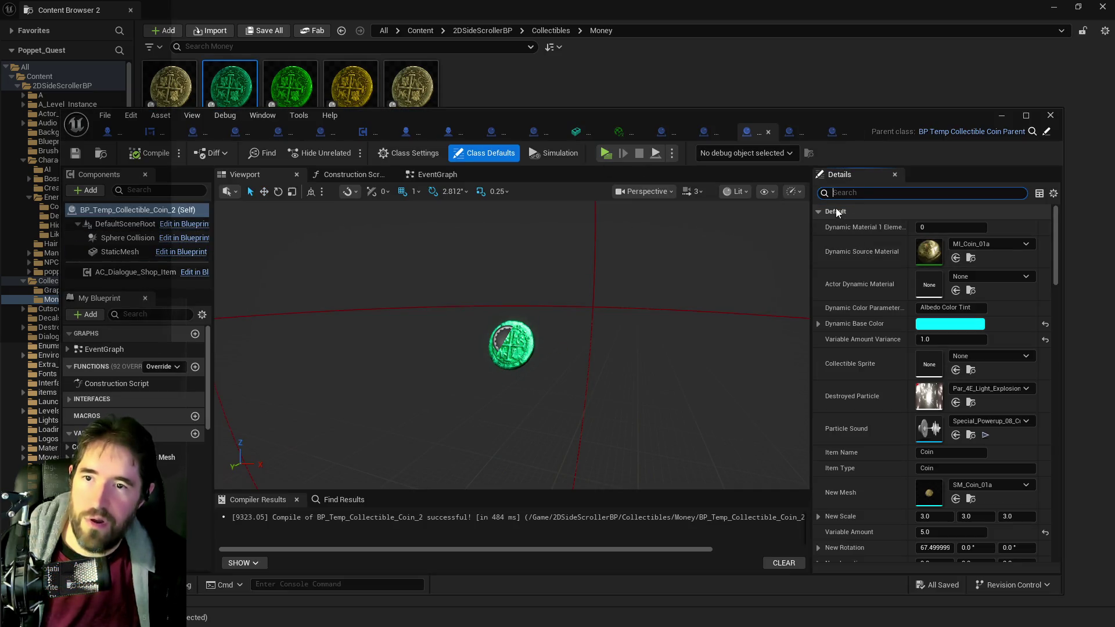
{"action": "left_click", "coordinate": [129, 252]}
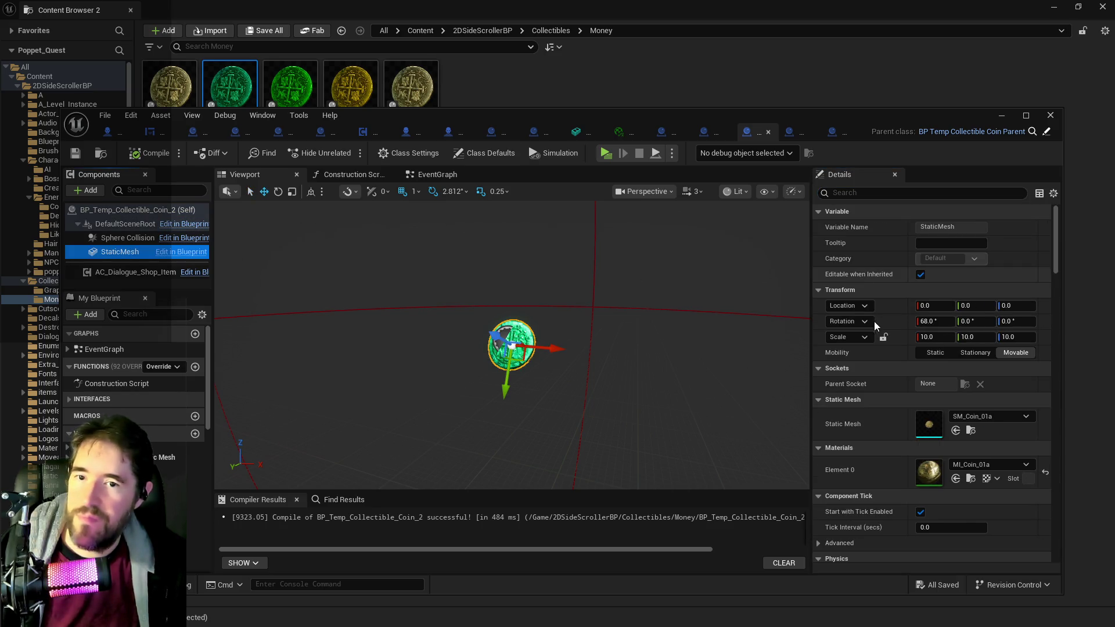
{"action": "left_click", "coordinate": [927, 337]}
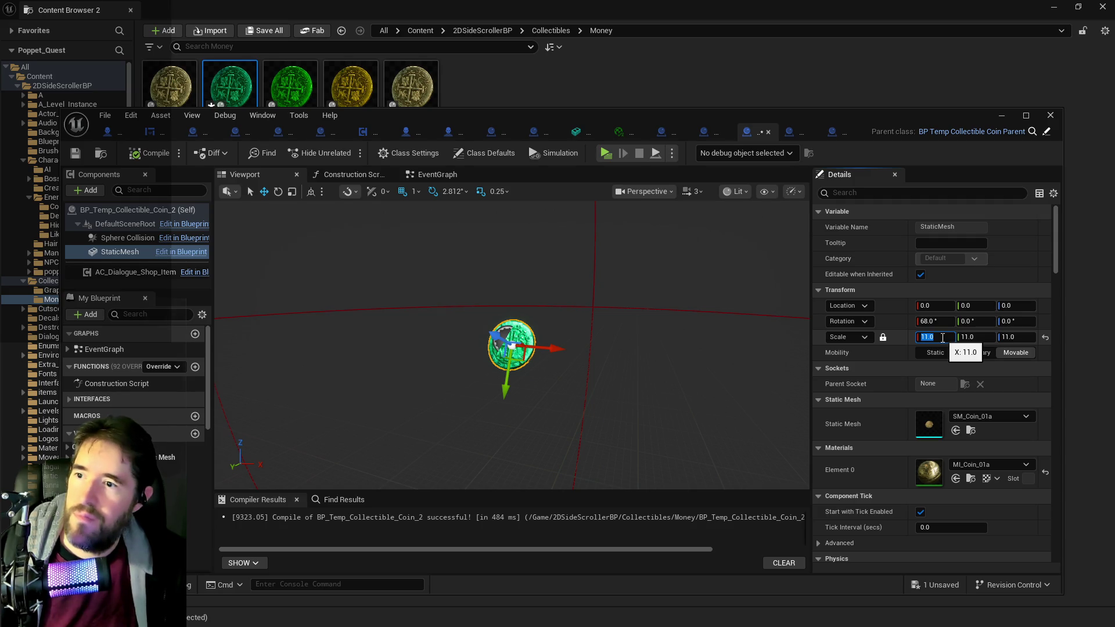
{"action": "left_click", "coordinate": [75, 154]}
{"action": "left_click", "coordinate": [284, 88]}
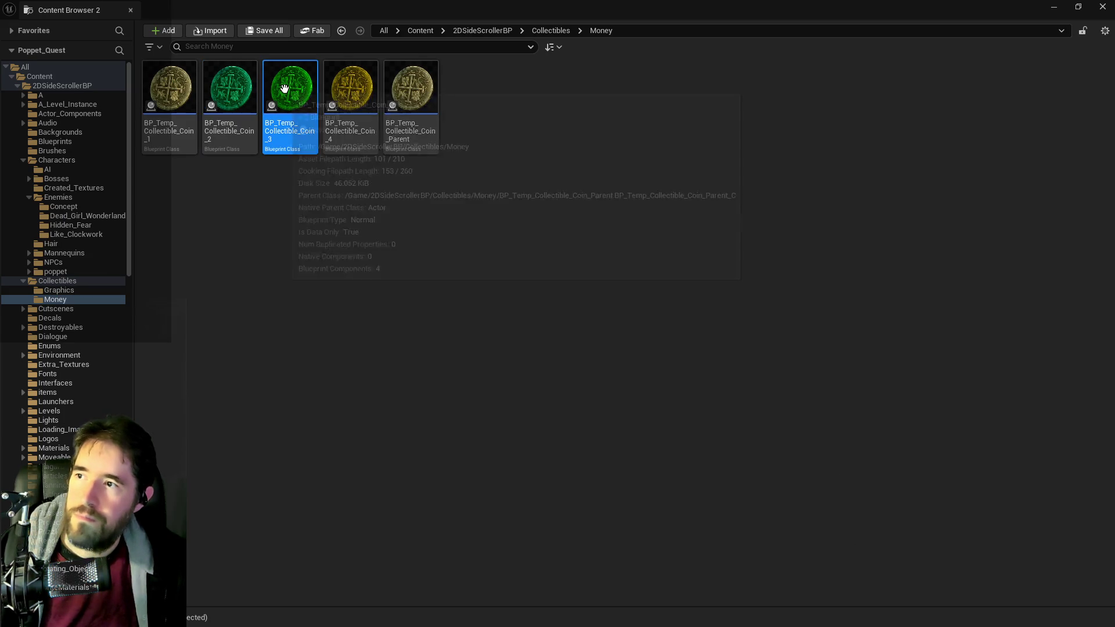
Step: Open Coin_3 and set its StaticMesh scale to 12.0
{"action": "double_click", "coordinate": [284, 88]}
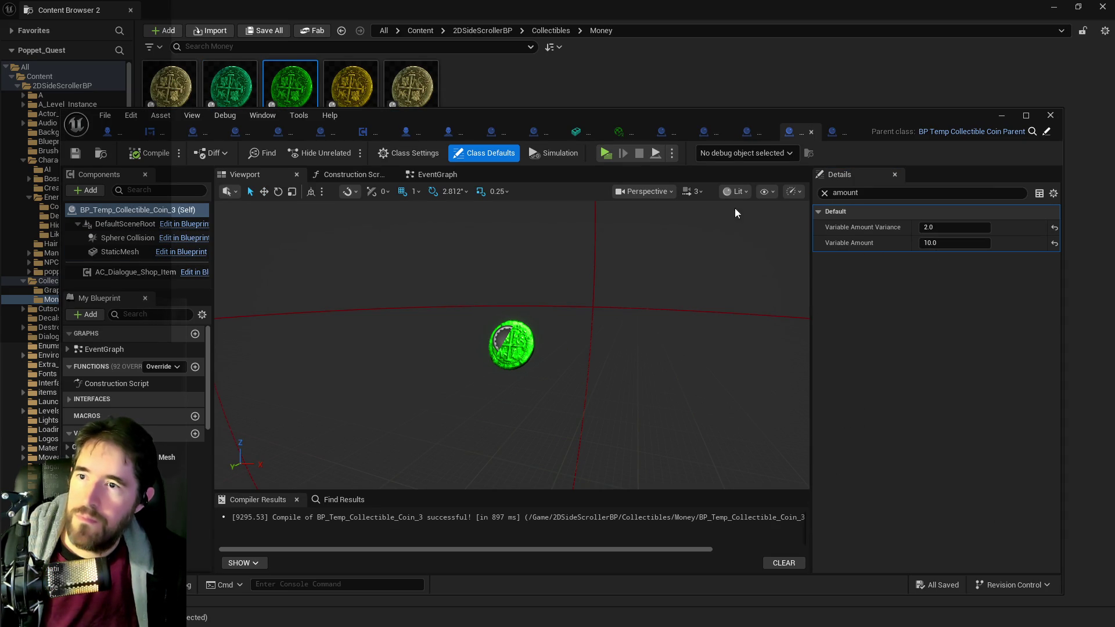
{"action": "left_click", "coordinate": [107, 251]}
{"action": "left_click", "coordinate": [824, 193]}
{"action": "left_click", "coordinate": [941, 339]}
{"action": "type", "text": "12"}
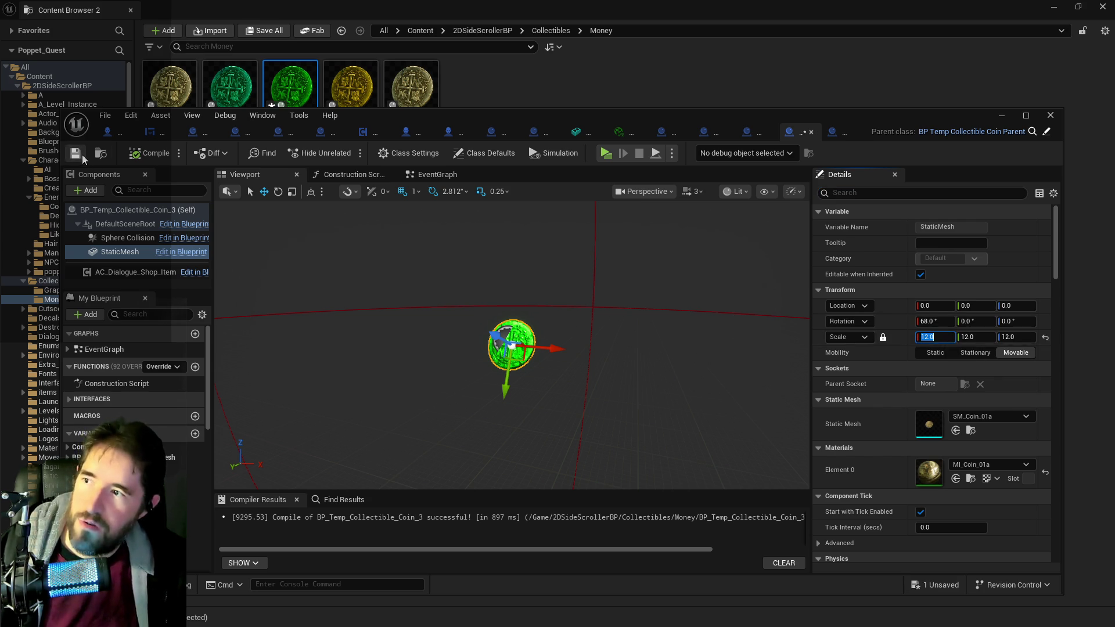
{"action": "left_click", "coordinate": [75, 153]}
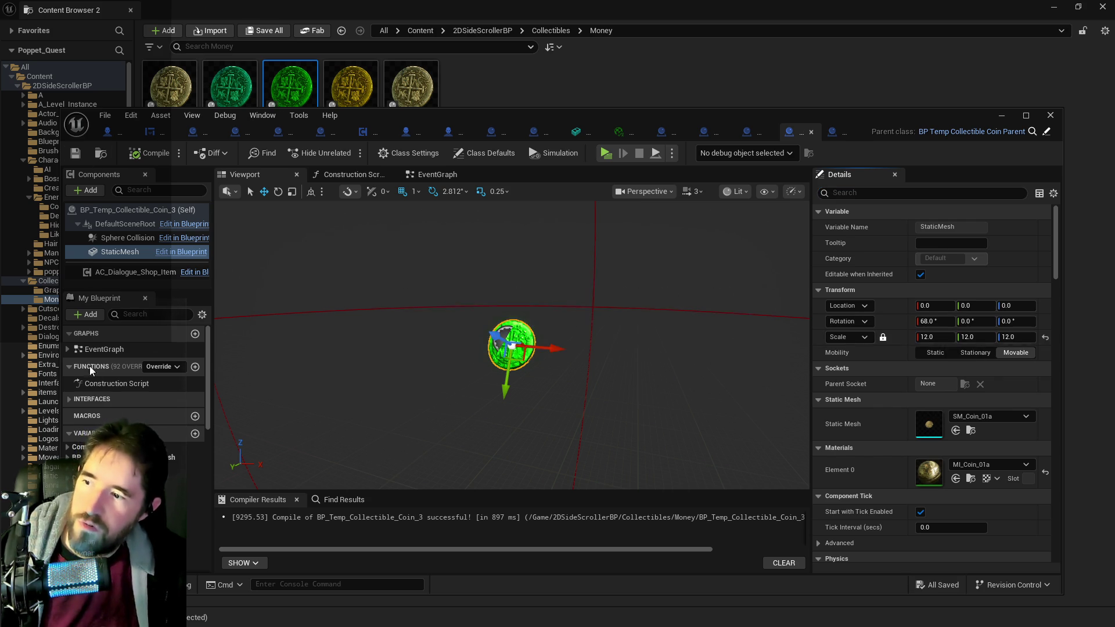
{"action": "left_click", "coordinate": [342, 174]}
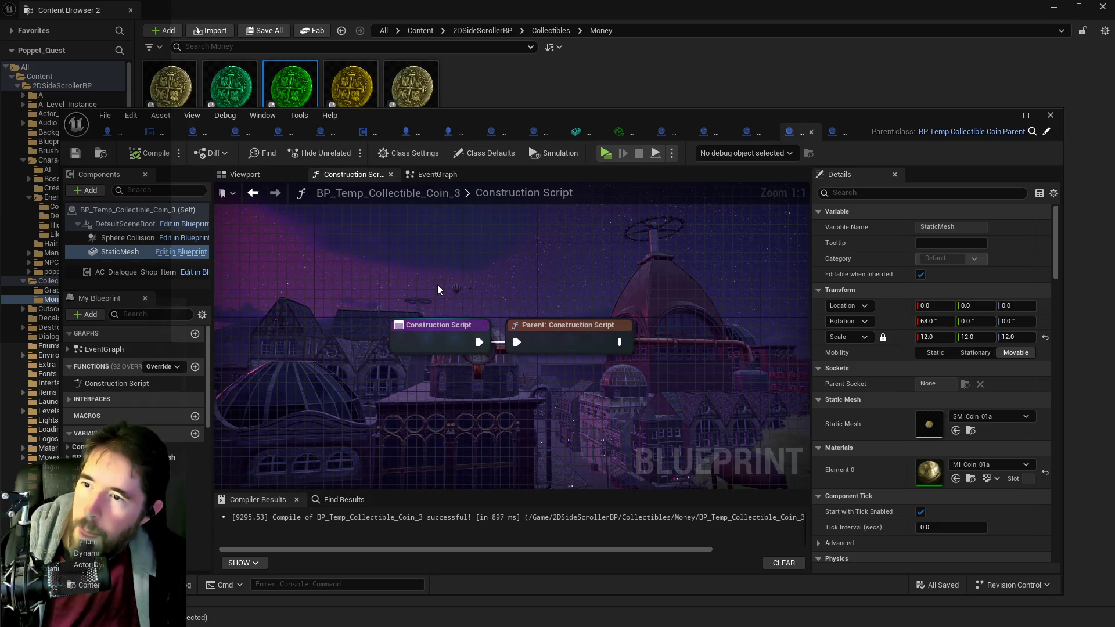
{"action": "left_click", "coordinate": [229, 177]}
Step: Set the New Scale variable's default to 5.0 on X, Y and Z
{"action": "scroll", "coordinate": [133, 383], "scroll_direction": "down", "scroll_amount": 5}
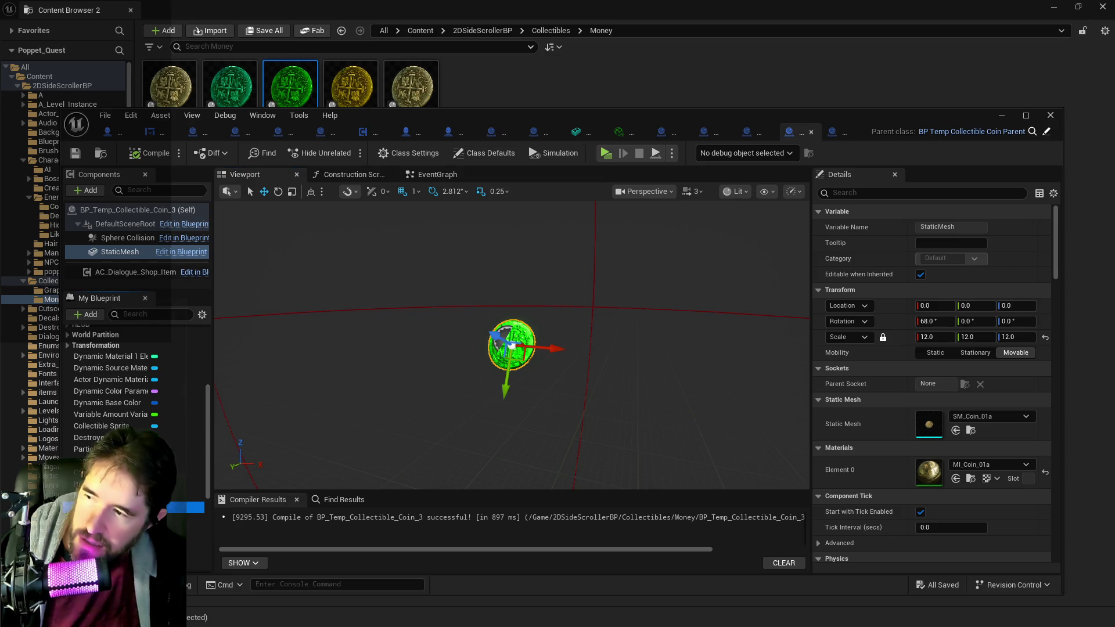
{"action": "left_click", "coordinate": [195, 508]}
{"action": "scroll", "coordinate": [876, 464], "scroll_direction": "down", "scroll_amount": 3}
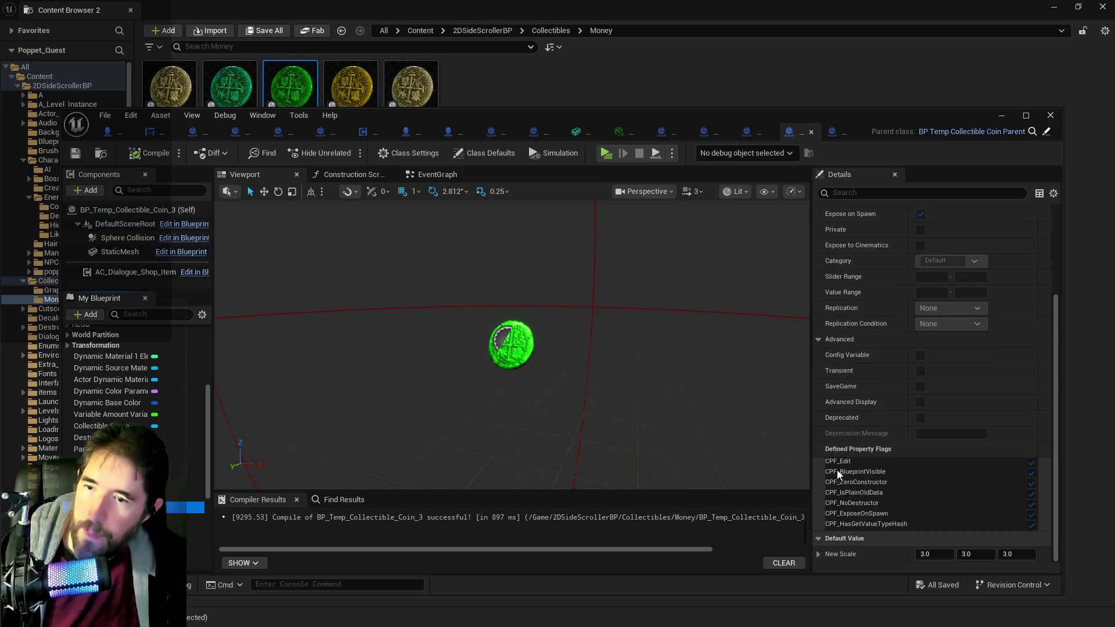
{"action": "left_click", "coordinate": [934, 554]}
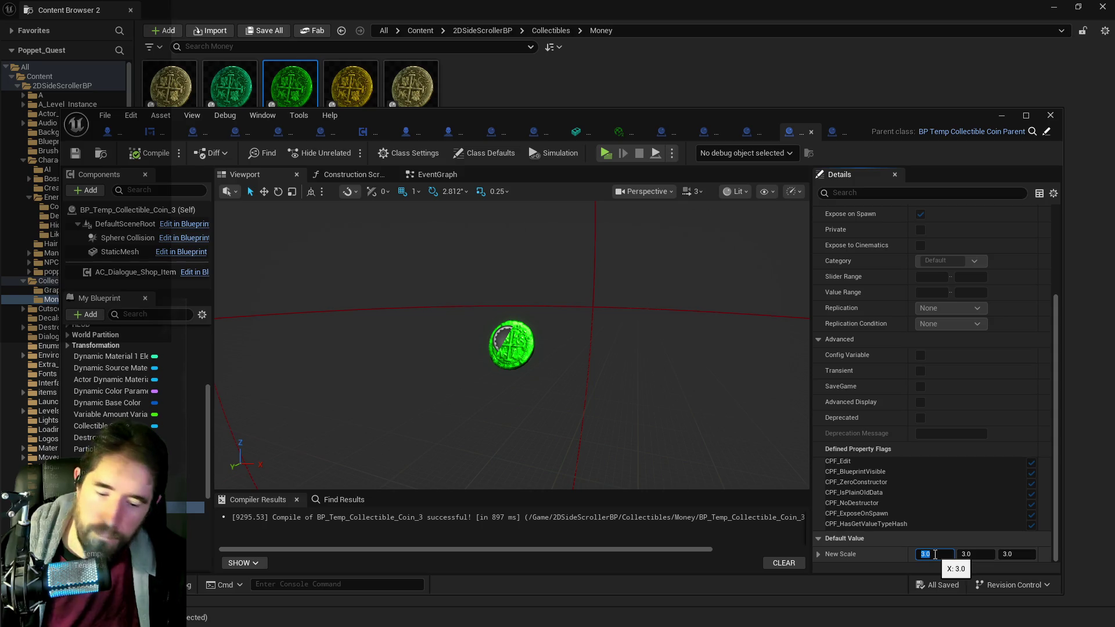
{"action": "type", "text": "4"}
{"action": "key", "text": "Return"}
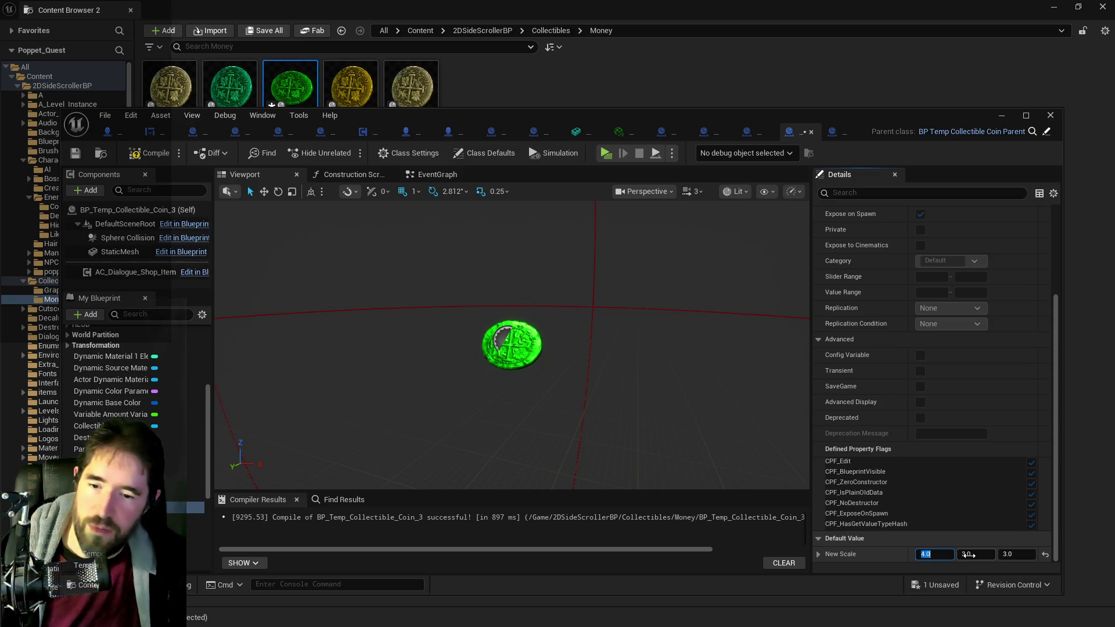
{"action": "left_click", "coordinate": [969, 556]}
{"action": "type", "text": "4"}
{"action": "key", "text": "Return"}
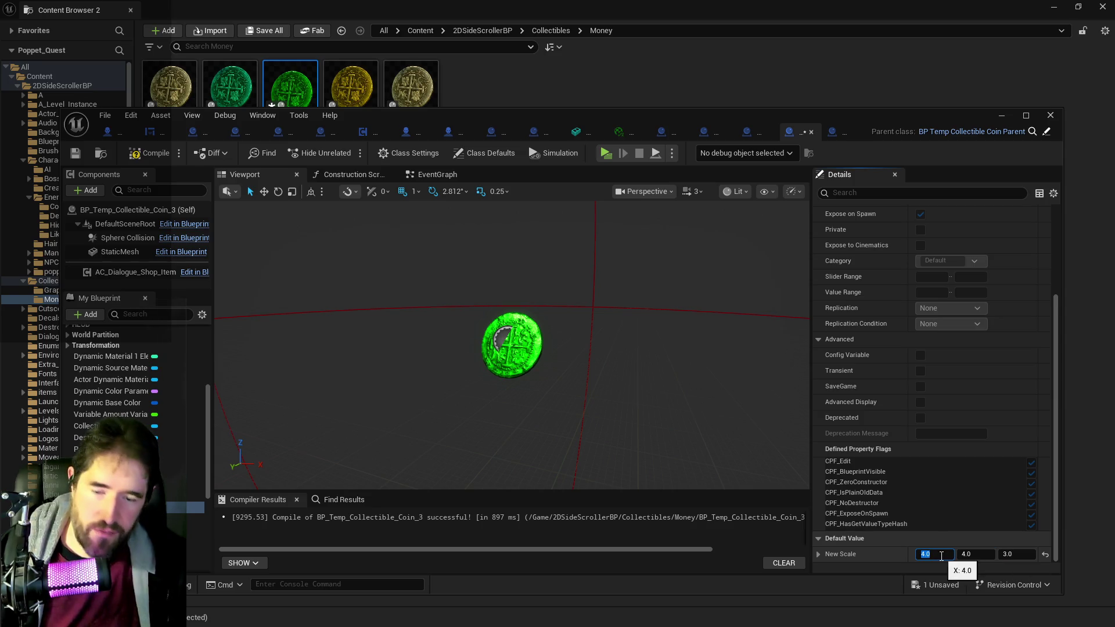
{"action": "type", "text": "5"}
{"action": "key", "text": "Return"}
{"action": "left_click", "coordinate": [979, 556]}
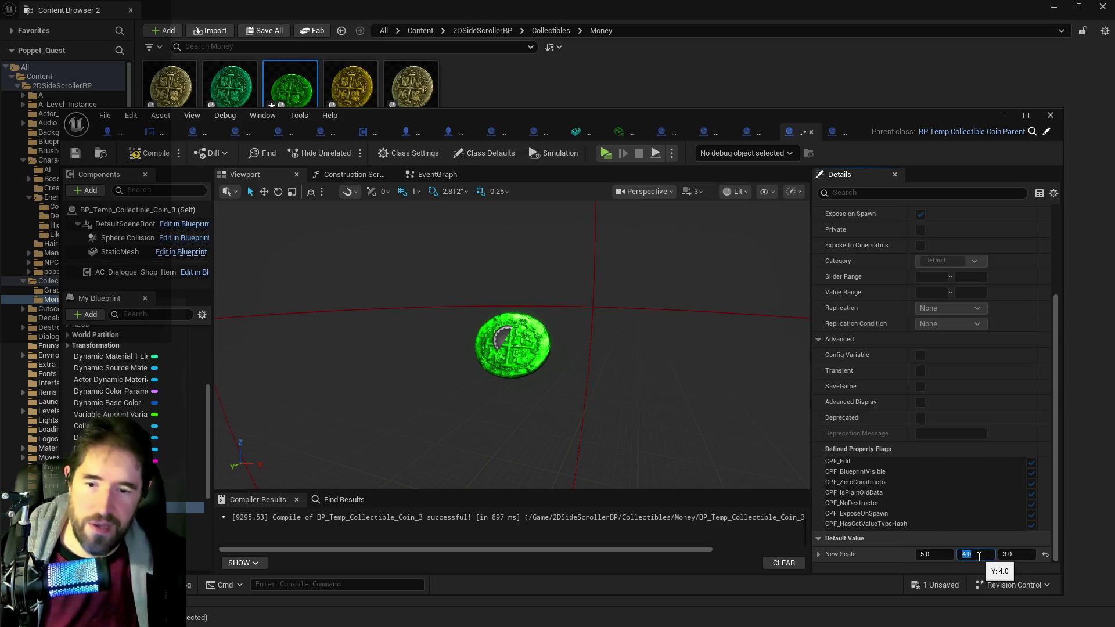
{"action": "type", "text": "5"}
{"action": "key", "text": "Return"}
{"action": "left_click", "coordinate": [1013, 556]}
{"action": "type", "text": "5"}
{"action": "key", "text": "Return"}
Step: Compile Coin_3 and close its editor and the second Content Browser
{"action": "left_click", "coordinate": [150, 153]}
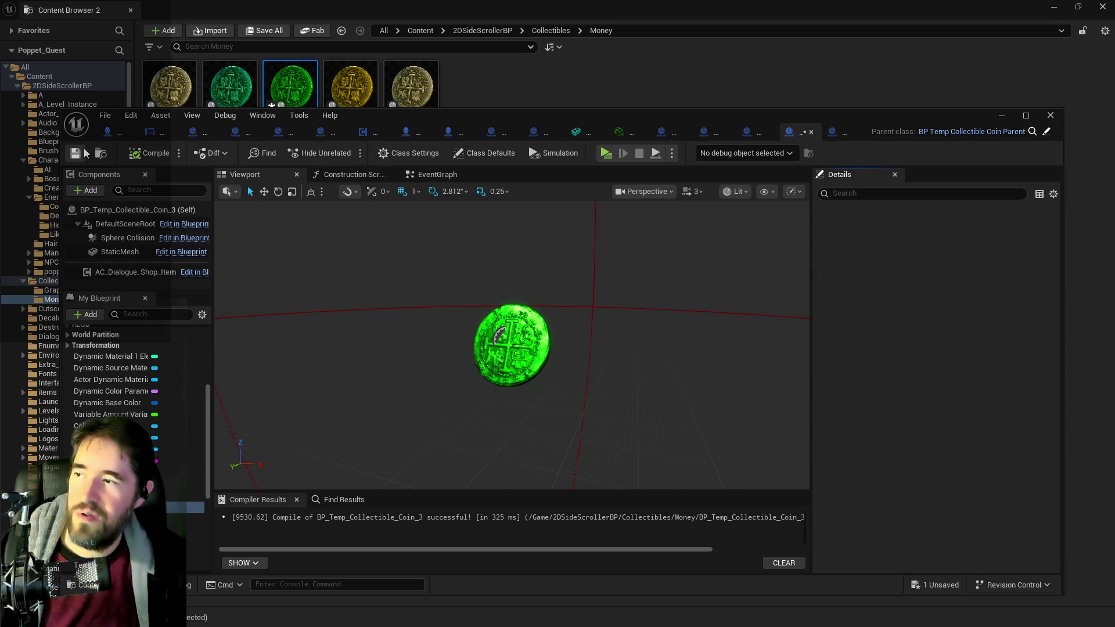
{"action": "key", "text": "alt+F4"}
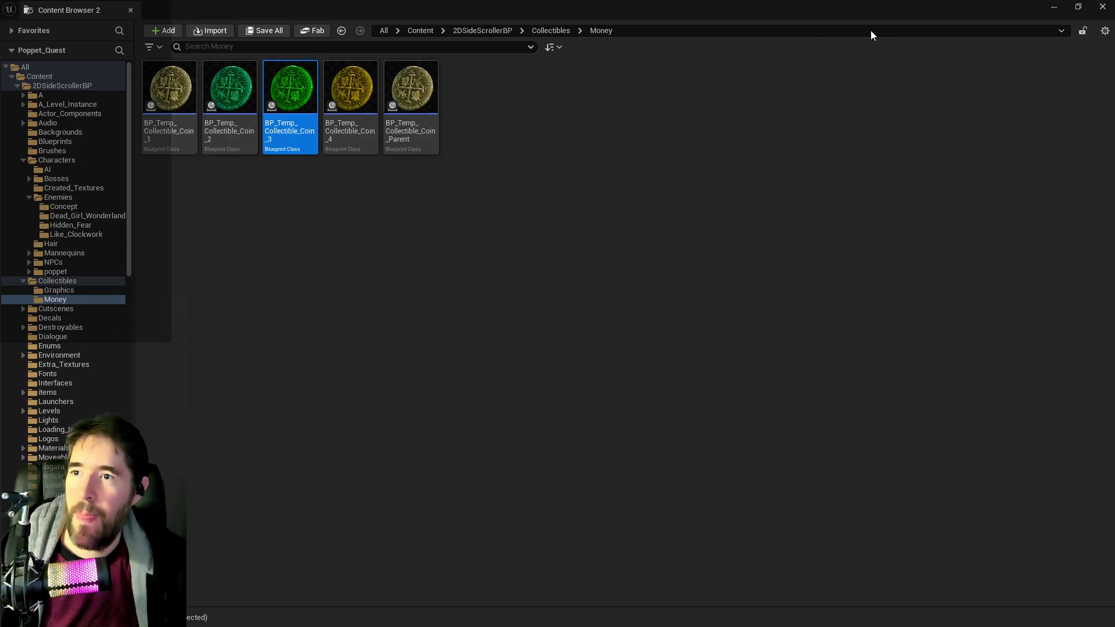
{"action": "key", "text": "alt+F4"}
{"action": "key", "text": "alt+F4"}
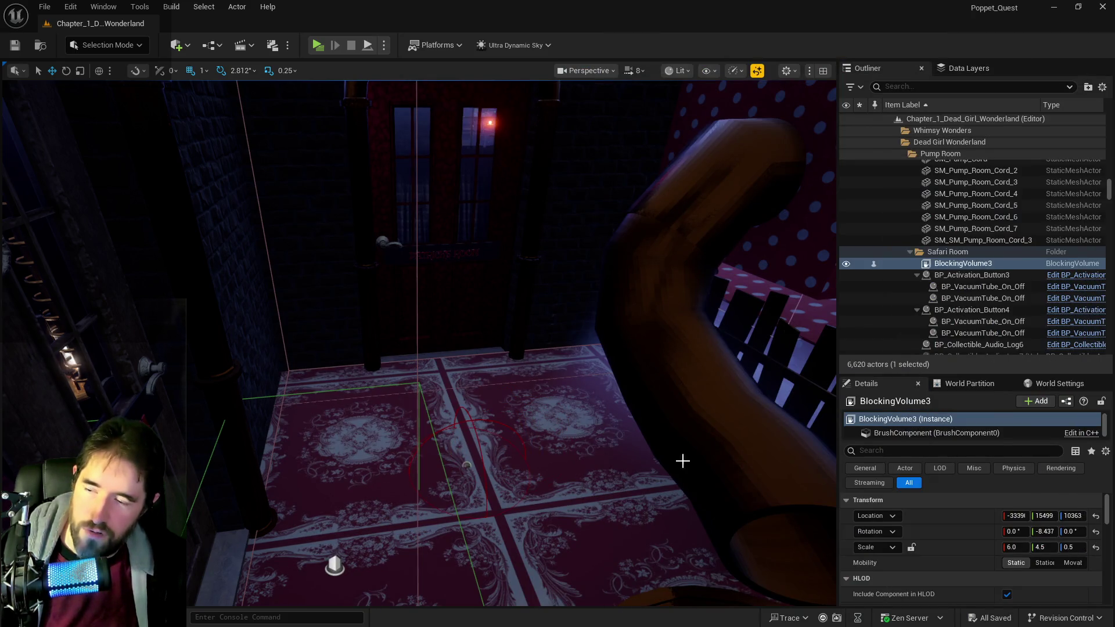
Step: Paste Coin_1 and Coin_3 instances into the level and raise Coin_3 slightly
{"action": "key", "text": "ctrl+v"}
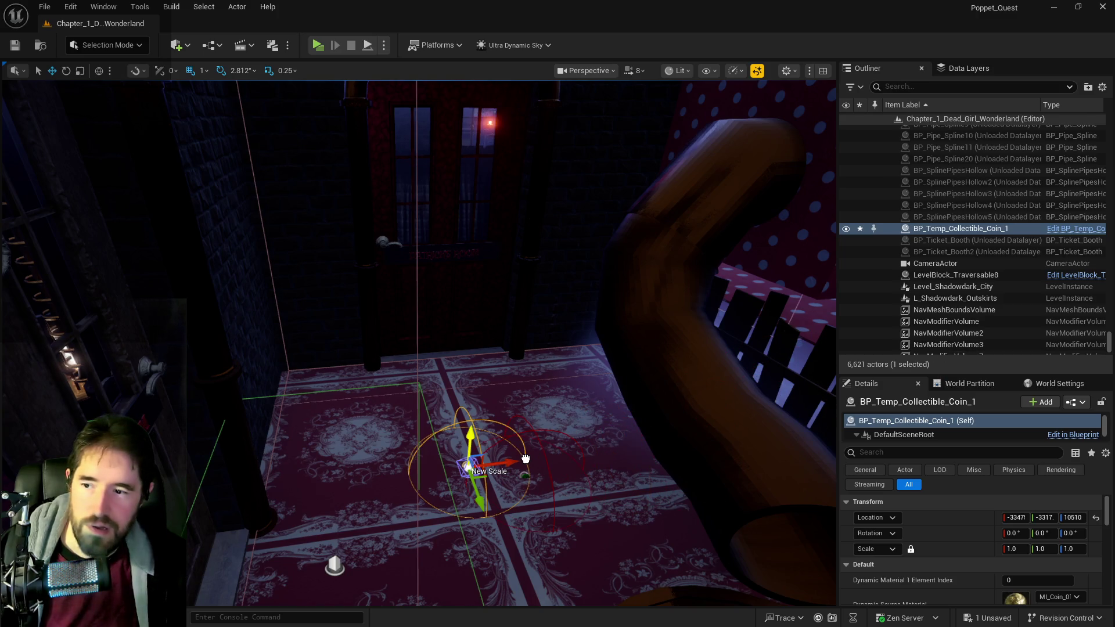
{"action": "key", "text": "ctrl+v"}
{"action": "scroll", "coordinate": [502, 350], "scroll_direction": "up", "scroll_amount": 10}
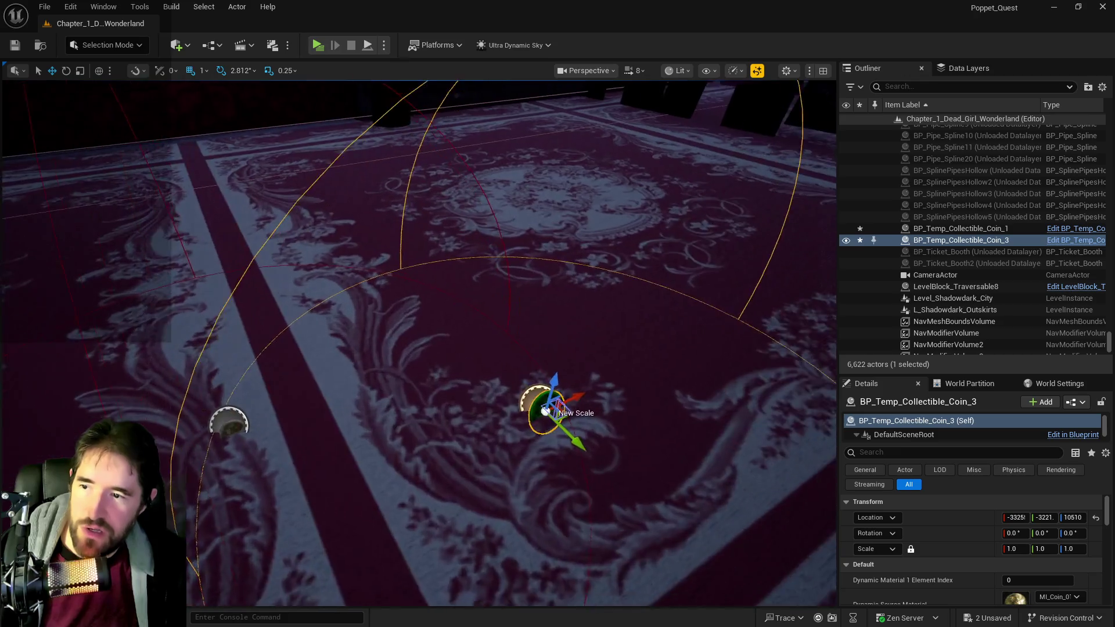
{"action": "left_click_drag", "start_coordinate": [531, 468], "coordinate": [531, 468]}
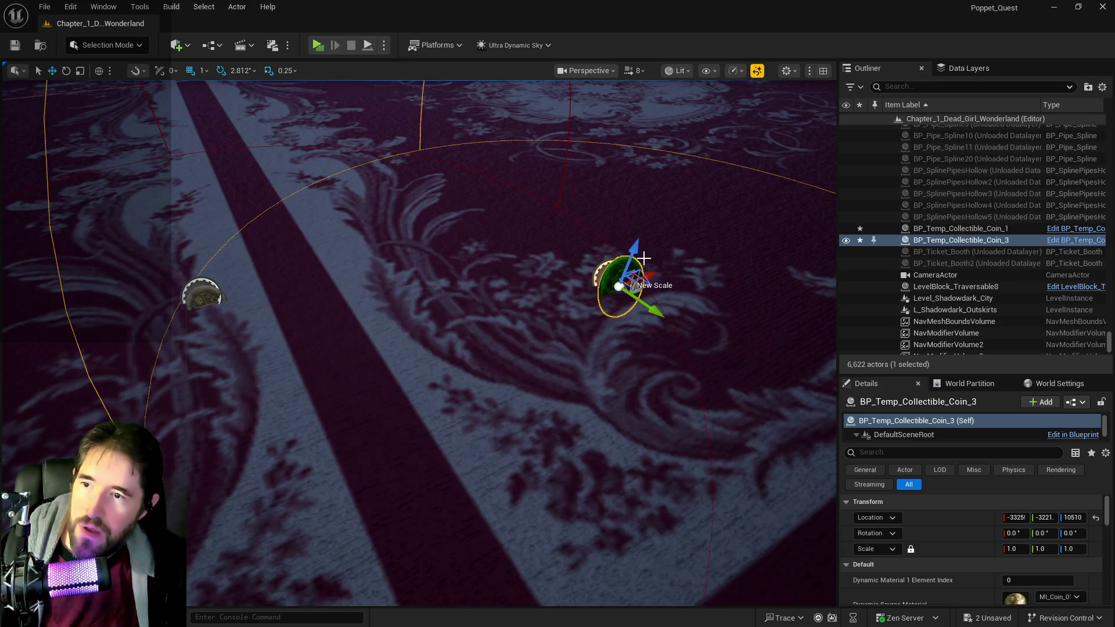
{"action": "left_click_drag", "start_coordinate": [634, 252], "coordinate": [560, 209]}
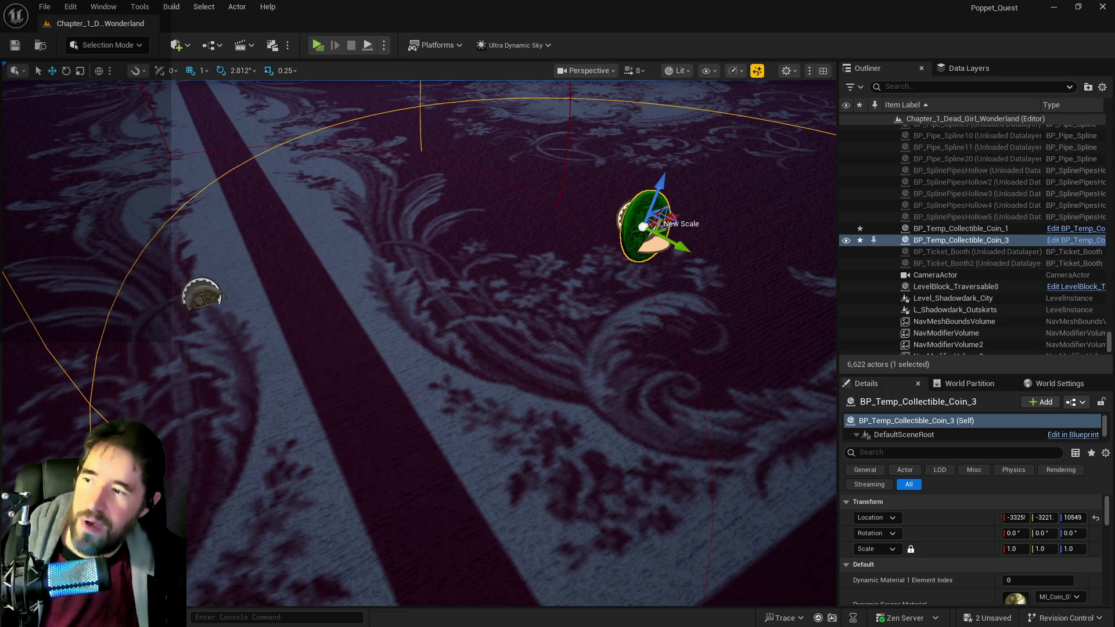
Step: Focus the view on Coin_1 and open BP_Temp_Collectible_Coin_Parent's Blueprint
{"action": "left_click", "coordinate": [202, 294]}
{"action": "key", "text": "f"}
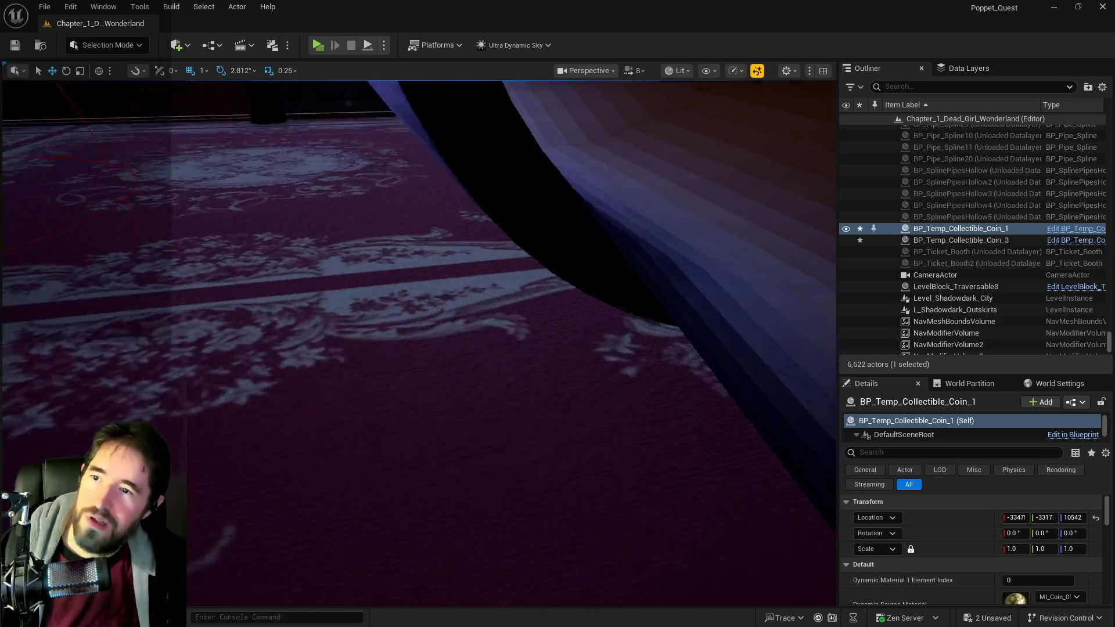
{"action": "scroll", "coordinate": [404, 295], "scroll_direction": "up", "scroll_amount": 5}
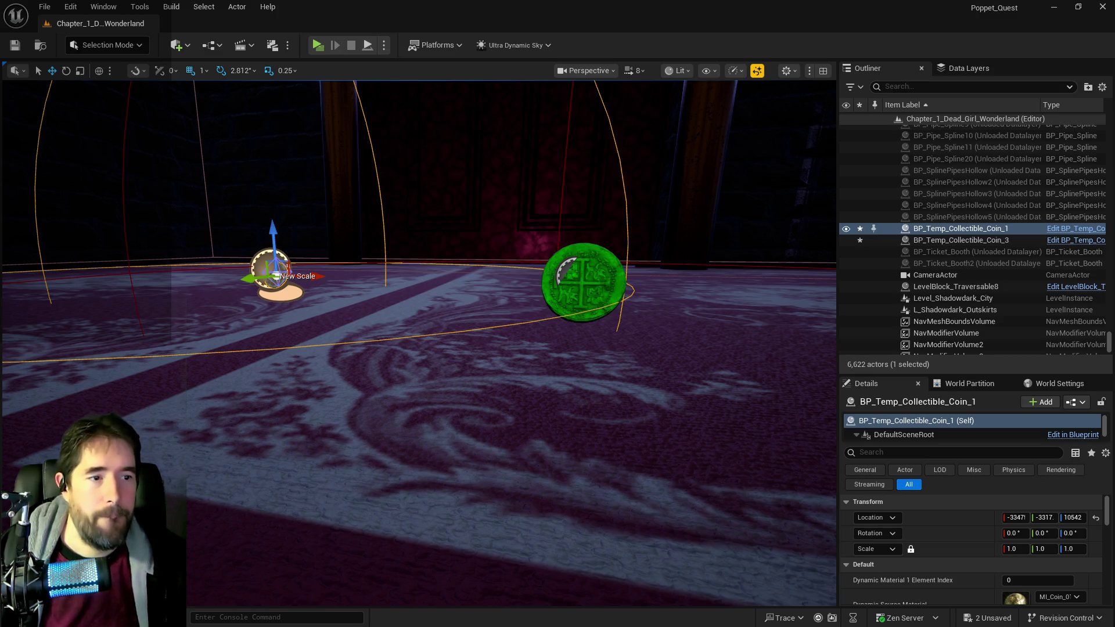
{"action": "key", "text": "ctrl+e"}
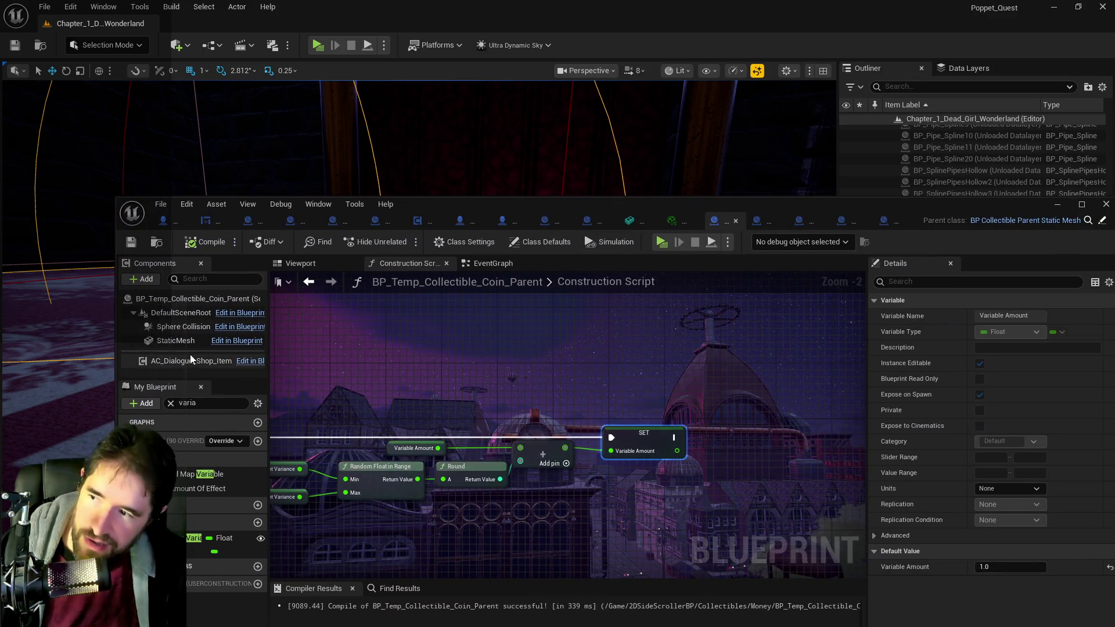
Step: Select the New Scale variable in the parent Blueprint and maximize the editor
{"action": "left_click", "coordinate": [177, 341]}
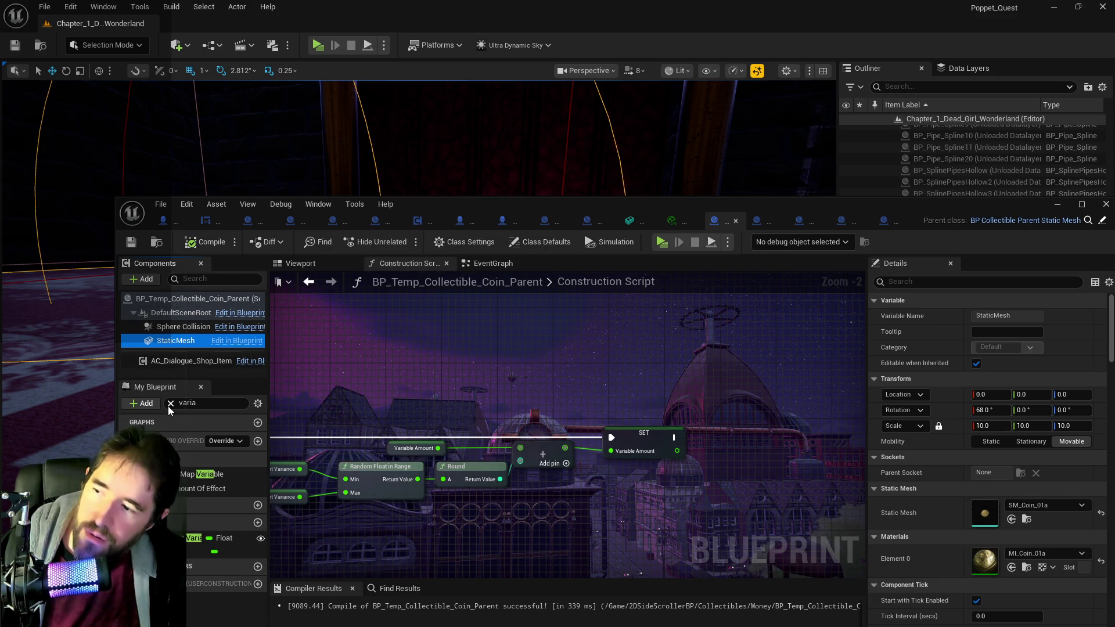
{"action": "left_click", "coordinate": [170, 405]}
{"action": "left_click", "coordinate": [221, 527]}
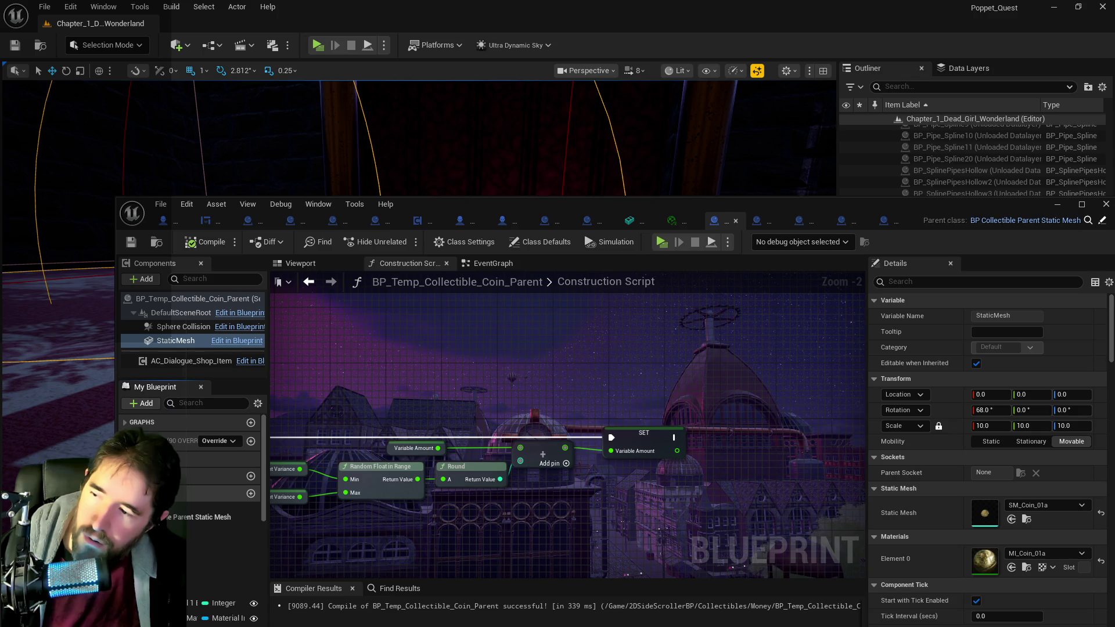
{"action": "scroll", "coordinate": [219, 522], "scroll_direction": "down", "scroll_amount": 5}
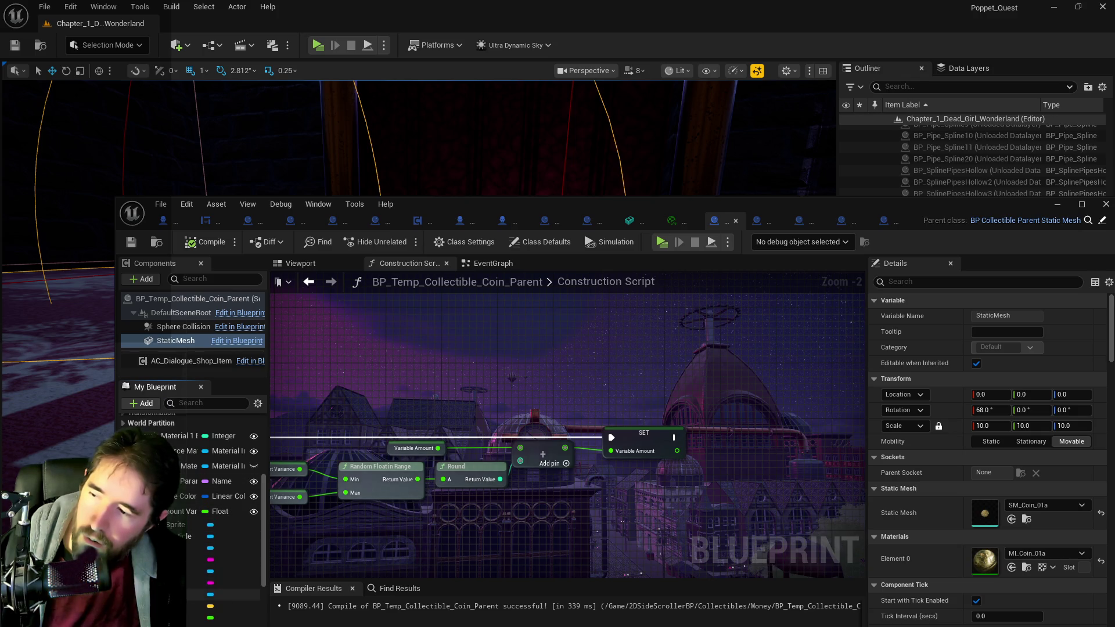
{"action": "left_click", "coordinate": [221, 605]}
{"action": "scroll", "coordinate": [978, 500], "scroll_direction": "down", "scroll_amount": 5}
{"action": "mouse_move", "coordinate": [960, 200]}
{"action": "left_mouse_down"}
{"action": "mouse_move", "coordinate": [932, 182]}
{"action": "mouse_move", "coordinate": [865, 81]}
{"action": "left_mouse_up"}
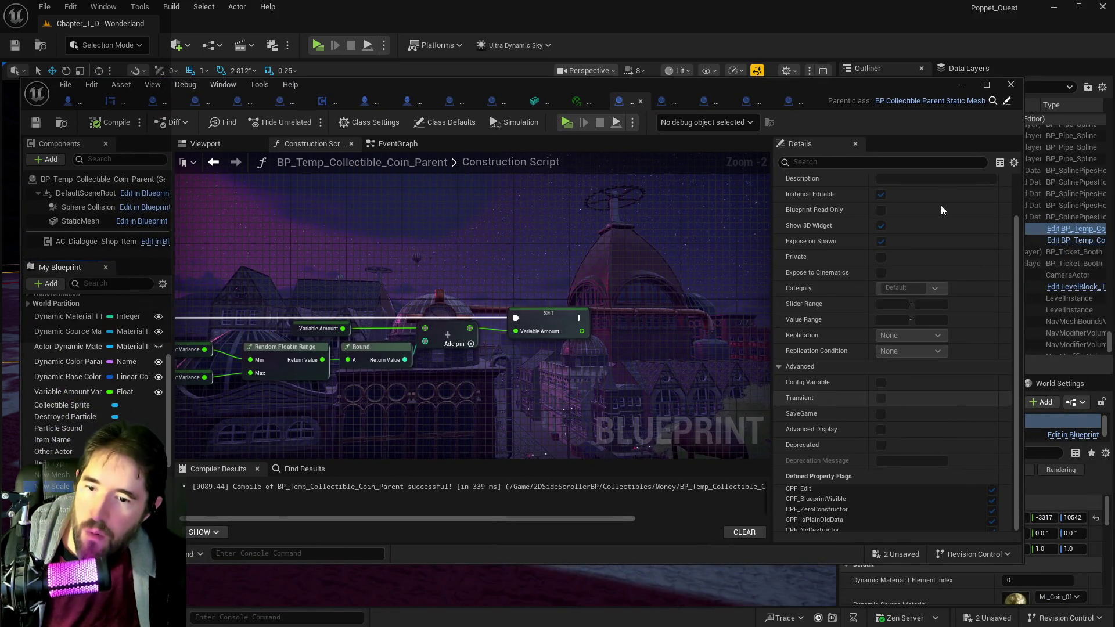
{"action": "left_click", "coordinate": [985, 85]}
Step: Set New Scale's default to 5.0 on X, Y and Z, then return to the level
{"action": "left_click", "coordinate": [963, 552]}
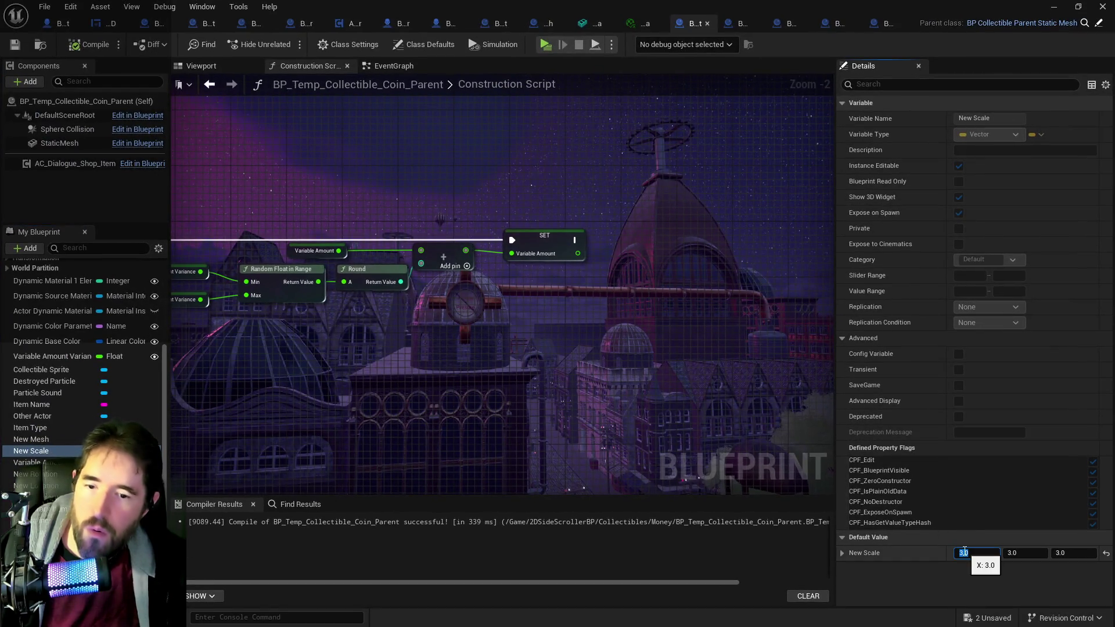
{"action": "left_click", "coordinate": [1027, 553]}
{"action": "type", "text": "5"}
{"action": "left_click", "coordinate": [1065, 553]}
{"action": "type", "text": "5"}
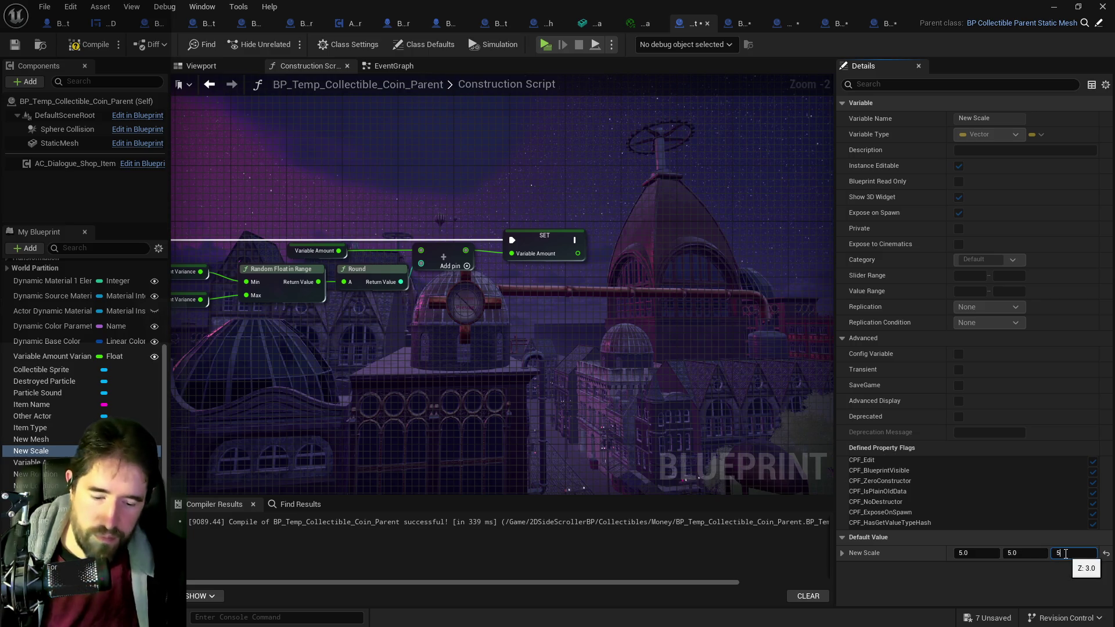
{"action": "left_click", "coordinate": [83, 50]}
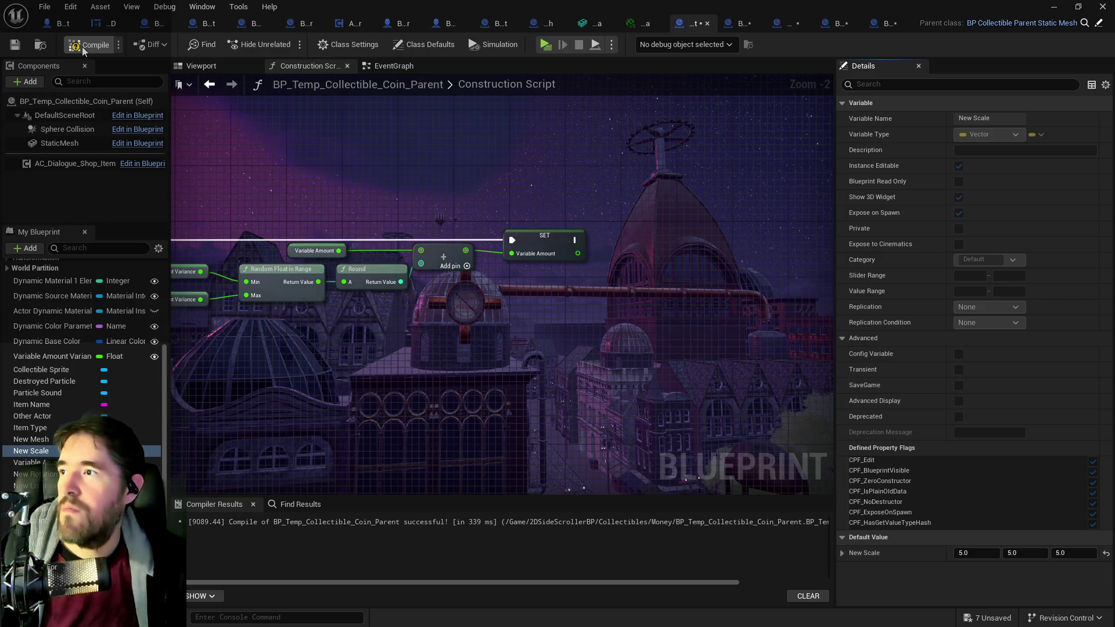
{"action": "left_click", "coordinate": [40, 46]}
{"action": "mouse_move", "coordinate": [600, 213]}
{"action": "left_mouse_down"}
{"action": "mouse_move", "coordinate": [600, 244]}
{"action": "mouse_move", "coordinate": [654, 249]}
{"action": "left_mouse_up"}
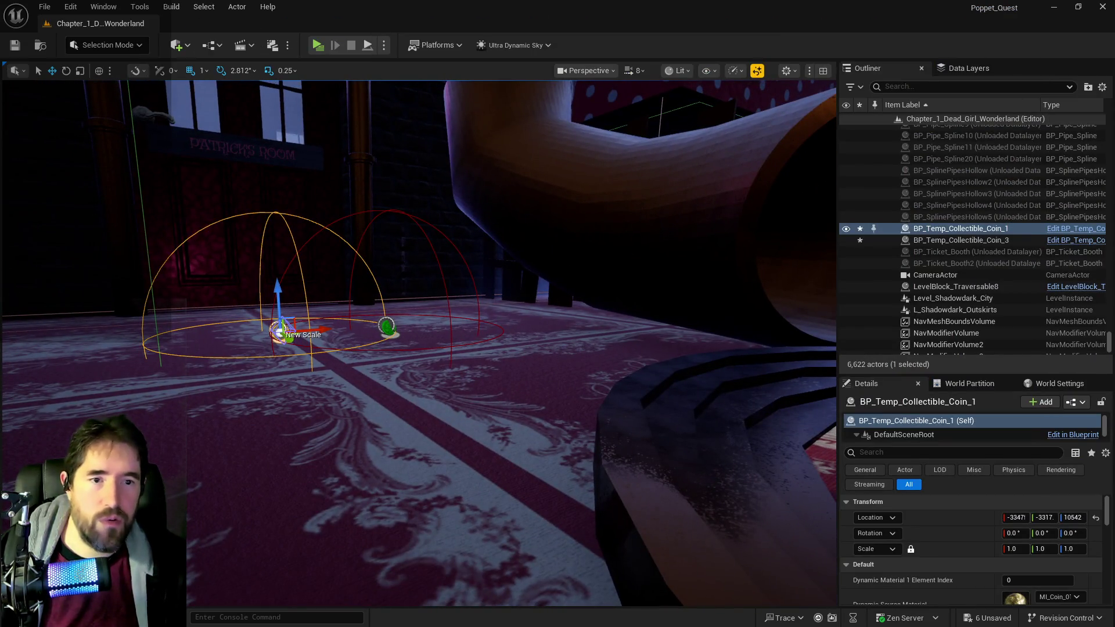
Step: Drop a Coin_Parent instance into the level, raising it and sliding it toward the other coins
{"action": "mouse_move", "coordinate": [626, 210]}
{"action": "left_mouse_down"}
{"action": "mouse_move", "coordinate": [348, 356]}
{"action": "mouse_move", "coordinate": [436, 311]}
{"action": "mouse_move", "coordinate": [437, 325]}
{"action": "left_mouse_up"}
{"action": "key", "text": "f"}
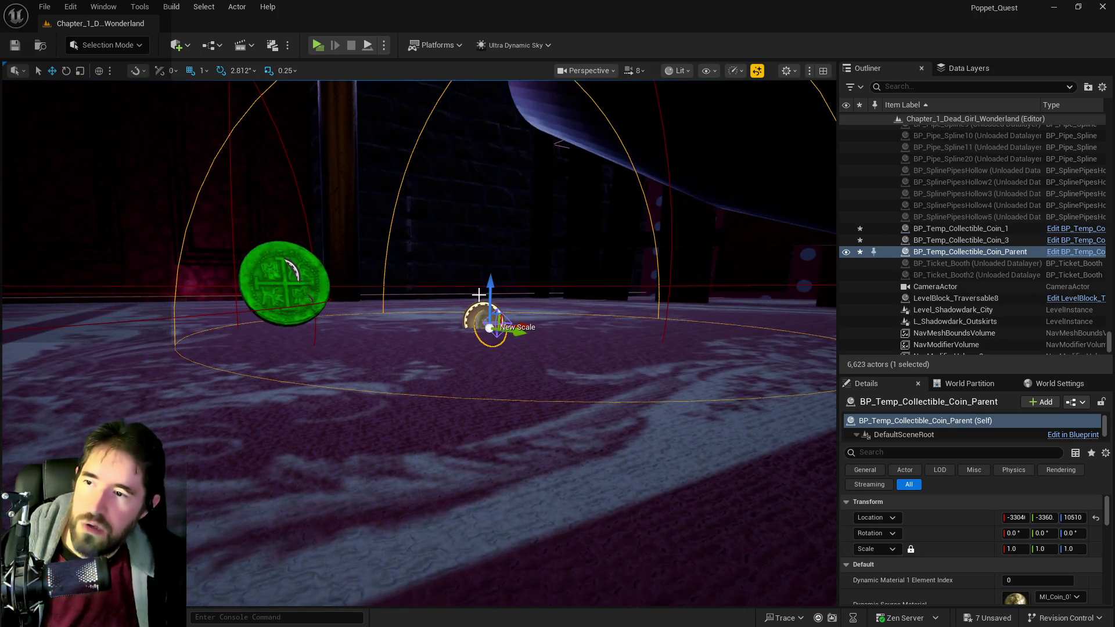
{"action": "left_click_drag", "start_coordinate": [499, 274], "coordinate": [499, 211]}
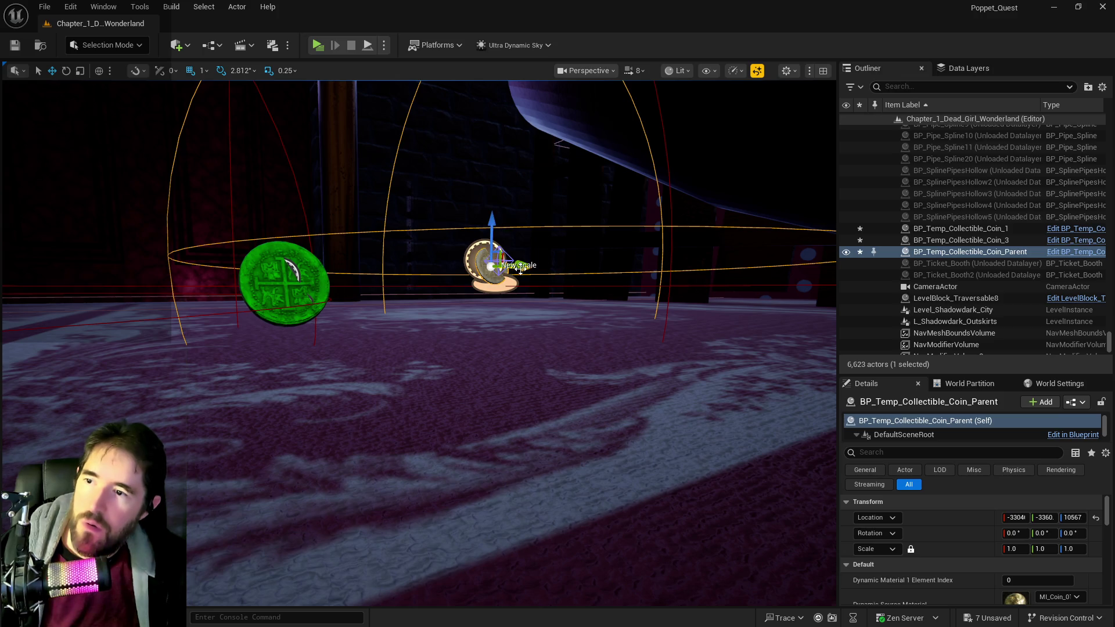
{"action": "left_click_drag", "start_coordinate": [521, 265], "coordinate": [607, 273]}
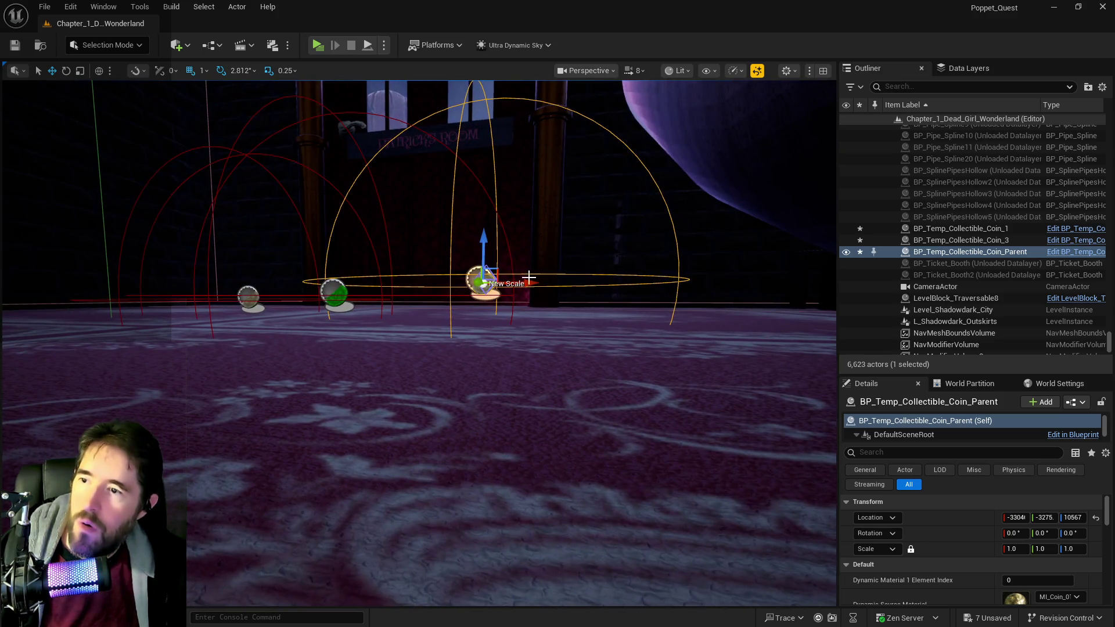
{"action": "mouse_move", "coordinate": [529, 278]}
{"action": "left_mouse_down"}
{"action": "mouse_move", "coordinate": [412, 273]}
{"action": "mouse_move", "coordinate": [375, 258]}
{"action": "left_mouse_up"}
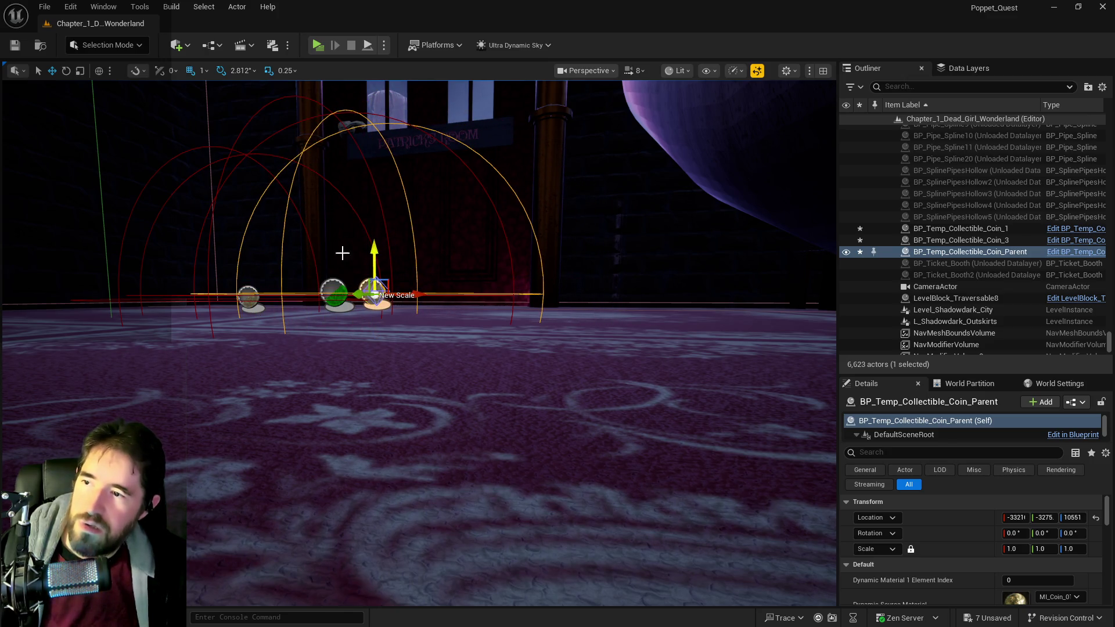
Step: Nudge the parent coin beside the others and open its Blueprint editor
{"action": "key", "text": "f"}
{"action": "scroll", "coordinate": [372, 387], "scroll_direction": "down", "scroll_amount": 5}
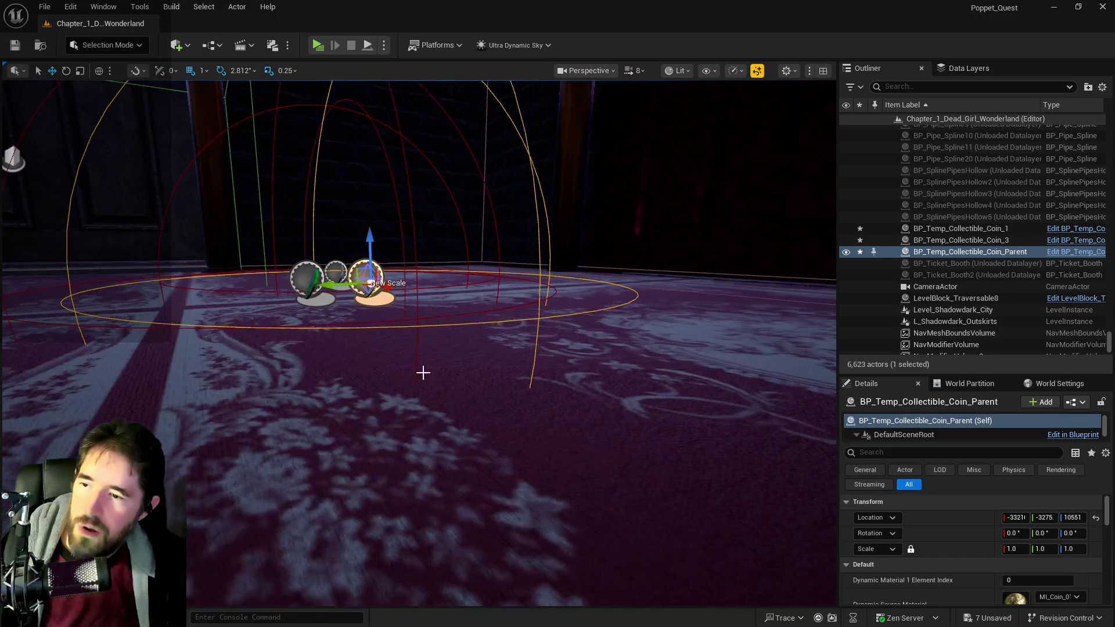
{"action": "left_click_drag", "start_coordinate": [335, 282], "coordinate": [316, 285]}
{"action": "mouse_move", "coordinate": [372, 406]}
{"action": "left_mouse_down"}
{"action": "mouse_move", "coordinate": [349, 401]}
{"action": "mouse_move", "coordinate": [302, 354]}
{"action": "mouse_move", "coordinate": [566, 238]}
{"action": "left_mouse_up"}
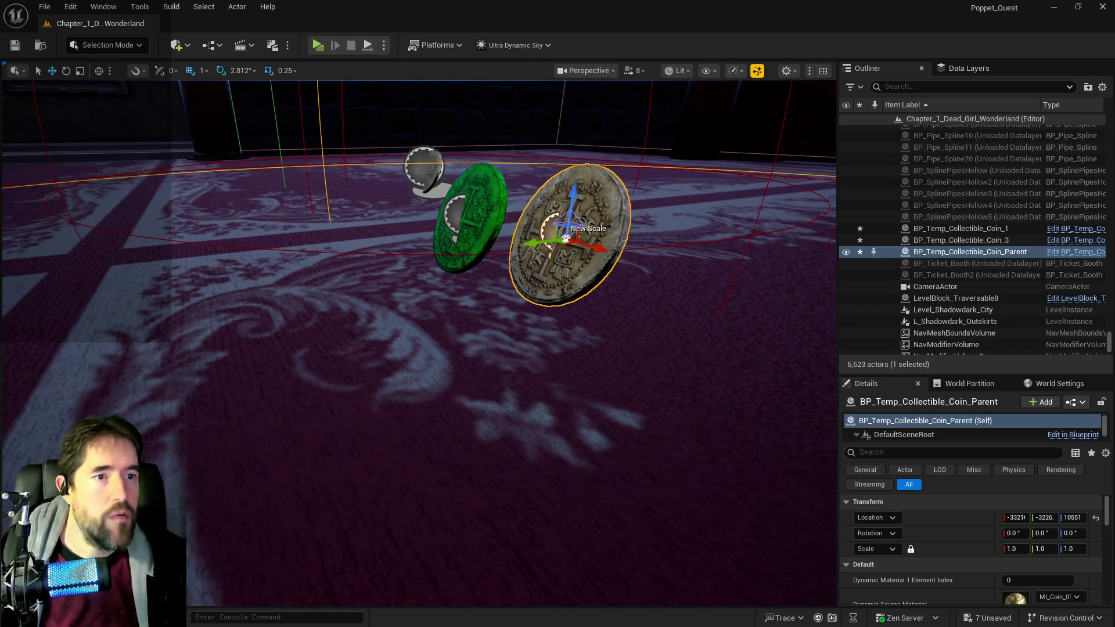
{"action": "left_click", "coordinate": [1075, 251]}
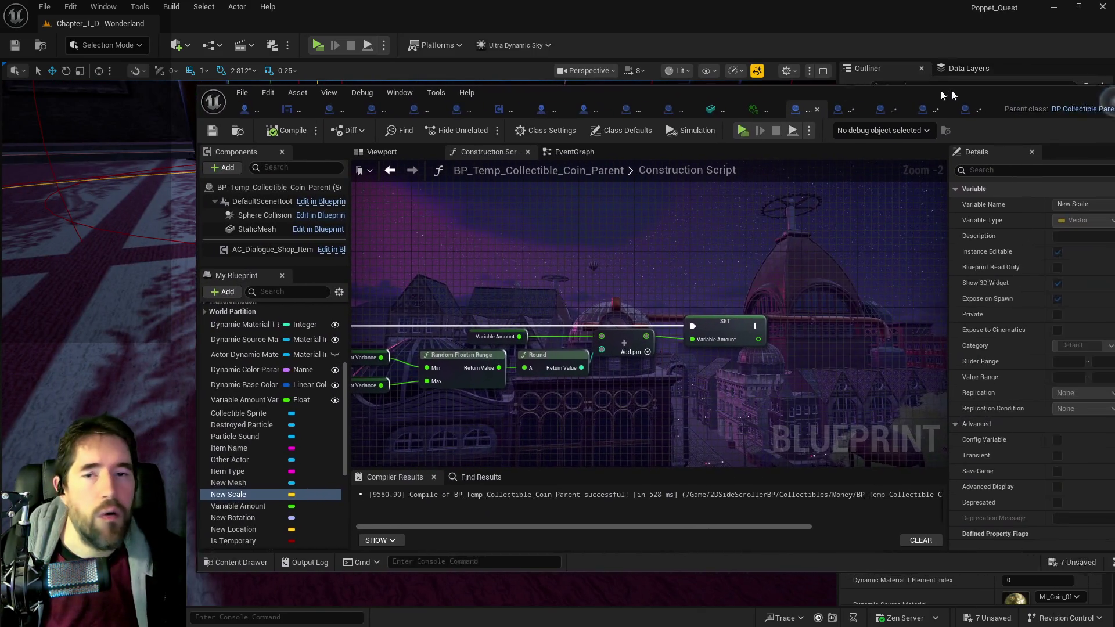
Step: Save all, maximize the Blueprint editor, and select Coin_4's New Scale variable
{"action": "left_click_drag", "start_coordinate": [939, 90], "coordinate": [900, 89]}
{"action": "key", "text": "ctrl+s"}
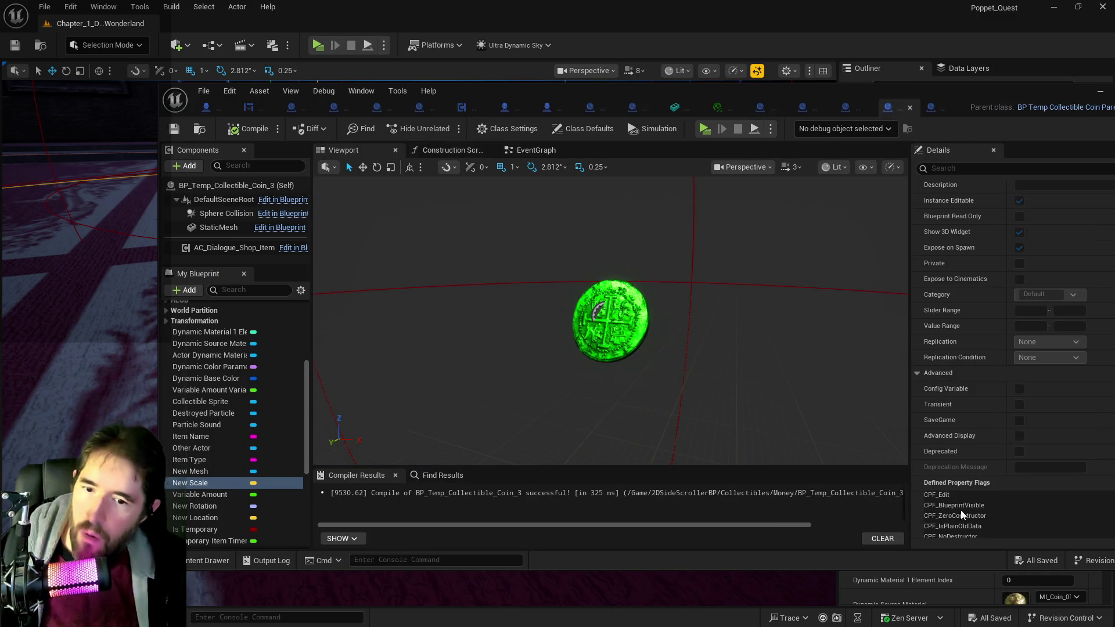
{"action": "left_click_drag", "start_coordinate": [1009, 89], "coordinate": [987, 93]}
{"action": "double_click", "coordinate": [987, 93]}
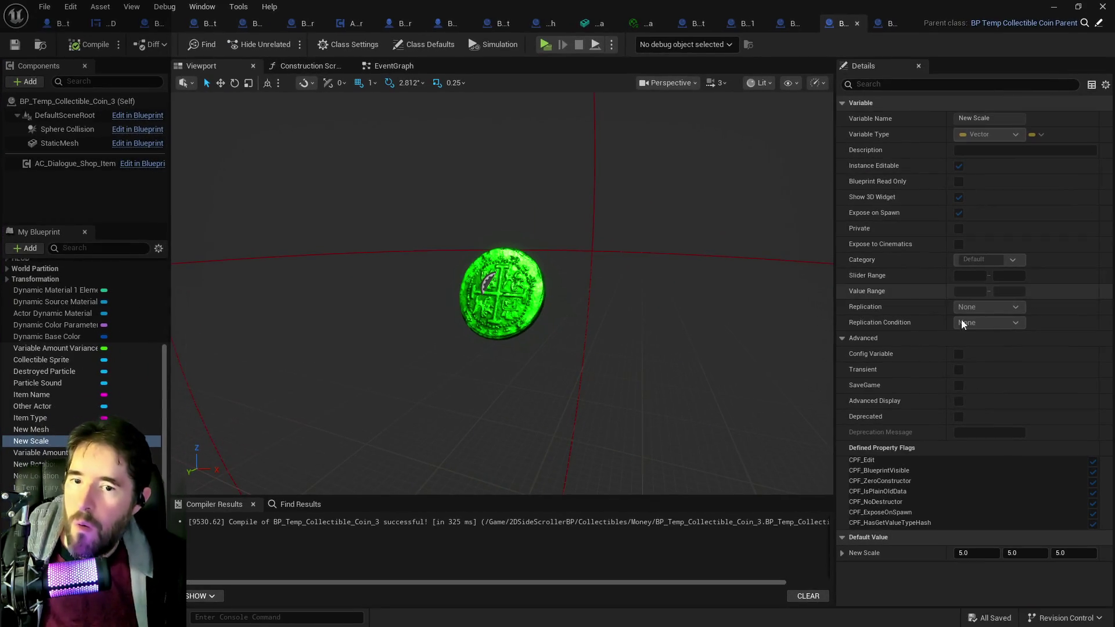
{"action": "left_click", "coordinate": [888, 23]}
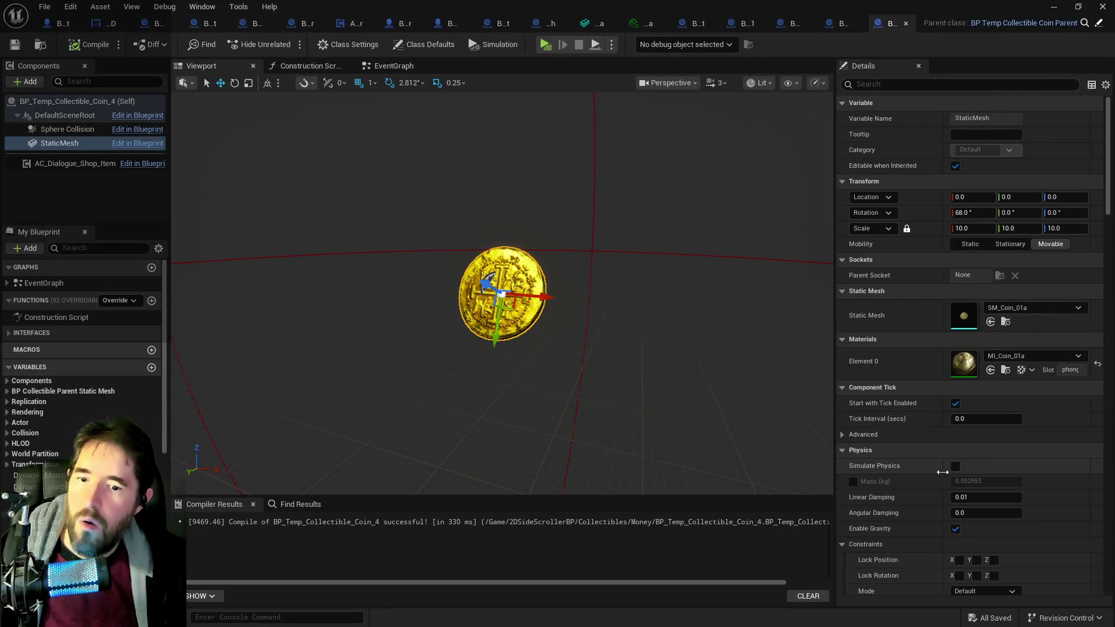
{"action": "scroll", "coordinate": [62, 575], "scroll_direction": "down", "scroll_amount": 4}
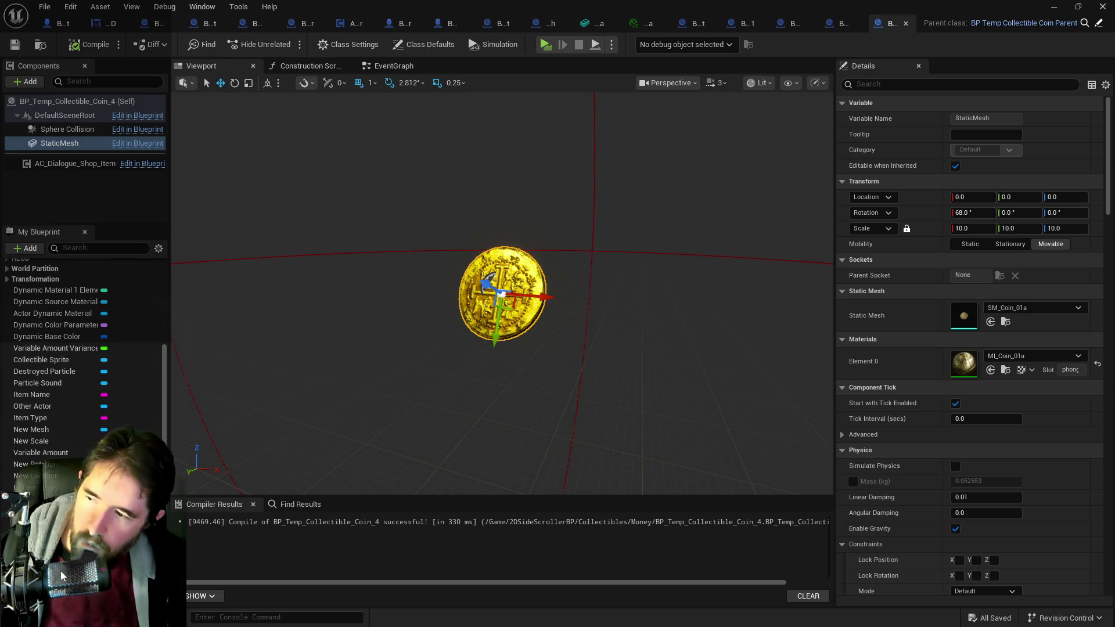
{"action": "left_click", "coordinate": [51, 443]}
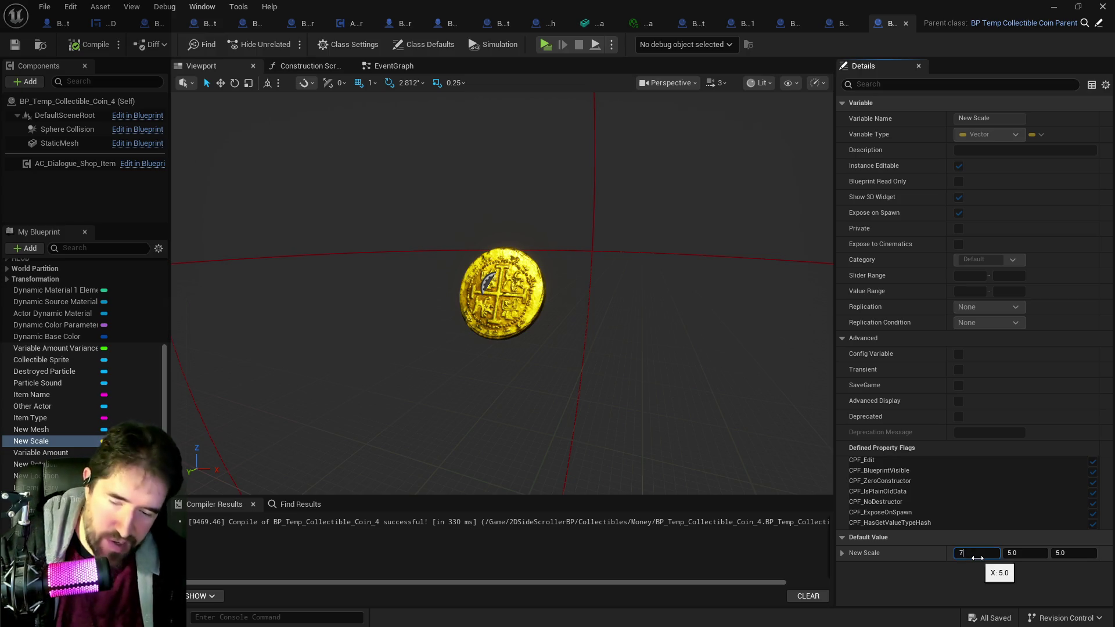
Step: Set Coin_4's New Scale default to 7.0 on every axis and compile
{"action": "key", "text": "Return"}
{"action": "left_click", "coordinate": [1031, 550]}
{"action": "type", "text": "7"}
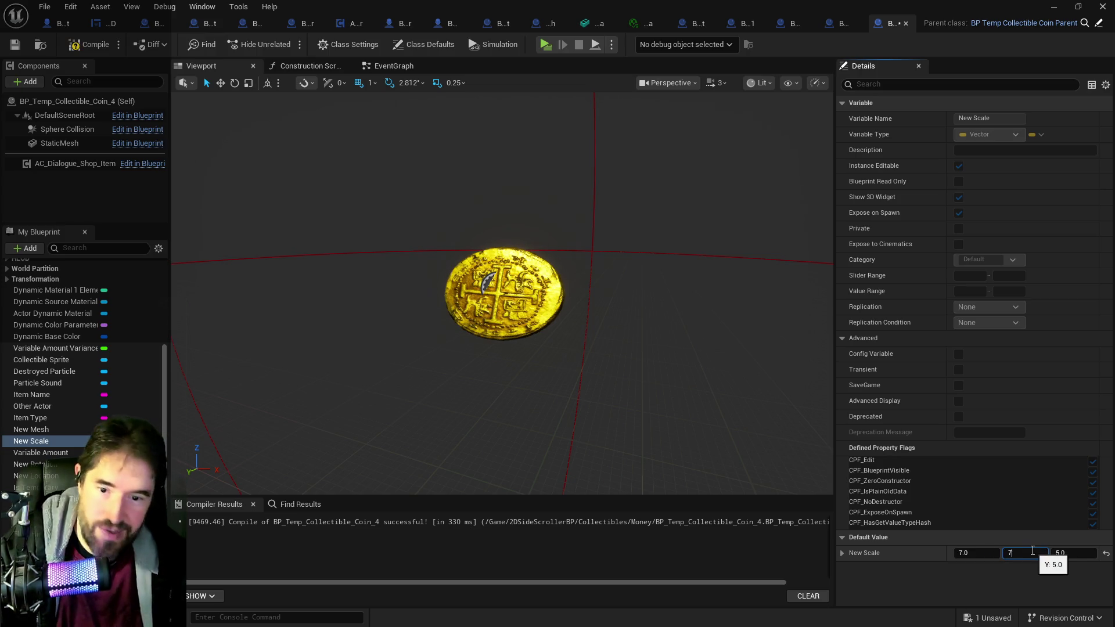
{"action": "key", "text": "Return"}
{"action": "left_click", "coordinate": [1062, 552]}
{"action": "type", "text": "7"}
{"action": "key", "text": "Return"}
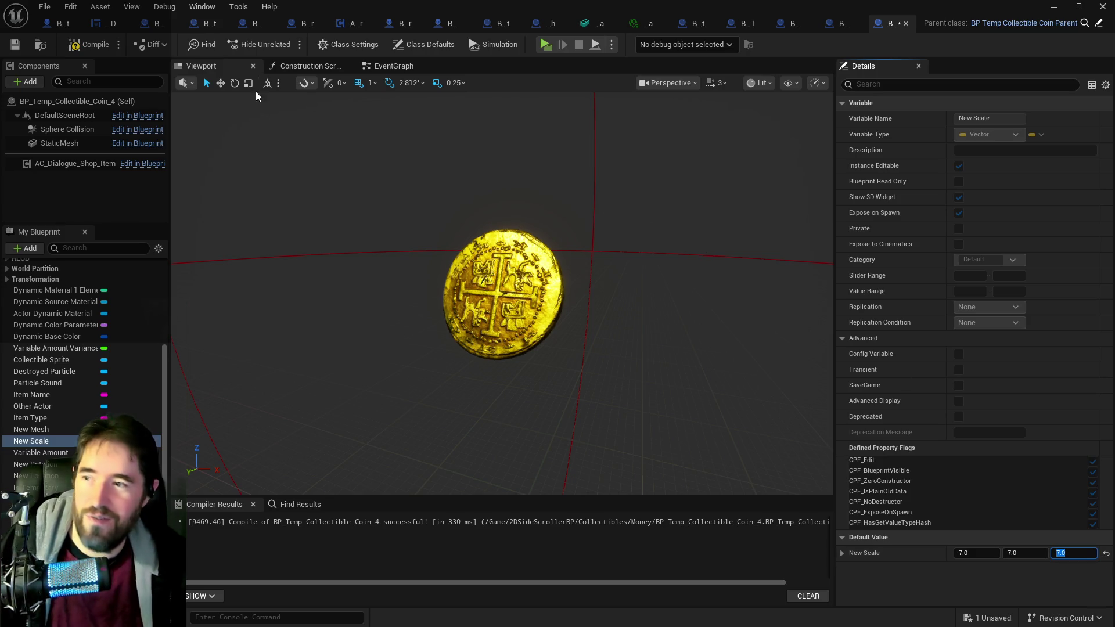
{"action": "left_click", "coordinate": [15, 44]}
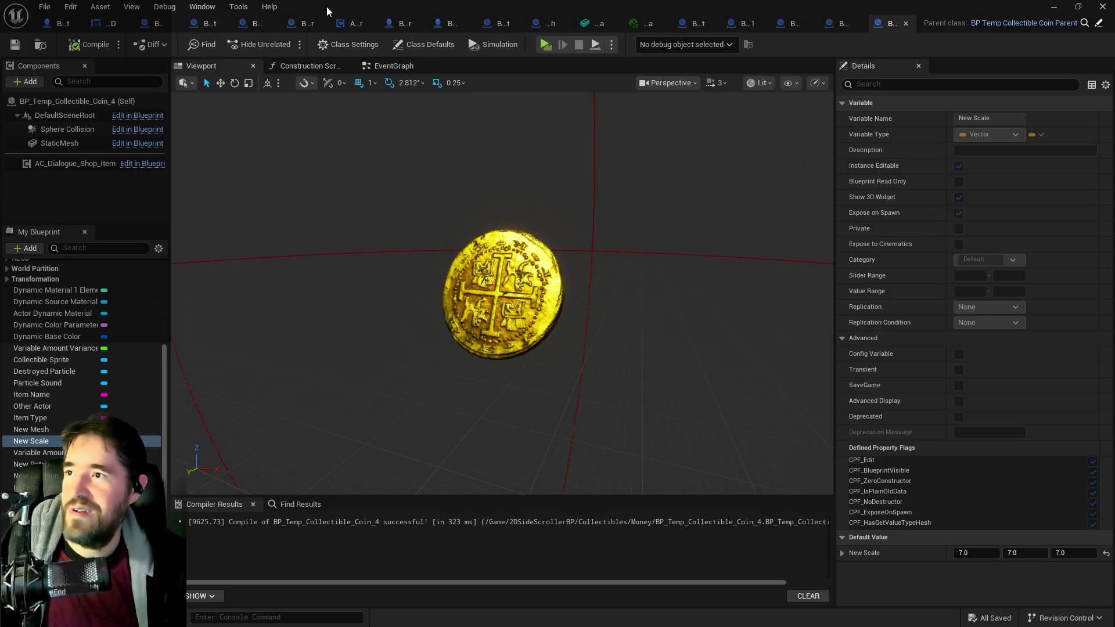
{"action": "key", "text": "alt+Tab"}
Step: Move the parent coin and Coin_1 to the right so they sit together
{"action": "left_click_drag", "start_coordinate": [791, 341], "coordinate": [755, 348]}
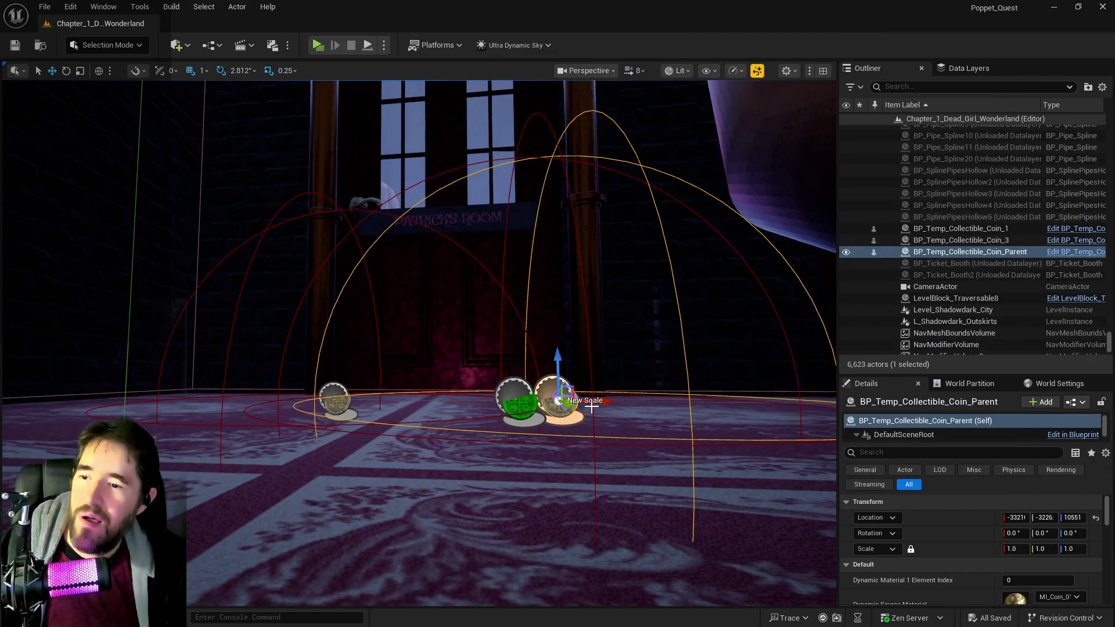
{"action": "left_click_drag", "start_coordinate": [599, 400], "coordinate": [619, 400]}
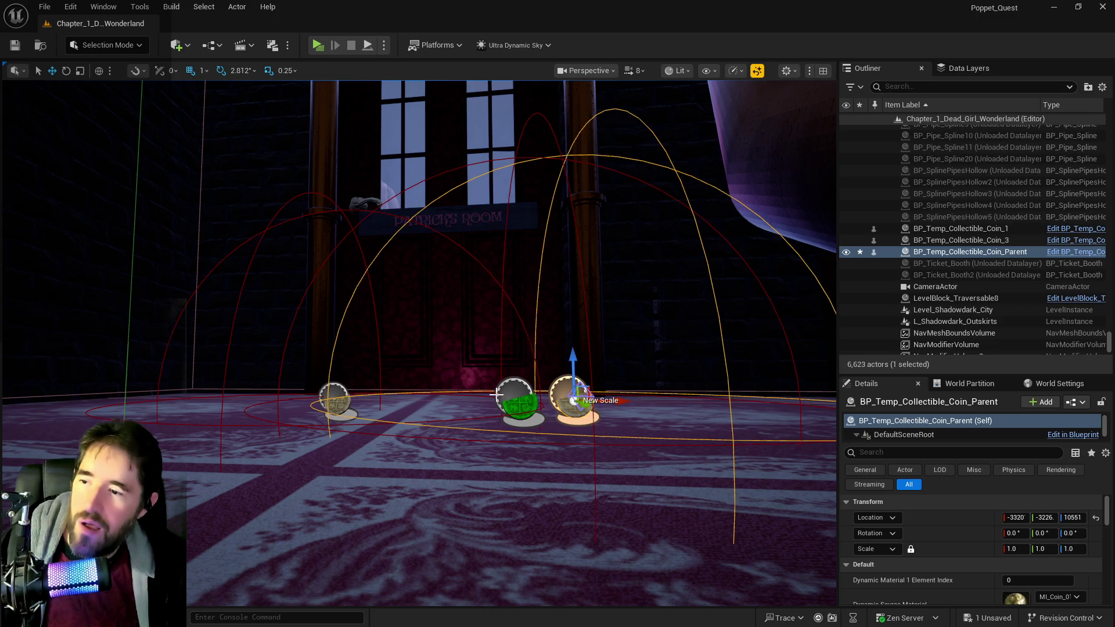
{"action": "left_click", "coordinate": [342, 406]}
{"action": "mouse_move", "coordinate": [377, 402]}
{"action": "left_mouse_down"}
{"action": "mouse_move", "coordinate": [487, 405]}
{"action": "mouse_move", "coordinate": [558, 424]}
{"action": "mouse_move", "coordinate": [572, 443]}
{"action": "mouse_move", "coordinate": [594, 399]}
{"action": "left_mouse_up"}
{"action": "scroll", "coordinate": [543, 405], "scroll_direction": "up", "scroll_amount": 3}
{"action": "scroll", "coordinate": [569, 443], "scroll_direction": "up", "scroll_amount": 2}
{"action": "left_click", "coordinate": [645, 371]}
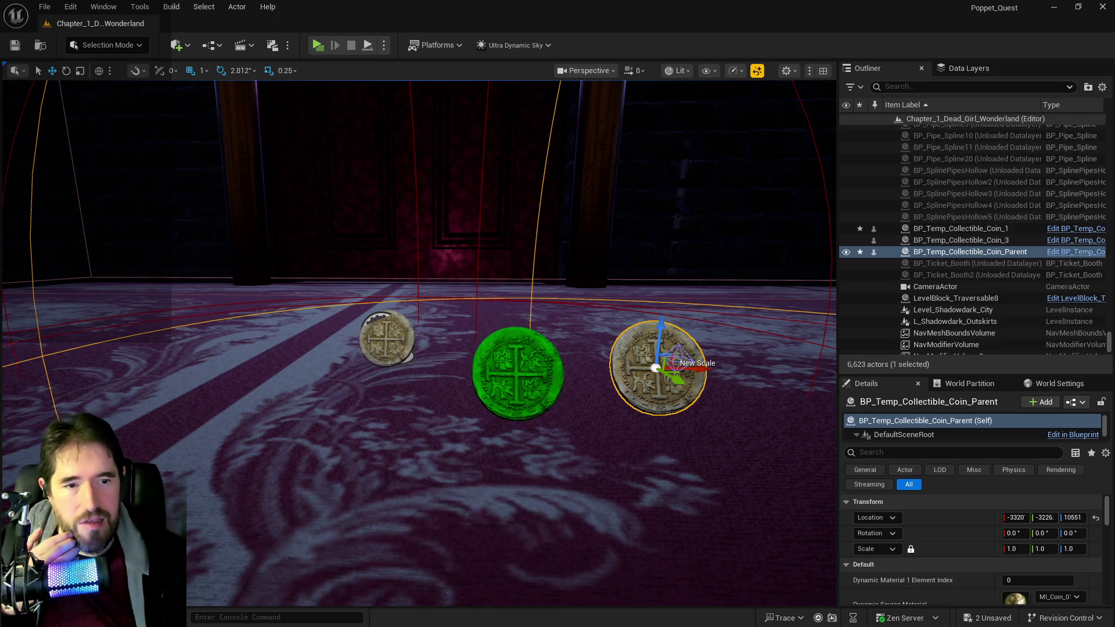
{"action": "mouse_move", "coordinate": [613, 368]}
{"action": "left_mouse_down"}
{"action": "mouse_move", "coordinate": [639, 401]}
{"action": "mouse_move", "coordinate": [651, 371]}
{"action": "left_mouse_up"}
Step: Set camera speed to 1 and fine-tune the parent coin's height beside the green coin
{"action": "left_click", "coordinate": [631, 70]}
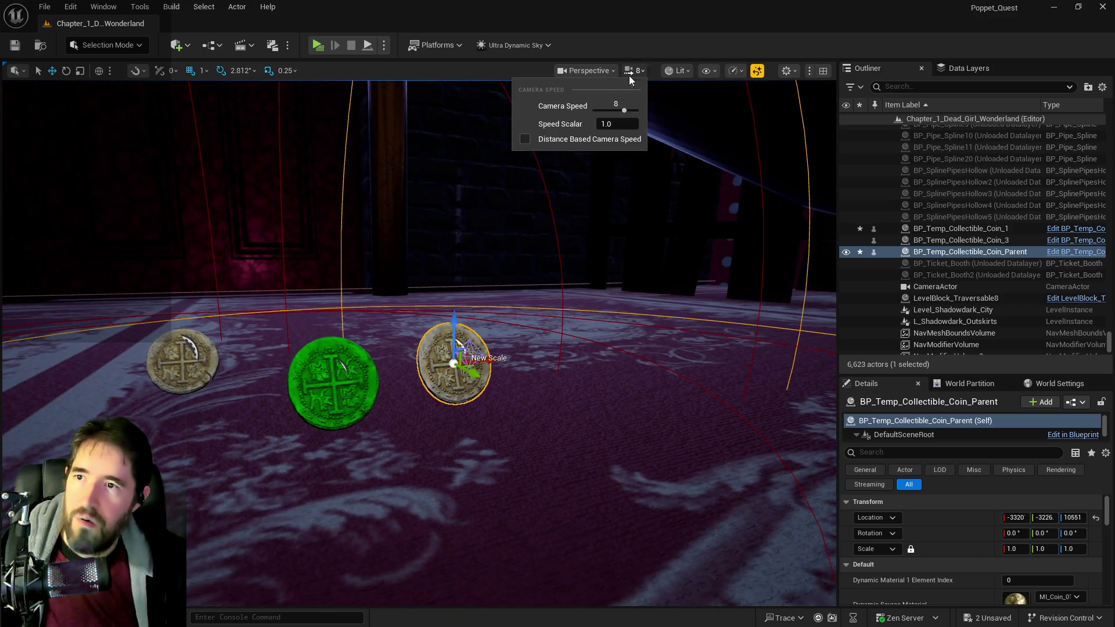
{"action": "left_click_drag", "start_coordinate": [624, 109], "coordinate": [595, 110]}
{"action": "mouse_move", "coordinate": [580, 261]}
{"action": "left_mouse_down"}
{"action": "mouse_move", "coordinate": [569, 273]}
{"action": "mouse_move", "coordinate": [609, 244]}
{"action": "mouse_move", "coordinate": [720, 205]}
{"action": "left_mouse_up"}
{"action": "mouse_move", "coordinate": [680, 270]}
{"action": "left_mouse_down"}
{"action": "mouse_move", "coordinate": [672, 313]}
{"action": "mouse_move", "coordinate": [622, 348]}
{"action": "mouse_move", "coordinate": [658, 359]}
{"action": "mouse_move", "coordinate": [612, 320]}
{"action": "mouse_move", "coordinate": [551, 355]}
{"action": "mouse_move", "coordinate": [543, 375]}
{"action": "mouse_move", "coordinate": [560, 377]}
{"action": "left_mouse_up"}
{"action": "left_click_drag", "start_coordinate": [518, 334], "coordinate": [521, 319]}
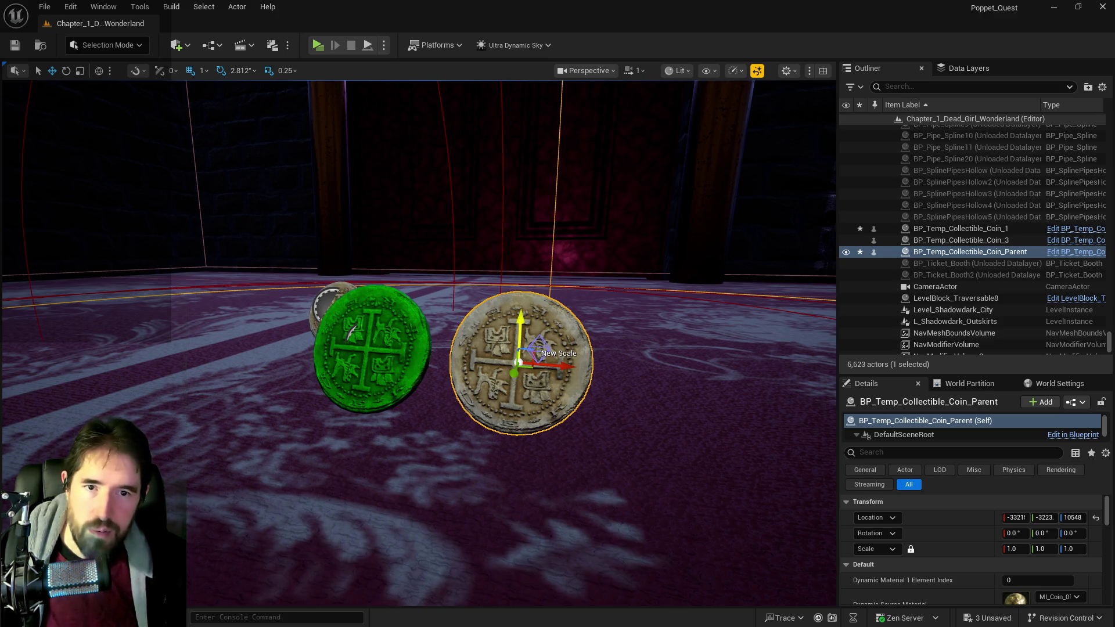
Step: Check the Edit menu's undo options, then drag a Coin_4 gold coin in right of the others
{"action": "left_click", "coordinate": [70, 6]}
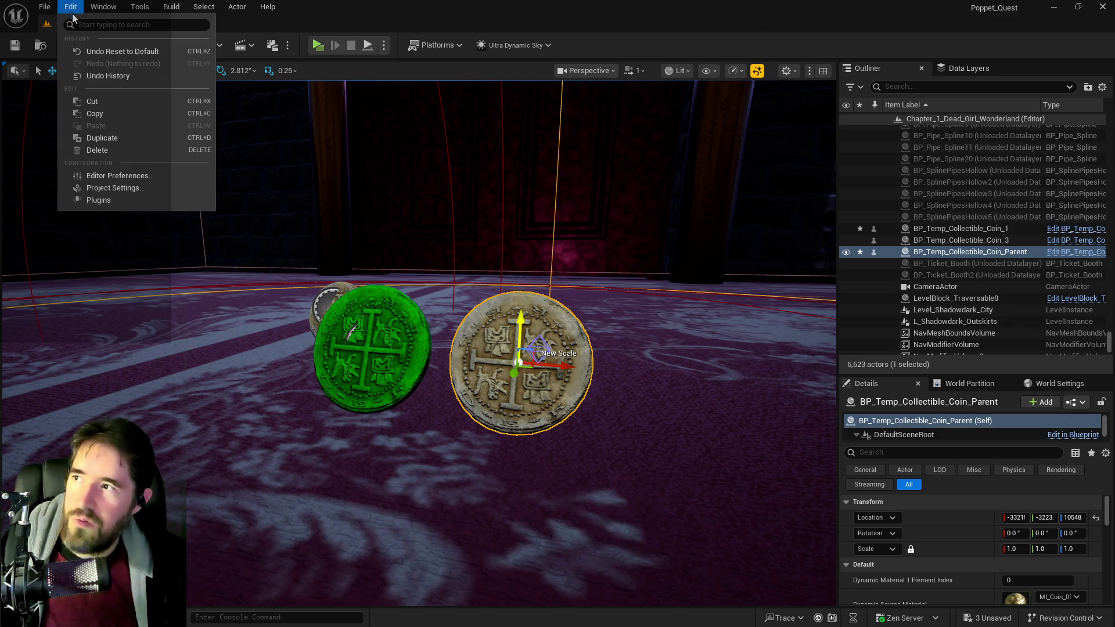
{"action": "left_click", "coordinate": [85, 51]}
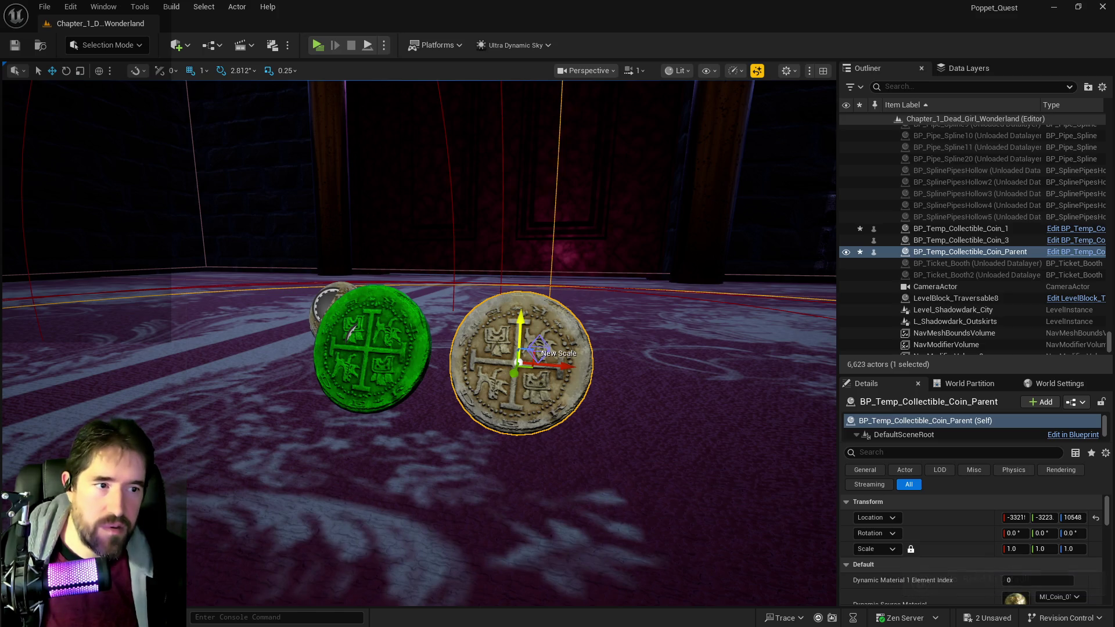
{"action": "mouse_move", "coordinate": [540, 347]}
{"action": "left_mouse_down", "text": "alt"}
{"action": "mouse_move", "coordinate": [732, 400]}
{"action": "mouse_move", "coordinate": [728, 309]}
{"action": "left_mouse_up", "text": "alt"}
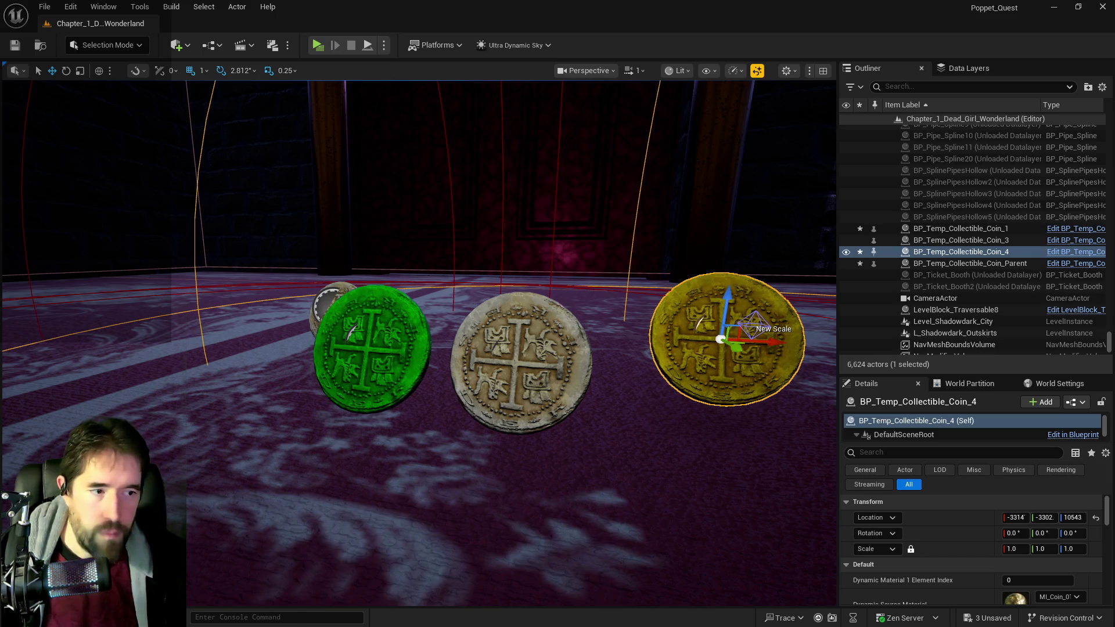
Step: Undo the accidental shrink of the gold coin and move it along Y into line
{"action": "left_click_drag", "start_coordinate": [721, 339], "coordinate": [711, 348]}
{"action": "mouse_move", "coordinate": [418, 343]}
{"action": "left_mouse_down"}
{"action": "mouse_move", "coordinate": [244, 342]}
{"action": "mouse_move", "coordinate": [575, 398]}
{"action": "left_mouse_up"}
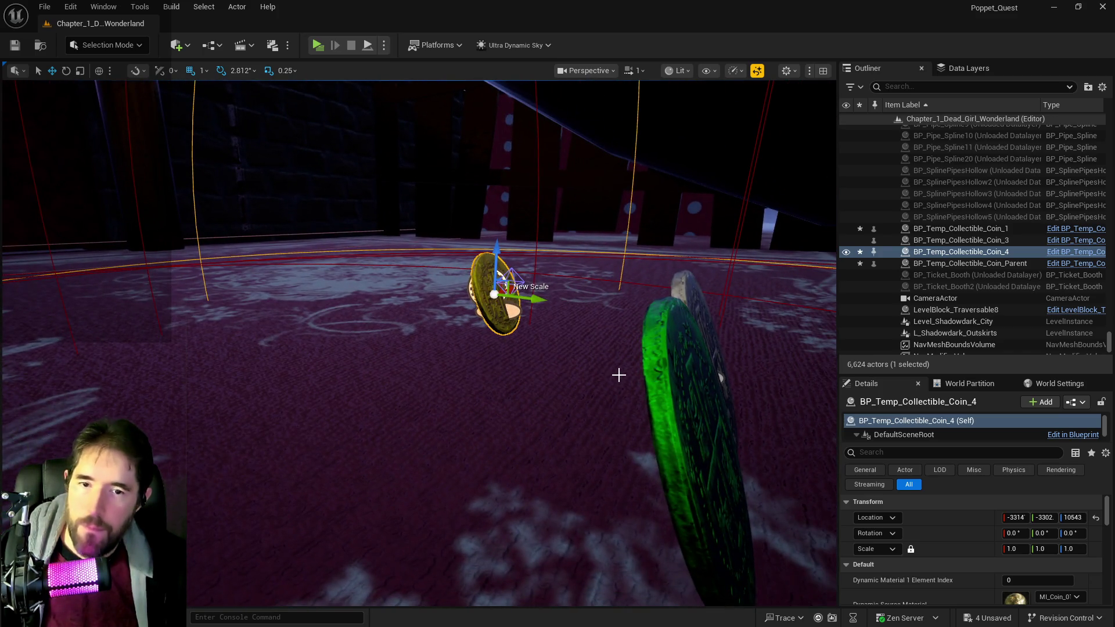
{"action": "key", "text": "ctrl+z"}
{"action": "left_click_drag", "start_coordinate": [537, 301], "coordinate": [772, 342]}
{"action": "mouse_move", "coordinate": [522, 348]}
{"action": "left_mouse_down"}
{"action": "mouse_move", "coordinate": [407, 348]}
{"action": "mouse_move", "coordinate": [406, 244]}
{"action": "mouse_move", "coordinate": [729, 348]}
{"action": "mouse_move", "coordinate": [685, 342]}
{"action": "mouse_move", "coordinate": [669, 320]}
{"action": "mouse_move", "coordinate": [668, 348]}
{"action": "mouse_move", "coordinate": [784, 348]}
{"action": "mouse_move", "coordinate": [825, 372]}
{"action": "left_mouse_up"}
Step: Frame the coins, select Coin_1, and pull back to show all four
{"action": "mouse_move", "coordinate": [441, 283]}
{"action": "left_mouse_down"}
{"action": "mouse_move", "coordinate": [528, 282]}
{"action": "mouse_move", "coordinate": [401, 311]}
{"action": "mouse_move", "coordinate": [395, 342]}
{"action": "mouse_move", "coordinate": [372, 348]}
{"action": "mouse_move", "coordinate": [325, 325]}
{"action": "mouse_move", "coordinate": [293, 247]}
{"action": "mouse_move", "coordinate": [535, 300]}
{"action": "mouse_move", "coordinate": [511, 273]}
{"action": "left_mouse_up"}
{"action": "key", "text": "f"}
{"action": "left_click", "coordinate": [308, 232]}
{"action": "left_click_drag", "start_coordinate": [668, 323], "coordinate": [668, 371]}
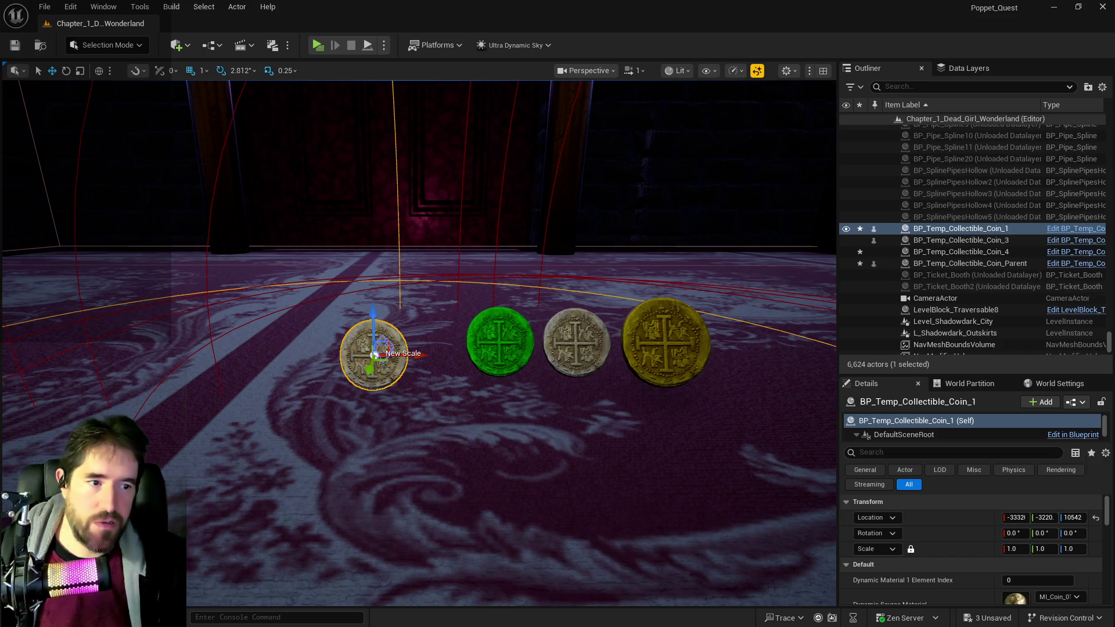
{"action": "key", "text": "ctrl+e"}
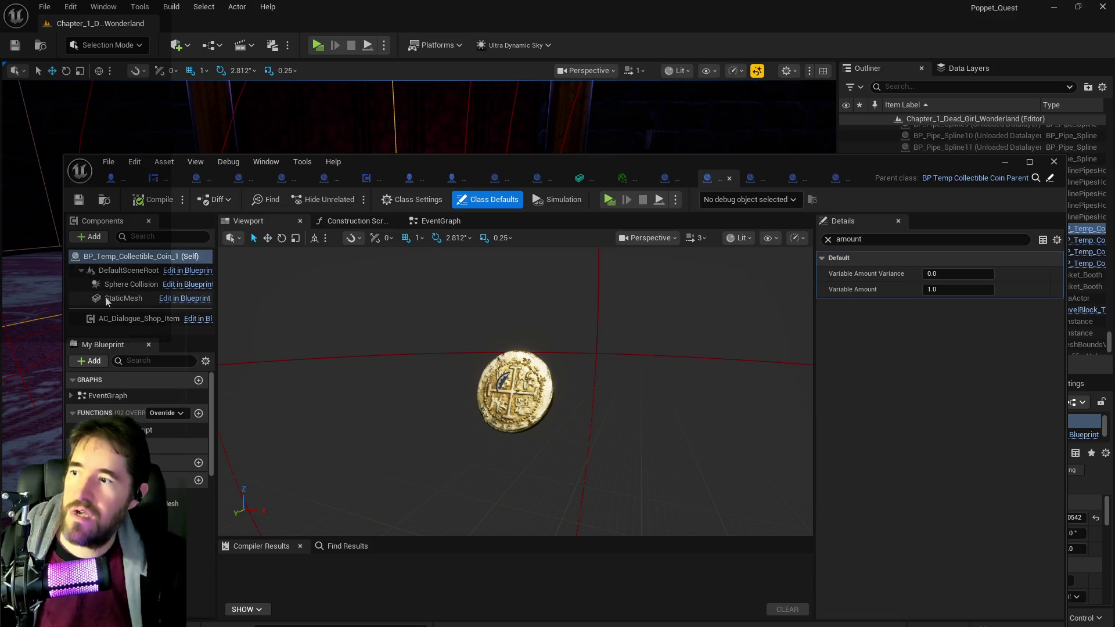
{"action": "left_click", "coordinate": [107, 301]}
{"action": "left_click", "coordinate": [828, 239]}
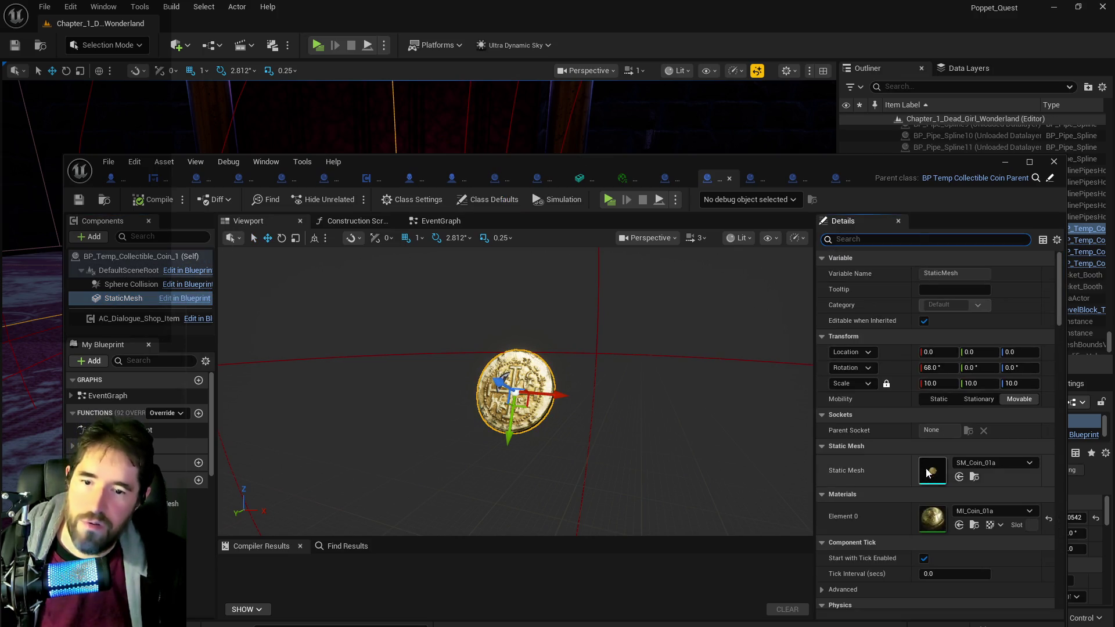
{"action": "scroll", "coordinate": [927, 474], "scroll_direction": "down", "scroll_amount": 15}
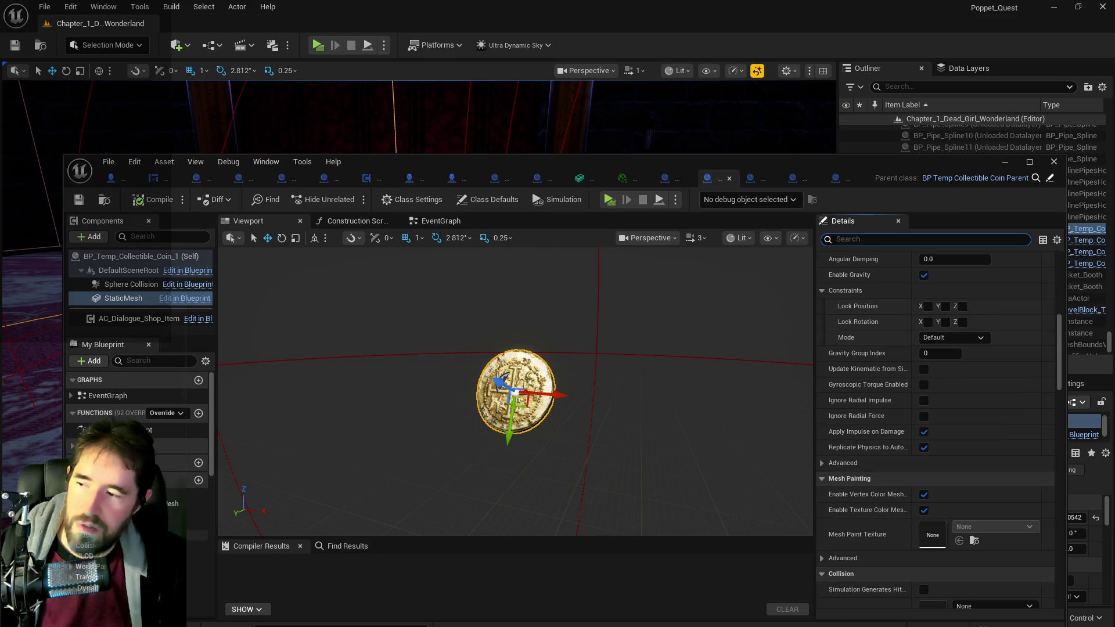
{"action": "scroll", "coordinate": [139, 418], "scroll_direction": "down", "scroll_amount": 10}
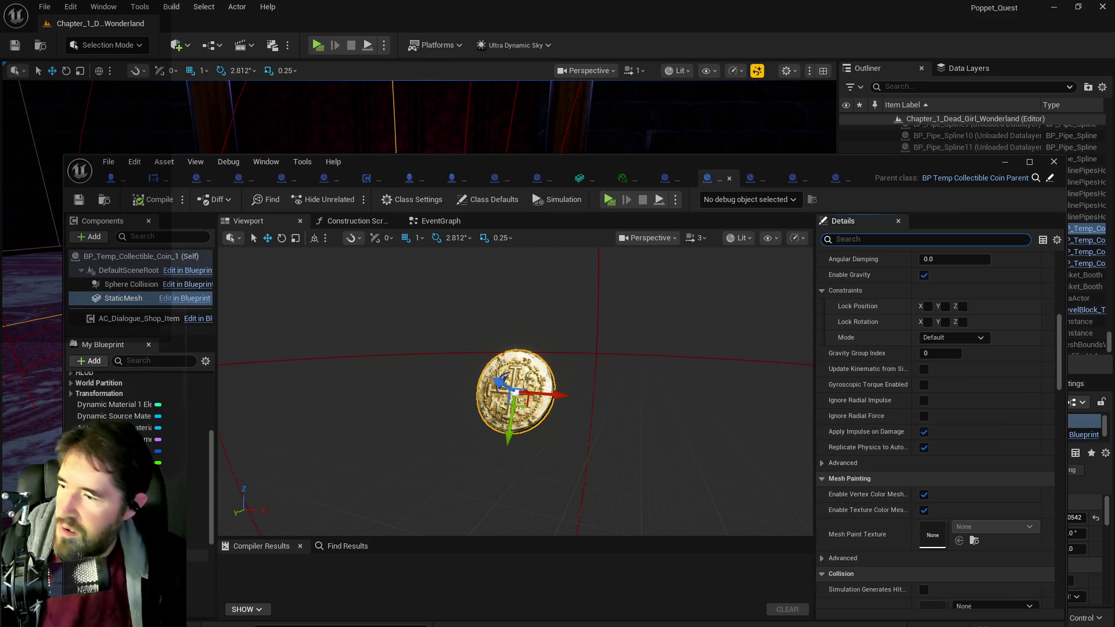
{"action": "left_click", "coordinate": [117, 556]}
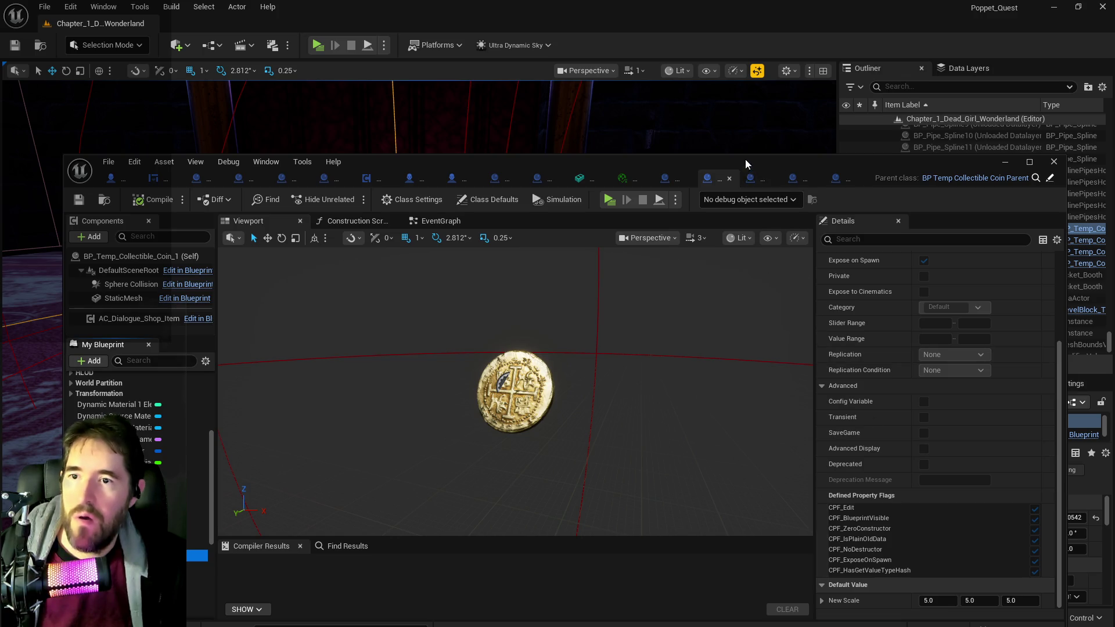
{"action": "left_click", "coordinate": [1004, 162]}
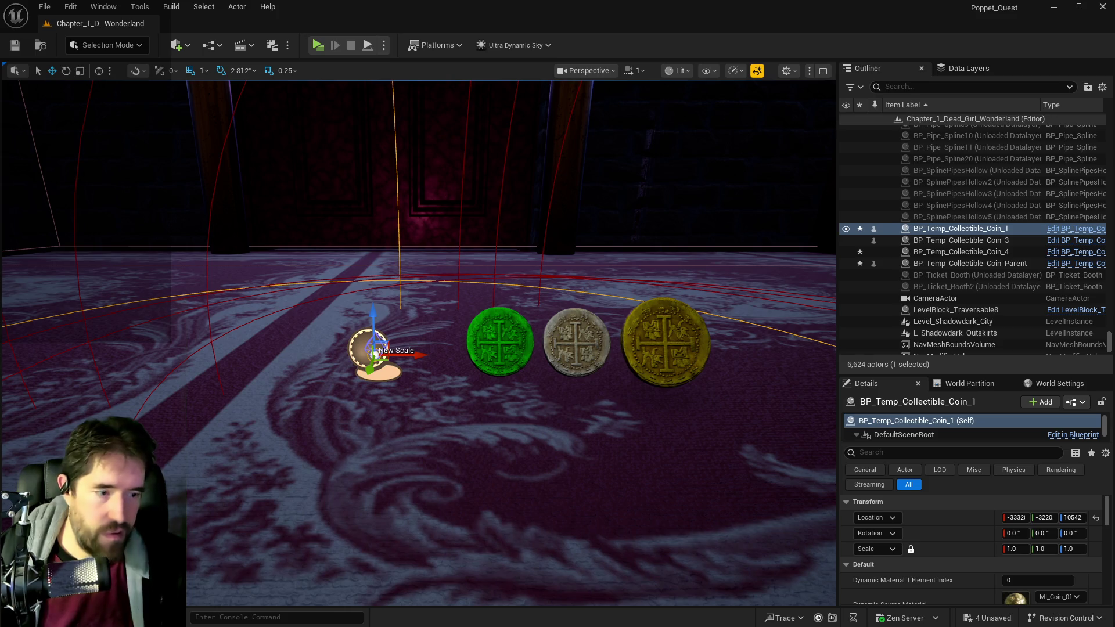
Step: Frame the selected test coin and open a Content Browser at its SM_Coin_01a mesh folder
{"action": "scroll", "coordinate": [366, 368], "scroll_direction": "up", "scroll_amount": 5}
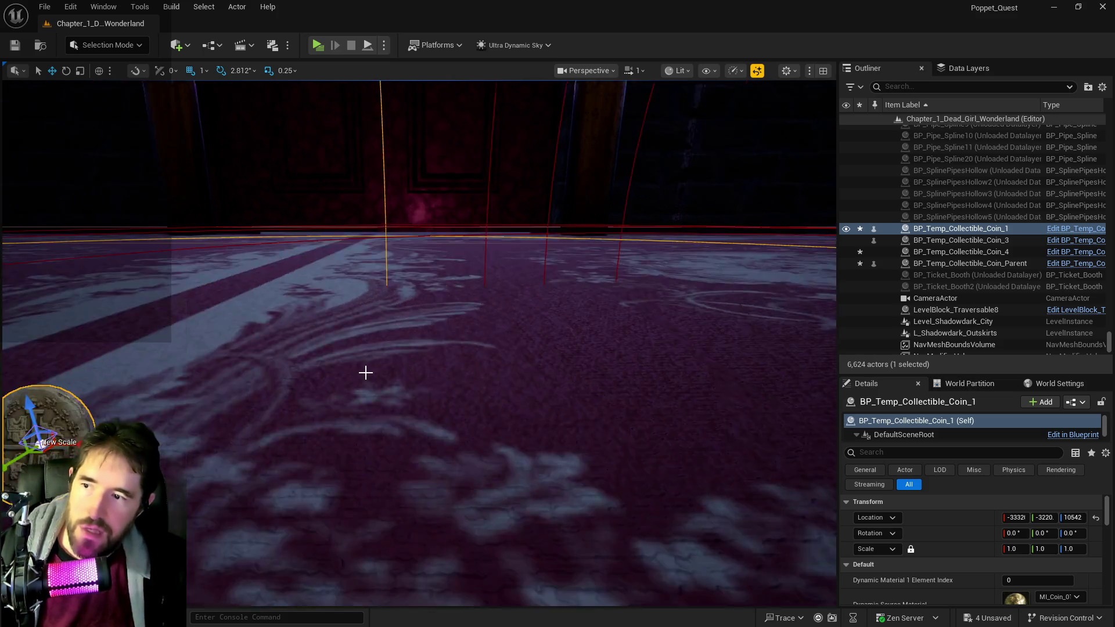
{"action": "mouse_move", "coordinate": [418, 348]}
{"action": "left_mouse_down"}
{"action": "mouse_move", "coordinate": [278, 348]}
{"action": "mouse_move", "coordinate": [273, 325]}
{"action": "mouse_move", "coordinate": [406, 320]}
{"action": "left_mouse_up"}
{"action": "key", "text": "f"}
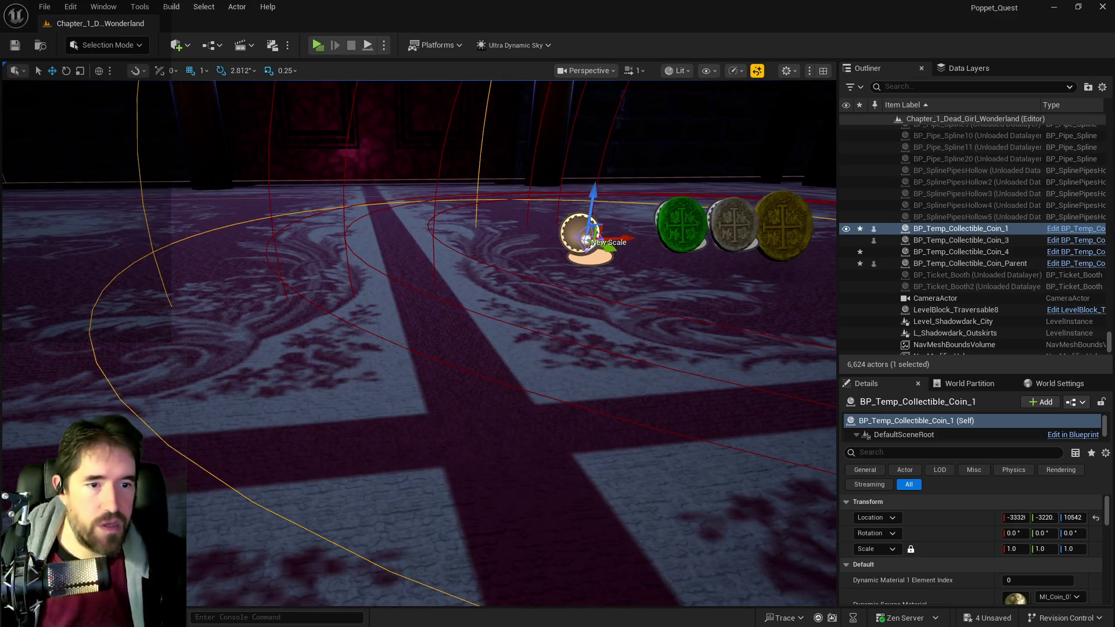
{"action": "key", "text": "ctrl+b"}
{"action": "scroll", "coordinate": [291, 348], "scroll_direction": "up", "scroll_amount": 5}
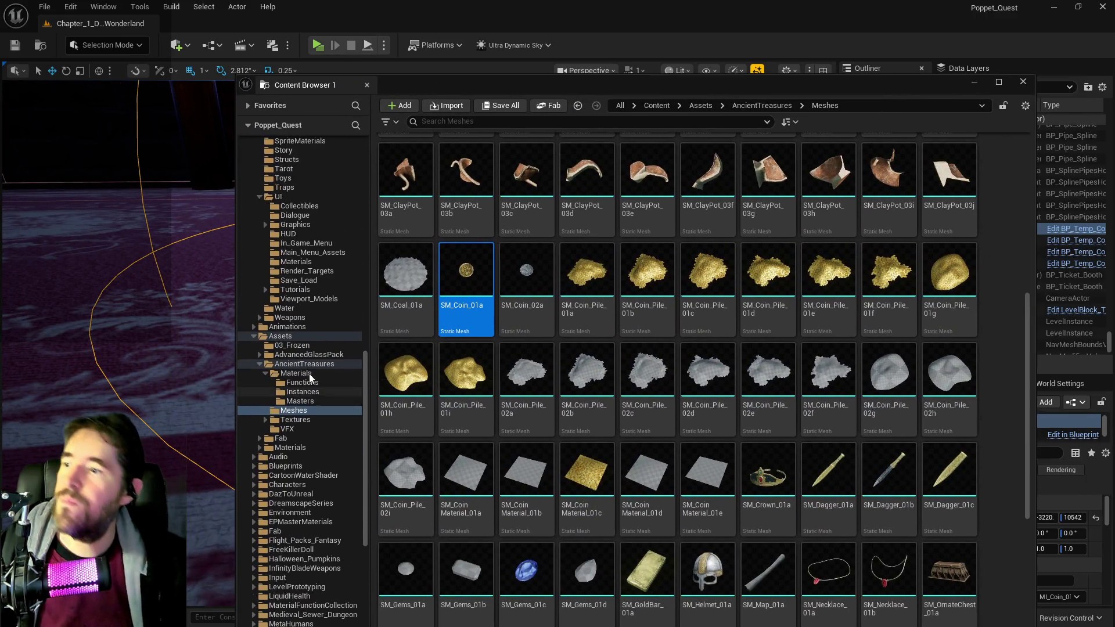
Step: Expand the Characters/poppet folder in the Content Browser to show BP_Poppet
{"action": "scroll", "coordinate": [308, 374], "scroll_direction": "up", "scroll_amount": 15}
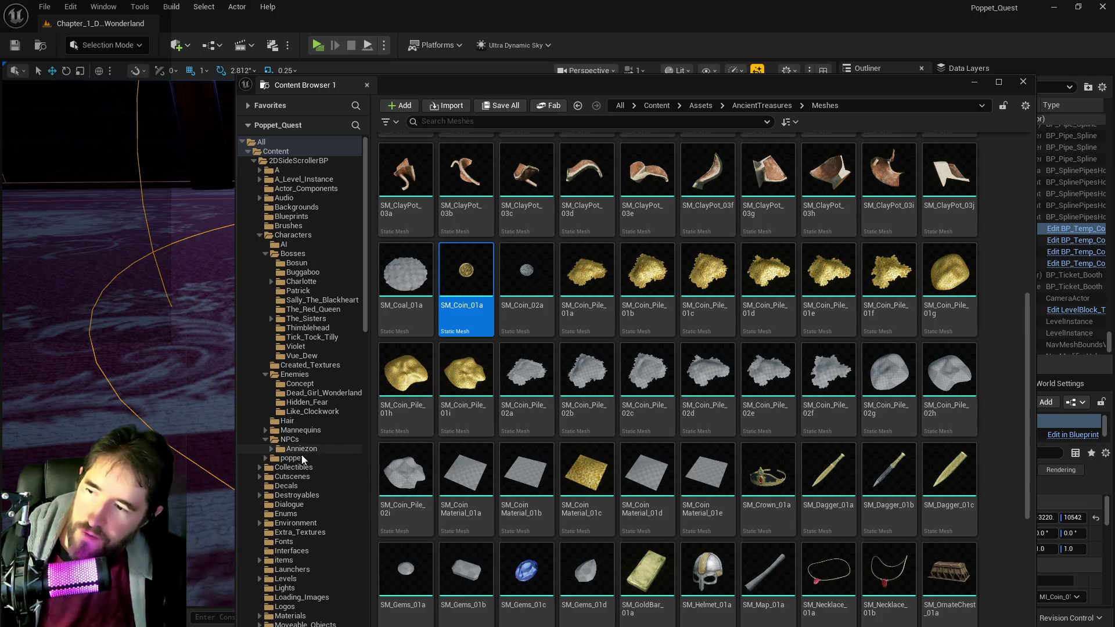
{"action": "left_click", "coordinate": [270, 460]}
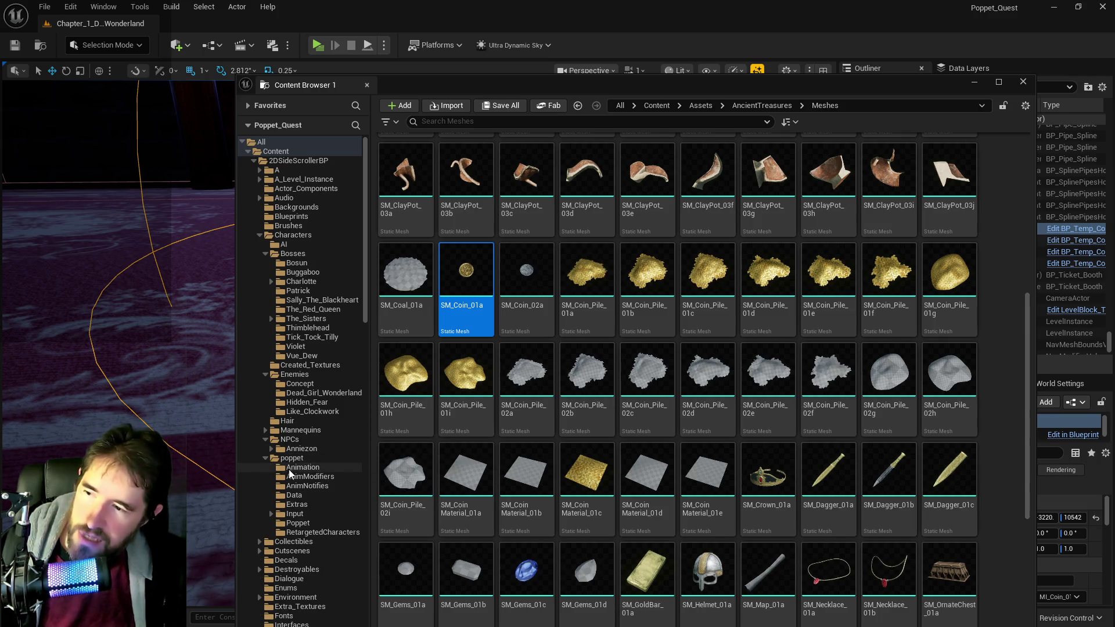
{"action": "left_click", "coordinate": [291, 458]}
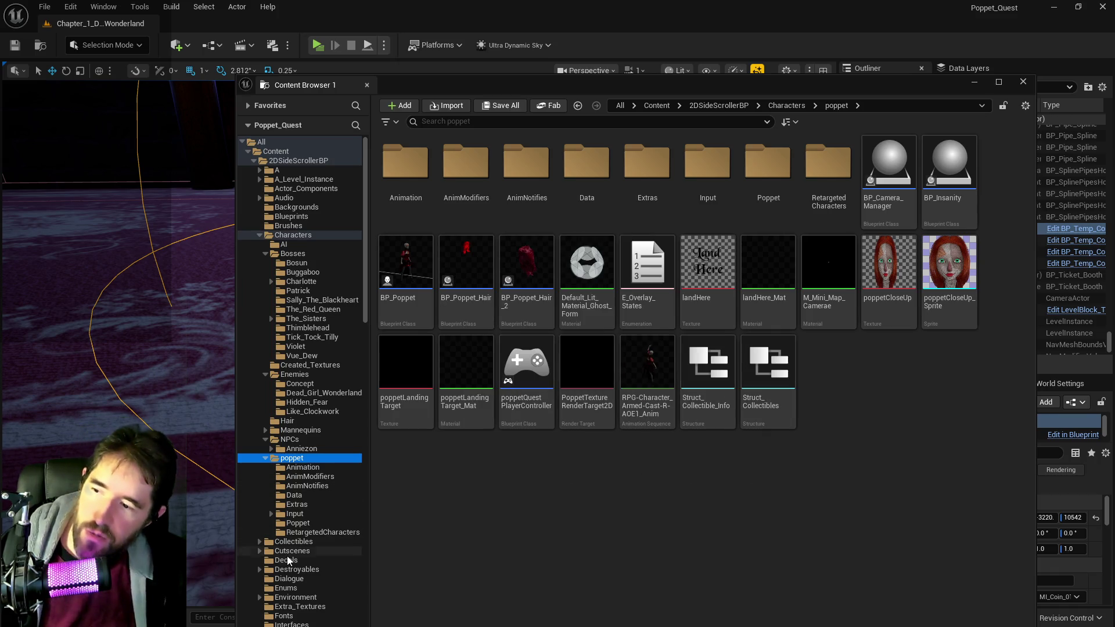
Step: Drag the floating Content Browser off-screen to uncover the level viewport
{"action": "scroll", "coordinate": [305, 580], "scroll_direction": "down", "scroll_amount": 3}
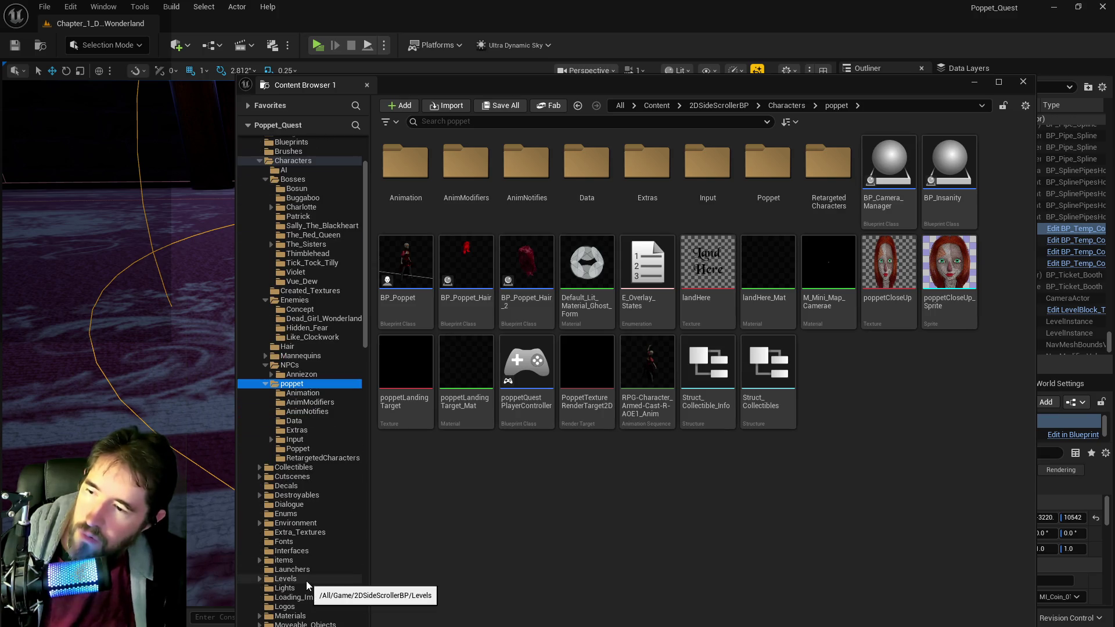
{"action": "scroll", "coordinate": [307, 570], "scroll_direction": "up", "scroll_amount": 2}
{"action": "mouse_move", "coordinate": [662, 347]}
{"action": "left_click_drag", "start_coordinate": [611, 87], "coordinate": [1114, 87]}
{"action": "mouse_move", "coordinate": [625, 374]}
{"action": "left_mouse_down"}
{"action": "mouse_move", "coordinate": [552, 333]}
{"action": "mouse_move", "coordinate": [587, 348]}
{"action": "left_mouse_up"}
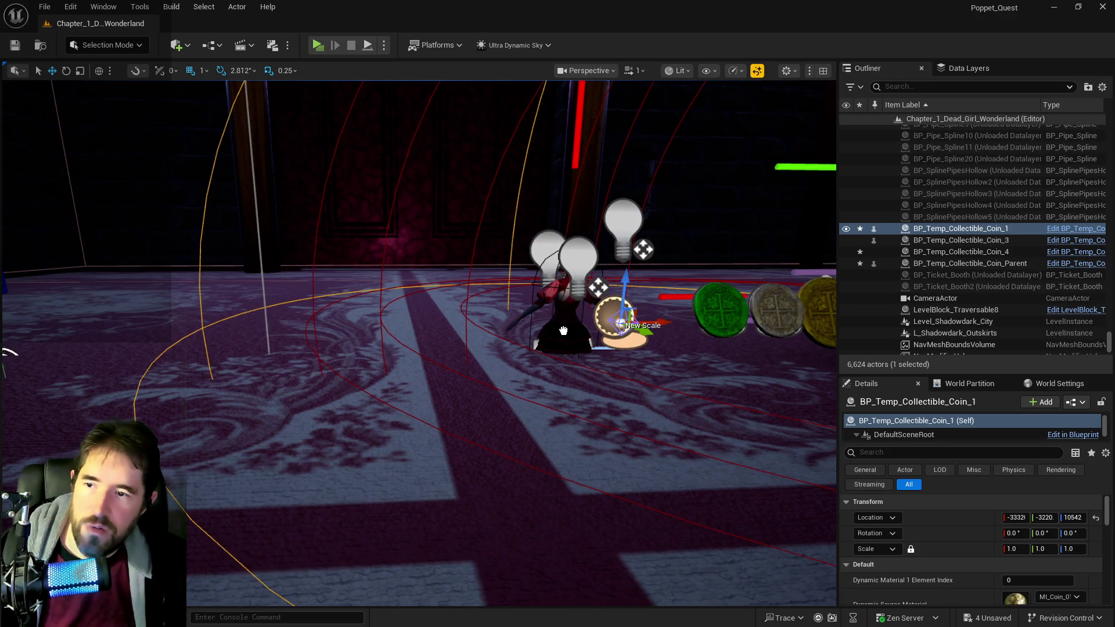
Step: Select BP_Poppet, fly closer, and select BP_Temp_Collectible_Coin_1 at Poppet's feet
{"action": "left_click", "coordinate": [563, 330]}
{"action": "mouse_move", "coordinate": [563, 330]}
{"action": "left_mouse_down"}
{"action": "mouse_move", "coordinate": [540, 299]}
{"action": "mouse_move", "coordinate": [525, 336]}
{"action": "left_mouse_up"}
{"action": "left_click_drag", "start_coordinate": [468, 303], "coordinate": [457, 298]}
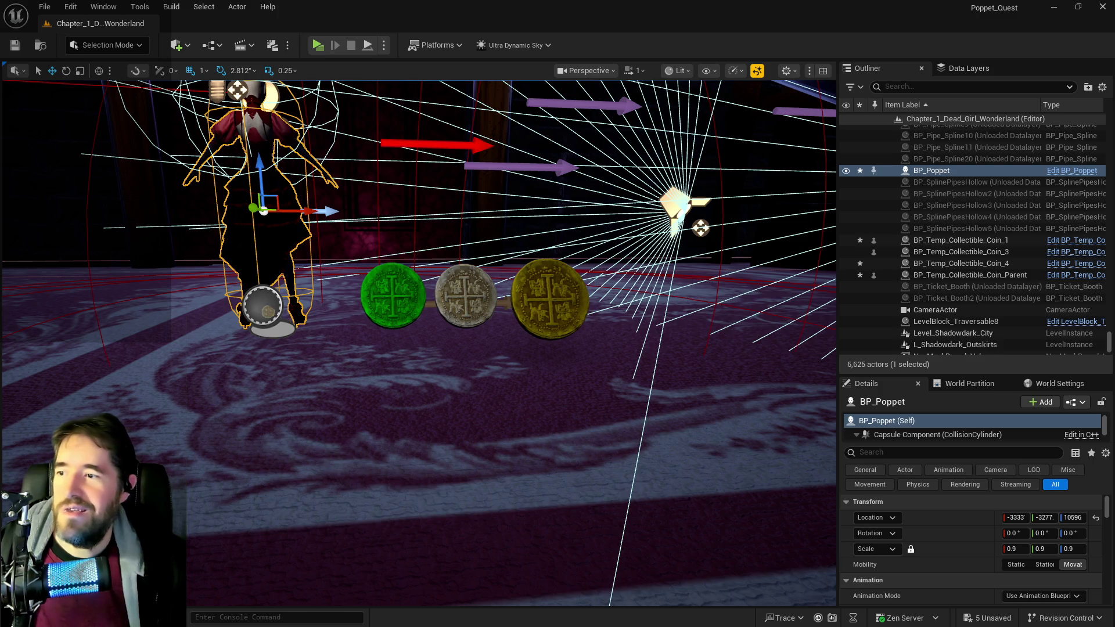
{"action": "left_click", "coordinate": [266, 312]}
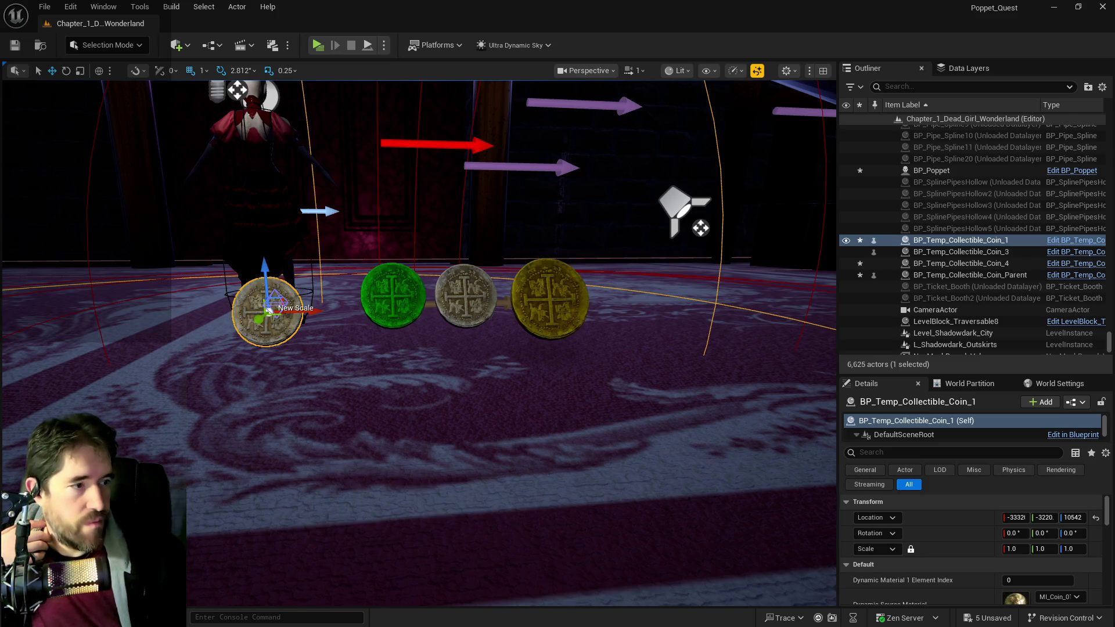
Step: Try coin sizes via New Scale, raise the coin to Z 10557, and shrink it small
{"action": "left_click_drag", "start_coordinate": [268, 312], "coordinate": [288, 306]}
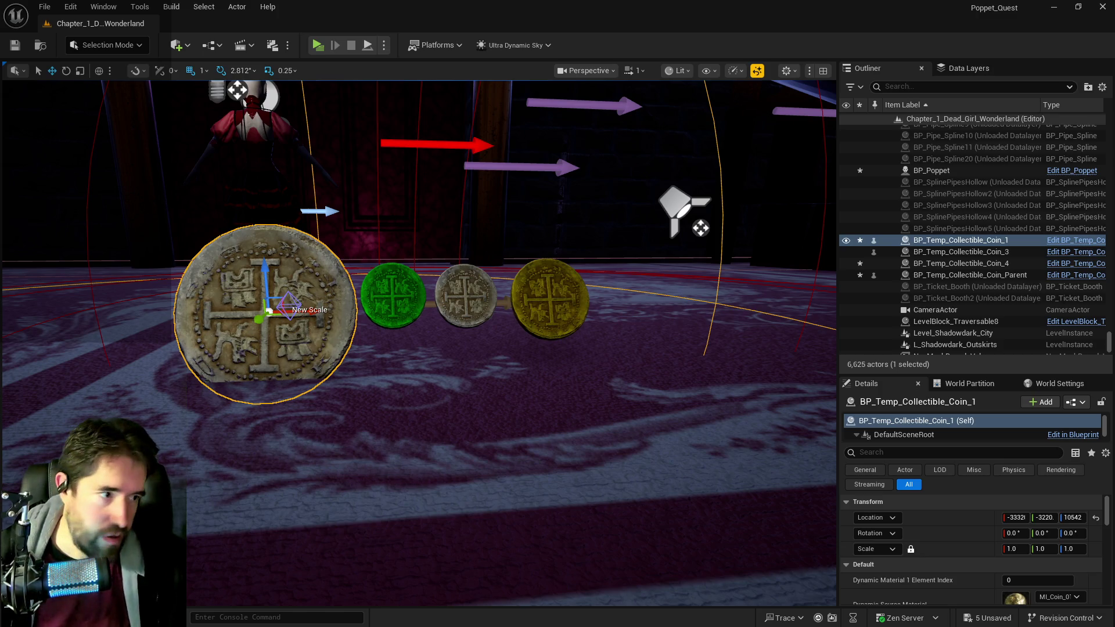
{"action": "mouse_move", "coordinate": [288, 306]}
{"action": "left_mouse_down"}
{"action": "mouse_move", "coordinate": [348, 325]}
{"action": "mouse_move", "coordinate": [418, 378]}
{"action": "mouse_move", "coordinate": [464, 354]}
{"action": "mouse_move", "coordinate": [612, 408]}
{"action": "left_mouse_up"}
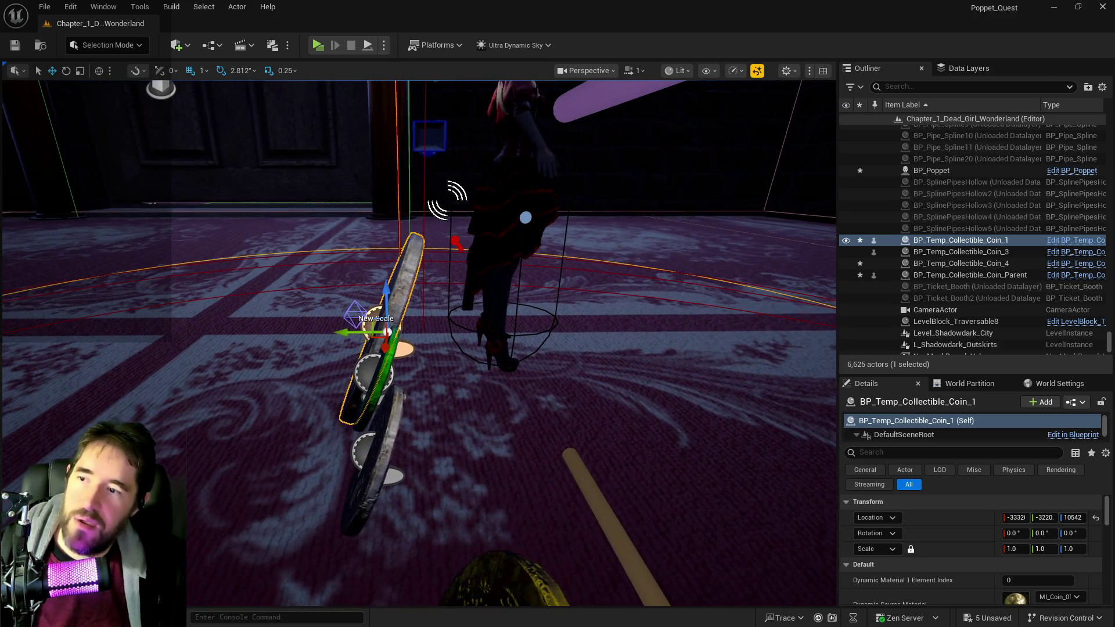
{"action": "left_click_drag", "start_coordinate": [383, 292], "coordinate": [382, 261]}
{"action": "key", "text": "f"}
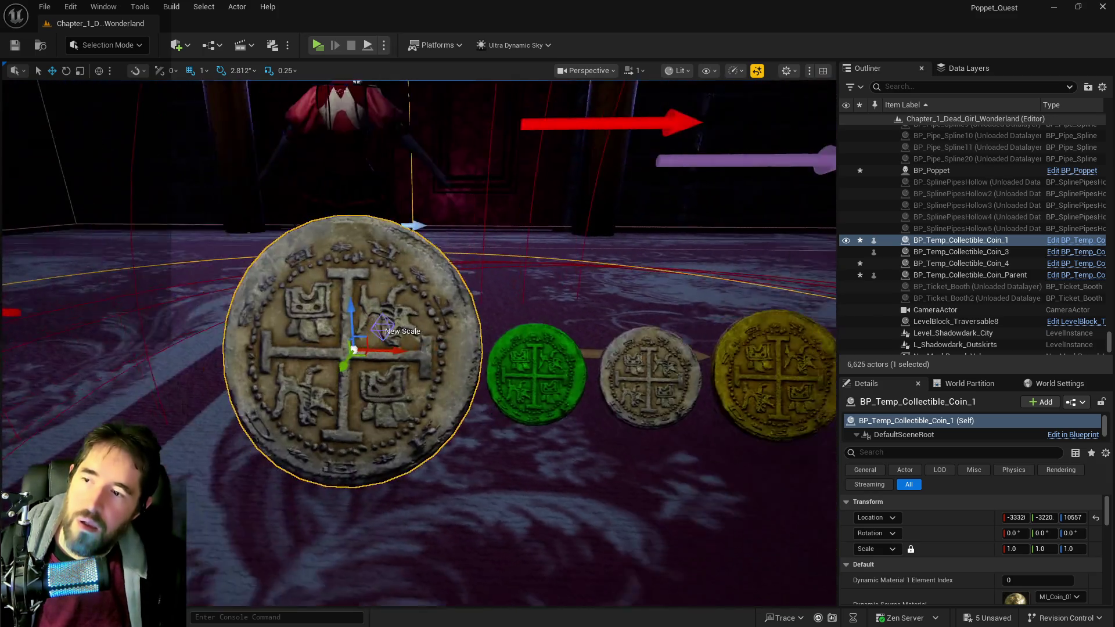
{"action": "scroll", "coordinate": [382, 328], "scroll_direction": "down", "scroll_amount": 8}
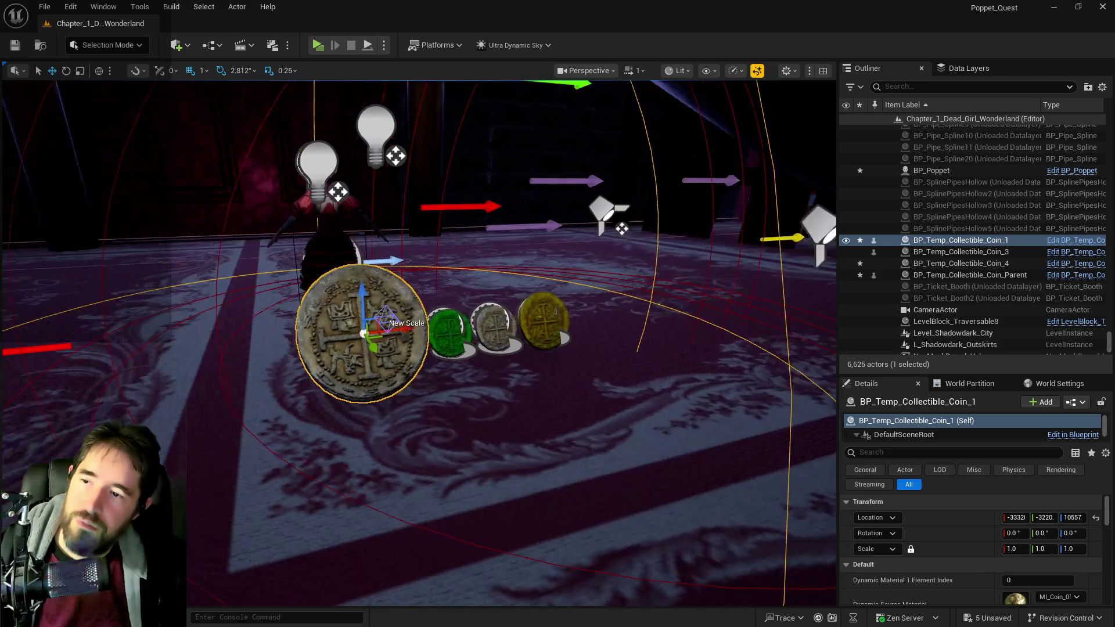
{"action": "mouse_move", "coordinate": [382, 328]}
{"action": "left_mouse_down"}
{"action": "mouse_move", "coordinate": [385, 357]}
{"action": "mouse_move", "coordinate": [428, 302]}
{"action": "left_mouse_up"}
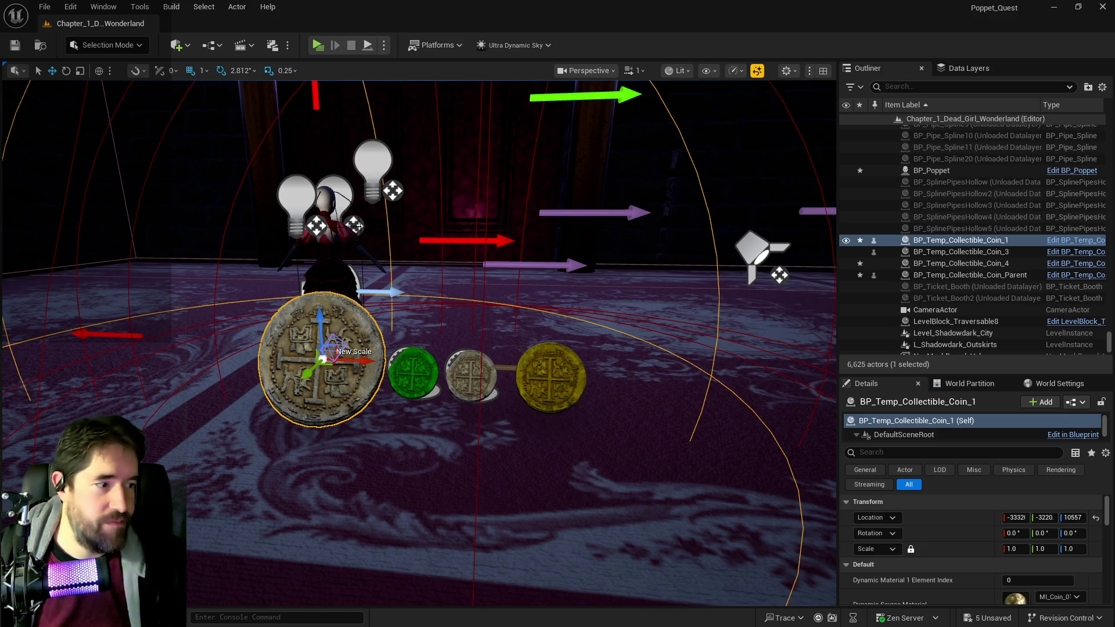
{"action": "left_click_drag", "start_coordinate": [323, 359], "coordinate": [321, 360]}
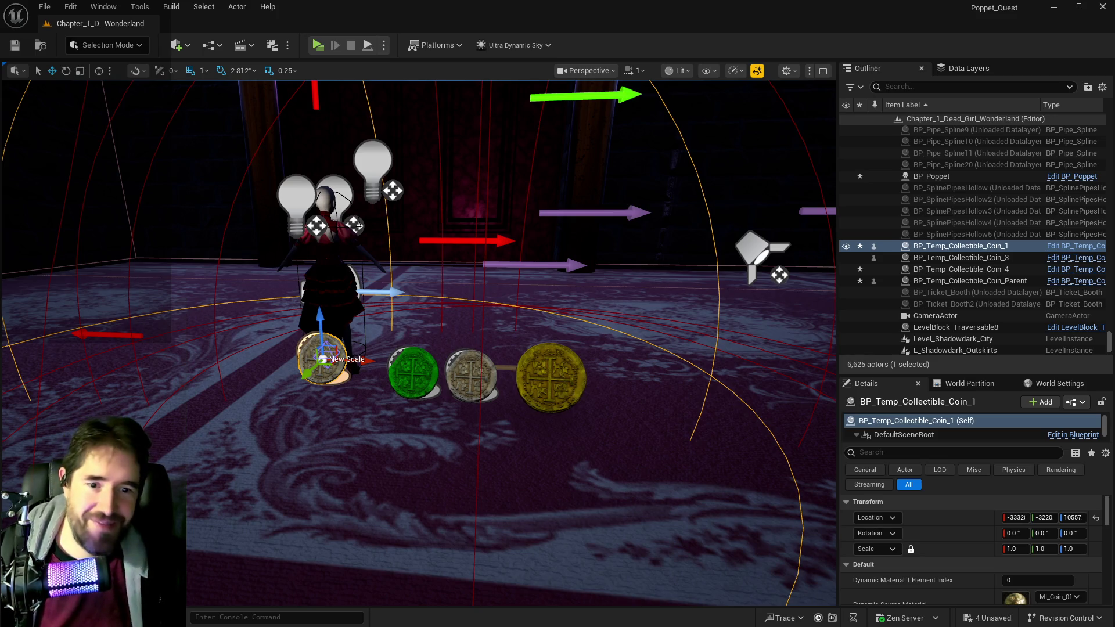
{"action": "left_click_drag", "start_coordinate": [1054, 70], "coordinate": [893, 73]}
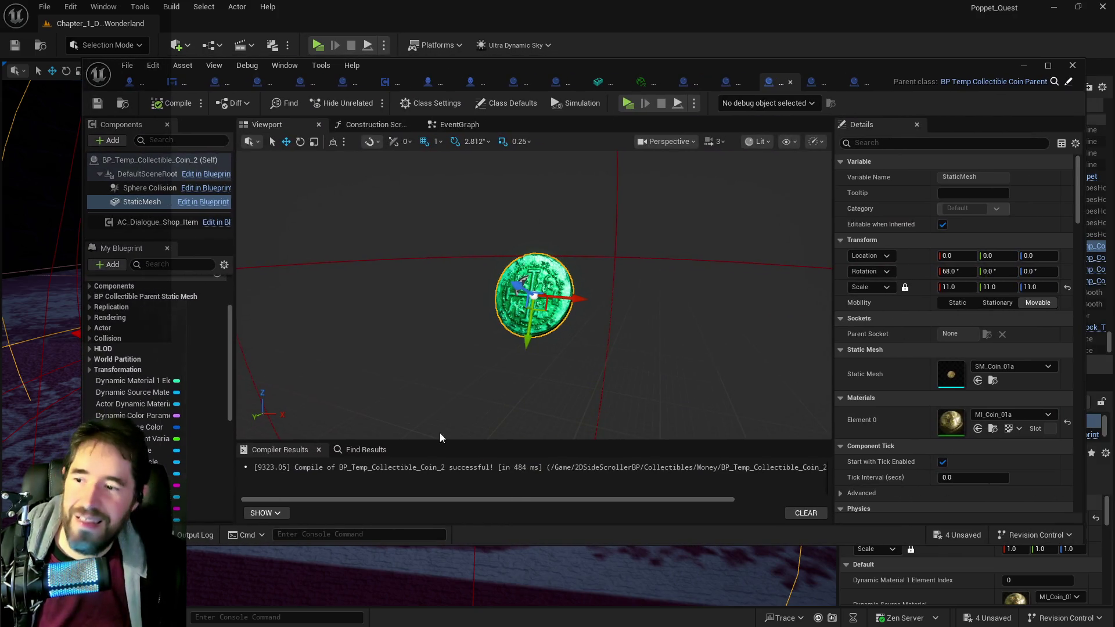
Step: Set the New Scale variable's default to 6.0, 6.0, 6.0 in Coin_2's Blueprint
{"action": "scroll", "coordinate": [133, 382], "scroll_direction": "down", "scroll_amount": 5}
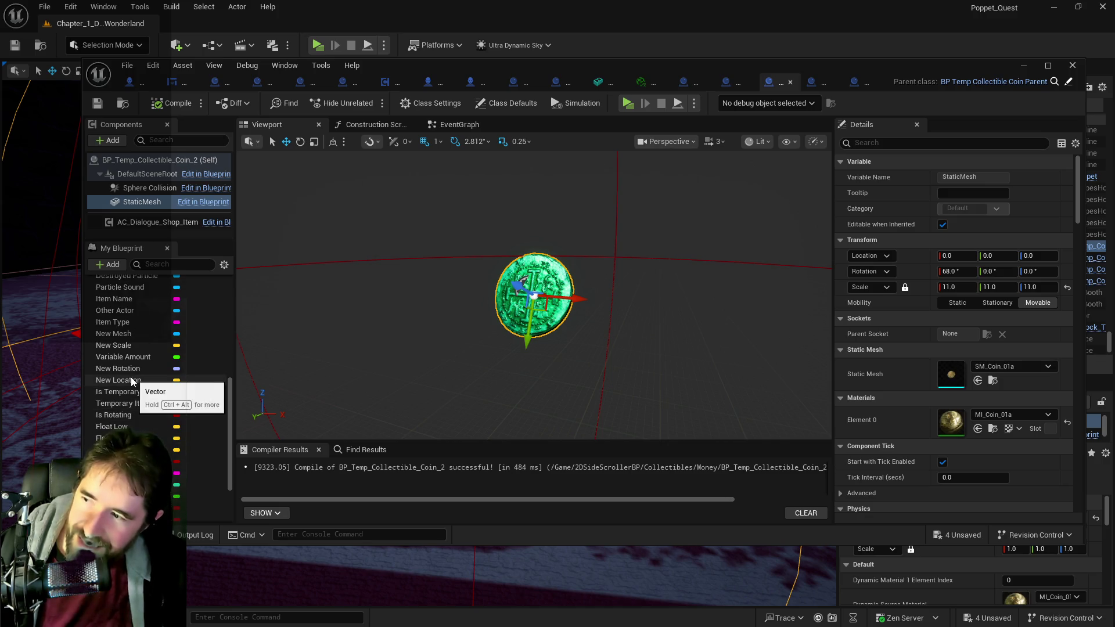
{"action": "left_click", "coordinate": [131, 346]}
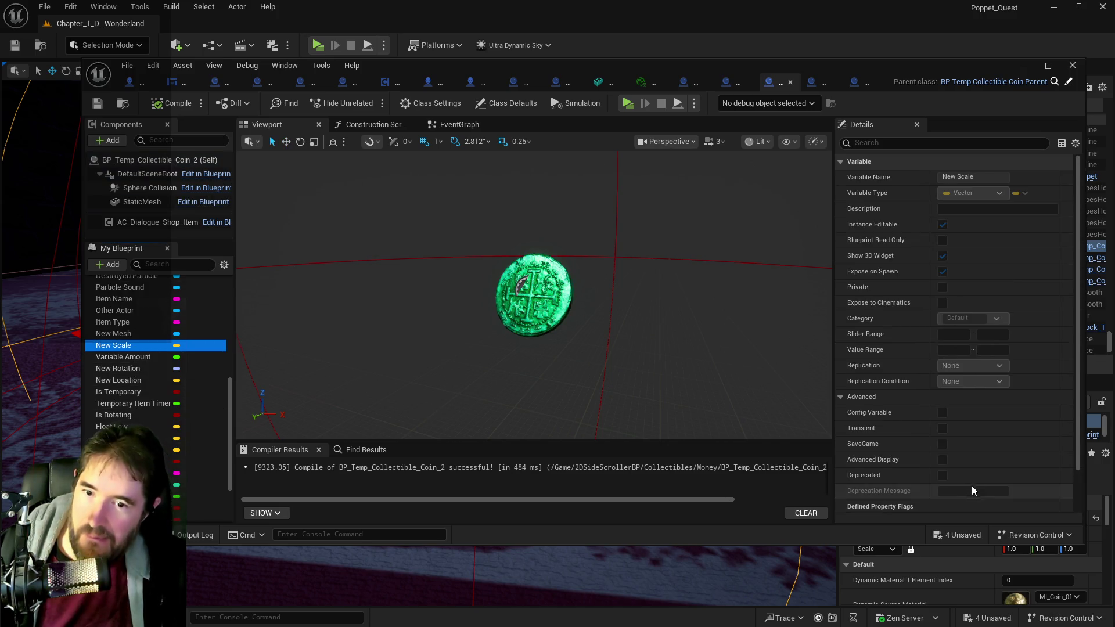
{"action": "scroll", "coordinate": [970, 485], "scroll_direction": "down", "scroll_amount": 3}
{"action": "scroll", "coordinate": [959, 468], "scroll_direction": "up", "scroll_amount": 2}
{"action": "scroll", "coordinate": [957, 471], "scroll_direction": "down", "scroll_amount": 3}
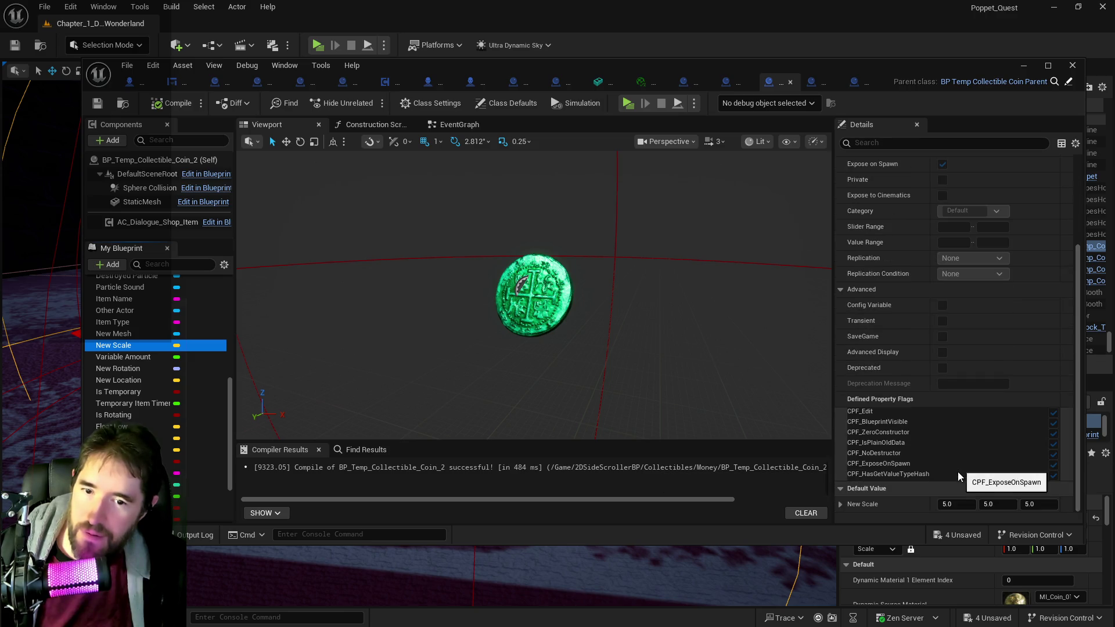
{"action": "left_click", "coordinate": [958, 503]}
{"action": "type", "text": "6"}
{"action": "key", "text": "Tab"}
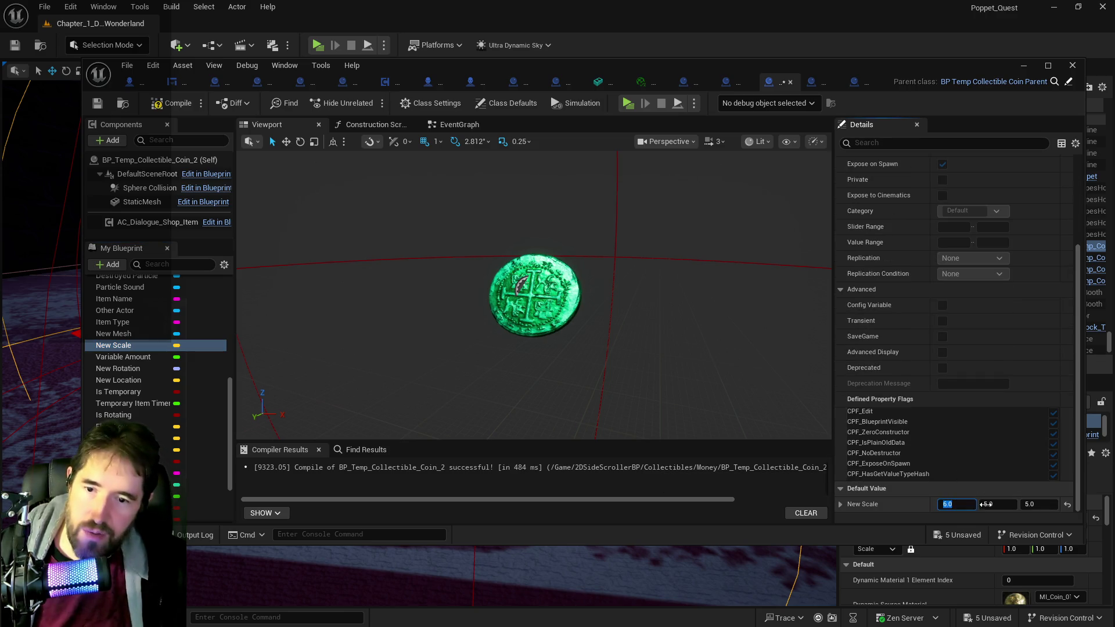
{"action": "type", "text": "6"}
{"action": "key", "text": "Return"}
{"action": "left_click", "coordinate": [1030, 504]}
{"action": "type", "text": "6"}
{"action": "key", "text": "Return"}
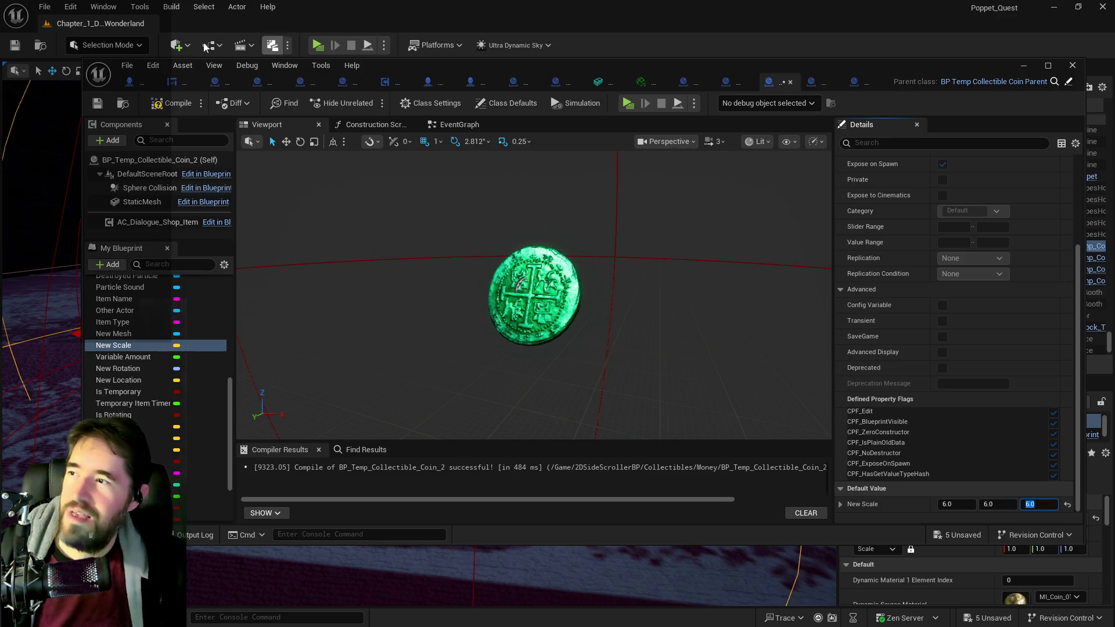
Step: Compile and save BP_Temp_Collectible_Coin_2, then switch to the Coin_3 Blueprint
{"action": "left_click", "coordinate": [169, 103]}
{"action": "left_click", "coordinate": [100, 107]}
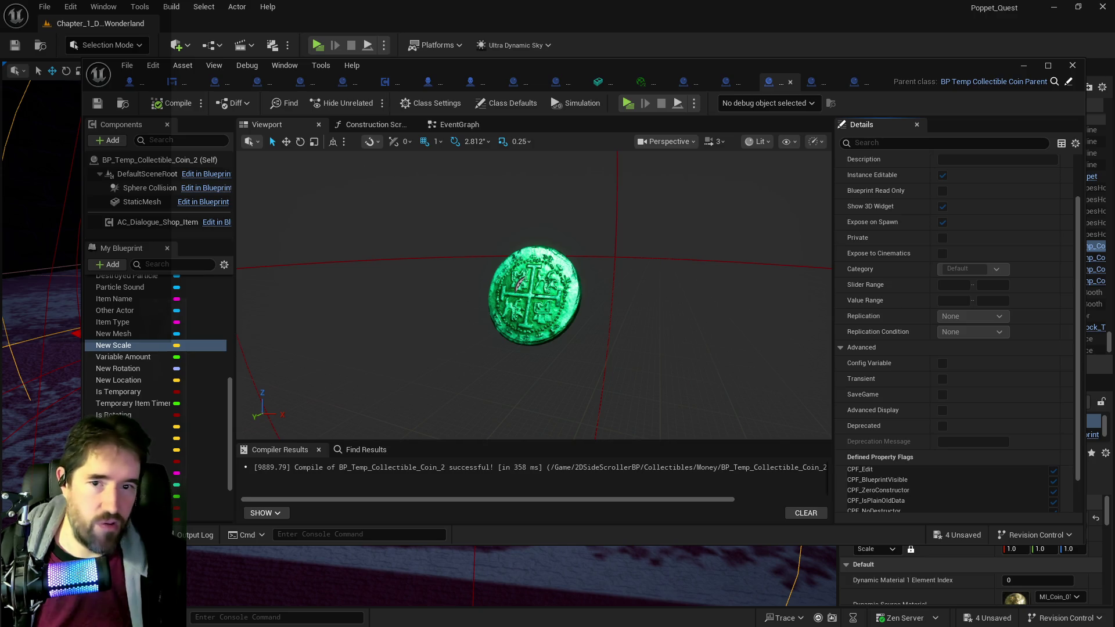
{"action": "left_click", "coordinate": [811, 81]}
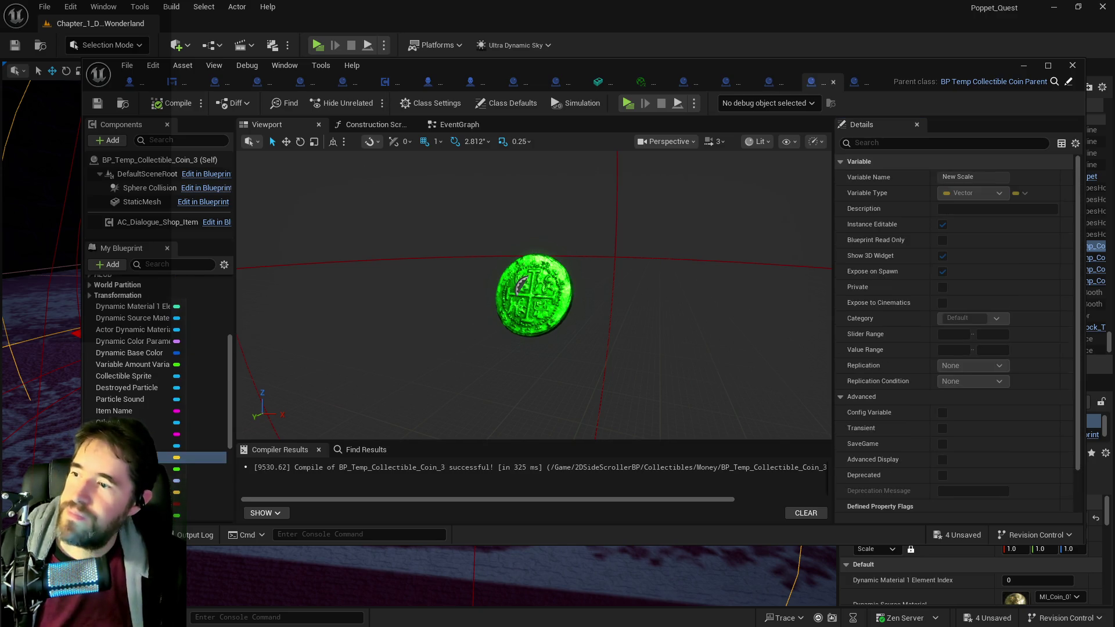
Step: Set Coin_3's New Scale default to 7.0 on X, Y and Z
{"action": "scroll", "coordinate": [890, 437], "scroll_direction": "down", "scroll_amount": 2}
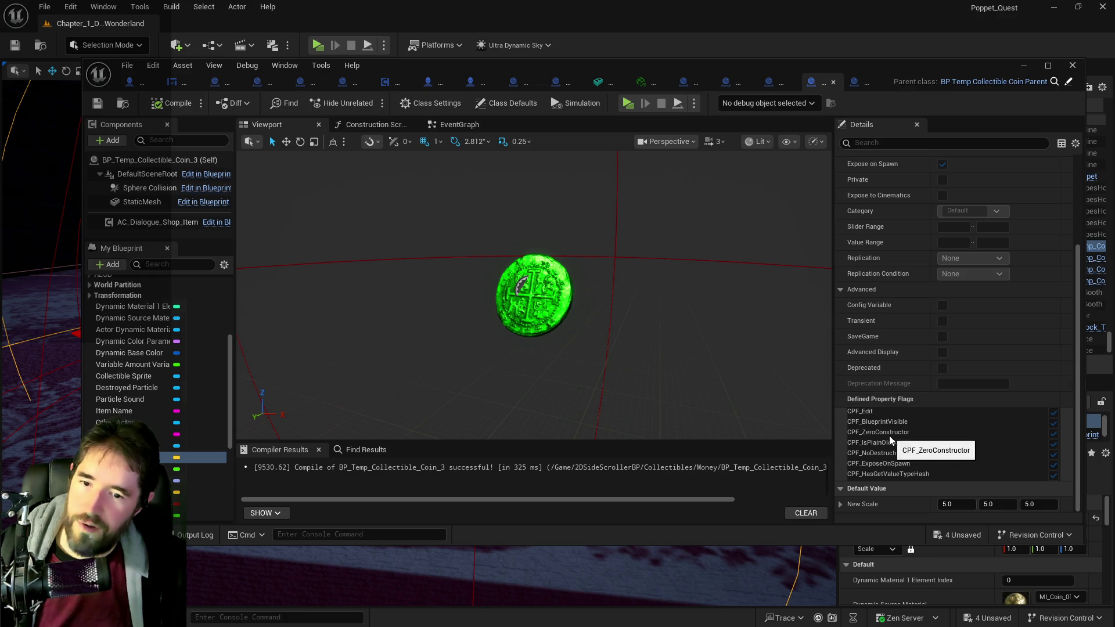
{"action": "left_click", "coordinate": [963, 503]}
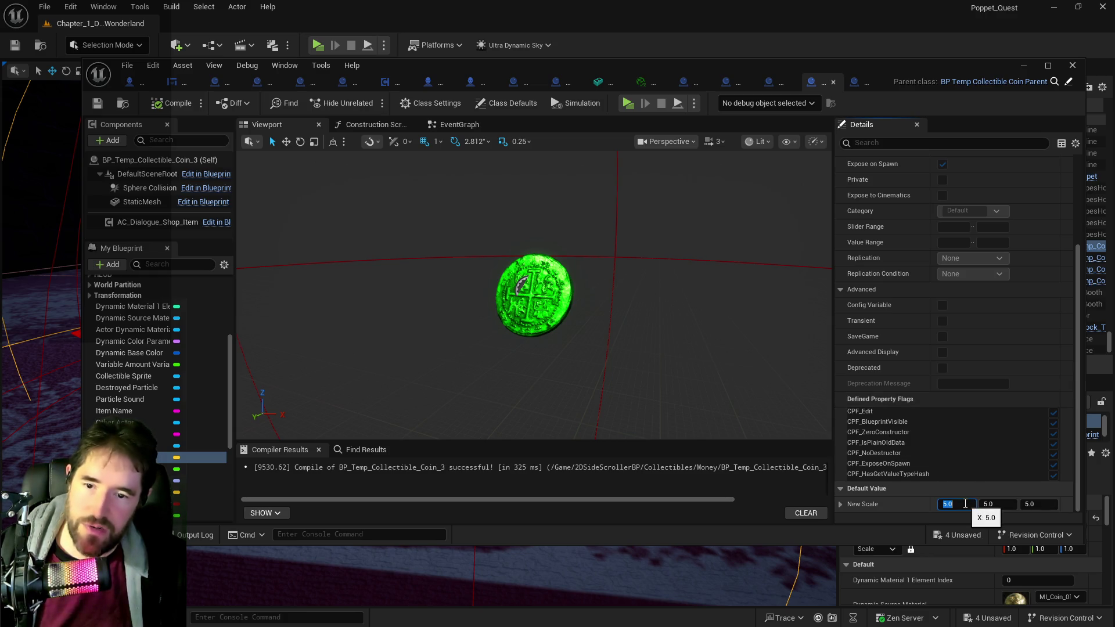
{"action": "type", "text": "7"}
{"action": "key", "text": "Return"}
{"action": "left_click", "coordinate": [995, 503]}
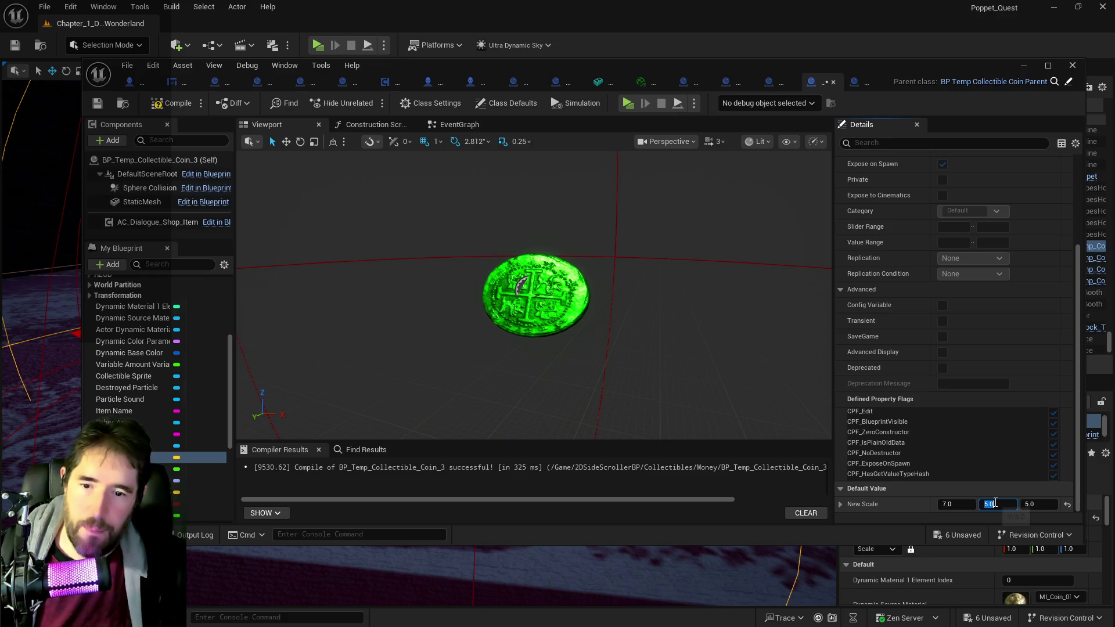
{"action": "type", "text": "7"}
{"action": "key", "text": "Return"}
{"action": "left_click", "coordinate": [1036, 503]}
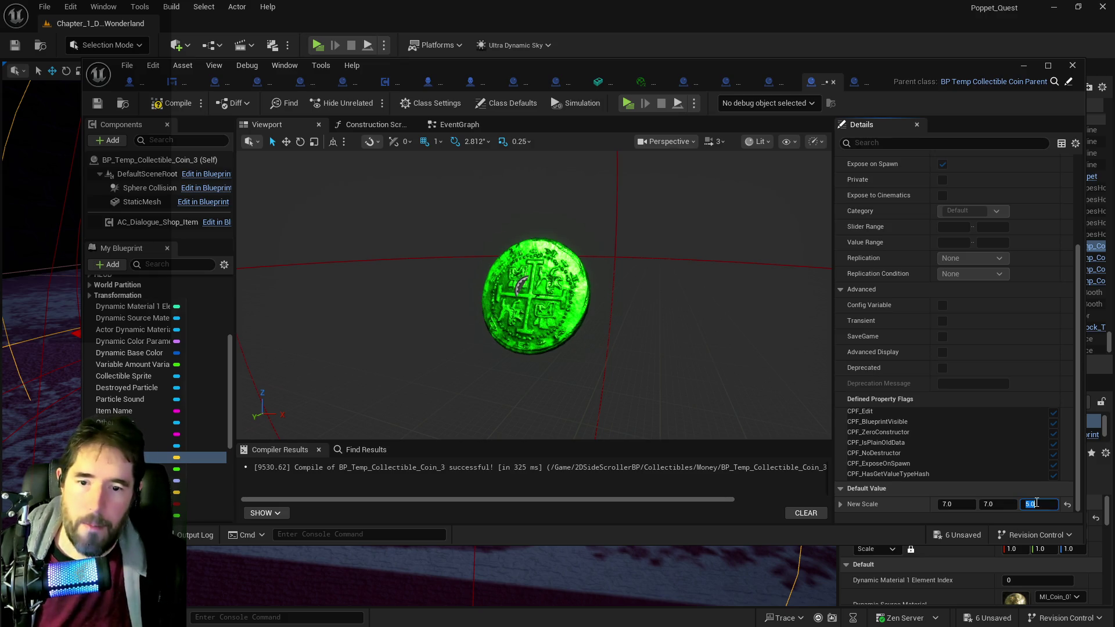
{"action": "type", "text": "73"}
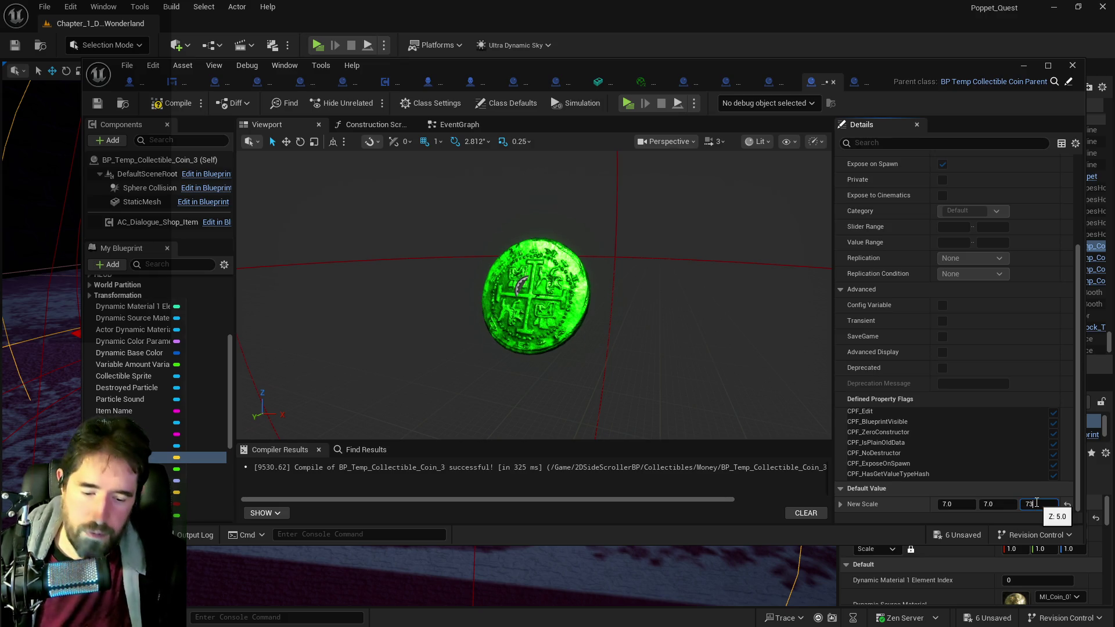
{"action": "key", "text": "Return"}
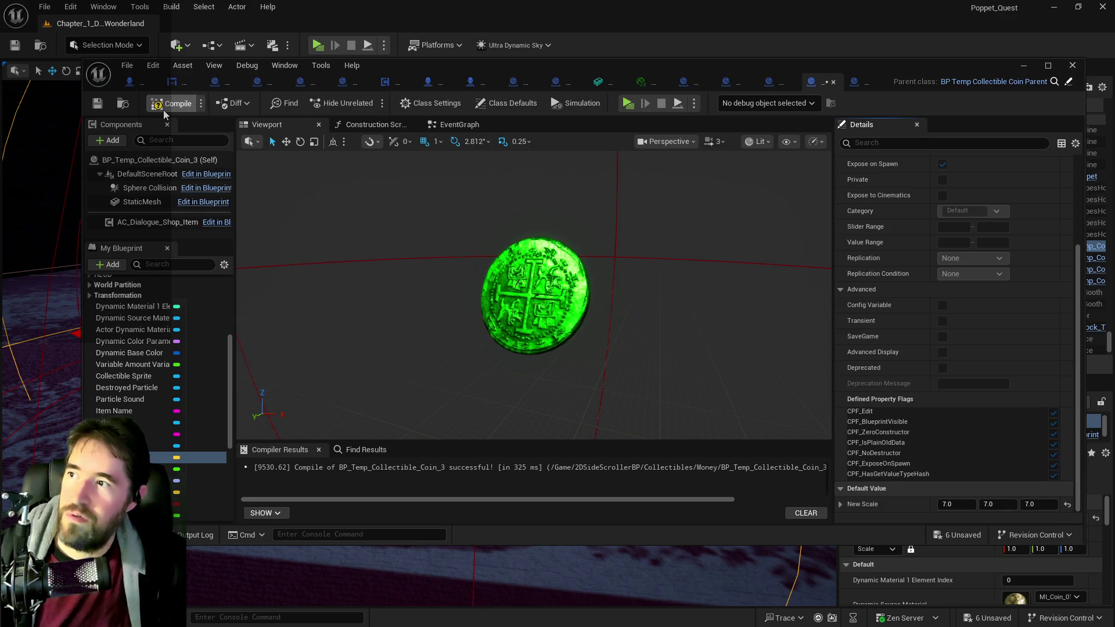
Step: Compile and save BP_Temp_Collectible_Coin_3, then switch to the Coin_4 Blueprint
{"action": "left_click", "coordinate": [162, 110]}
{"action": "left_click", "coordinate": [102, 107]}
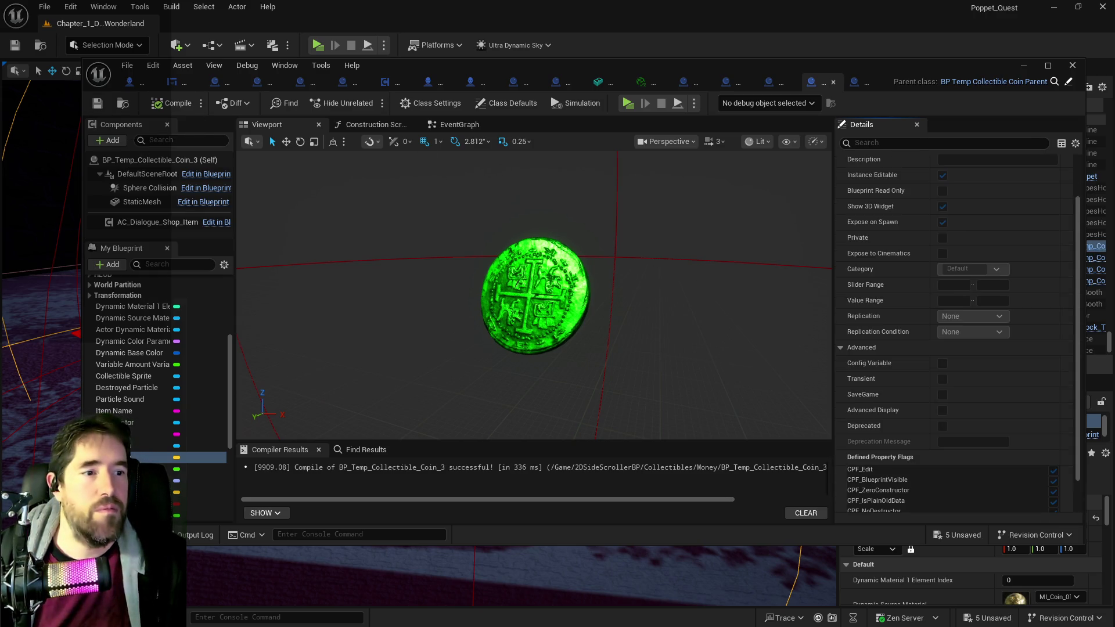
{"action": "left_click", "coordinate": [854, 82]}
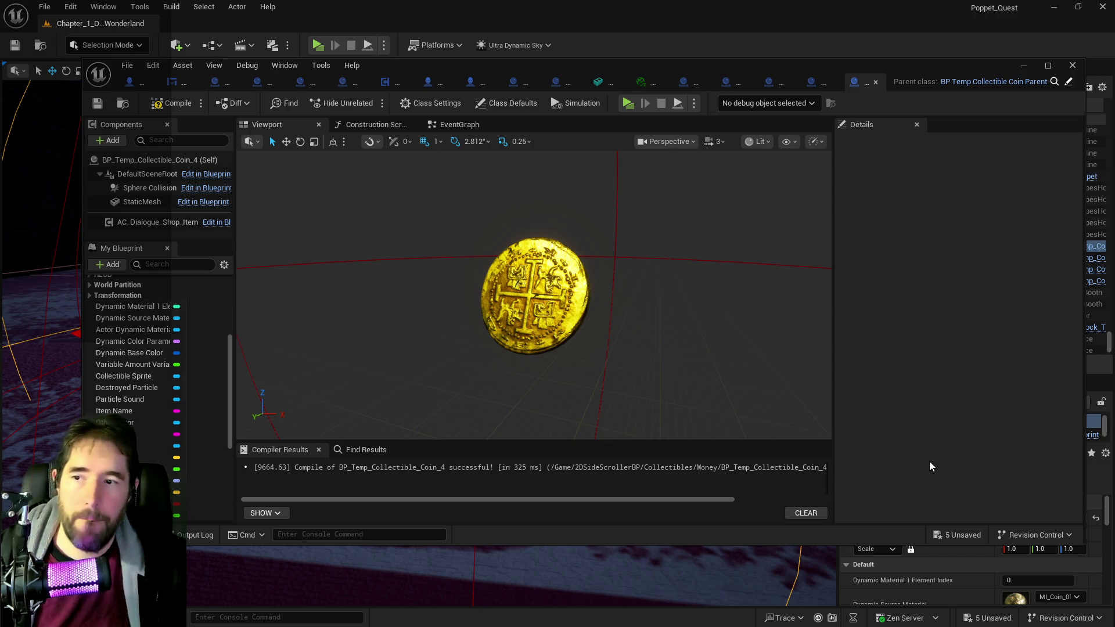
Step: Set Coin_4's New Scale default to 8.0 on X, Y and Z
{"action": "left_click", "coordinate": [191, 457]}
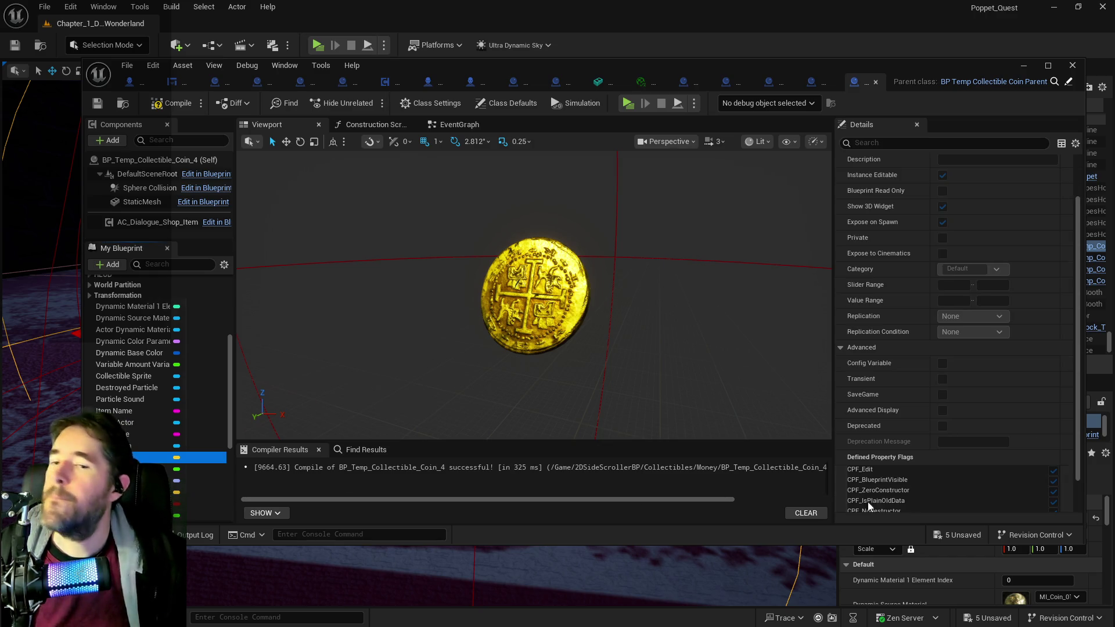
{"action": "scroll", "coordinate": [964, 499], "scroll_direction": "down", "scroll_amount": 3}
{"action": "left_click", "coordinate": [961, 503]}
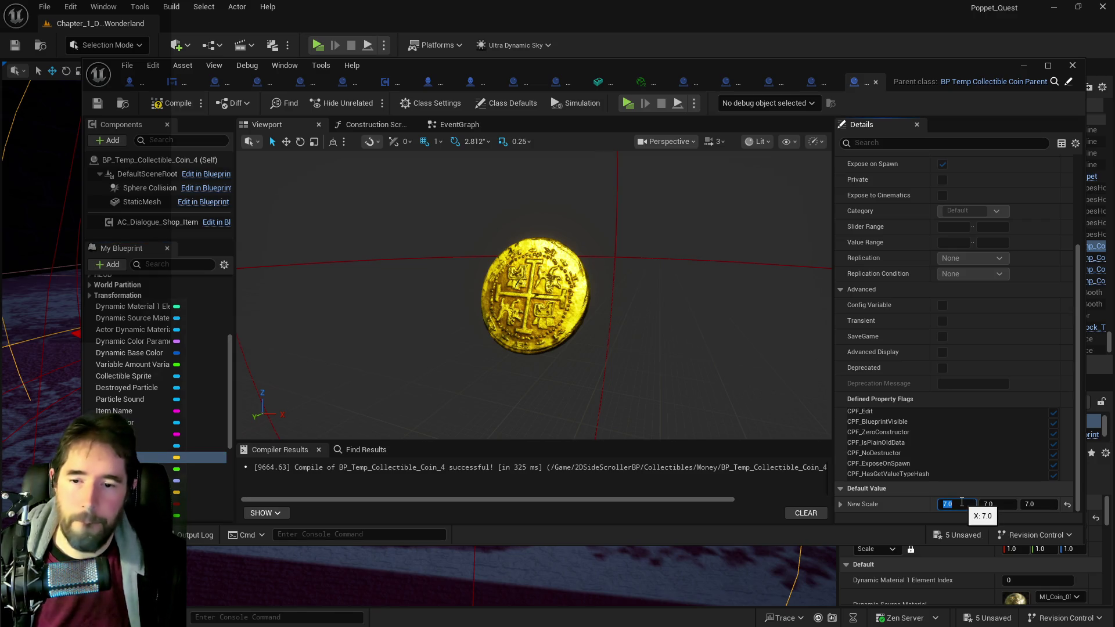
{"action": "type", "text": "8"}
{"action": "key", "text": "Return"}
{"action": "left_click", "coordinate": [999, 503]}
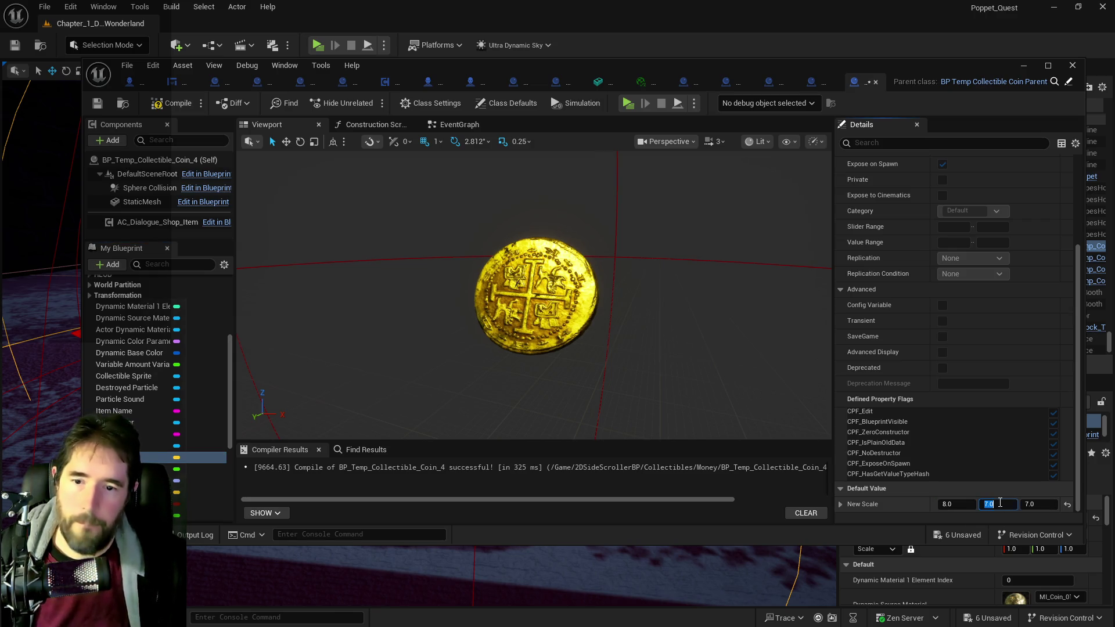
{"action": "type", "text": "8"}
{"action": "key", "text": "Return"}
{"action": "left_click", "coordinate": [1030, 504]}
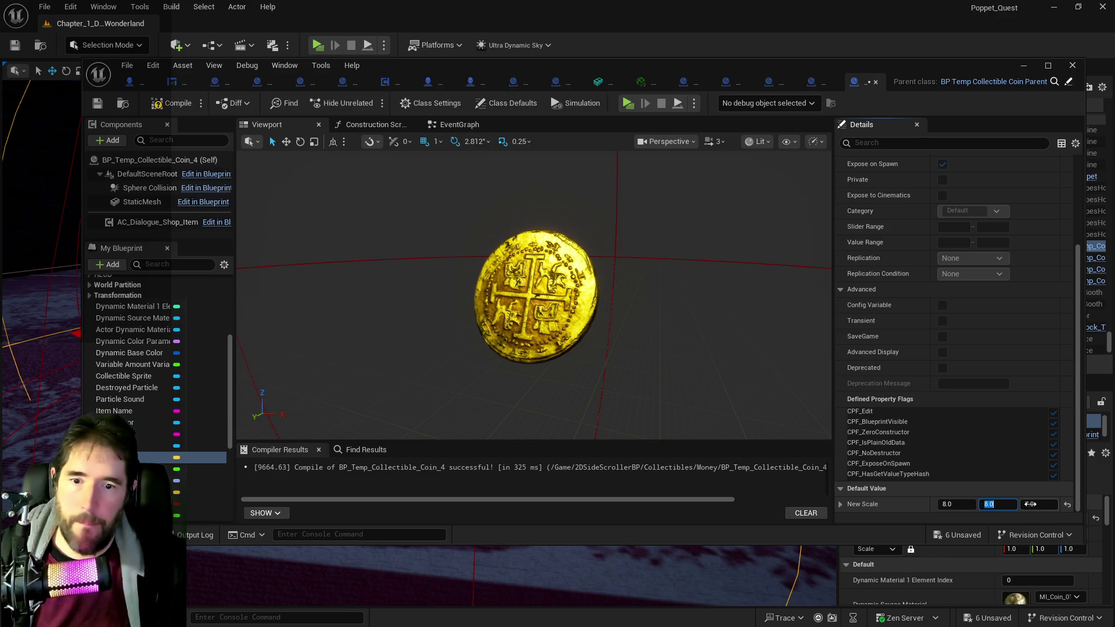
{"action": "type", "text": "9"}
{"action": "key", "text": "Return"}
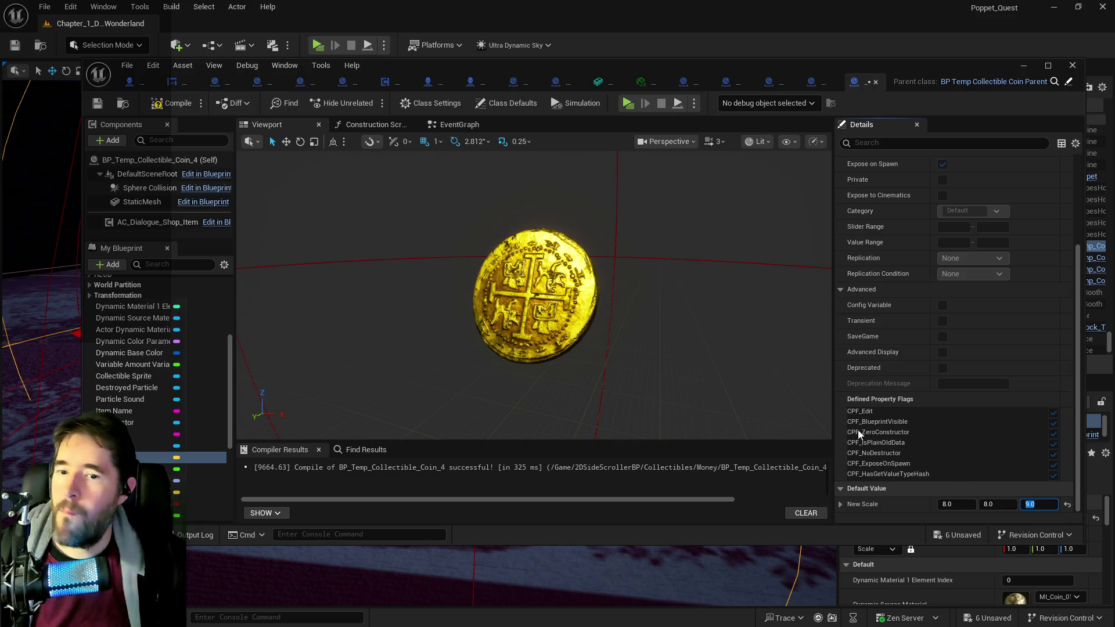
{"action": "type", "text": "8"}
{"action": "key", "text": "Return"}
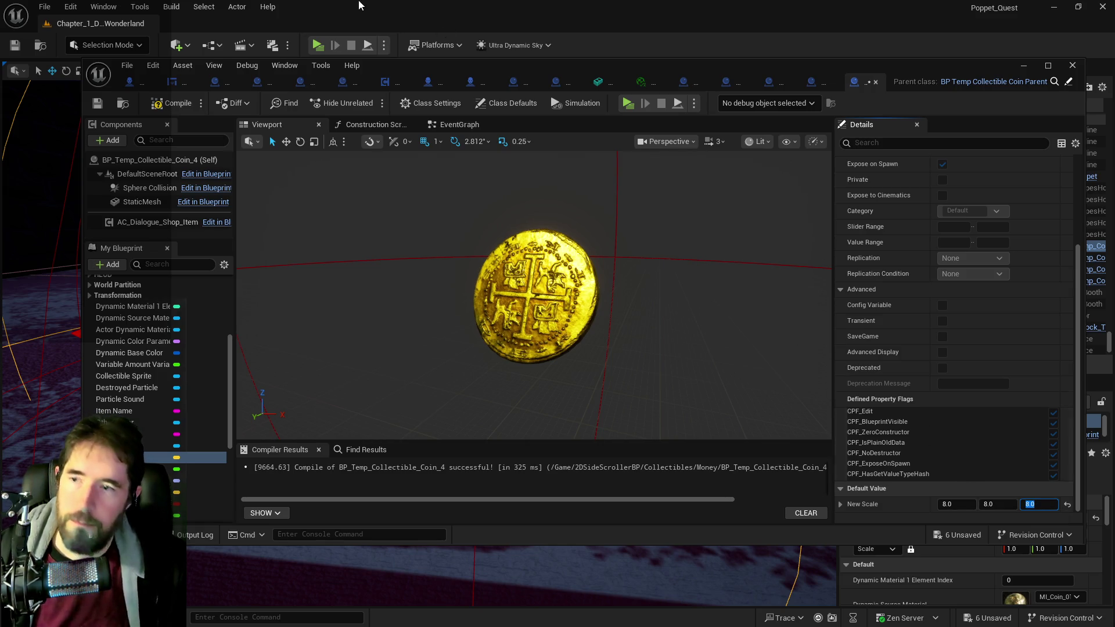
Step: Compile BP_Temp_Collectible_Coin_4, glance at Coin_3, and close the Blueprint editor
{"action": "left_click", "coordinate": [167, 111]}
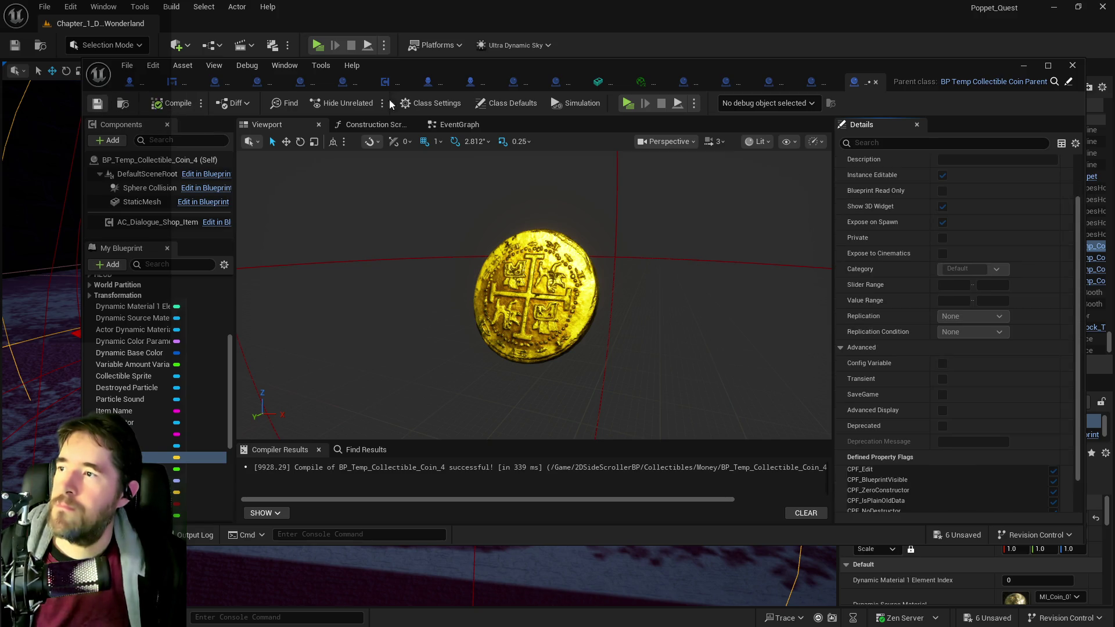
{"action": "left_click", "coordinate": [812, 83]}
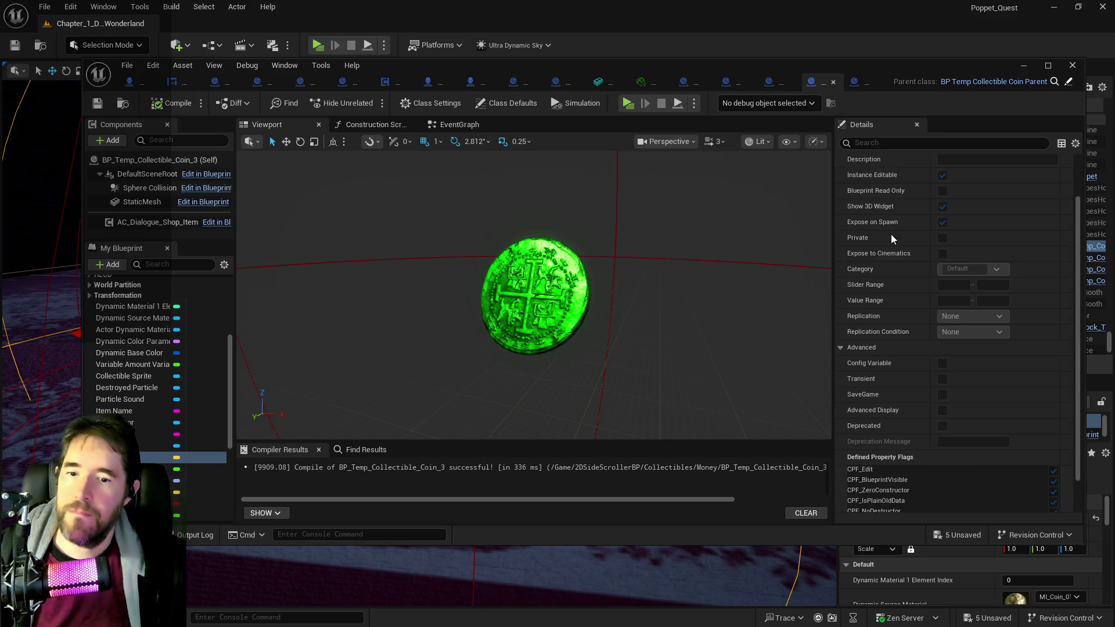
{"action": "scroll", "coordinate": [957, 307], "scroll_direction": "down", "scroll_amount": 3}
{"action": "left_click", "coordinate": [768, 82]}
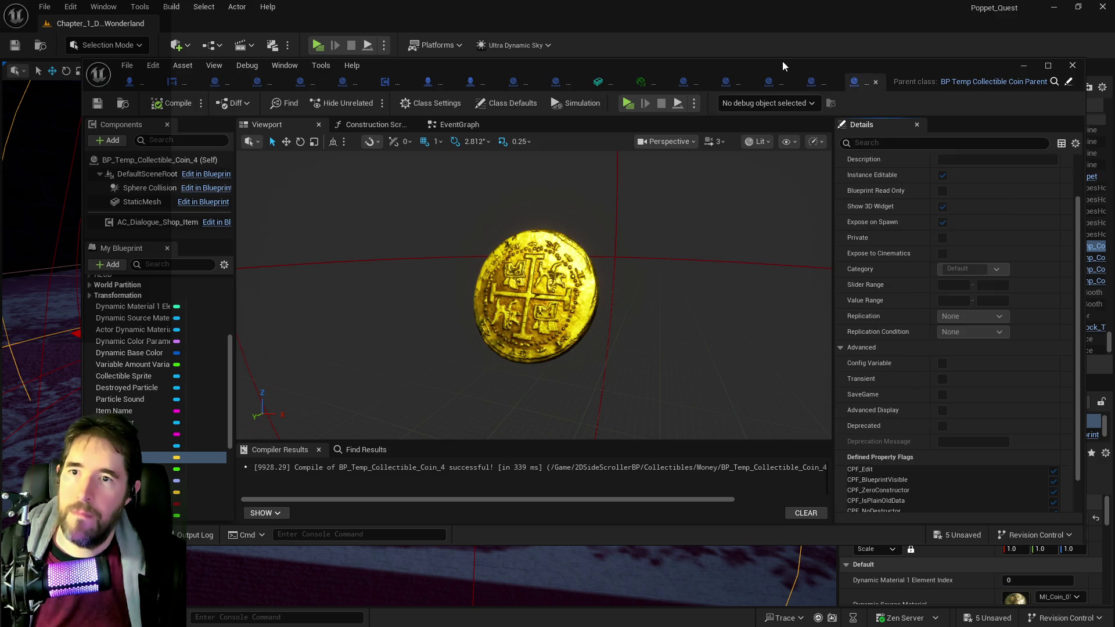
{"action": "left_click", "coordinate": [1023, 65]}
Step: Add a Coin_2 actor with Ctrl+D, move it left, and delete the silver parent coin
{"action": "mouse_move", "coordinate": [134, 316]}
{"action": "left_mouse_down"}
{"action": "mouse_move", "coordinate": [174, 291]}
{"action": "mouse_move", "coordinate": [134, 316]}
{"action": "left_mouse_up"}
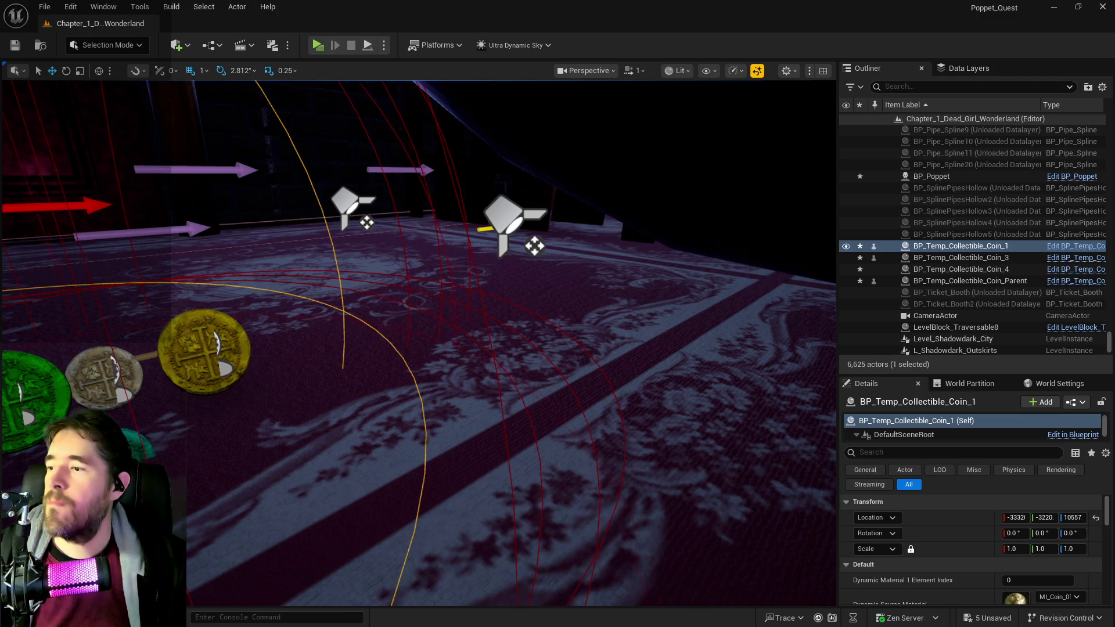
{"action": "key", "text": "ctrl+d"}
{"action": "key", "text": "f"}
{"action": "mouse_move", "coordinate": [498, 370]}
{"action": "left_mouse_down"}
{"action": "mouse_move", "coordinate": [427, 366]}
{"action": "mouse_move", "coordinate": [385, 332]}
{"action": "mouse_move", "coordinate": [415, 299]}
{"action": "left_mouse_up"}
{"action": "left_click", "coordinate": [536, 307]}
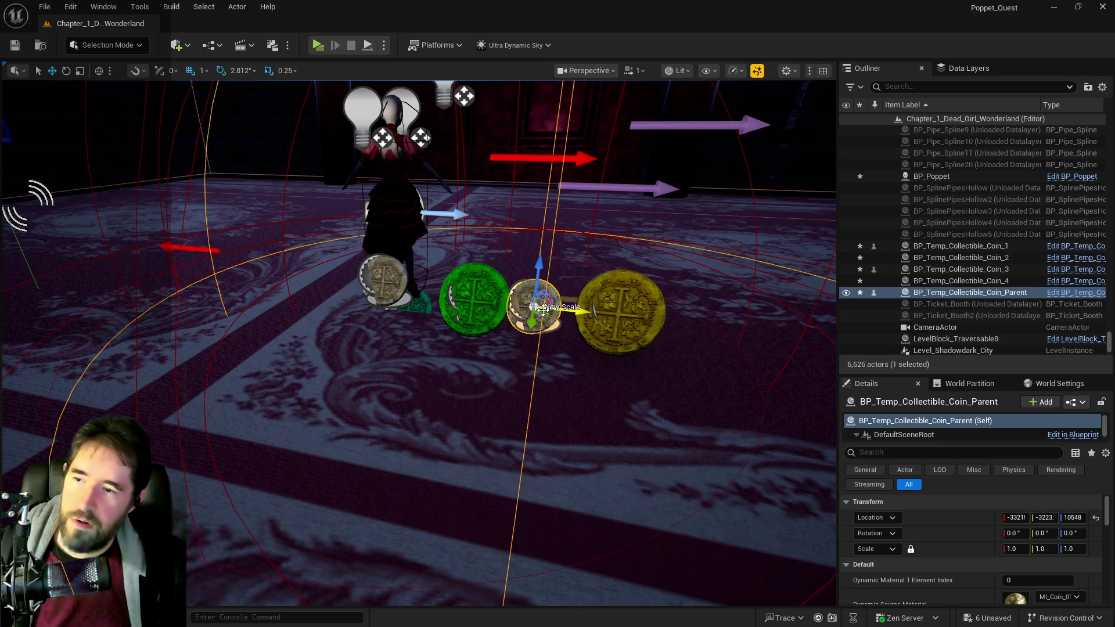
{"action": "key", "text": "Delete"}
Step: Nudge Coin_2 left and slightly up, and lower Coin_1 toward the floor
{"action": "left_click", "coordinate": [398, 301]}
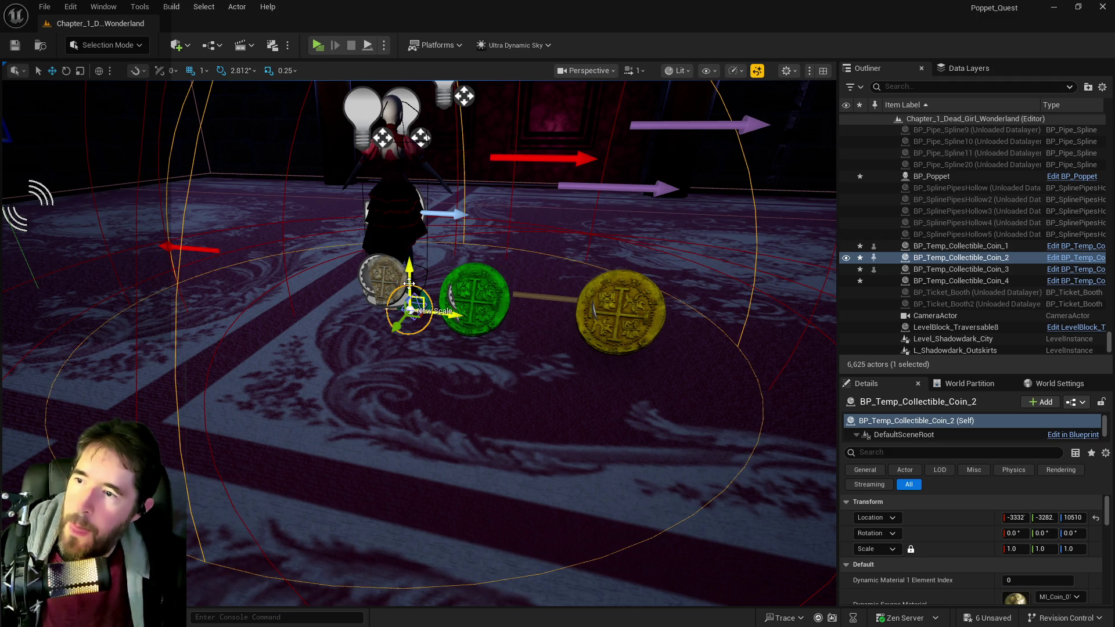
{"action": "mouse_move", "coordinate": [400, 295]}
{"action": "left_mouse_down"}
{"action": "mouse_move", "coordinate": [383, 303]}
{"action": "mouse_move", "coordinate": [320, 266]}
{"action": "left_mouse_up"}
{"action": "left_click", "coordinate": [374, 275]}
{"action": "scroll", "coordinate": [321, 266], "scroll_direction": "up", "scroll_amount": 2}
{"action": "scroll", "coordinate": [385, 277], "scroll_direction": "up", "scroll_amount": 5}
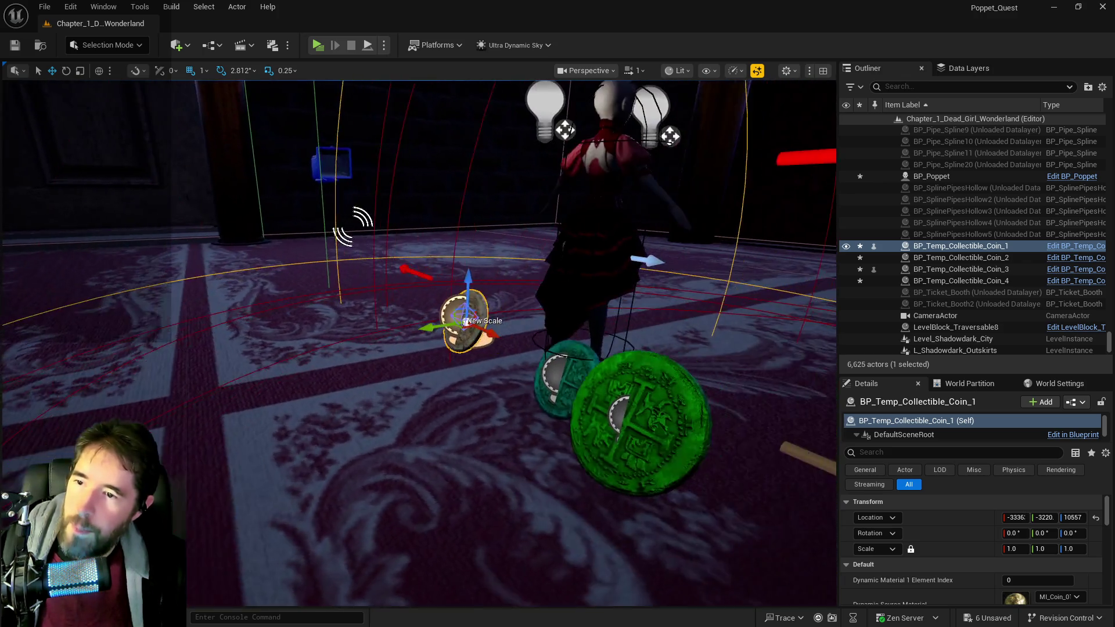
{"action": "left_click", "coordinate": [481, 354]}
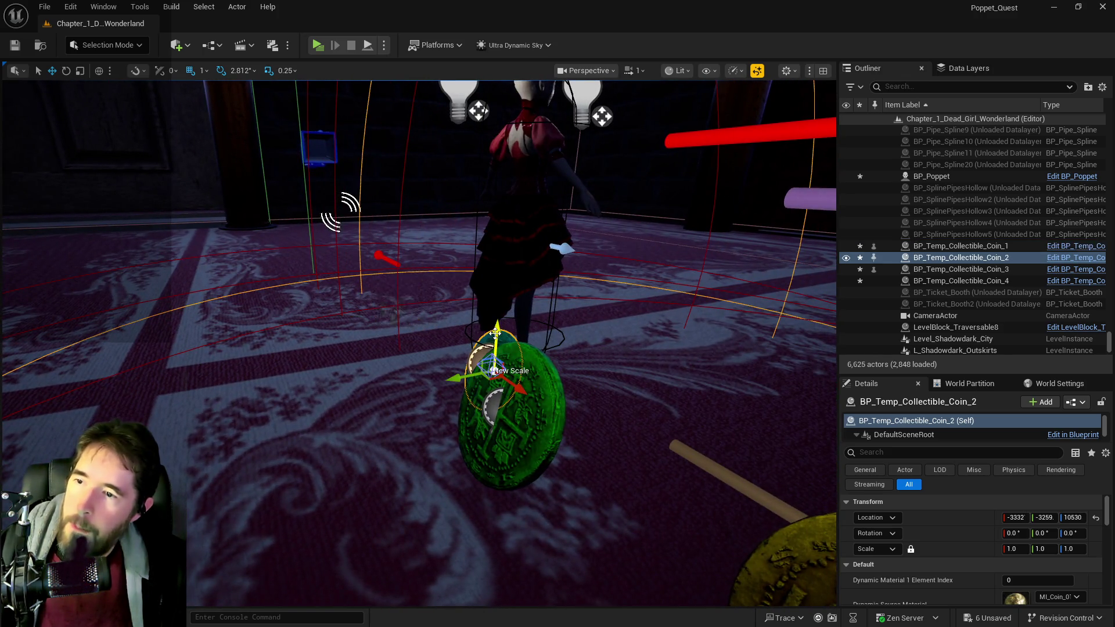
{"action": "left_click_drag", "start_coordinate": [437, 379], "coordinate": [405, 385]}
{"action": "left_click_drag", "start_coordinate": [444, 348], "coordinate": [445, 342]}
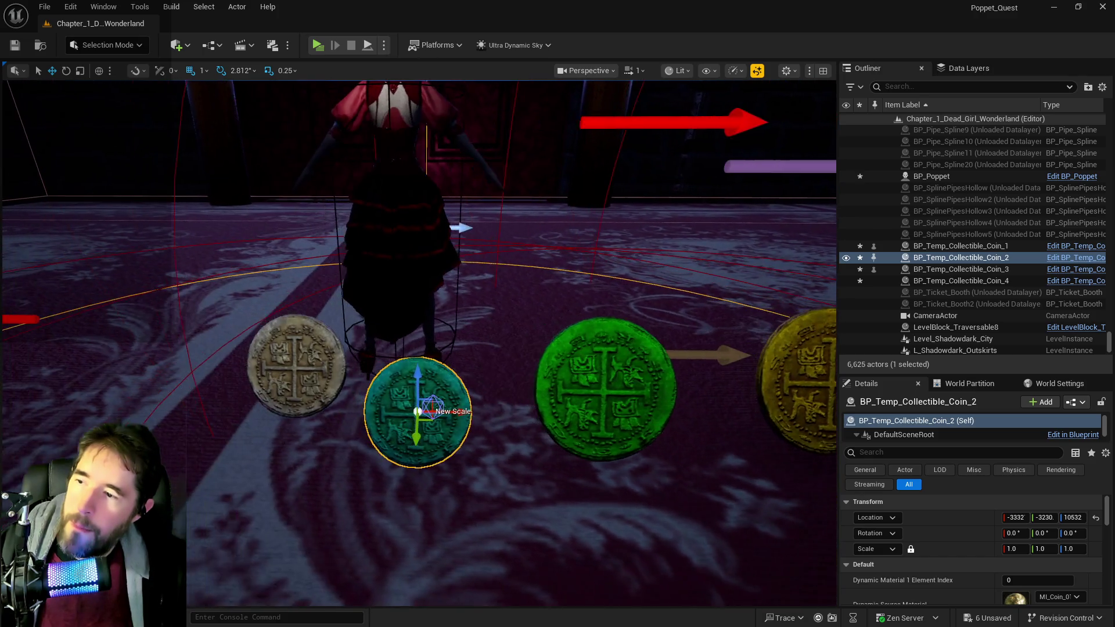
{"action": "left_click", "coordinate": [299, 371]}
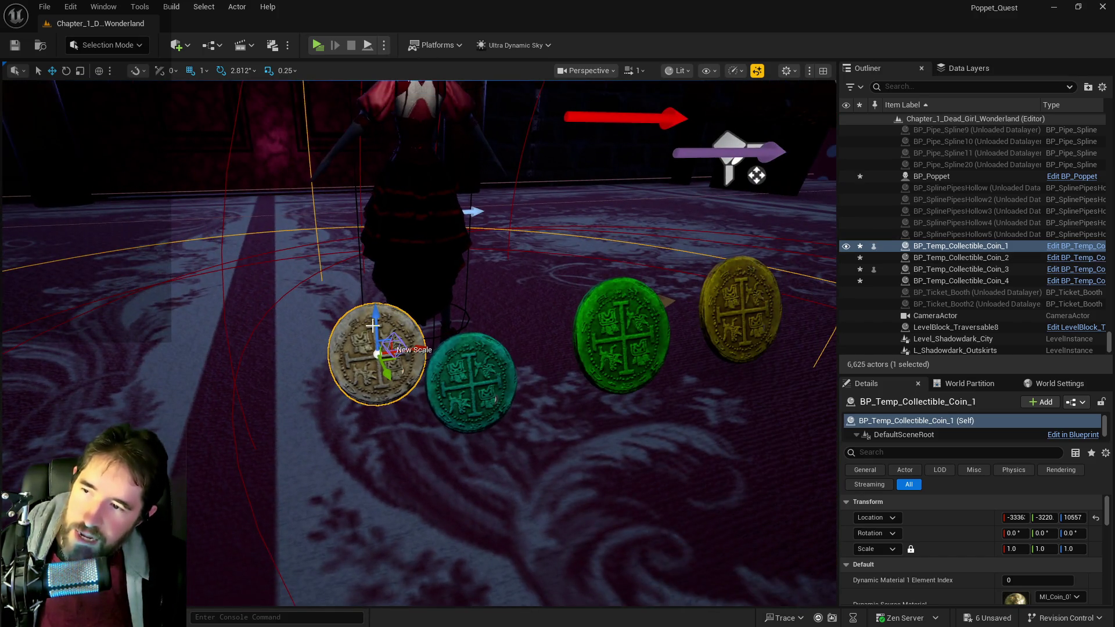
{"action": "left_click_drag", "start_coordinate": [373, 326], "coordinate": [378, 399]}
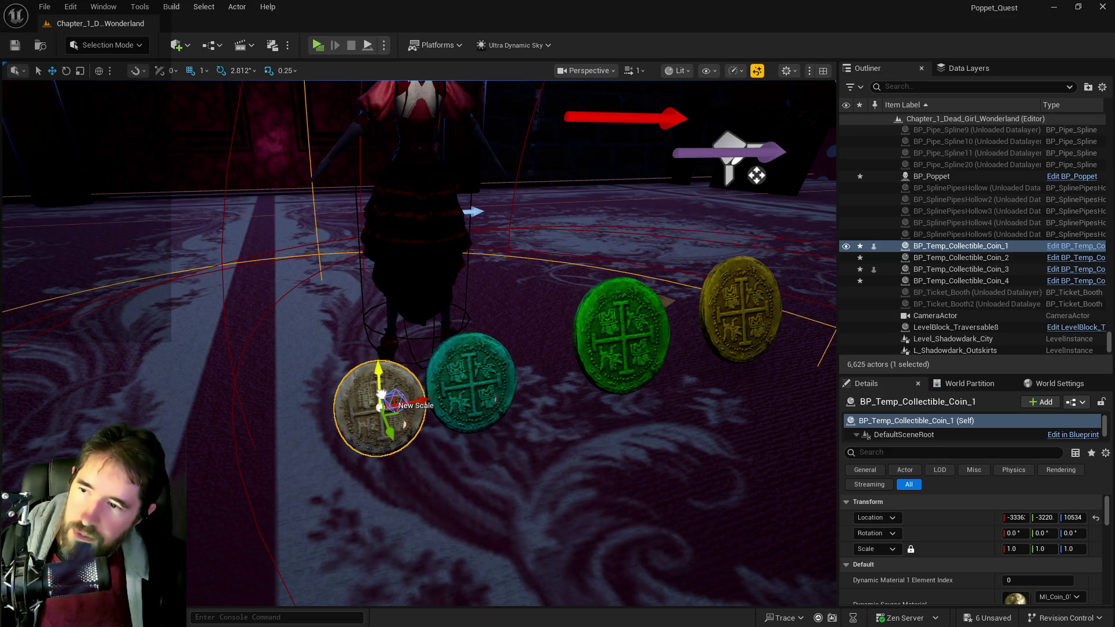
Step: Slide Coin_3, Coin_4 and Coin_2 left so the four coins line up by size
{"action": "left_click", "coordinate": [477, 367]}
{"action": "left_click", "coordinate": [641, 332]}
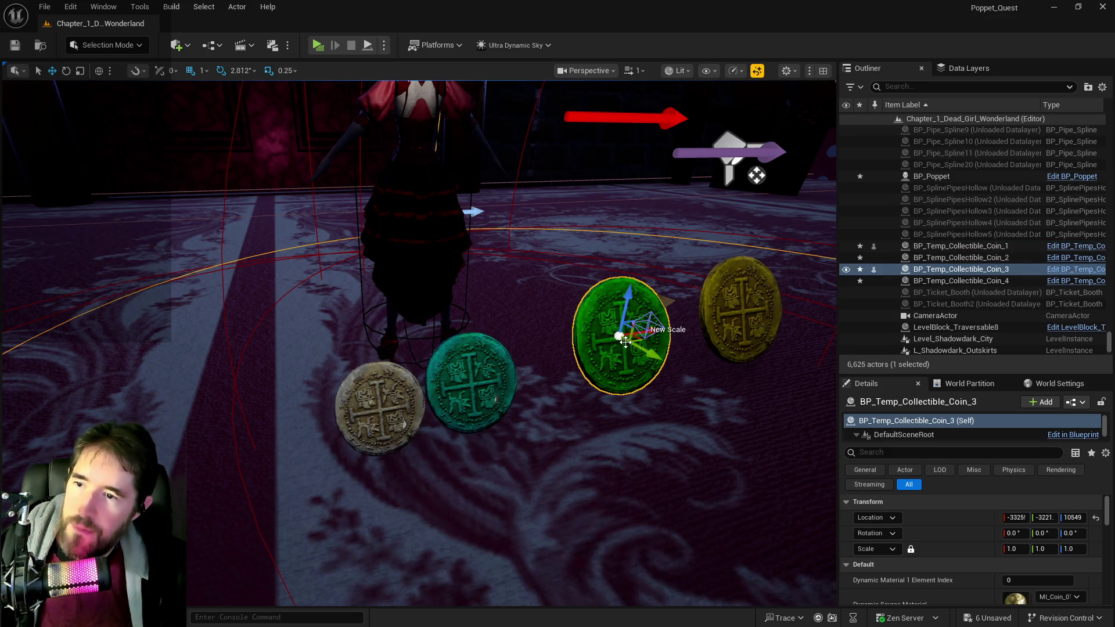
{"action": "left_click_drag", "start_coordinate": [644, 331], "coordinate": [599, 332]}
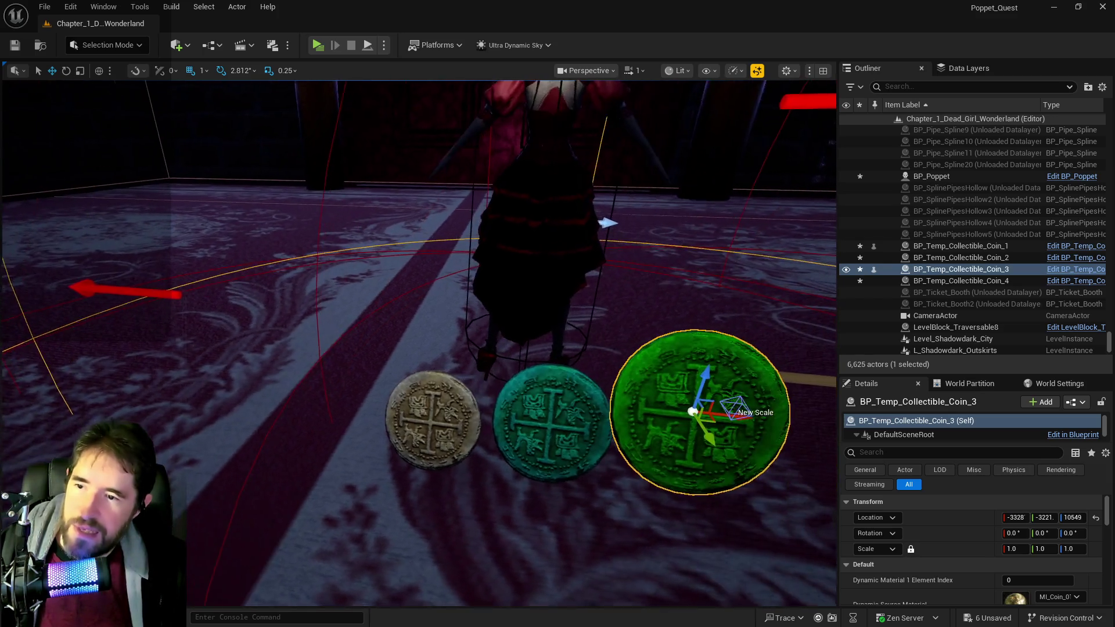
{"action": "mouse_move", "coordinate": [418, 343]}
{"action": "left_mouse_down"}
{"action": "mouse_move", "coordinate": [685, 99]}
{"action": "mouse_move", "coordinate": [604, 331]}
{"action": "left_mouse_up"}
{"action": "left_click", "coordinate": [667, 357]}
{"action": "mouse_move", "coordinate": [719, 374]}
{"action": "left_mouse_down"}
{"action": "mouse_move", "coordinate": [632, 378]}
{"action": "mouse_move", "coordinate": [529, 360]}
{"action": "mouse_move", "coordinate": [415, 375]}
{"action": "mouse_move", "coordinate": [795, 337]}
{"action": "mouse_move", "coordinate": [775, 395]}
{"action": "mouse_move", "coordinate": [588, 331]}
{"action": "left_mouse_up"}
{"action": "left_click", "coordinate": [588, 330]}
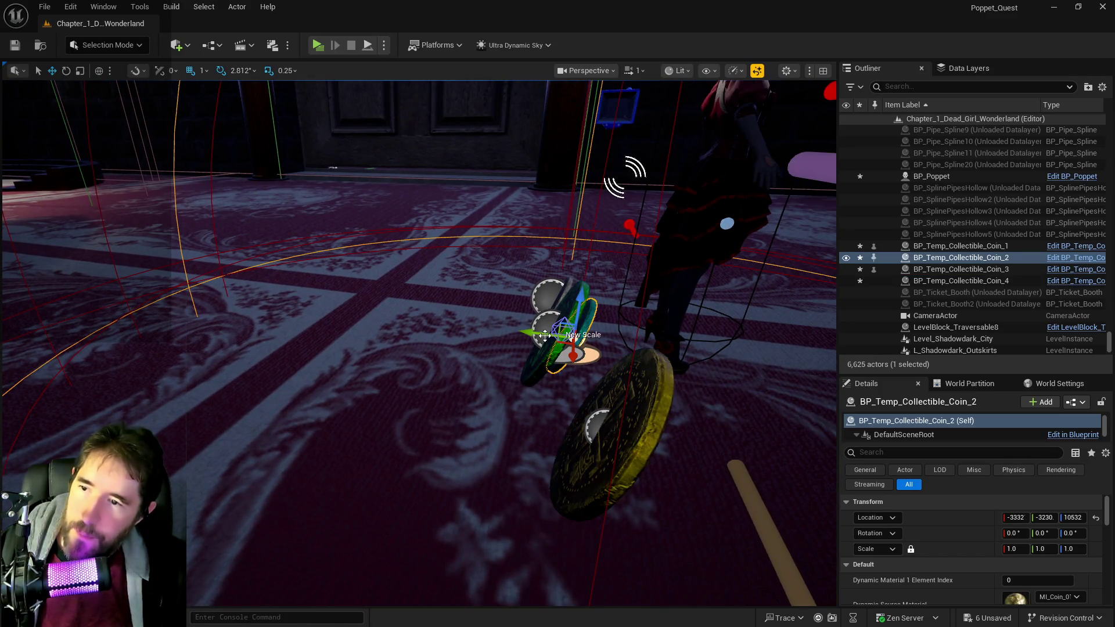
{"action": "left_click_drag", "start_coordinate": [518, 335], "coordinate": [496, 333]}
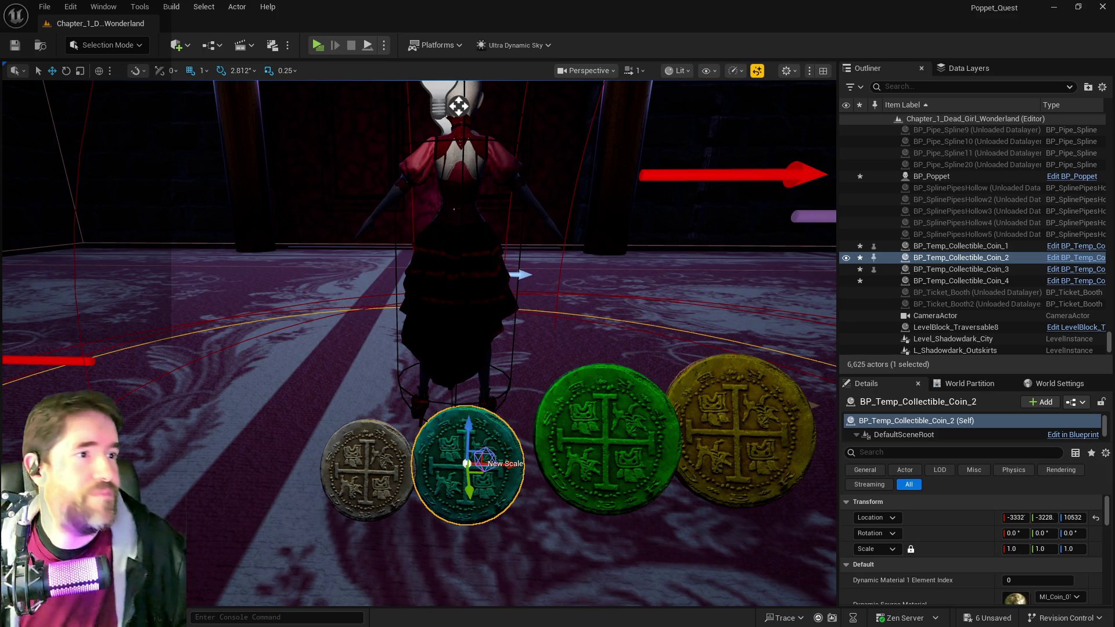
Step: Duplicate the BP_Temp_Collectible_Coin_4 Blueprint in the Money folder
{"action": "key", "text": "ctrl+b"}
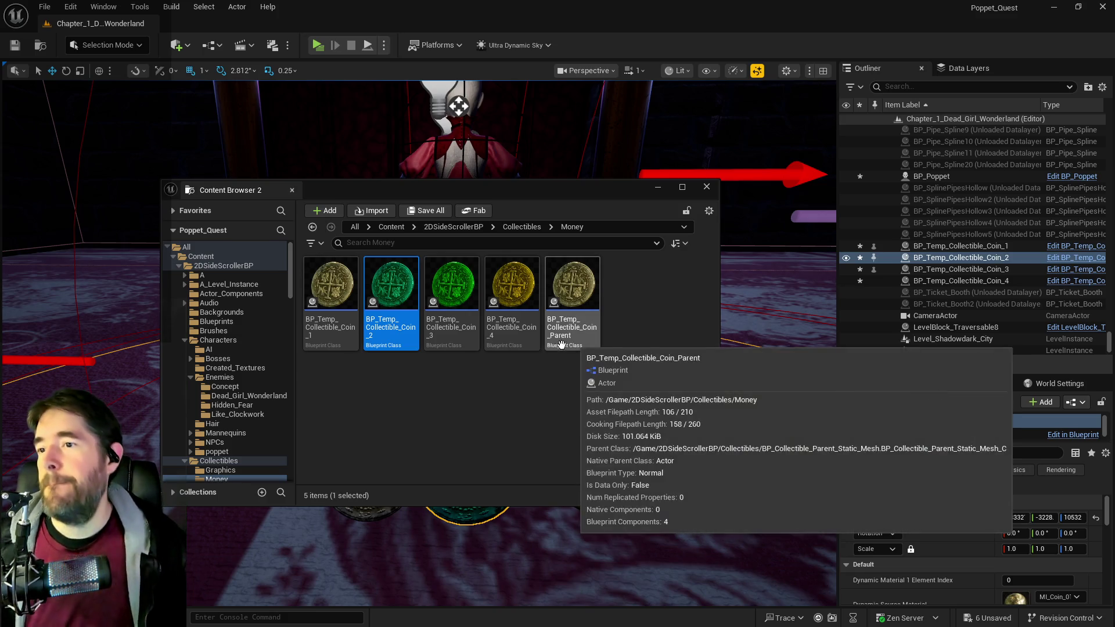
{"action": "right_click", "coordinate": [581, 308]}
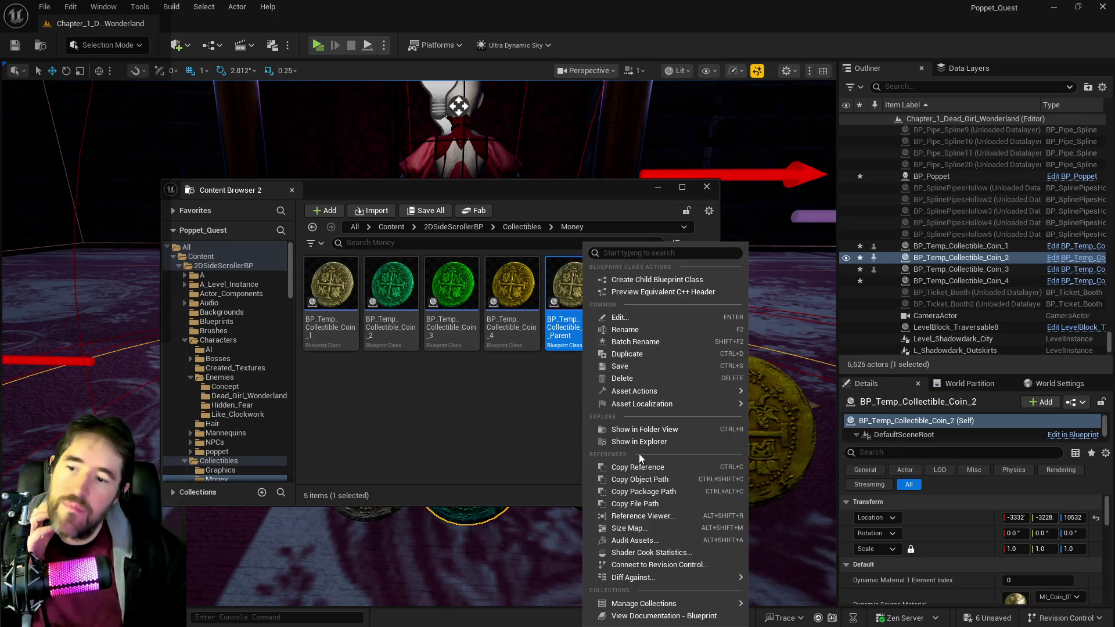
{"action": "right_click", "coordinate": [518, 320]}
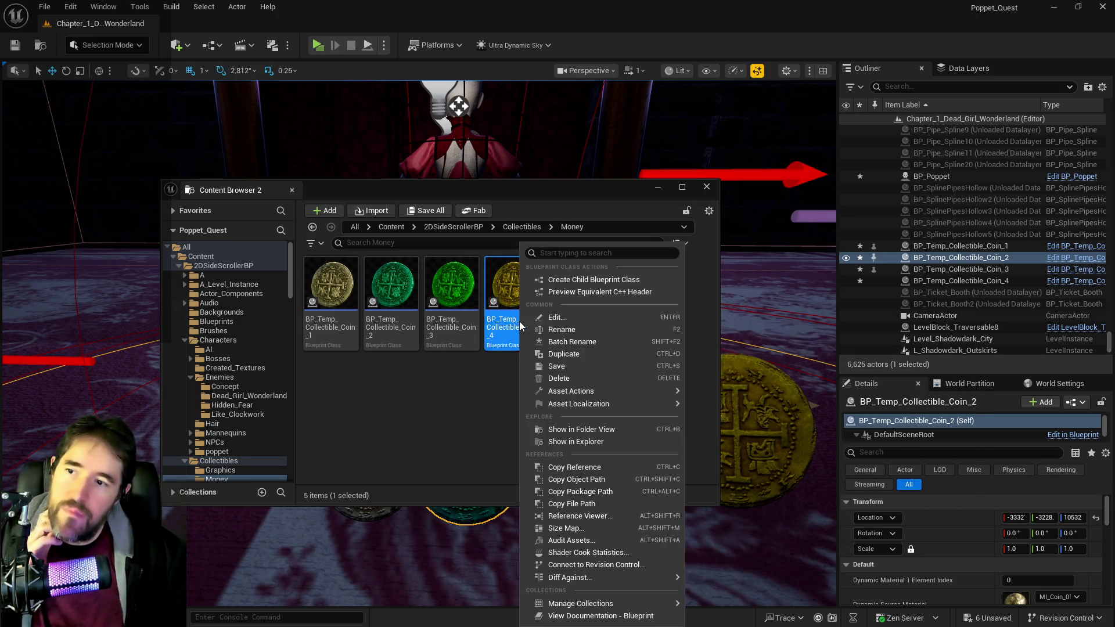
{"action": "left_click", "coordinate": [554, 355]}
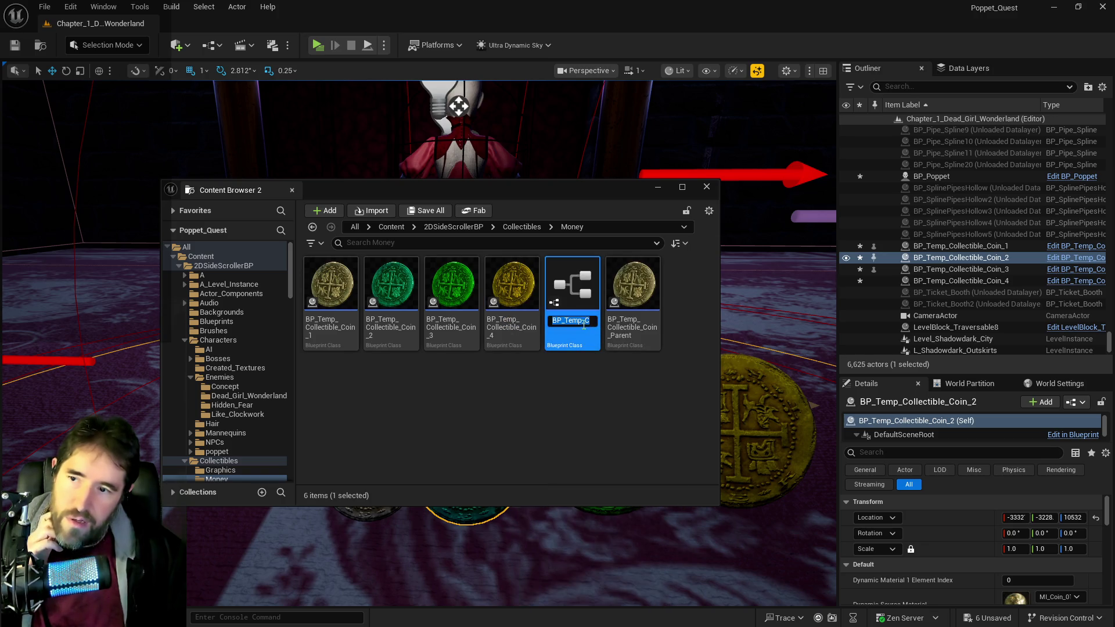
Step: Rename the copy BP_Temp_Collectible_Coin_5 and open its class defaults
{"action": "key", "text": "End"}
{"action": "key", "text": "BackSpace"}
{"action": "type", "text": "6"}
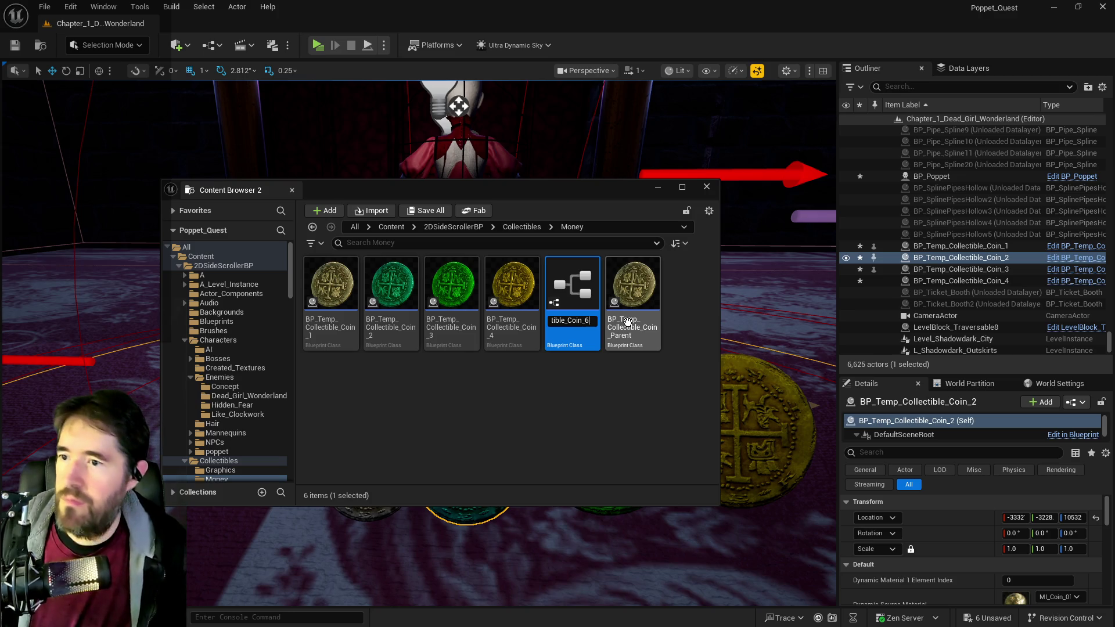
{"action": "key", "text": "Return"}
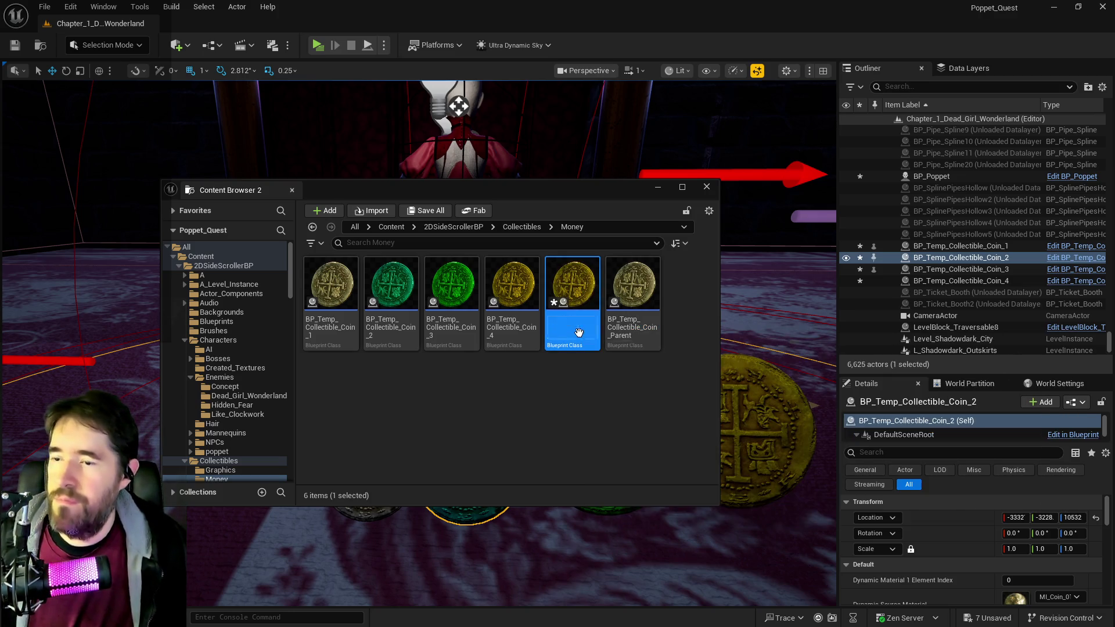
{"action": "key", "text": "BackSpace"}
{"action": "type", "text": "5"}
{"action": "key", "text": "Return"}
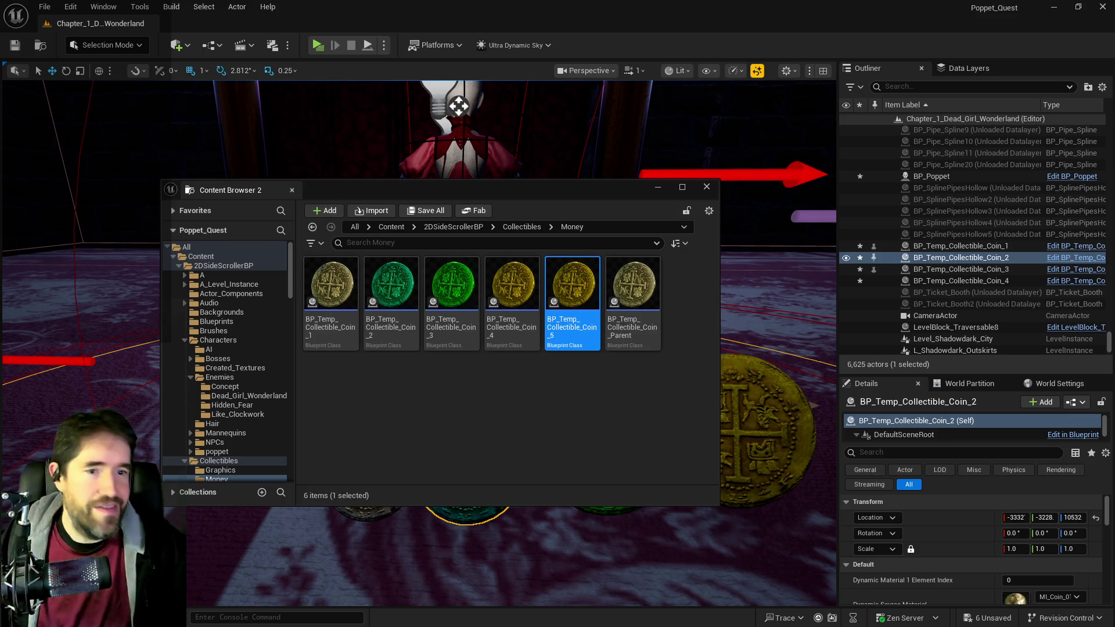
{"action": "double_click", "coordinate": [571, 284]}
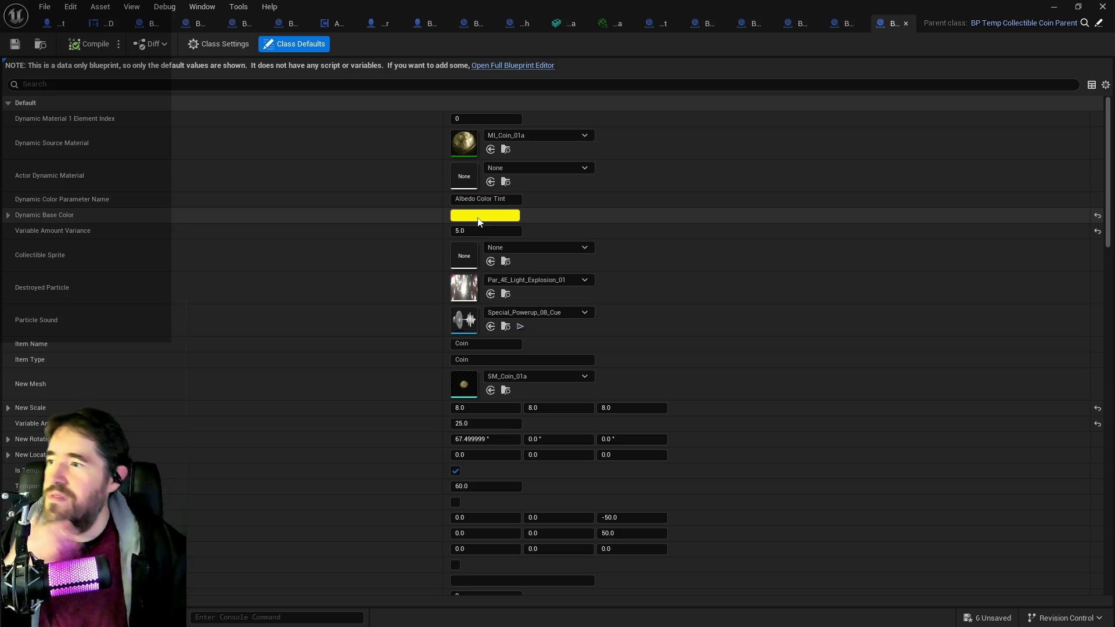
Step: Change the coin's Dynamic Base Color from yellow to red
{"action": "left_click", "coordinate": [480, 218]}
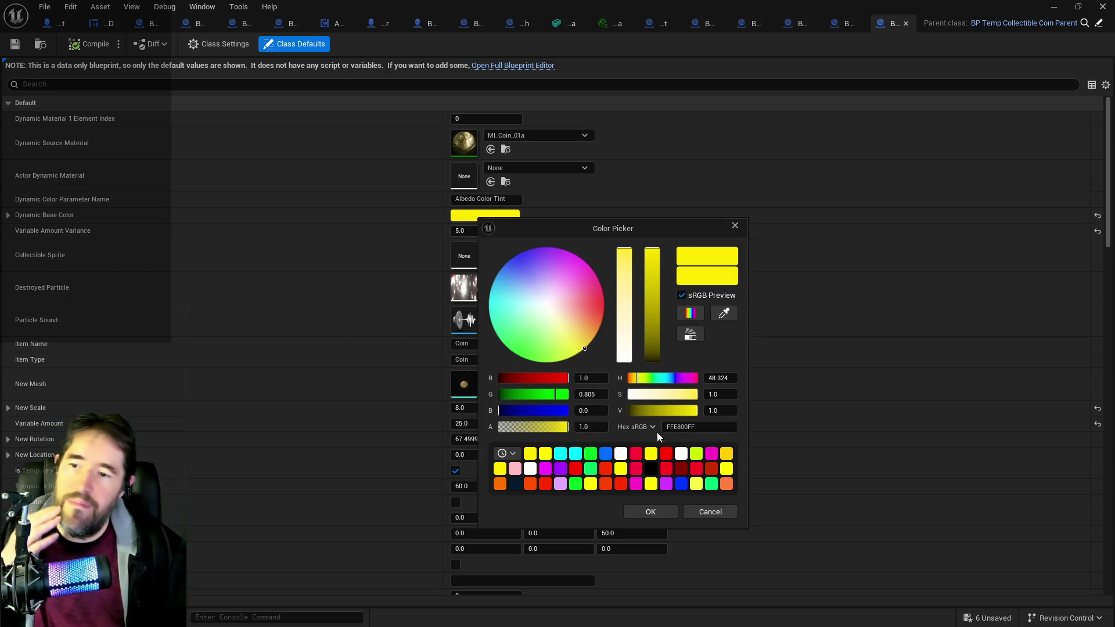
{"action": "mouse_move", "coordinate": [591, 322]}
{"action": "left_mouse_down"}
{"action": "mouse_move", "coordinate": [581, 299]}
{"action": "mouse_move", "coordinate": [604, 306]}
{"action": "left_mouse_up"}
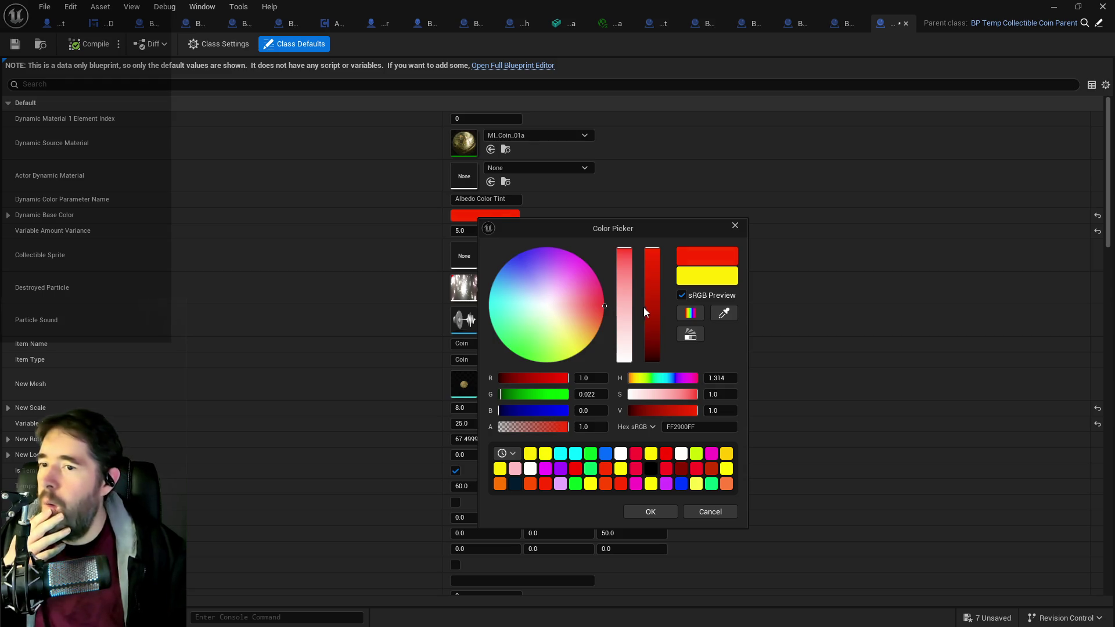
{"action": "left_click", "coordinate": [637, 512]}
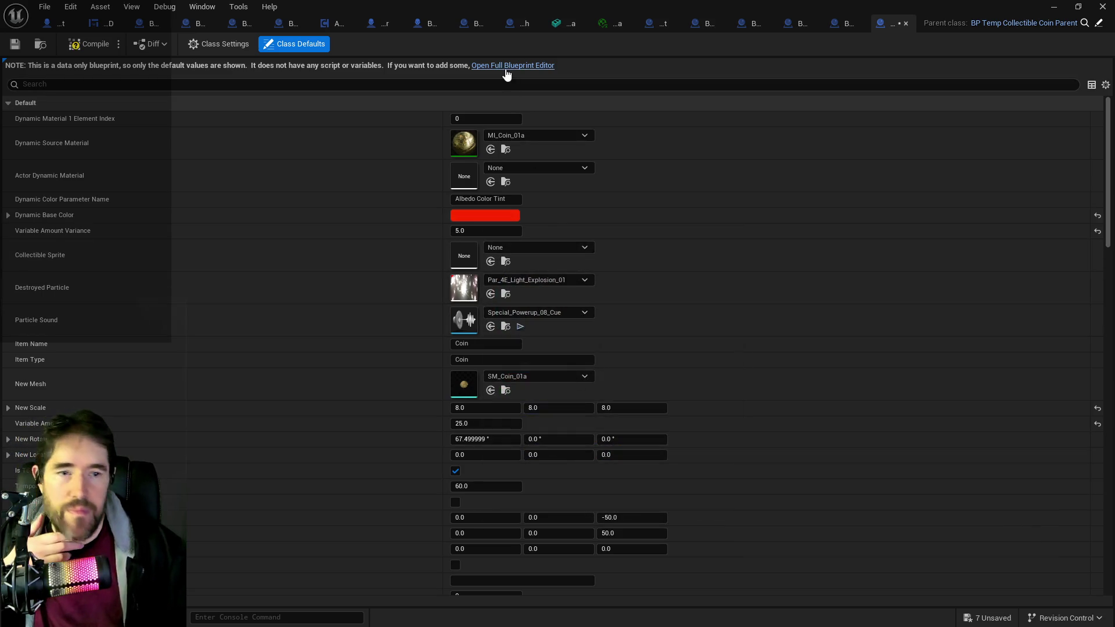
Step: In the full Blueprint Editor, set Variable Amount 50 and Variance 10, then compile and save
{"action": "left_click", "coordinate": [506, 67]}
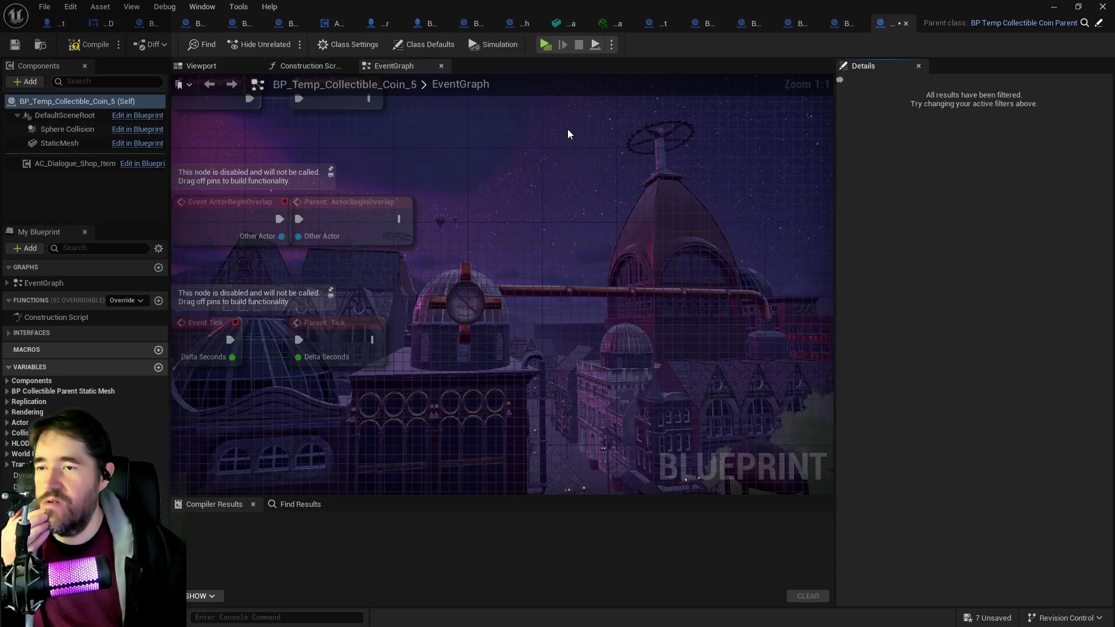
{"action": "left_click", "coordinate": [971, 423]}
{"action": "type", "text": "50"}
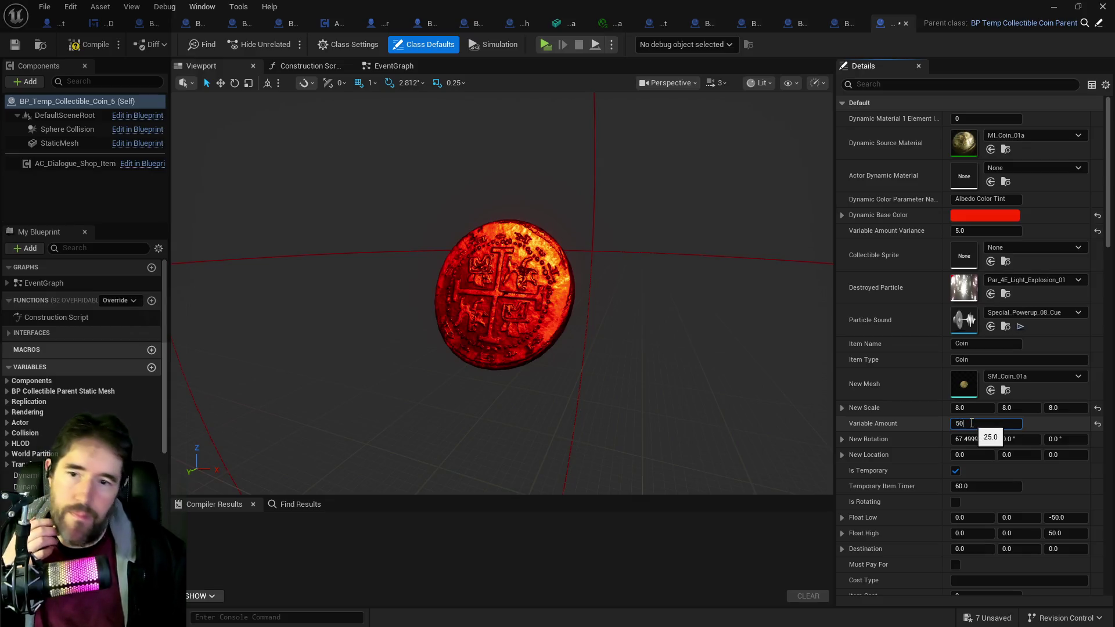
{"action": "left_click", "coordinate": [978, 230]}
{"action": "type", "text": "10"}
{"action": "key", "text": "Return"}
{"action": "left_click", "coordinate": [95, 40]}
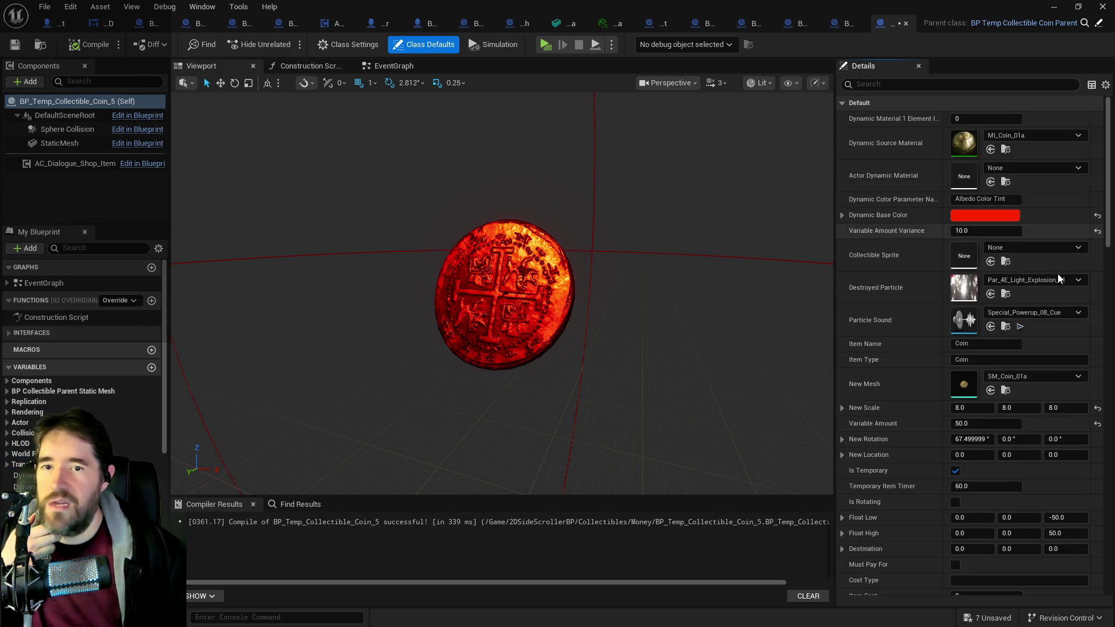
{"action": "left_click", "coordinate": [25, 47]}
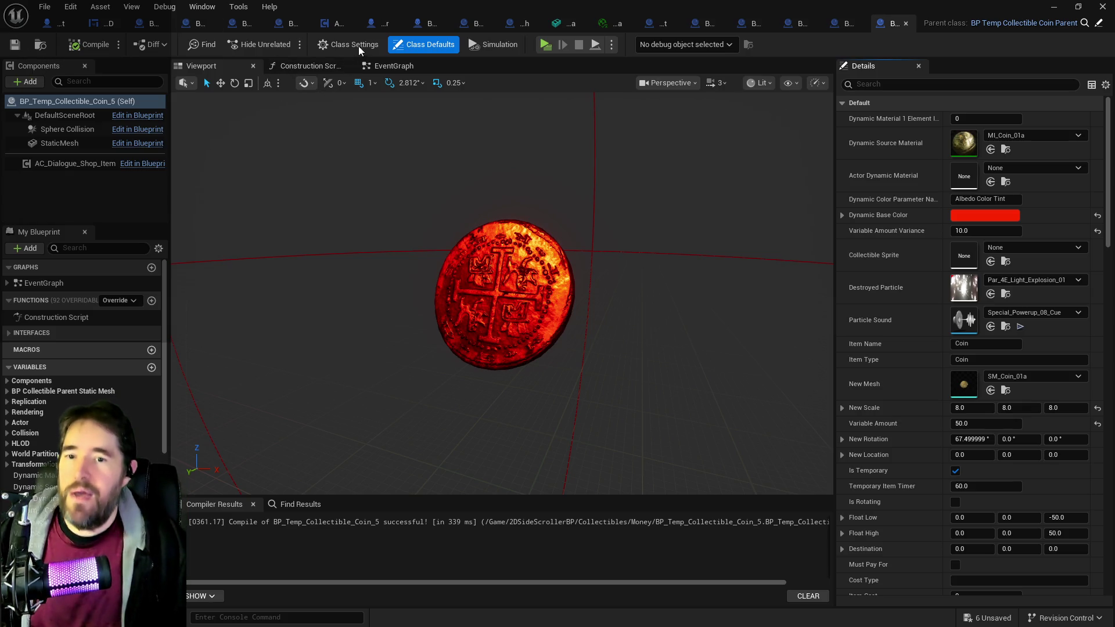
Step: Set New Scale to 9 on X, Y and Z, then recompile and save
{"action": "left_click", "coordinate": [976, 408]}
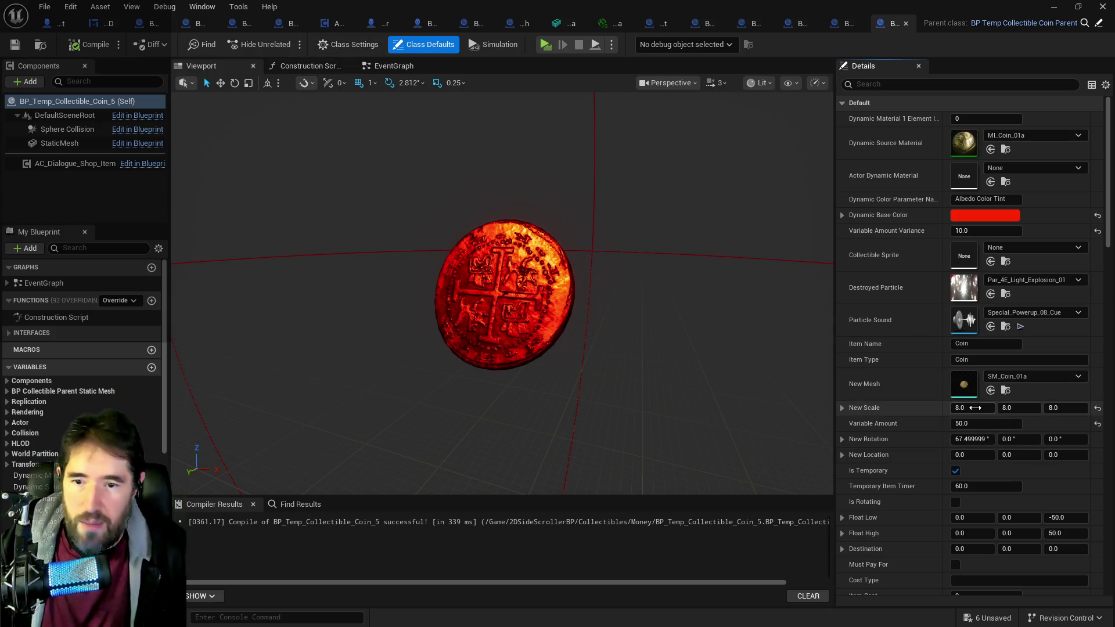
{"action": "type", "text": "9"}
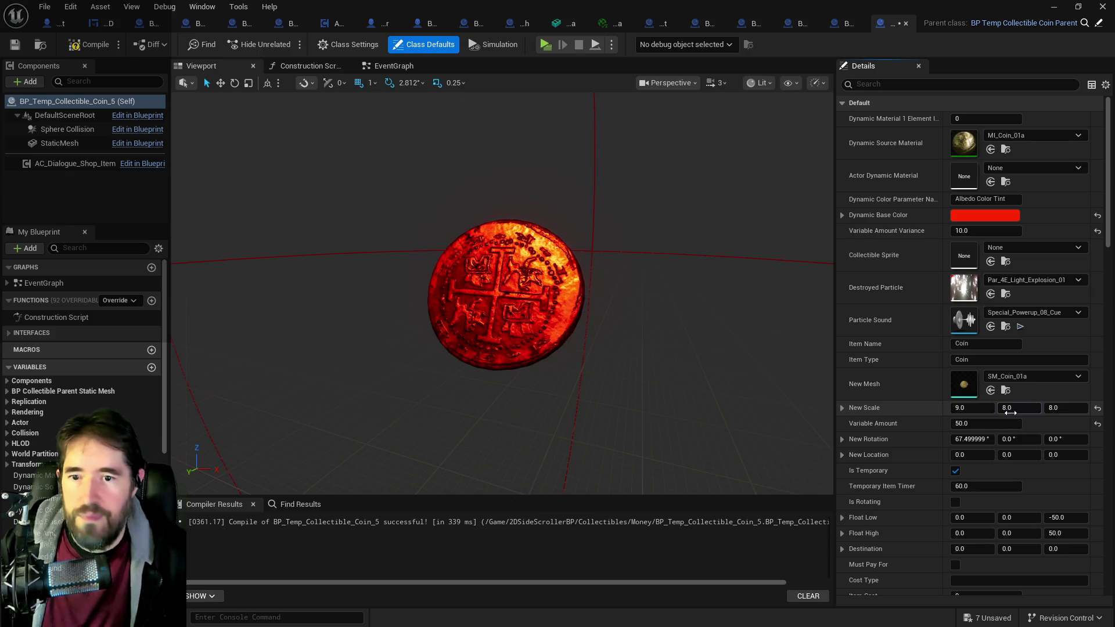
{"action": "left_click", "coordinate": [1010, 411]}
{"action": "type", "text": "9"}
{"action": "key", "text": "Return"}
{"action": "left_click", "coordinate": [1060, 411]}
{"action": "type", "text": "9"}
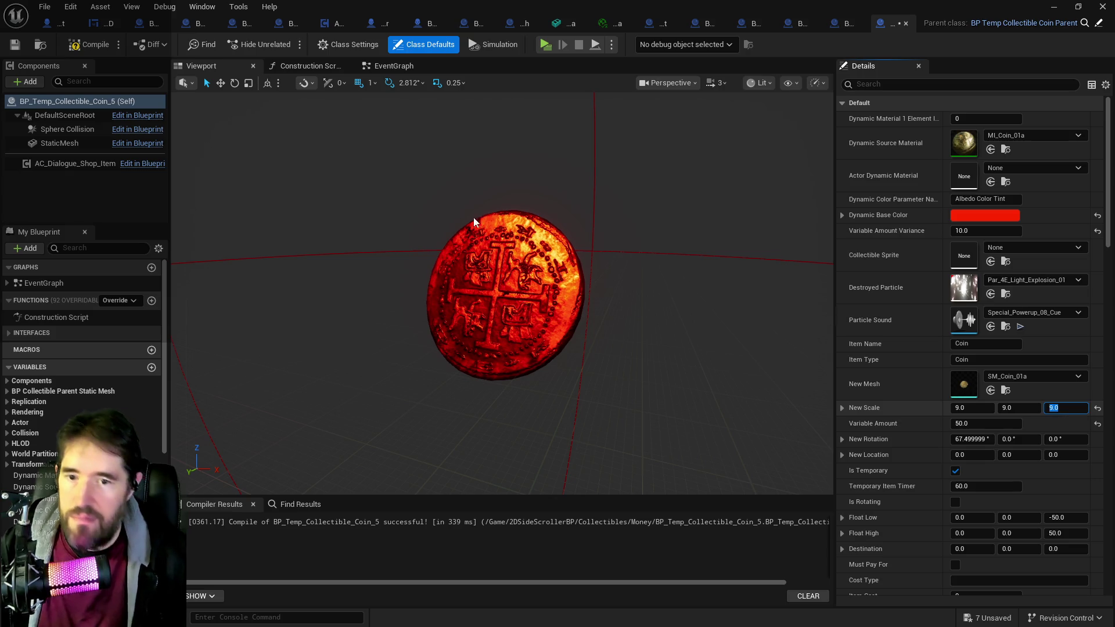
{"action": "left_click", "coordinate": [88, 44]}
{"action": "left_click", "coordinate": [15, 44]}
Step: Return to the level editor and move the Blueprint editor window aside
{"action": "left_click", "coordinate": [722, 292]}
{"action": "left_click", "coordinate": [40, 44]}
{"action": "left_click_drag", "start_coordinate": [737, 150], "coordinate": [1105, 123]}
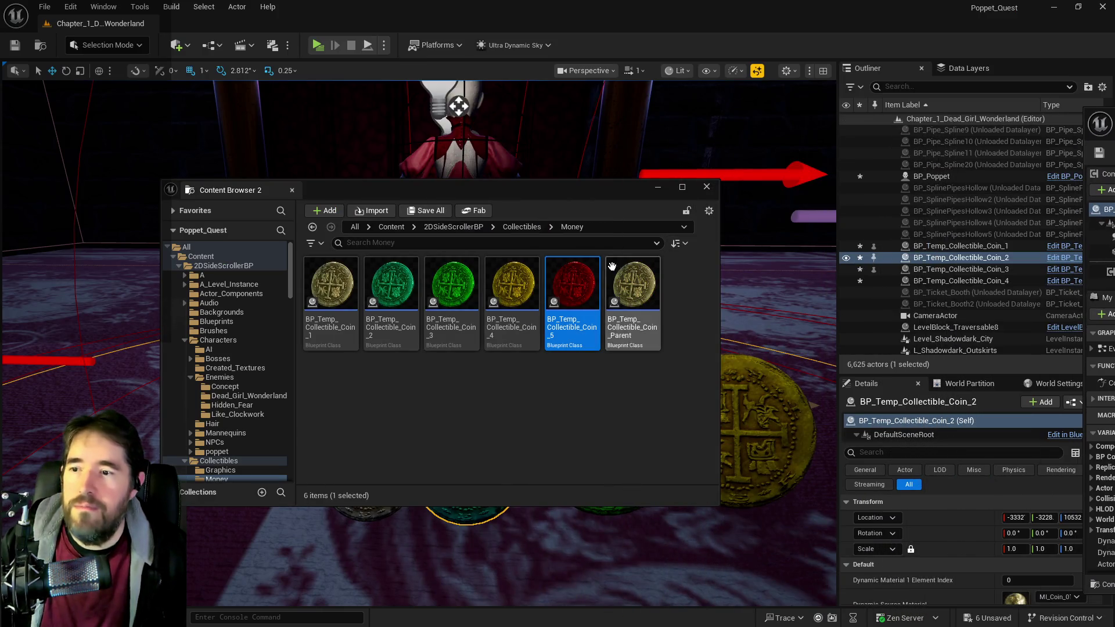
Step: Place a red Coin_5 coin in the level and line it up beside the gold coin
{"action": "left_click_drag", "start_coordinate": [714, 244], "coordinate": [677, 243]}
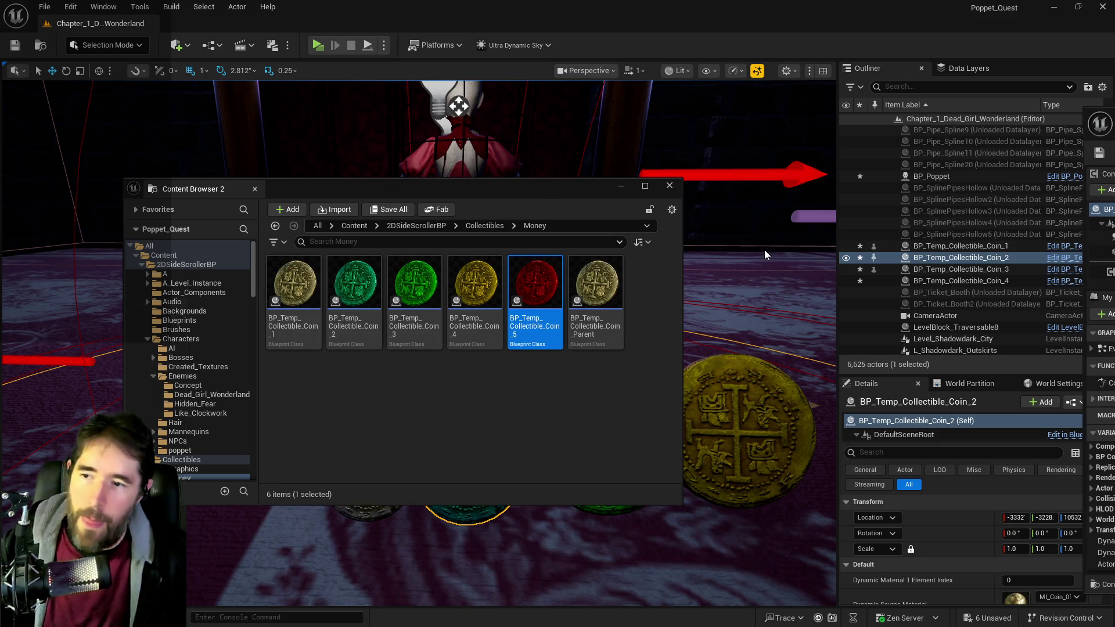
{"action": "mouse_move", "coordinate": [763, 245]}
{"action": "left_mouse_down"}
{"action": "mouse_move", "coordinate": [699, 341]}
{"action": "mouse_move", "coordinate": [704, 383]}
{"action": "mouse_move", "coordinate": [664, 363]}
{"action": "left_mouse_up"}
{"action": "mouse_move", "coordinate": [588, 183]}
{"action": "left_mouse_down"}
{"action": "mouse_move", "coordinate": [409, 198]}
{"action": "mouse_move", "coordinate": [382, 190]}
{"action": "left_mouse_up"}
{"action": "left_click_drag", "start_coordinate": [707, 407], "coordinate": [722, 330]}
{"action": "mouse_move", "coordinate": [768, 398]}
{"action": "left_mouse_down"}
{"action": "mouse_move", "coordinate": [787, 398]}
{"action": "mouse_move", "coordinate": [511, 322]}
{"action": "left_mouse_up"}
{"action": "right_click", "coordinate": [336, 290]}
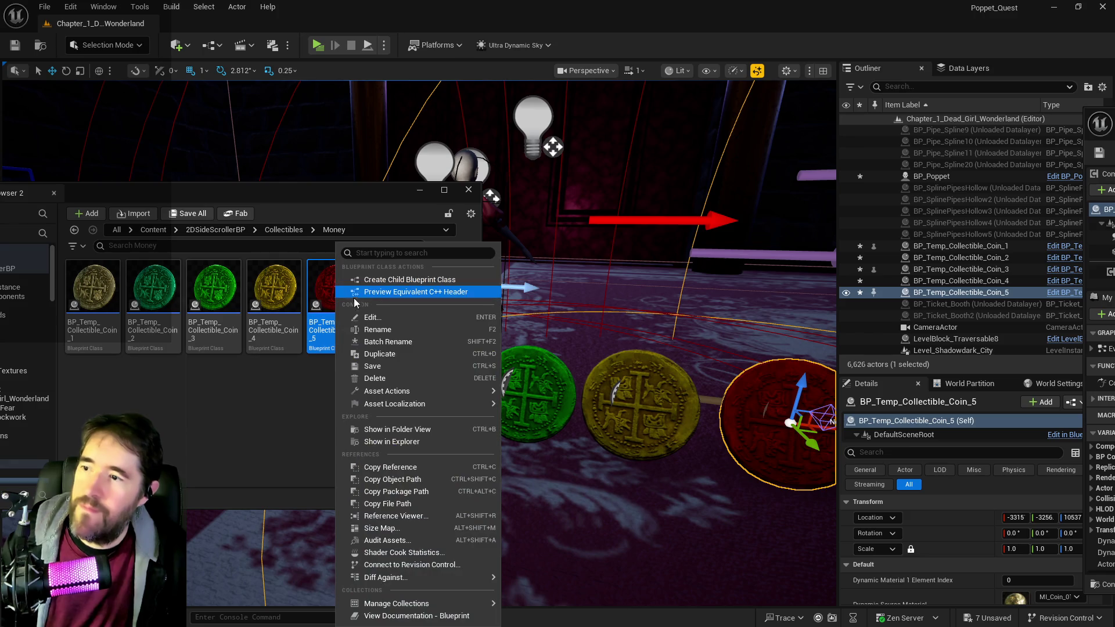
Step: Duplicate the red Coin_5 Blueprint, naming the copy with a trailing 7
{"action": "left_click", "coordinate": [420, 355]}
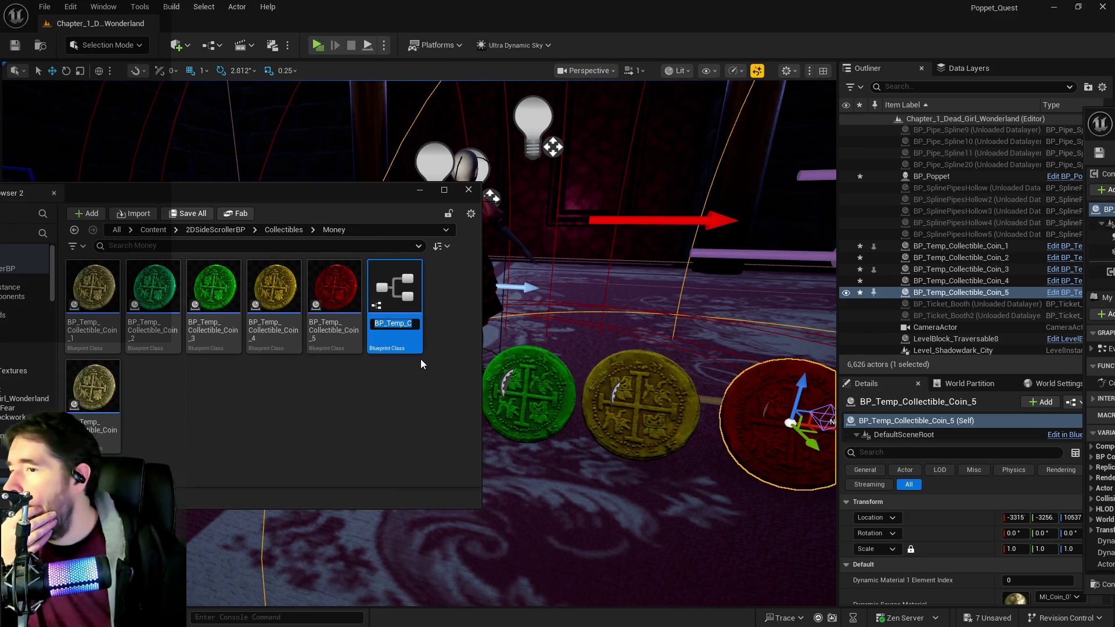
{"action": "key", "text": "End"}
{"action": "key", "text": "BackSpace"}
{"action": "type", "text": "7"}
{"action": "key", "text": "Return"}
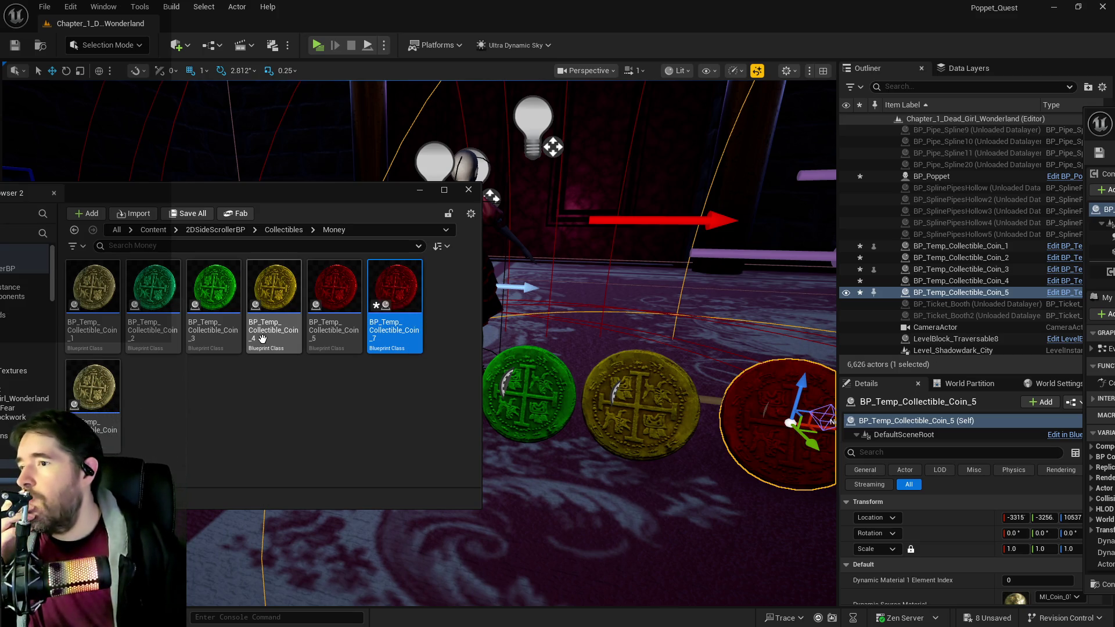
Step: Rename the Coin_7 copy to BP_Temp_Collectible_Coin_6
{"action": "left_click", "coordinate": [355, 340]}
{"action": "left_click", "coordinate": [371, 339]}
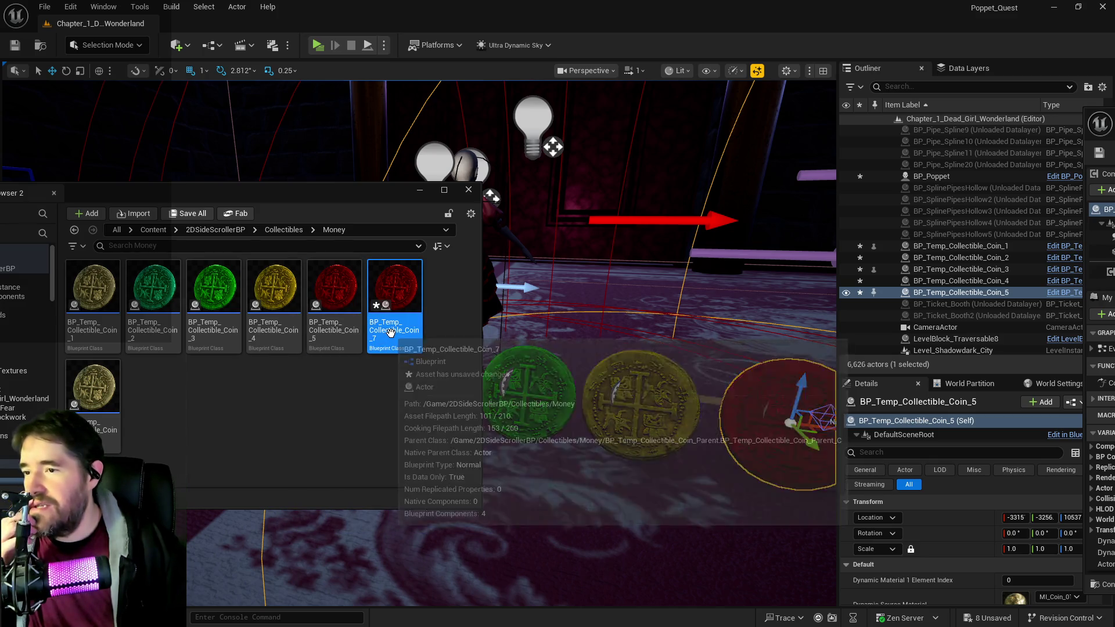
{"action": "mouse_move", "coordinate": [371, 340]}
{"action": "left_mouse_down"}
{"action": "mouse_move", "coordinate": [424, 325]}
{"action": "mouse_move", "coordinate": [405, 329]}
{"action": "left_mouse_up"}
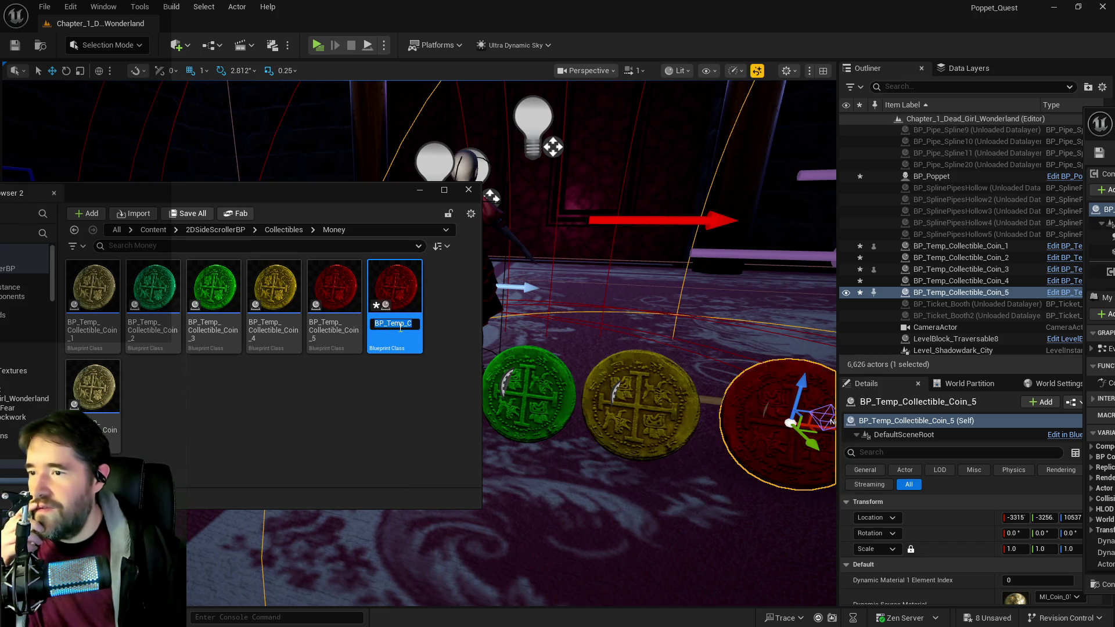
{"action": "key", "text": "F2"}
{"action": "key", "text": "End"}
{"action": "key", "text": "BackSpace"}
{"action": "type", "text": "6"}
{"action": "key", "text": "Return"}
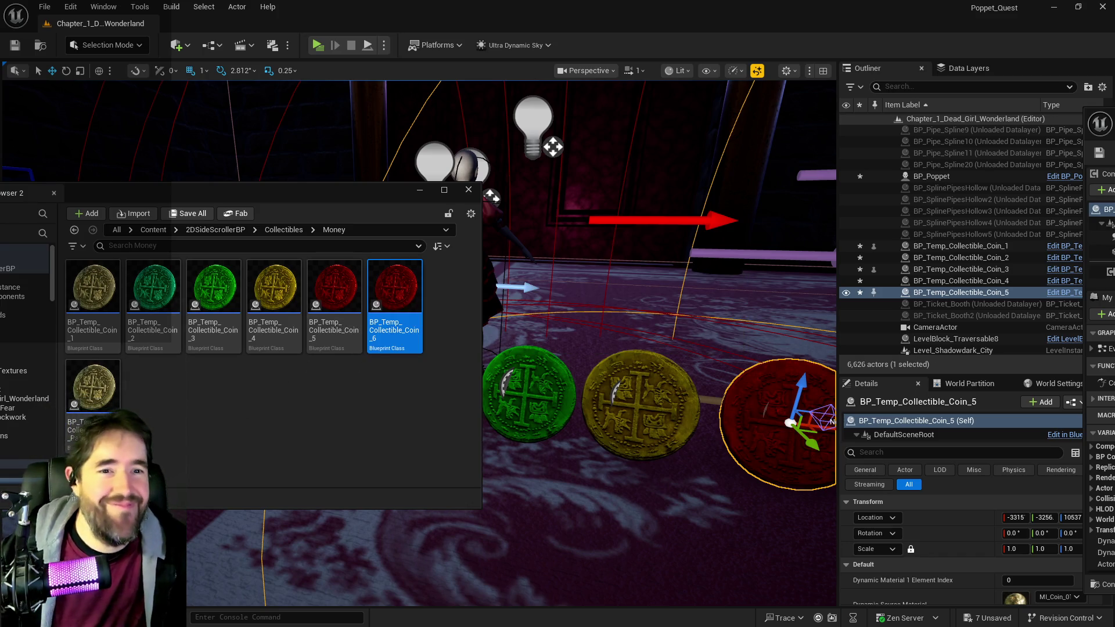
Step: Open Coin_6 in the full Blueprint Editor with its red coin preview, leaving the colour unchanged
{"action": "double_click", "coordinate": [377, 324]}
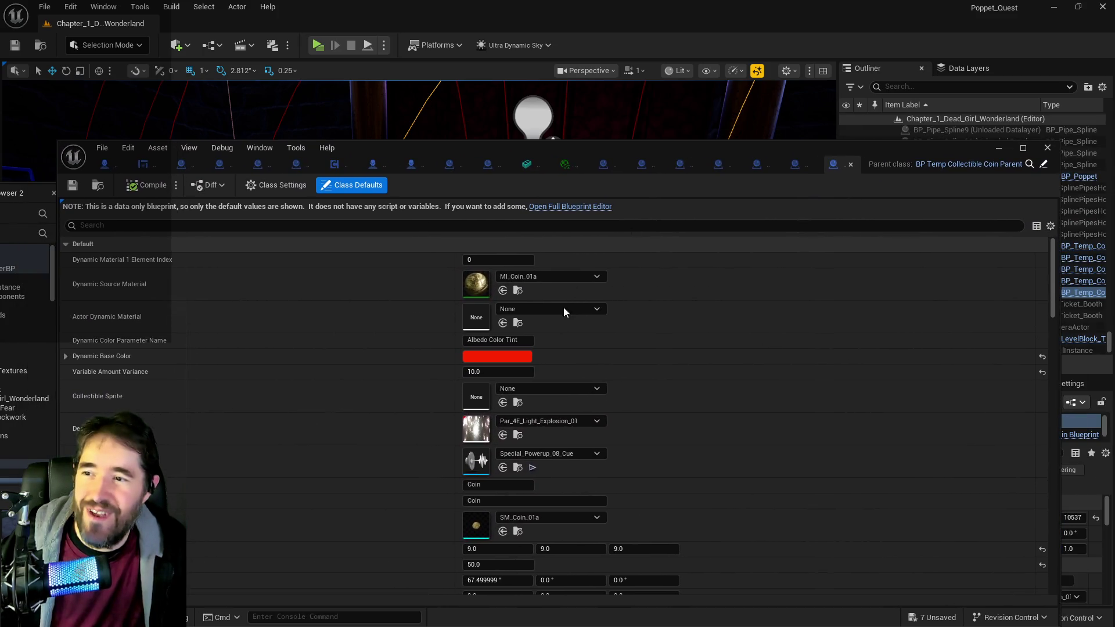
{"action": "left_click", "coordinate": [475, 361]}
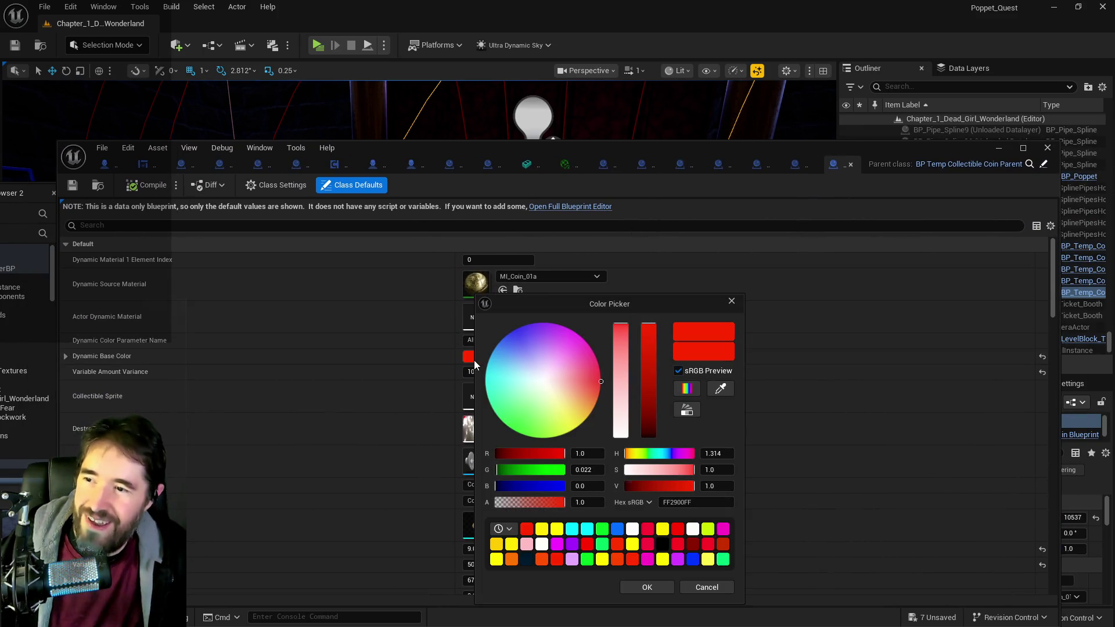
{"action": "left_click", "coordinate": [690, 591]}
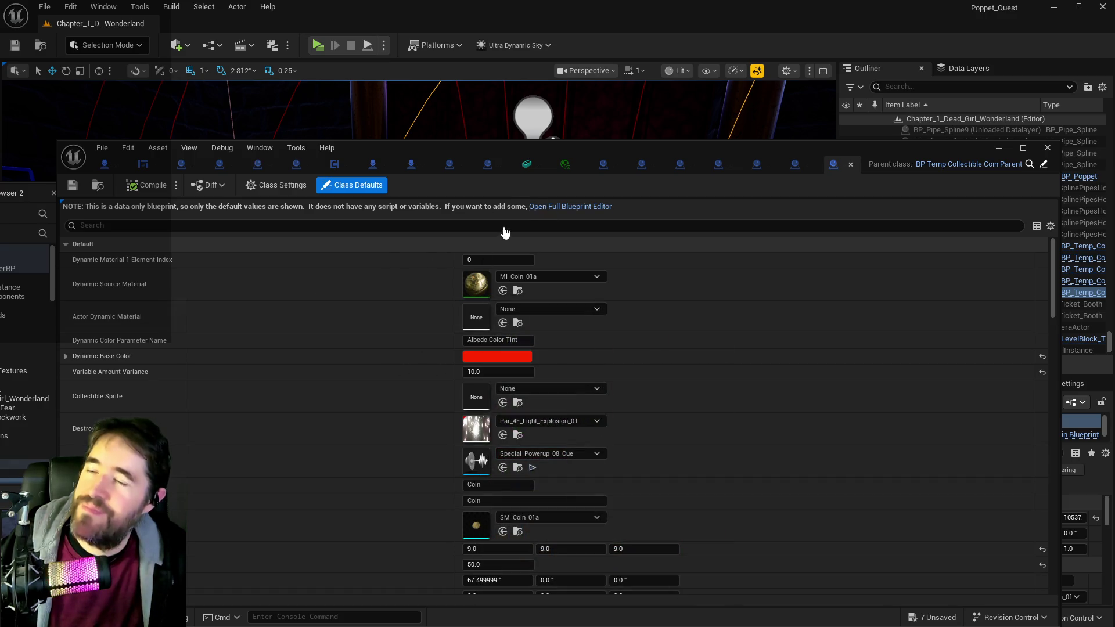
{"action": "left_click", "coordinate": [560, 209]}
{"action": "left_click", "coordinate": [279, 207]}
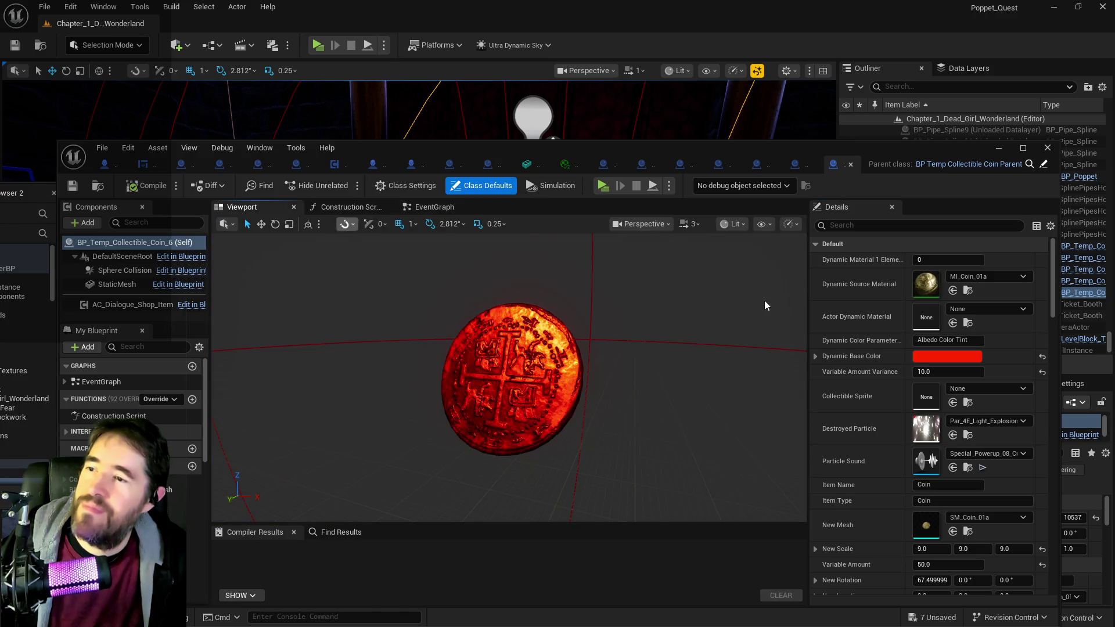
Step: Set Coin_6's Dynamic Base Color to bright magenta (FD00FF) at full brightness
{"action": "left_click", "coordinate": [936, 357]}
{"action": "left_click_drag", "start_coordinate": [767, 354], "coordinate": [765, 330]}
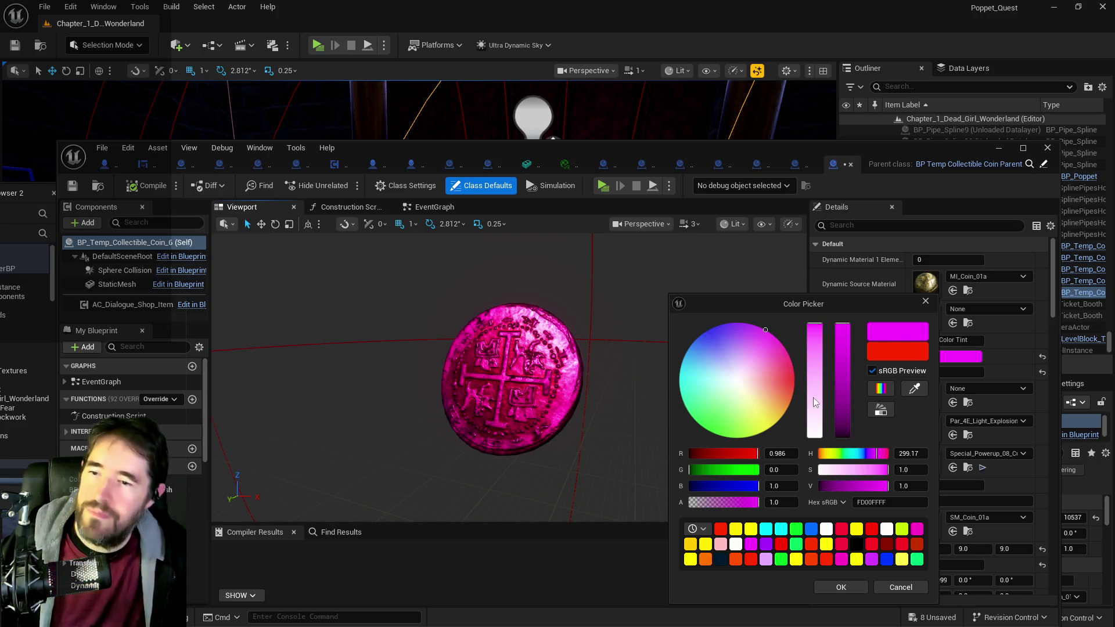
{"action": "left_click", "coordinate": [848, 413]}
{"action": "left_click_drag", "start_coordinate": [849, 413], "coordinate": [842, 319]}
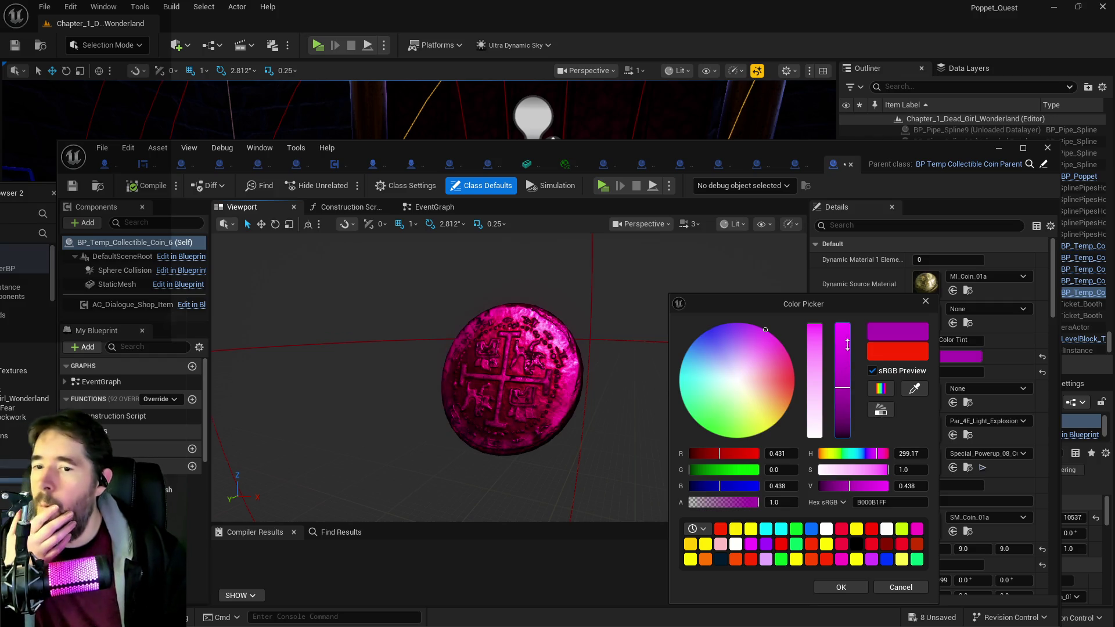
{"action": "left_click", "coordinate": [852, 583]}
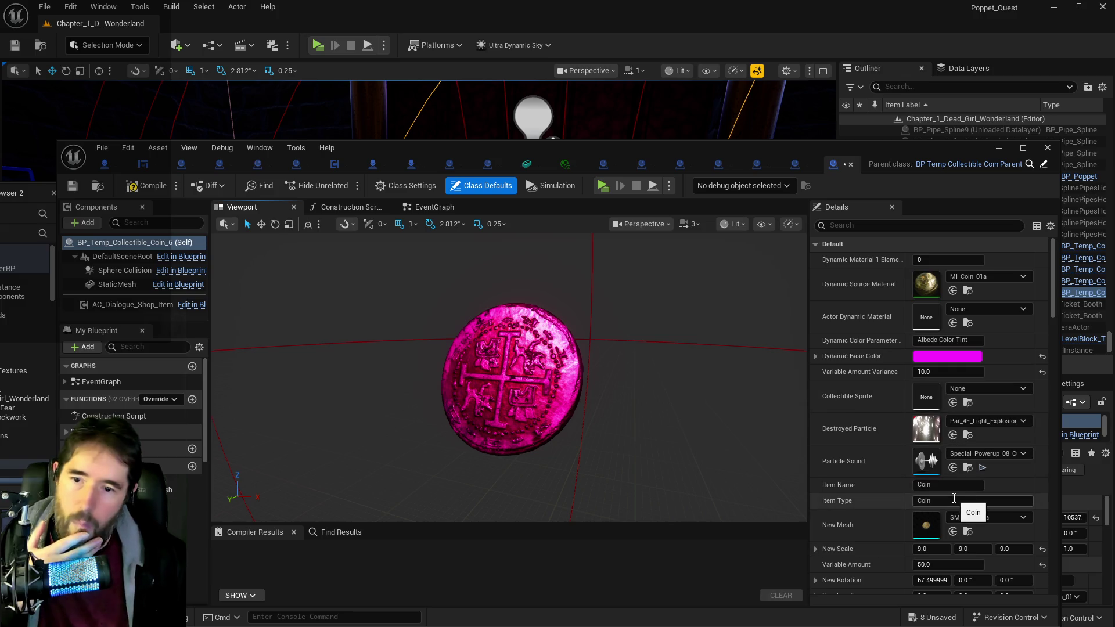
Step: Set Coin_6's Variable Amount to 100 and Variance to 20, then compile
{"action": "left_click", "coordinate": [933, 563]}
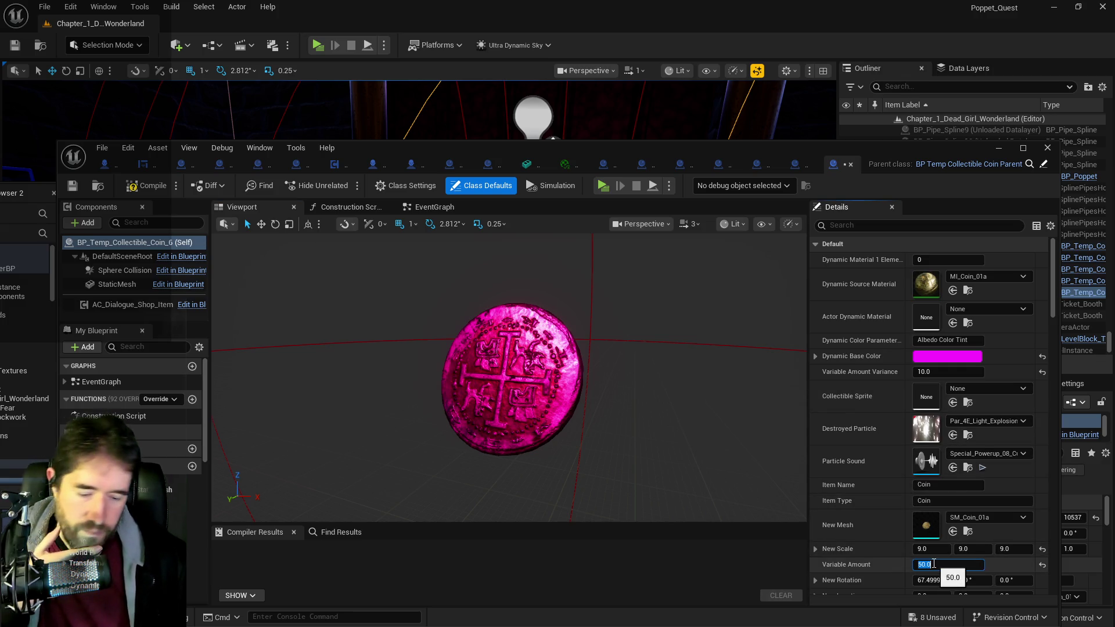
{"action": "type", "text": "100"}
{"action": "key", "text": "Return"}
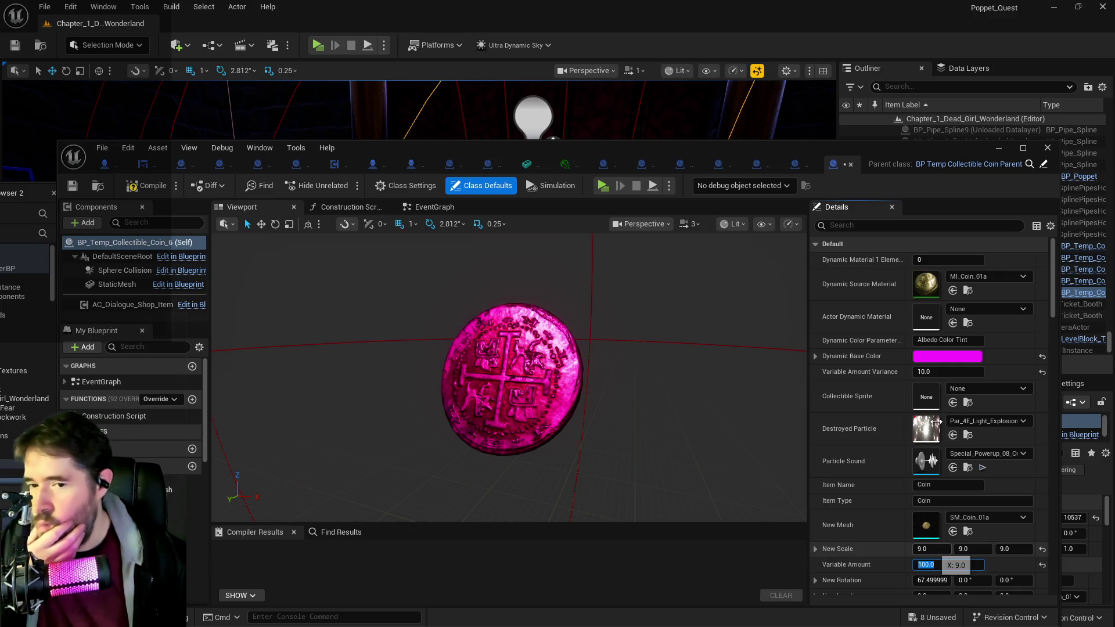
{"action": "left_click", "coordinate": [931, 372]}
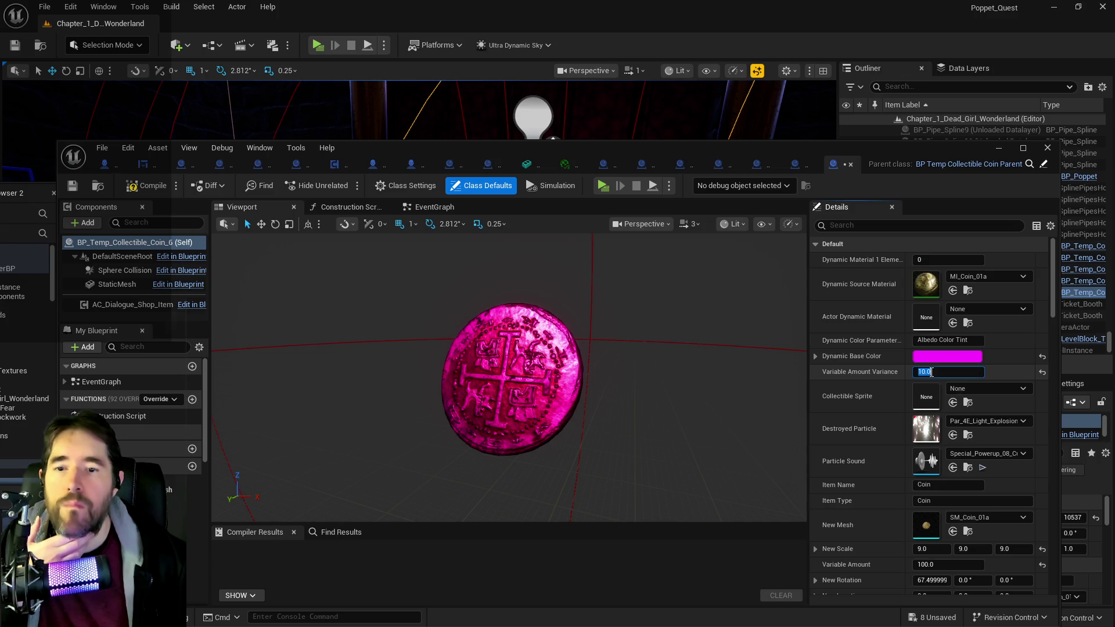
{"action": "type", "text": "20"}
{"action": "key", "text": "Return"}
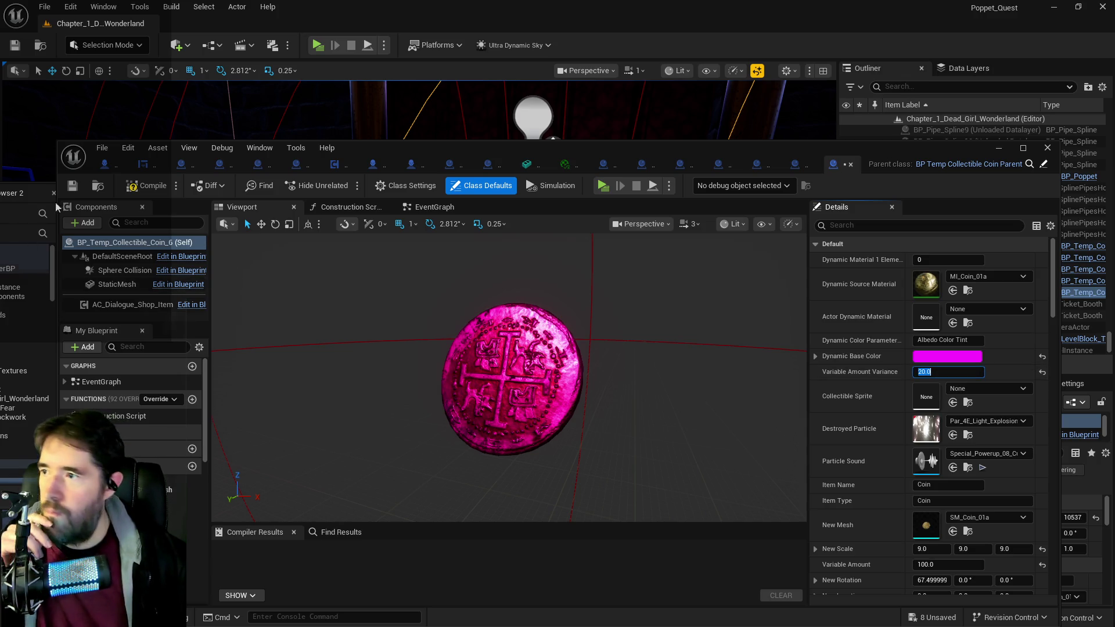
{"action": "left_click", "coordinate": [152, 189]}
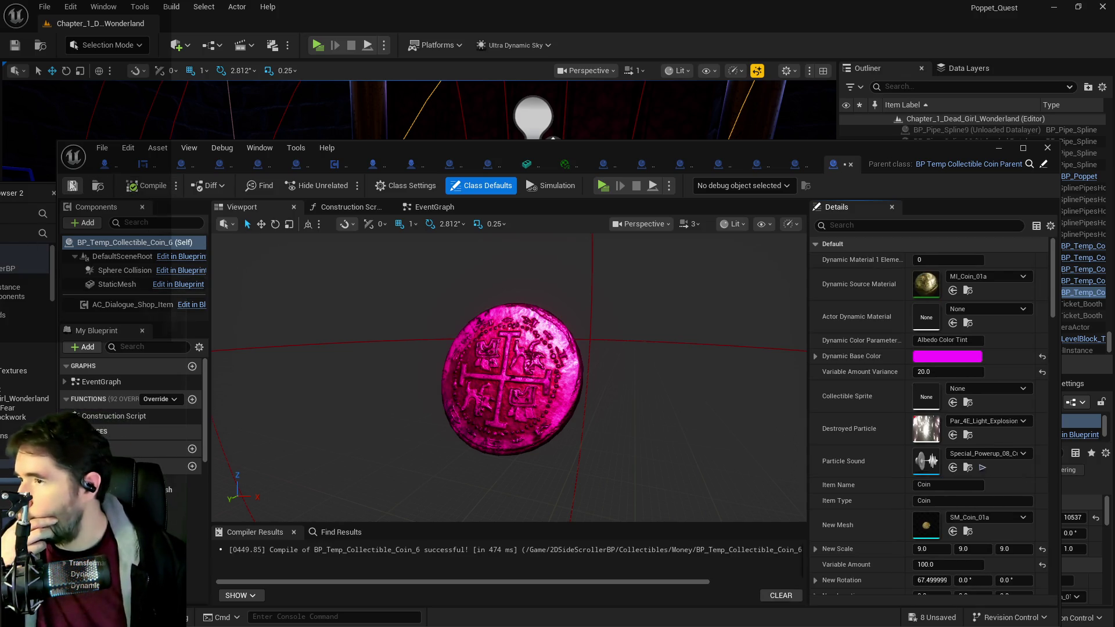
Step: Set New Scale to 10 on X, Y and Z, recompile and close the editor
{"action": "left_click", "coordinate": [934, 549]}
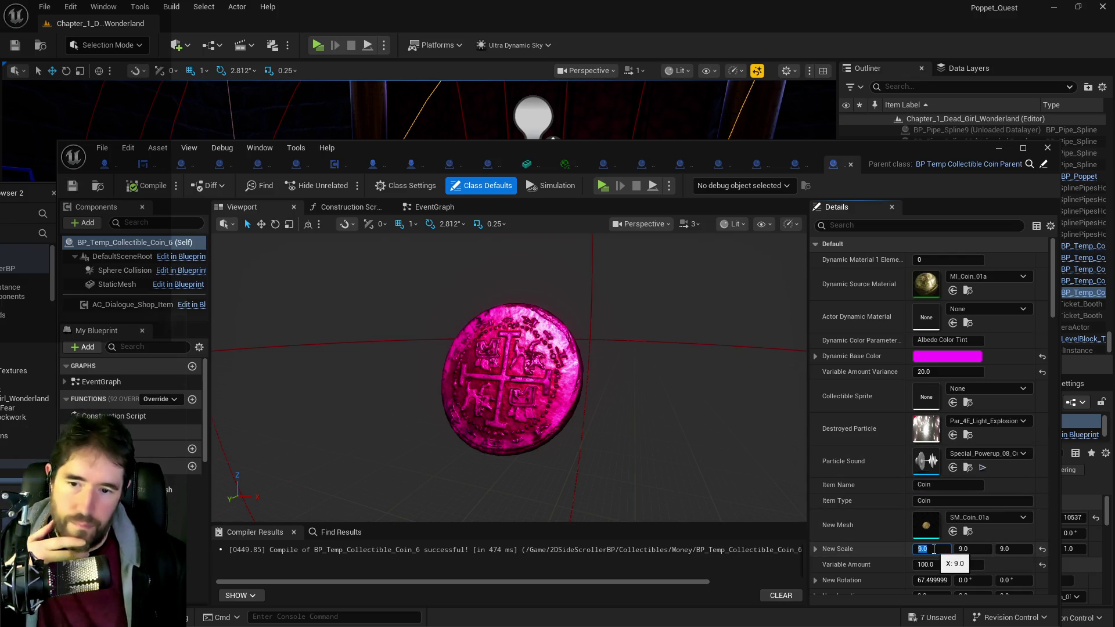
{"action": "type", "text": "10"}
{"action": "key", "text": "Return"}
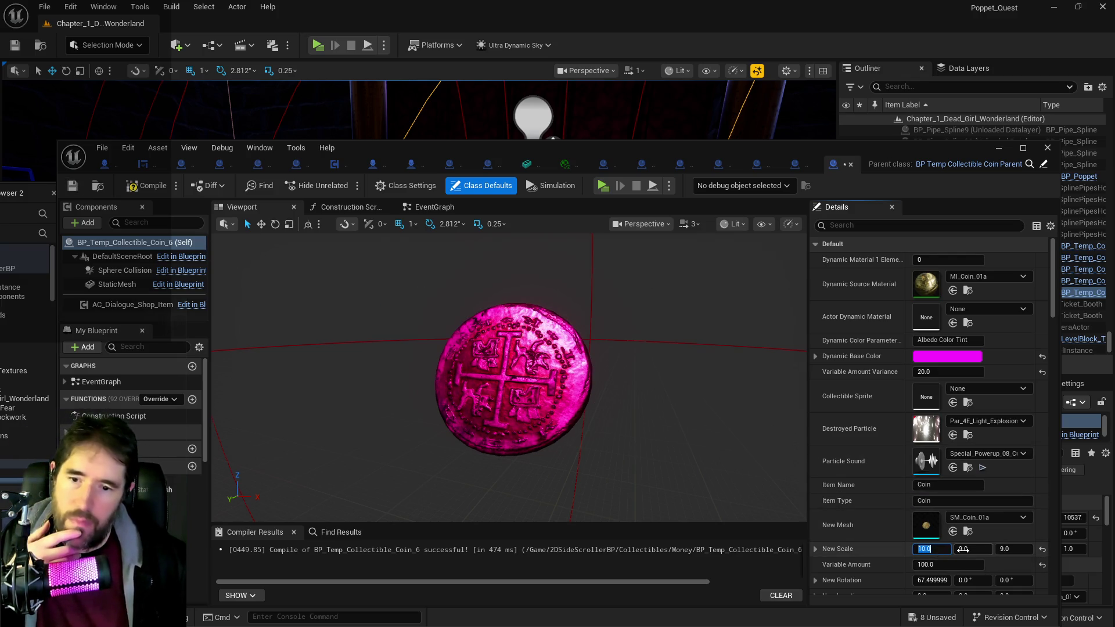
{"action": "left_click", "coordinate": [963, 550]}
{"action": "type", "text": "10"}
{"action": "key", "text": "Return"}
{"action": "left_click", "coordinate": [1005, 549]}
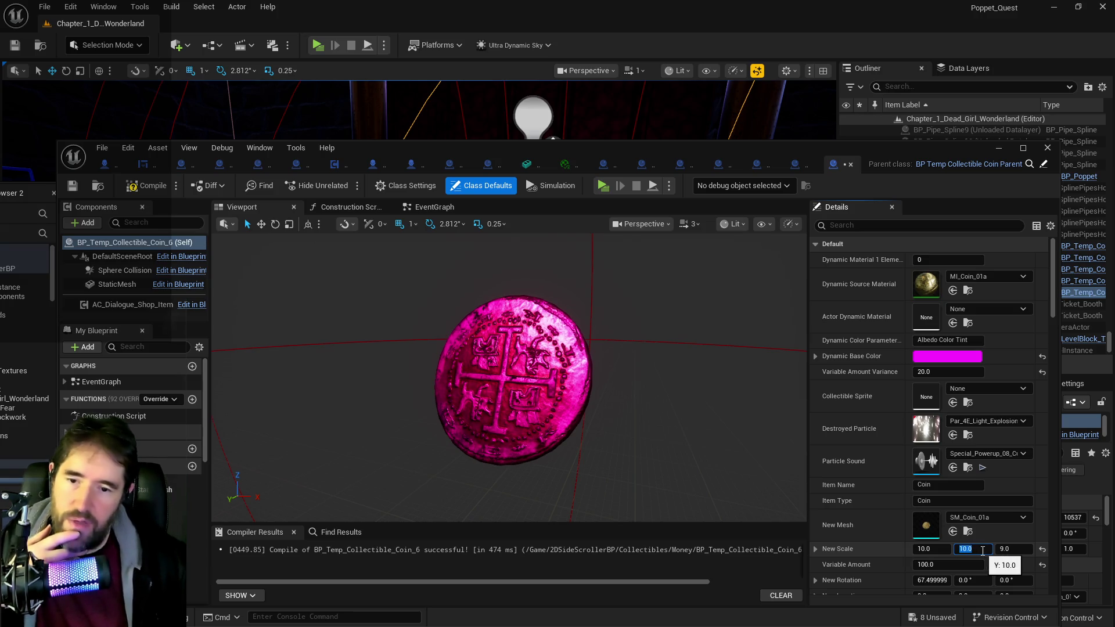
{"action": "type", "text": "10"}
{"action": "key", "text": "Return"}
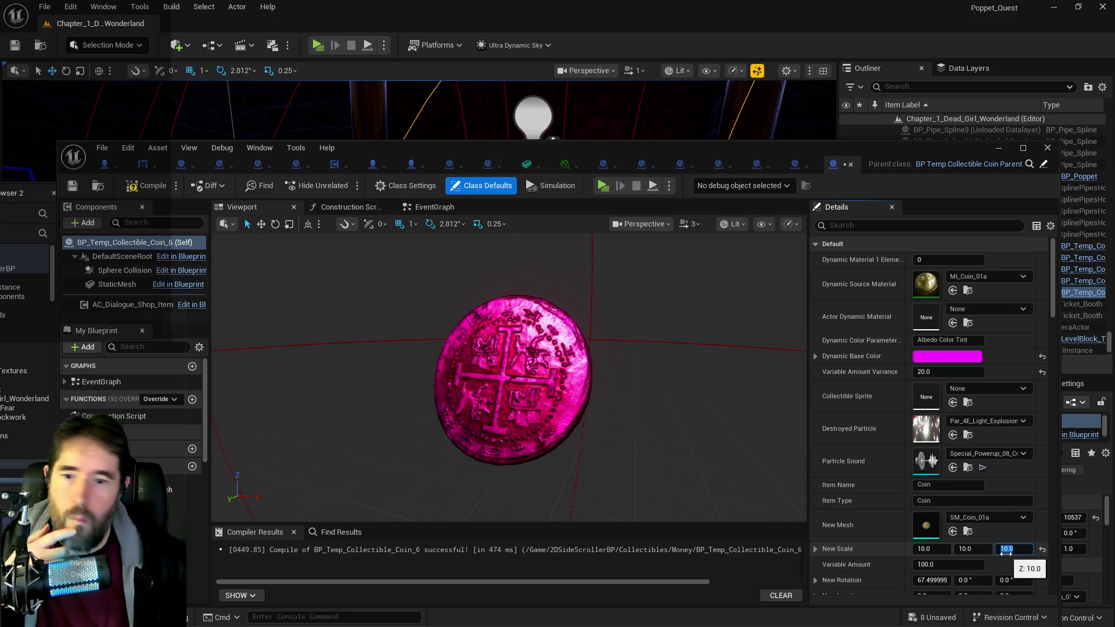
{"action": "left_click", "coordinate": [149, 186]}
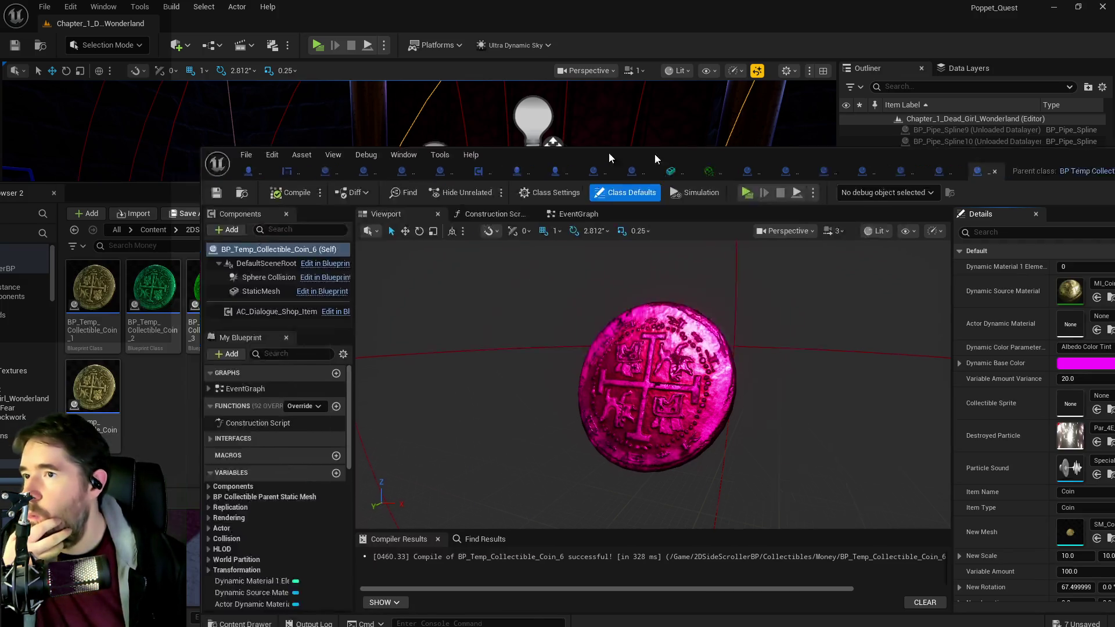
{"action": "left_click", "coordinate": [1047, 147]}
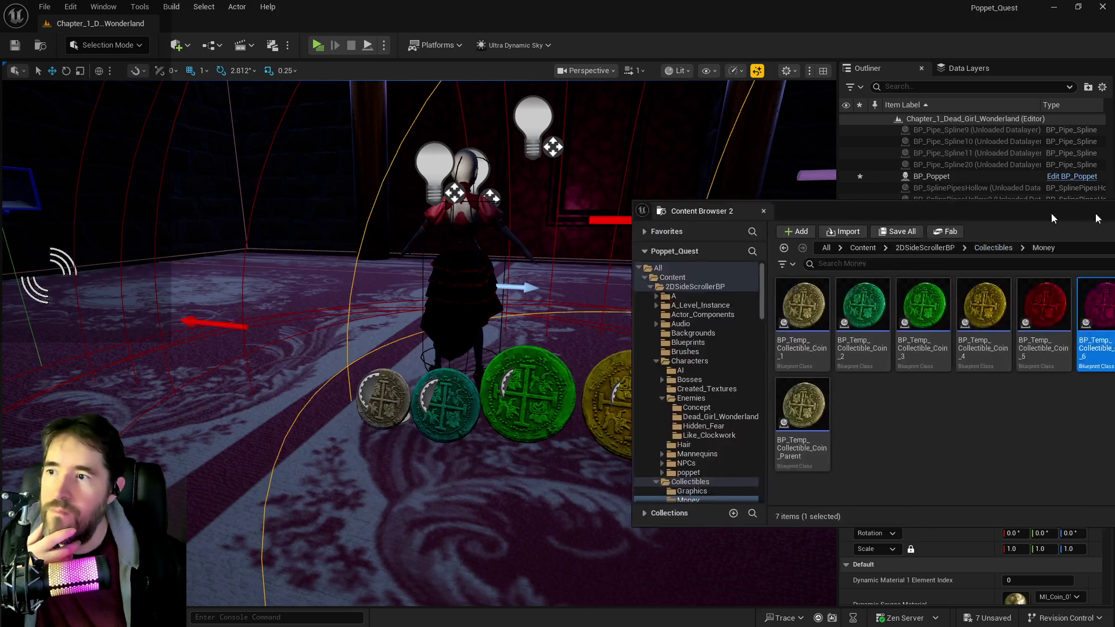
Step: Place a magenta Coin_6 coin right of the red coin and line it up with the row
{"action": "left_click", "coordinate": [791, 424]}
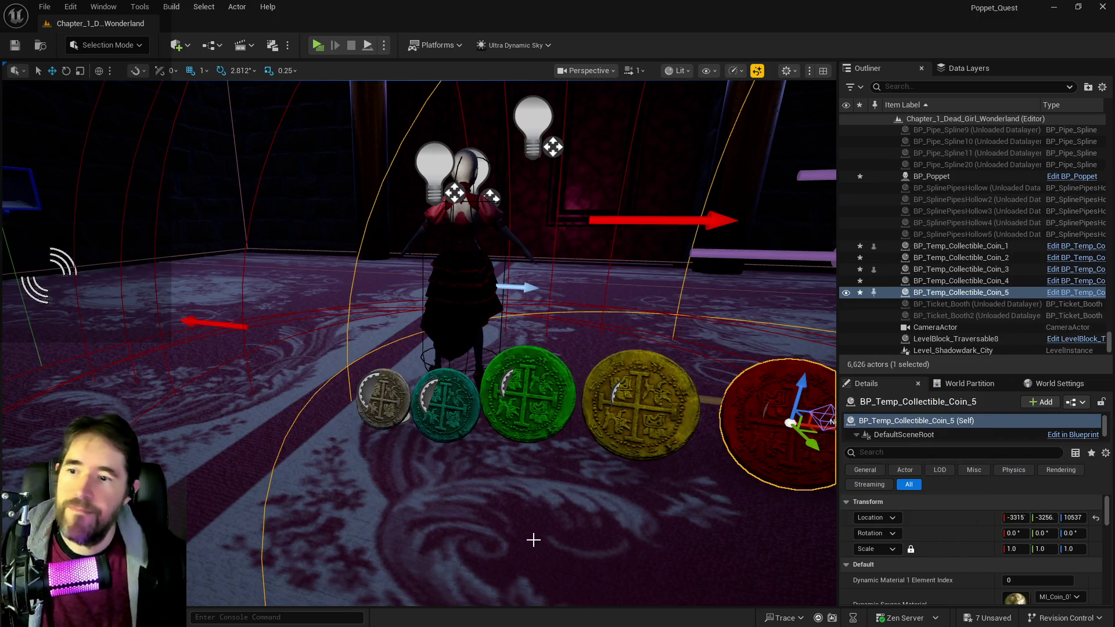
{"action": "key", "text": "f"}
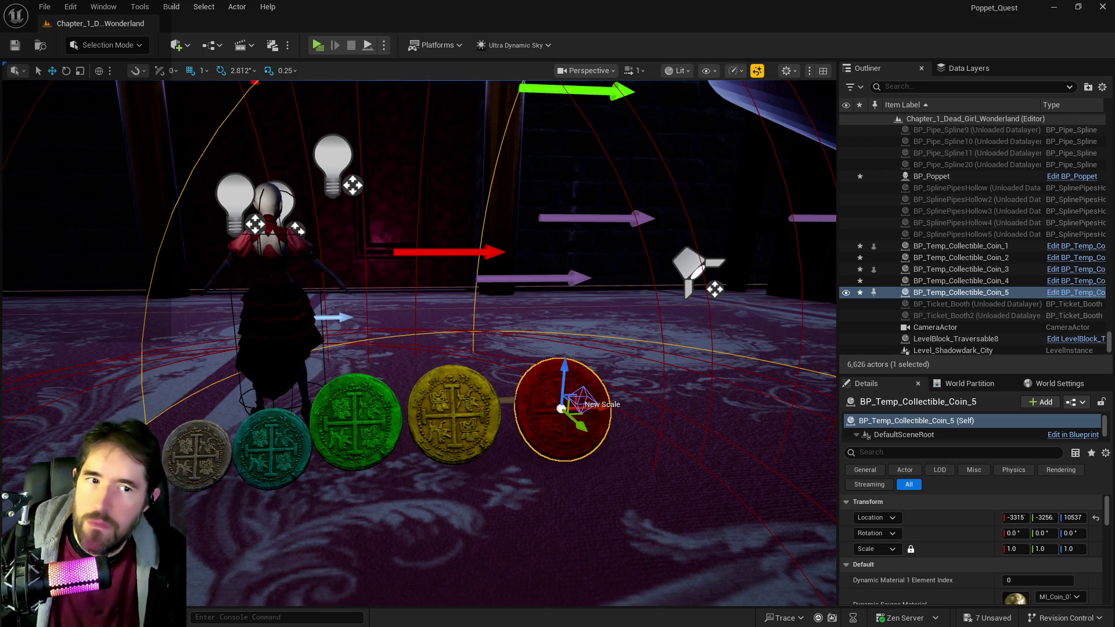
{"action": "mouse_move", "coordinate": [775, 454]}
{"action": "left_mouse_down"}
{"action": "mouse_move", "coordinate": [754, 441]}
{"action": "mouse_move", "coordinate": [778, 453]}
{"action": "mouse_move", "coordinate": [775, 470]}
{"action": "left_mouse_up"}
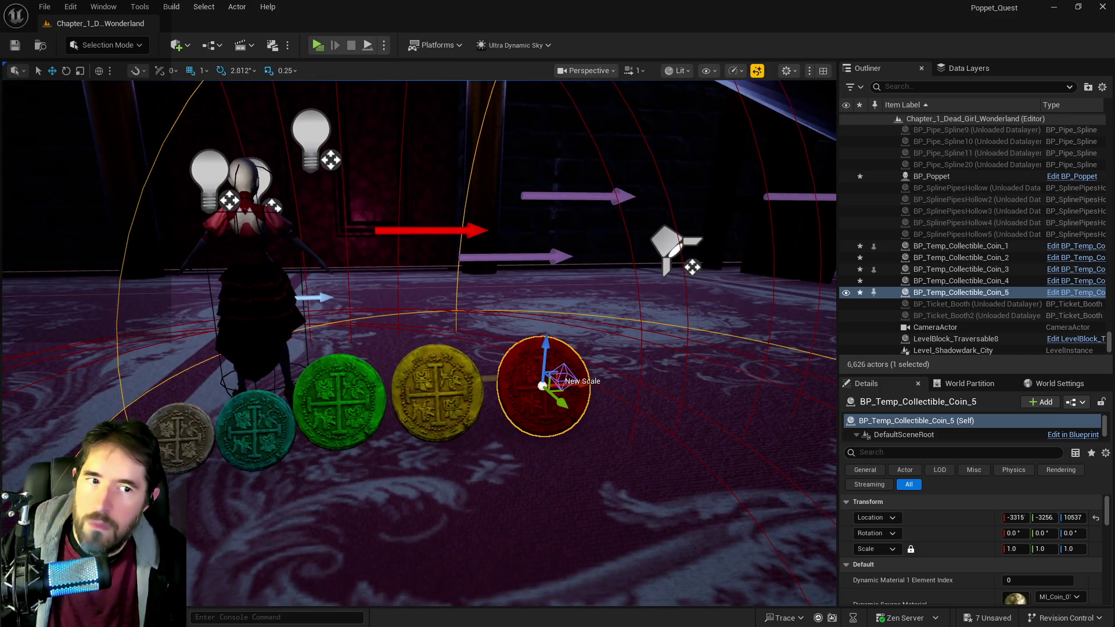
{"action": "mouse_move", "coordinate": [967, 334]}
{"action": "left_mouse_down"}
{"action": "mouse_move", "coordinate": [635, 378]}
{"action": "mouse_move", "coordinate": [652, 392]}
{"action": "left_mouse_up"}
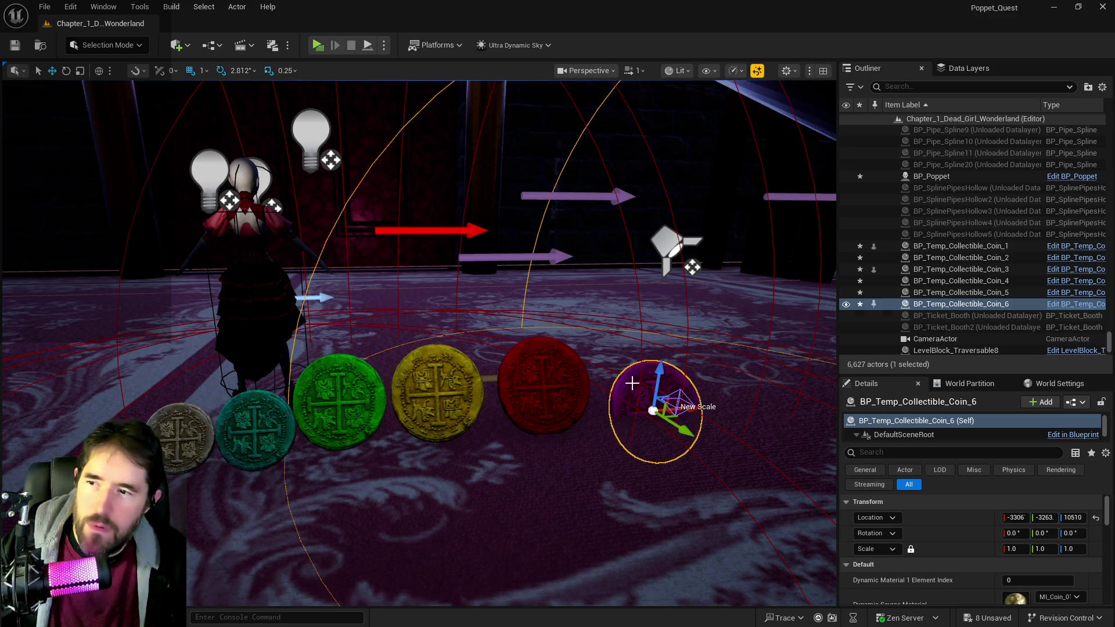
{"action": "left_click_drag", "start_coordinate": [661, 368], "coordinate": [665, 329]}
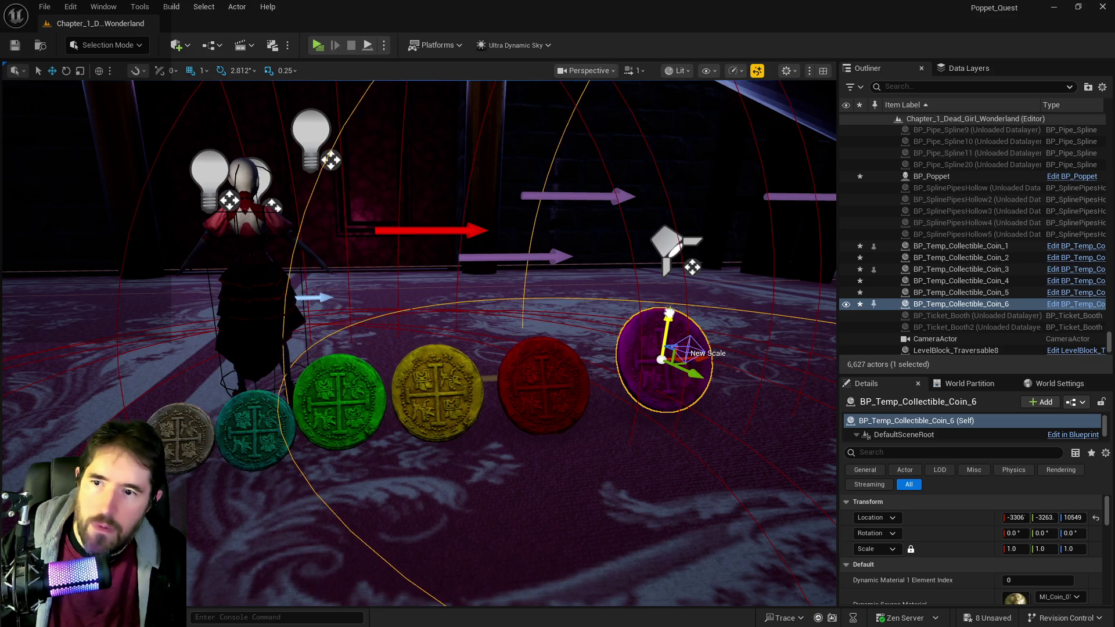
{"action": "left_click_drag", "start_coordinate": [695, 393], "coordinate": [680, 389]}
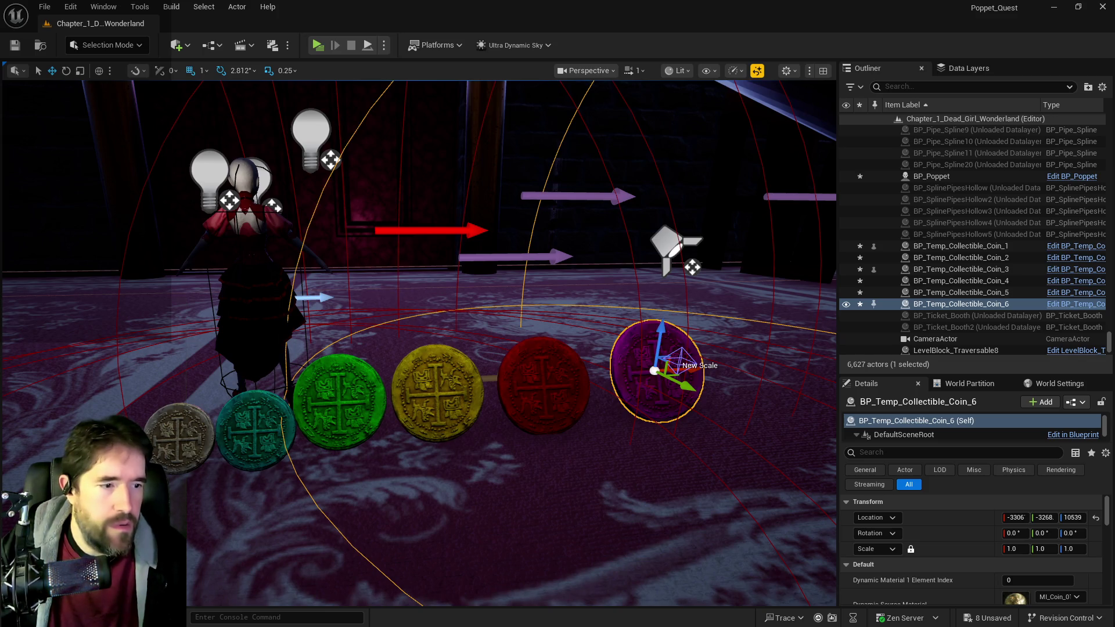
{"action": "key", "text": "ctrl+b"}
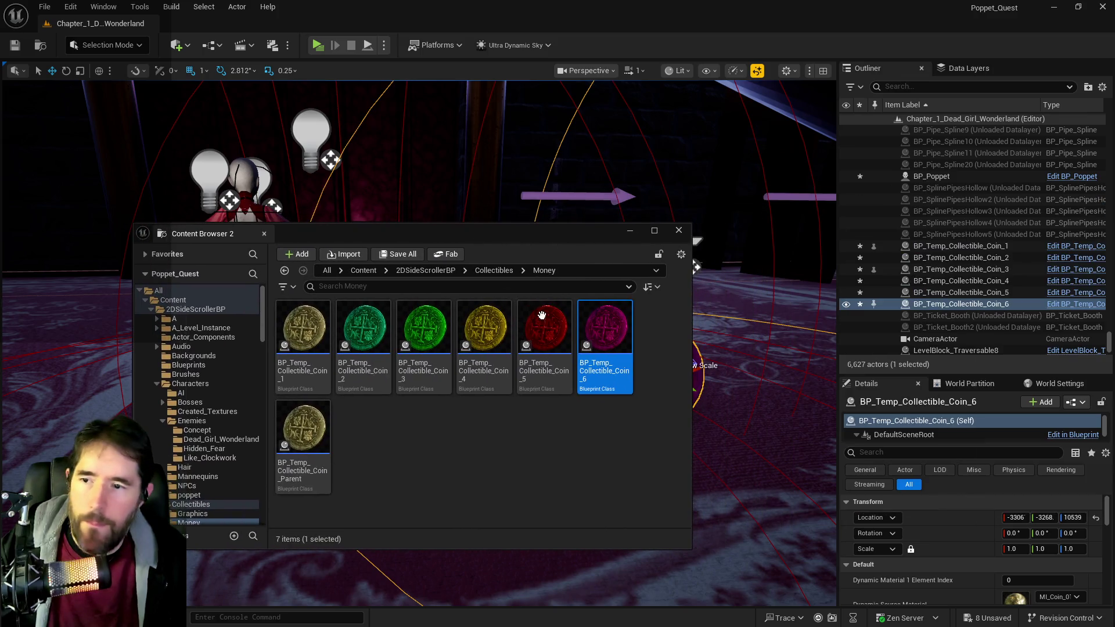
Step: Duplicate Coin_6 as BP_Temp_Collectible_Coin_7 and open its class defaults
{"action": "right_click", "coordinate": [598, 325]}
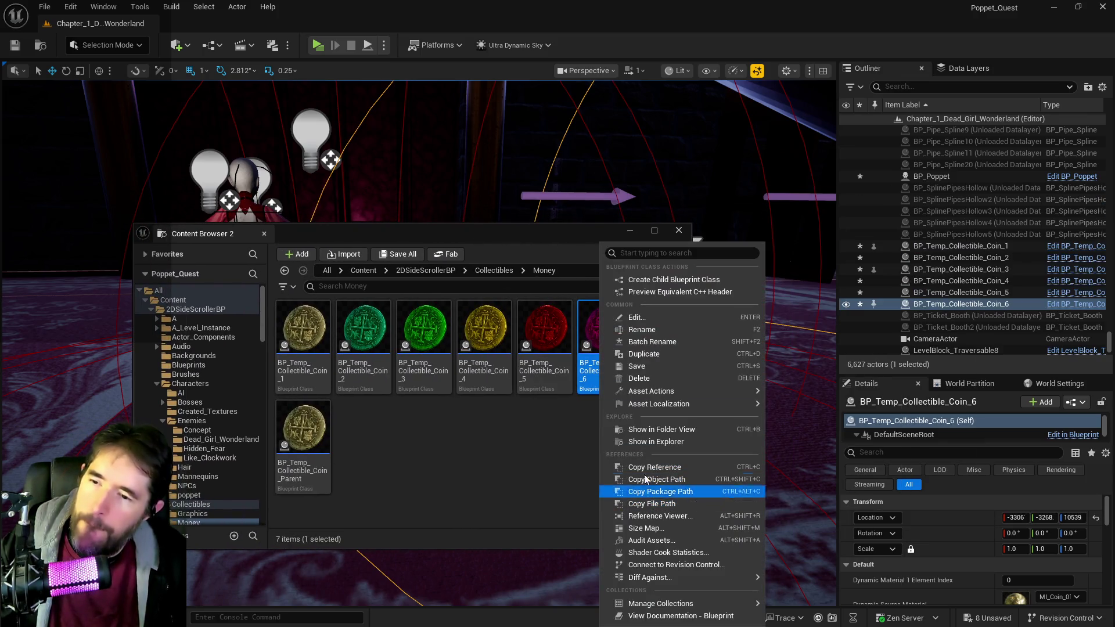
{"action": "left_click", "coordinate": [655, 341]}
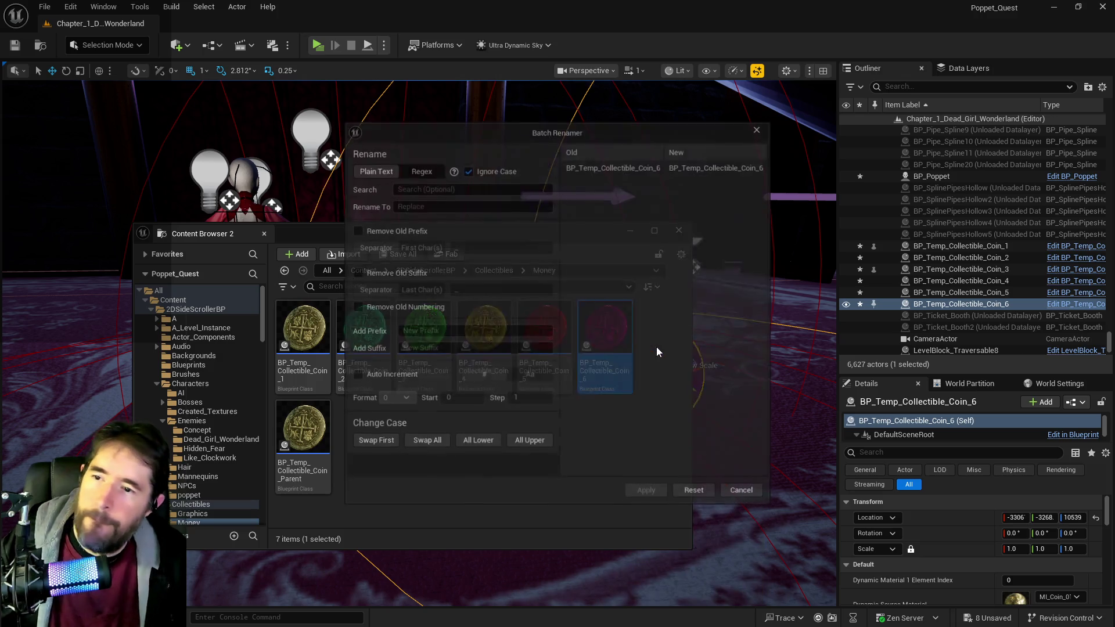
{"action": "left_click", "coordinate": [756, 491]}
{"action": "right_click", "coordinate": [616, 355]}
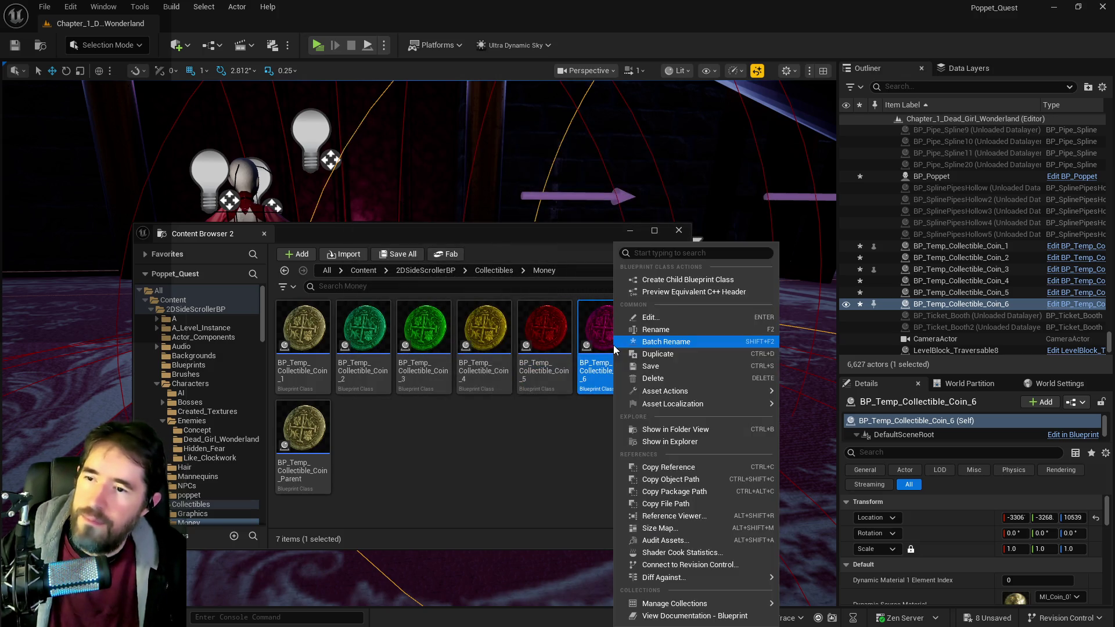
{"action": "left_click", "coordinate": [646, 354]}
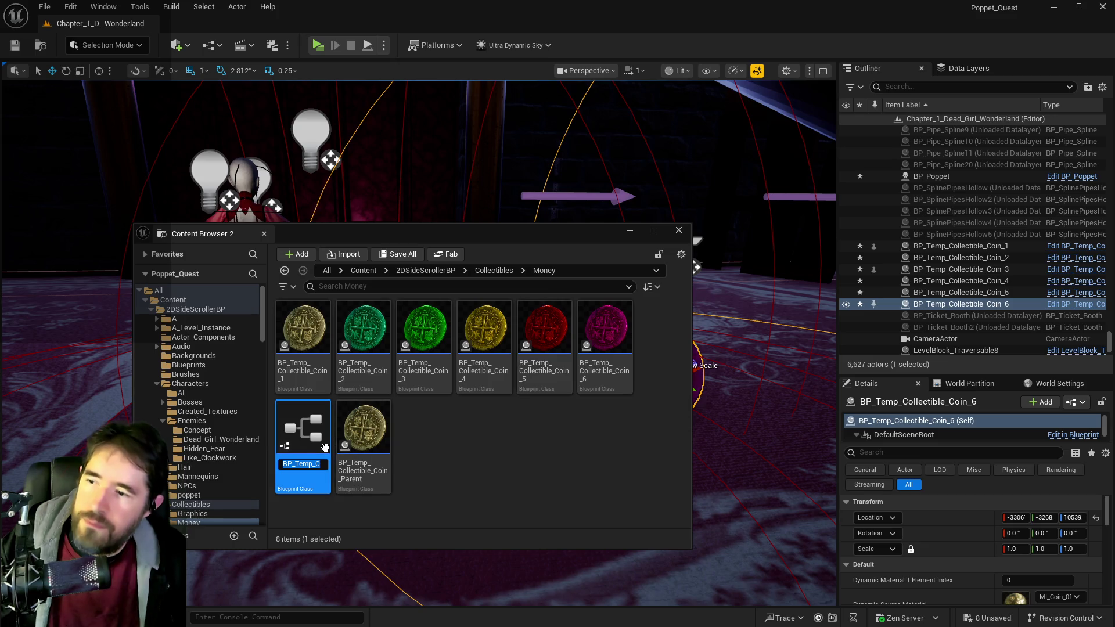
{"action": "key", "text": "Return"}
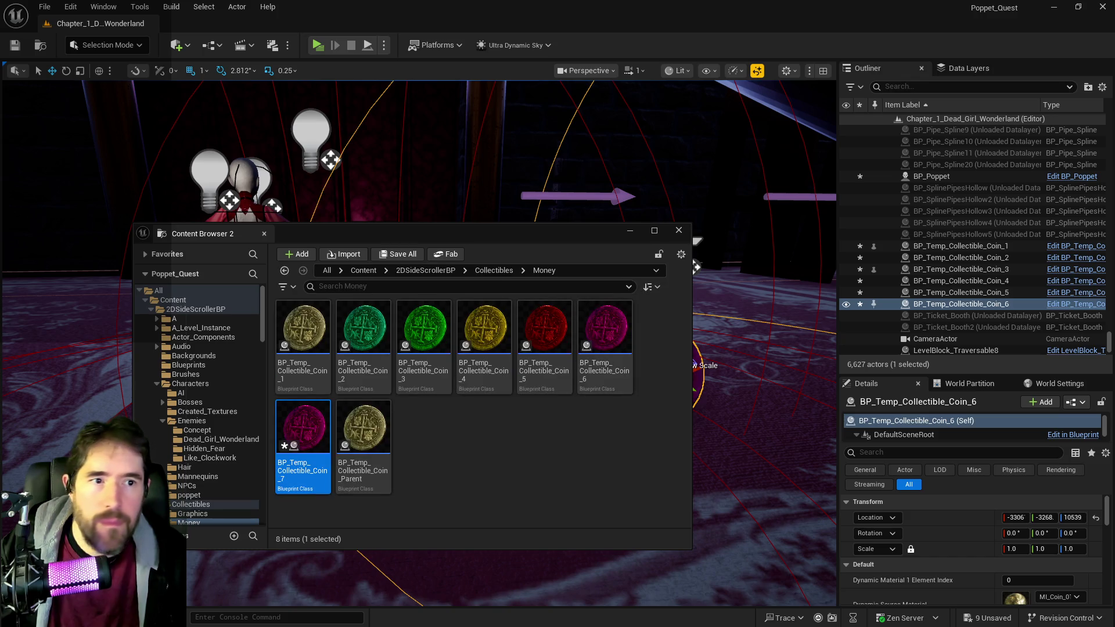
{"action": "key", "text": "Return"}
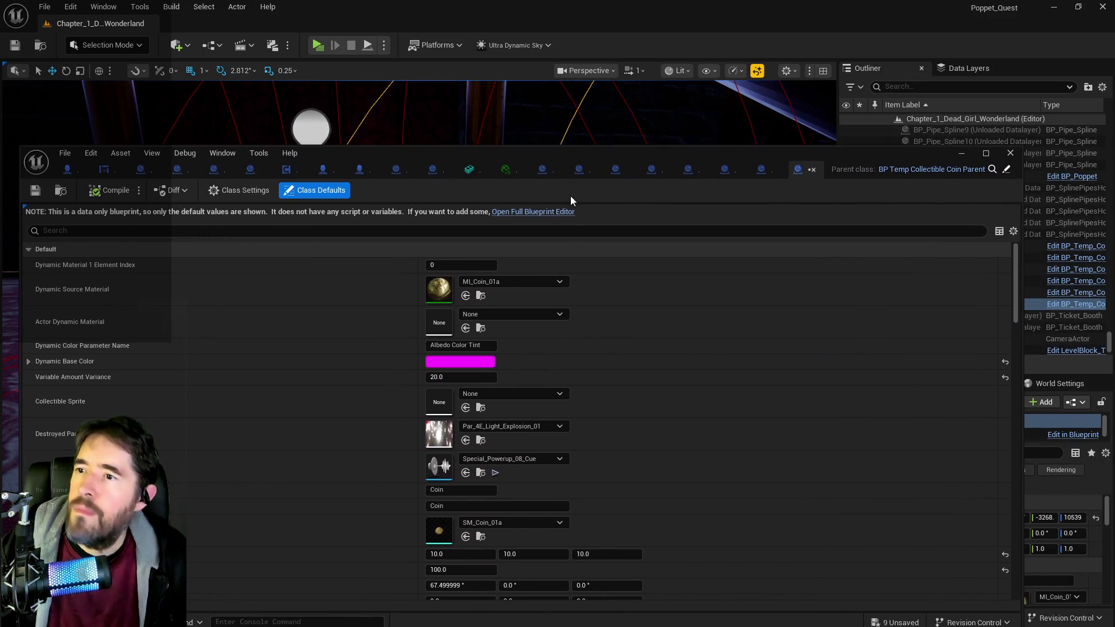
Step: In the full Blueprint Editor, set Coin_7's Dynamic Base Color to dark purple (6500B4)
{"action": "left_click", "coordinate": [559, 217]}
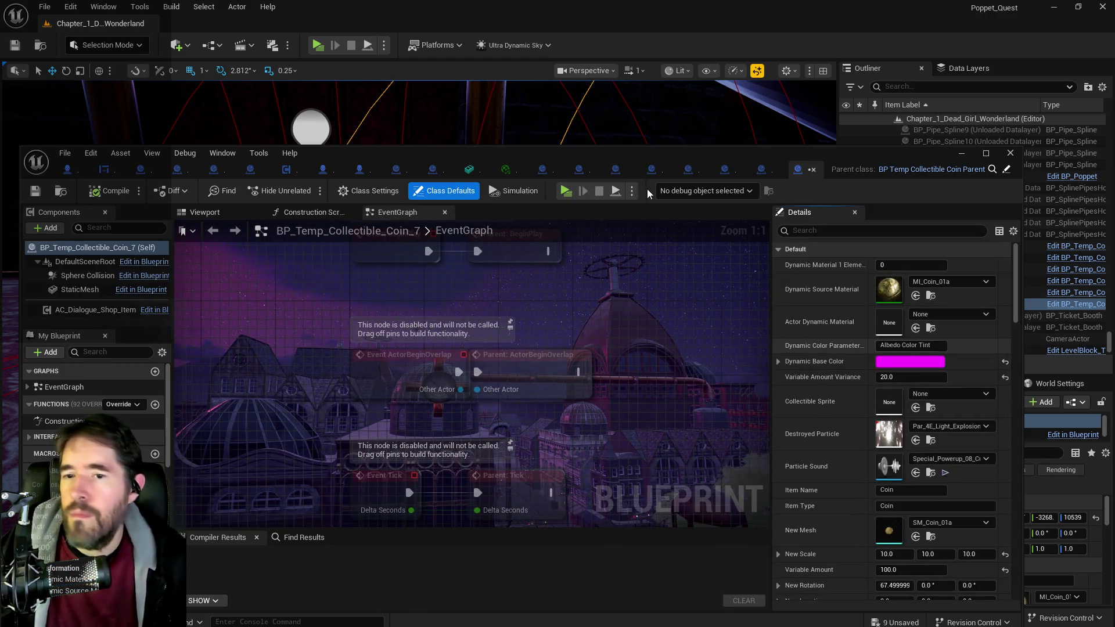
{"action": "left_click", "coordinate": [203, 212]}
{"action": "left_click", "coordinate": [910, 364]}
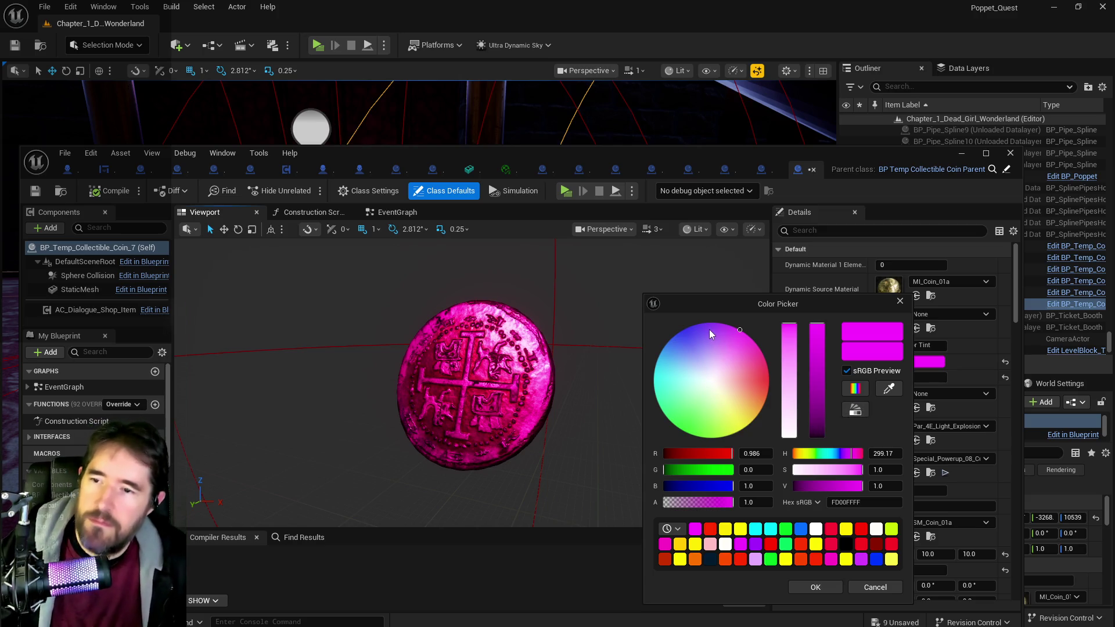
{"action": "left_click_drag", "start_coordinate": [709, 329], "coordinate": [705, 321]}
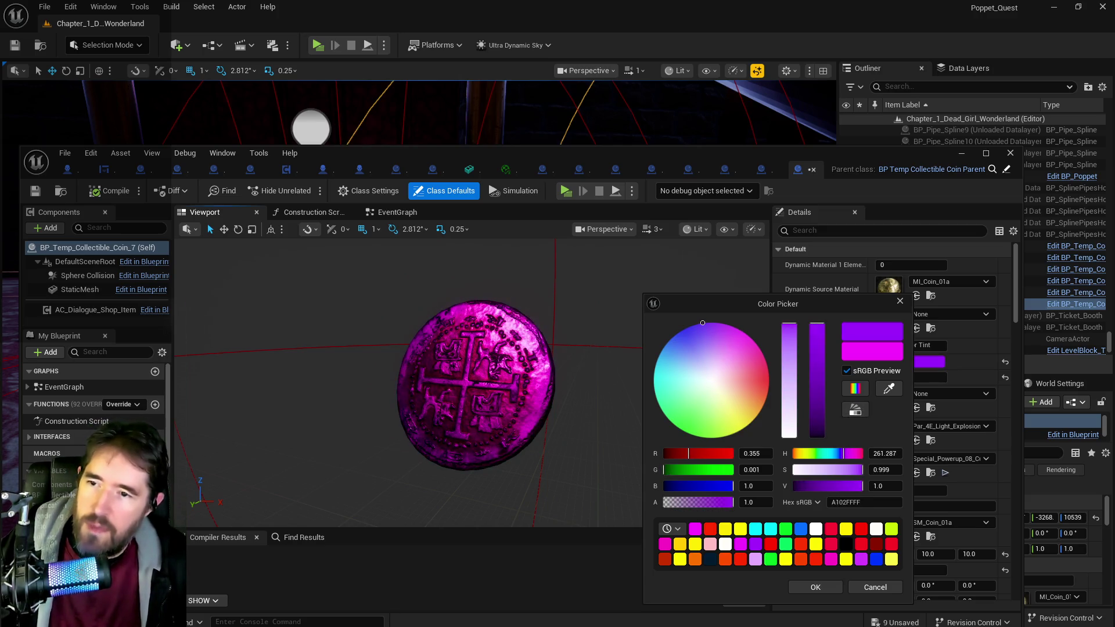
{"action": "left_click", "coordinate": [701, 342]}
{"action": "left_click", "coordinate": [699, 325]}
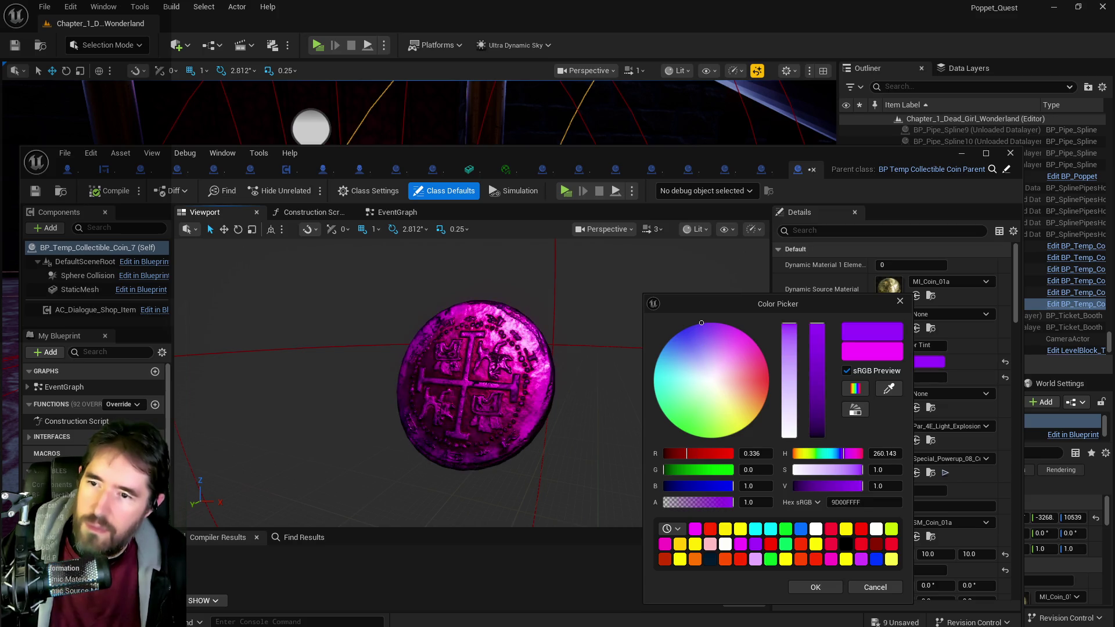
{"action": "left_click", "coordinate": [818, 385]}
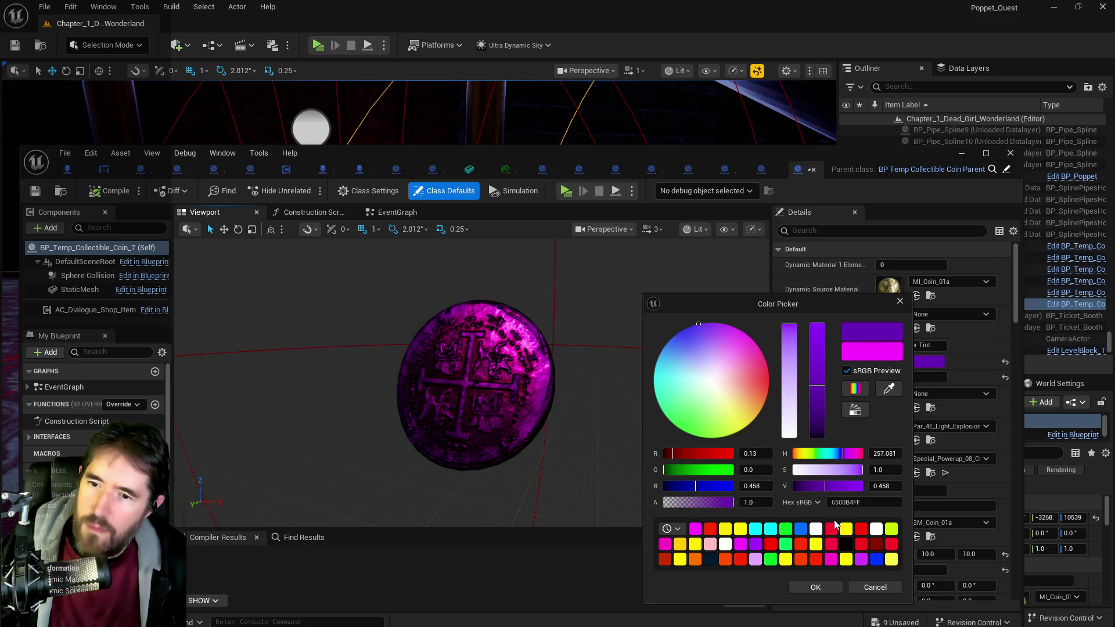
{"action": "left_click", "coordinate": [816, 587]}
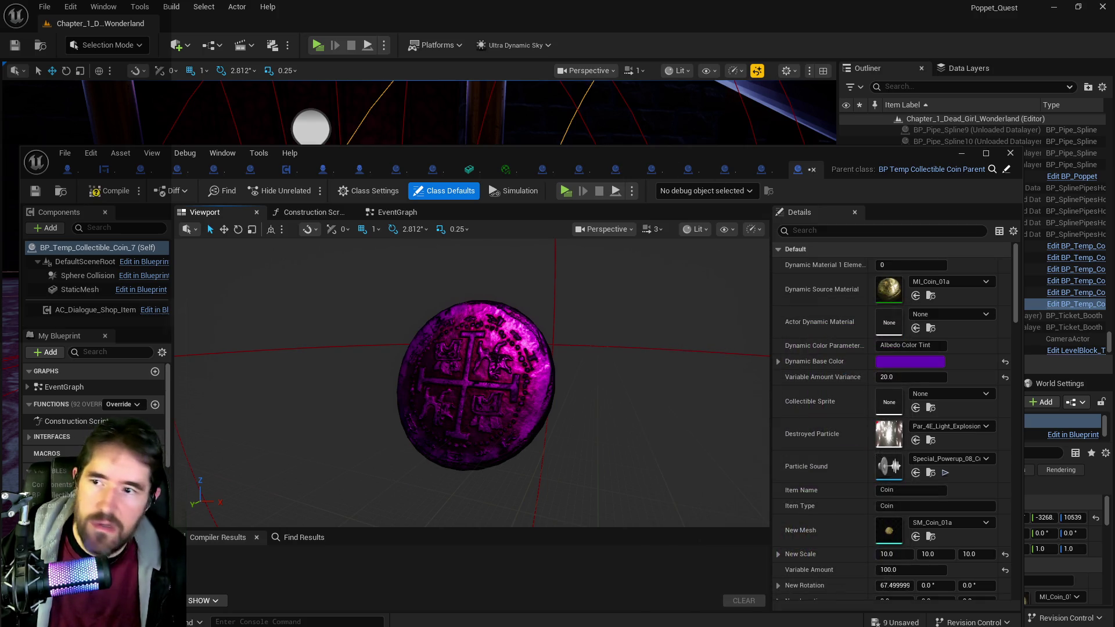
Step: Set Variable Amount to 500 and Variance to 100, compile, and move the editor aside
{"action": "key", "text": "ctrl+b"}
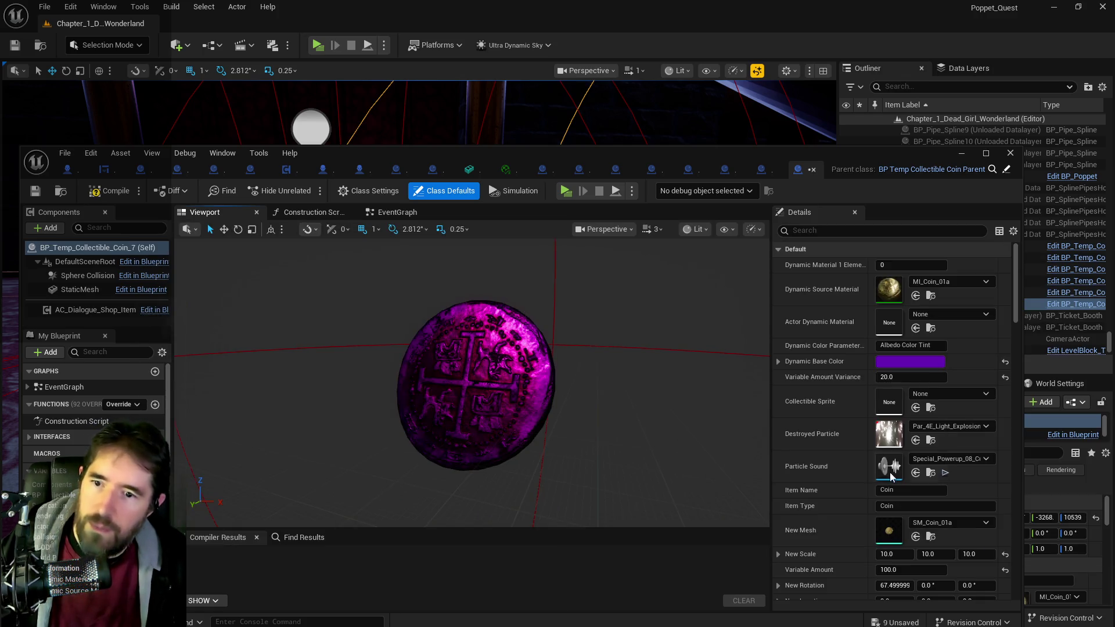
{"action": "left_click", "coordinate": [898, 570]}
{"action": "type", "text": "5"}
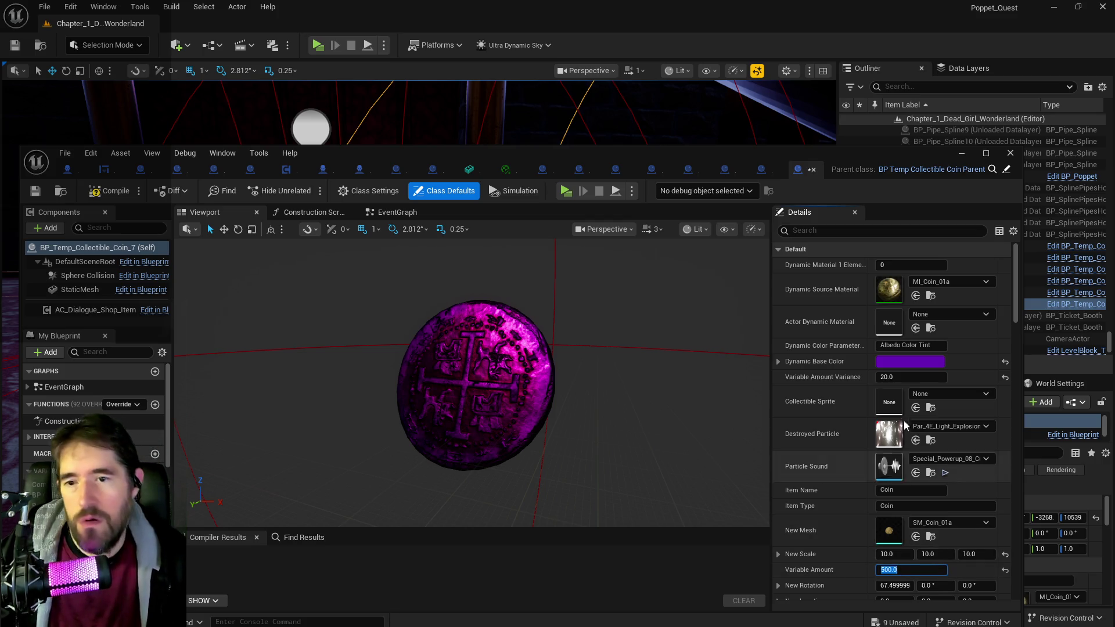
{"action": "left_click", "coordinate": [908, 376]}
{"action": "type", "text": "1"}
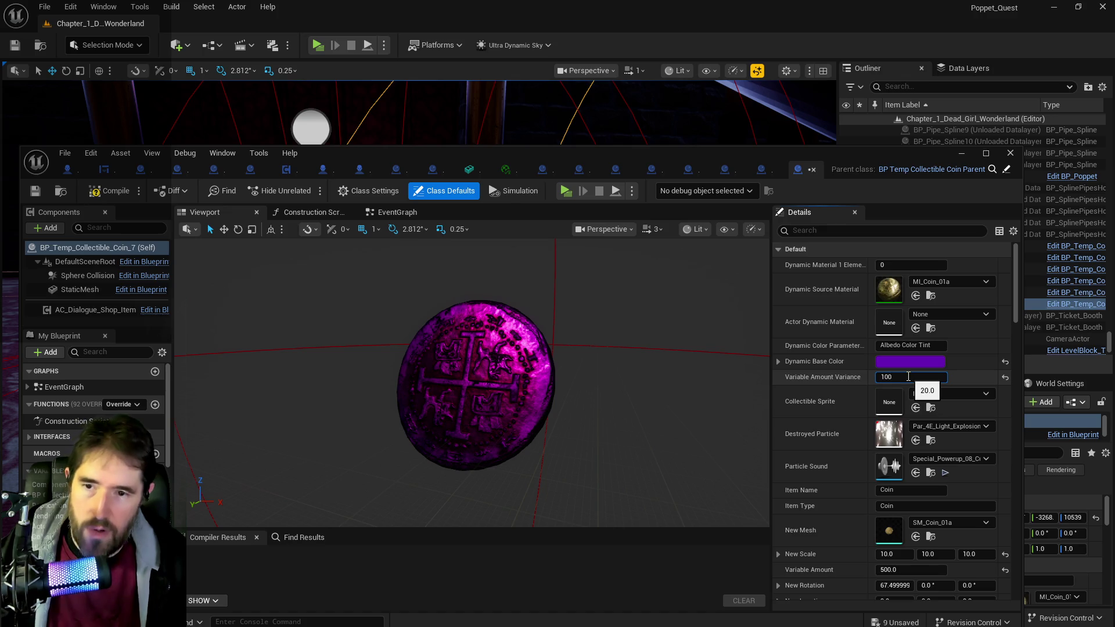
{"action": "key", "text": "Return"}
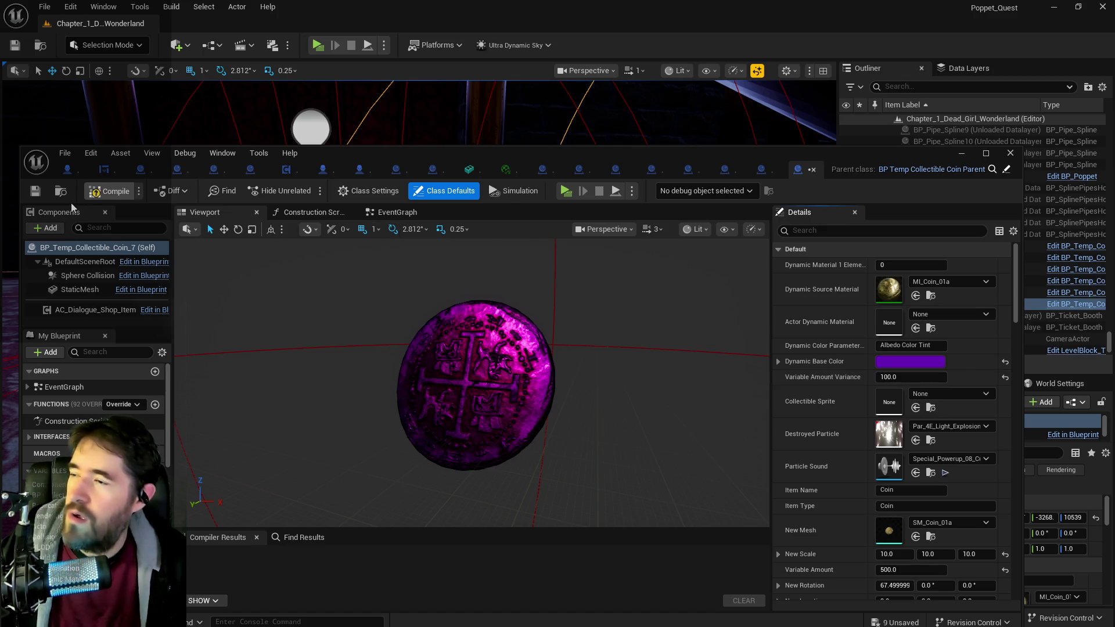
{"action": "left_click", "coordinate": [111, 190]}
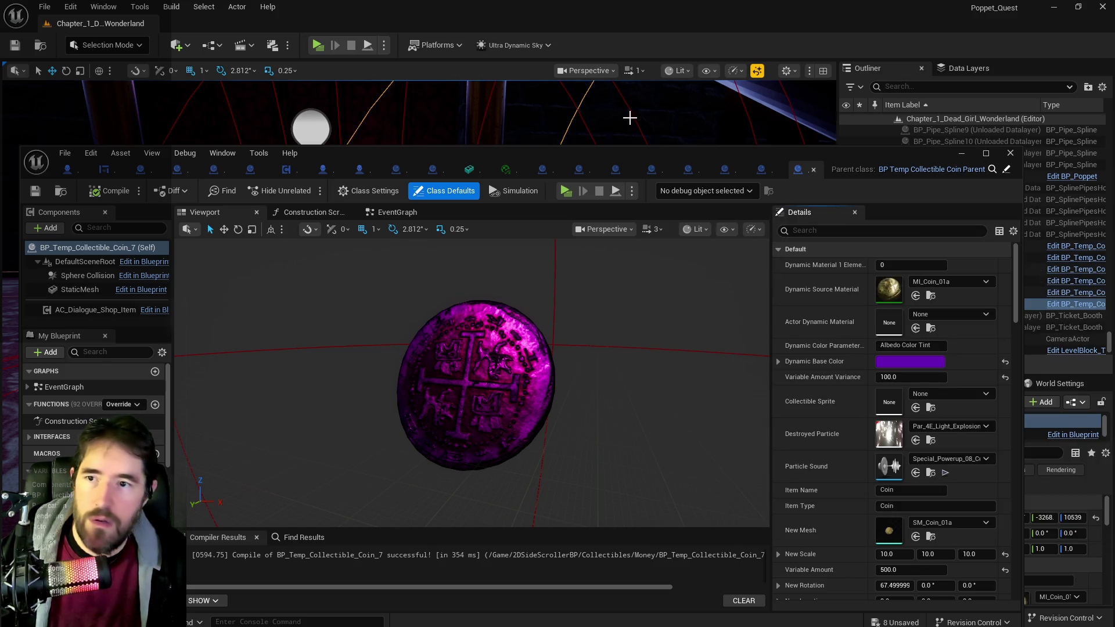
{"action": "left_click_drag", "start_coordinate": [348, 154], "coordinate": [1114, 326]}
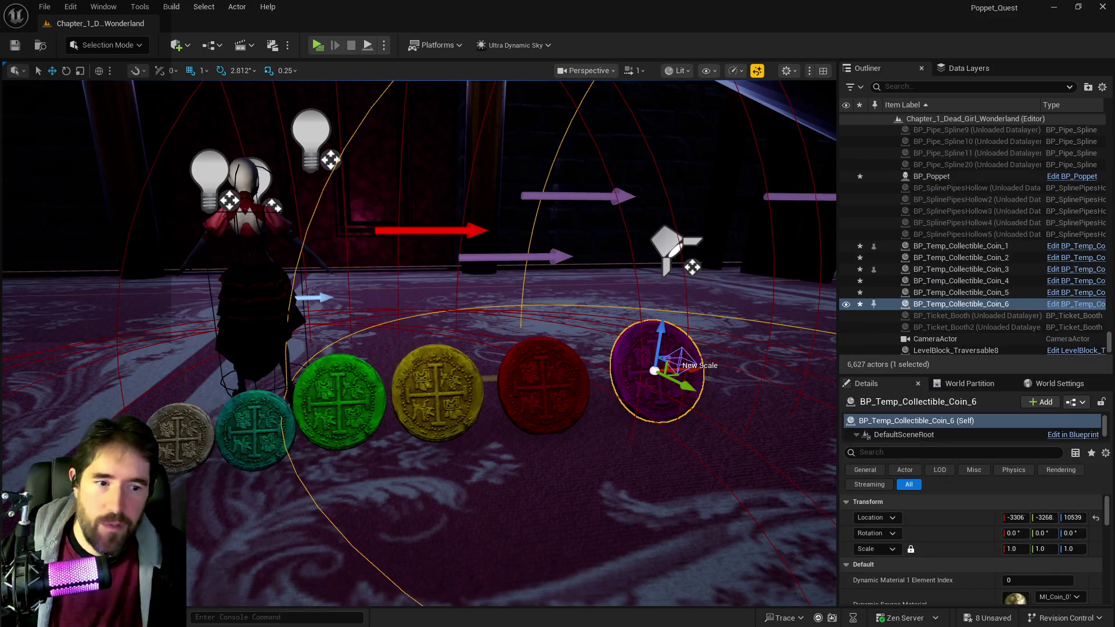
Step: Alt-drag the violet Coin_6 into a new Coin_7 at the end of the coin row
{"action": "mouse_move", "coordinate": [728, 383]}
{"action": "left_mouse_down", "text": "alt"}
{"action": "mouse_move", "coordinate": [761, 390]}
{"action": "mouse_move", "coordinate": [771, 314]}
{"action": "mouse_move", "coordinate": [771, 326]}
{"action": "left_mouse_up", "text": "alt"}
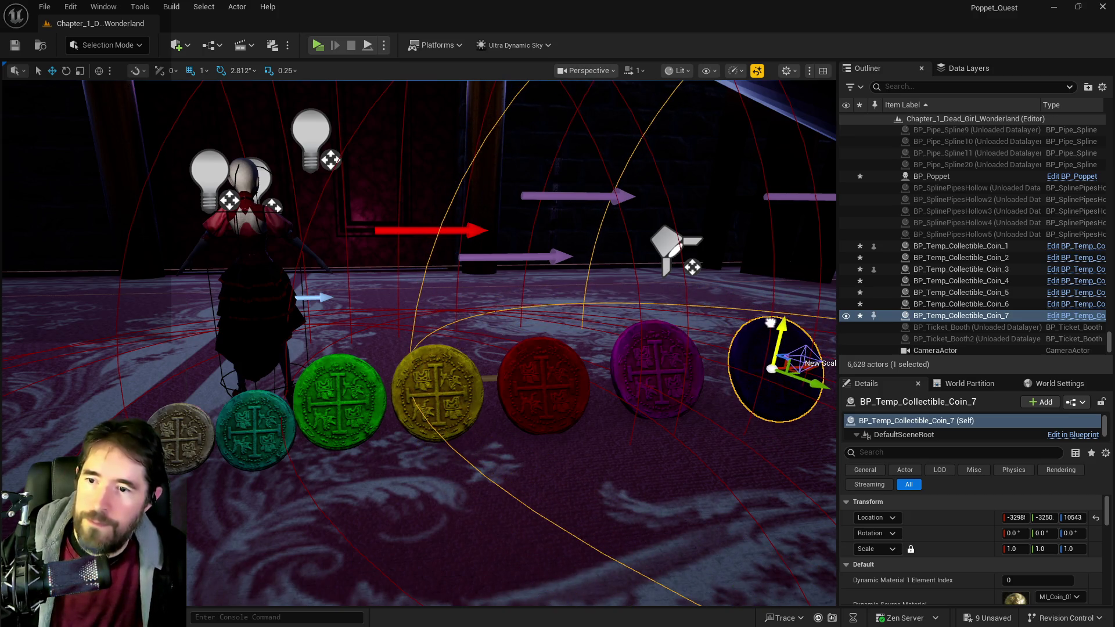
{"action": "left_click_drag", "start_coordinate": [822, 376], "coordinate": [802, 372]}
{"action": "left_click_drag", "start_coordinate": [463, 445], "coordinate": [435, 415]}
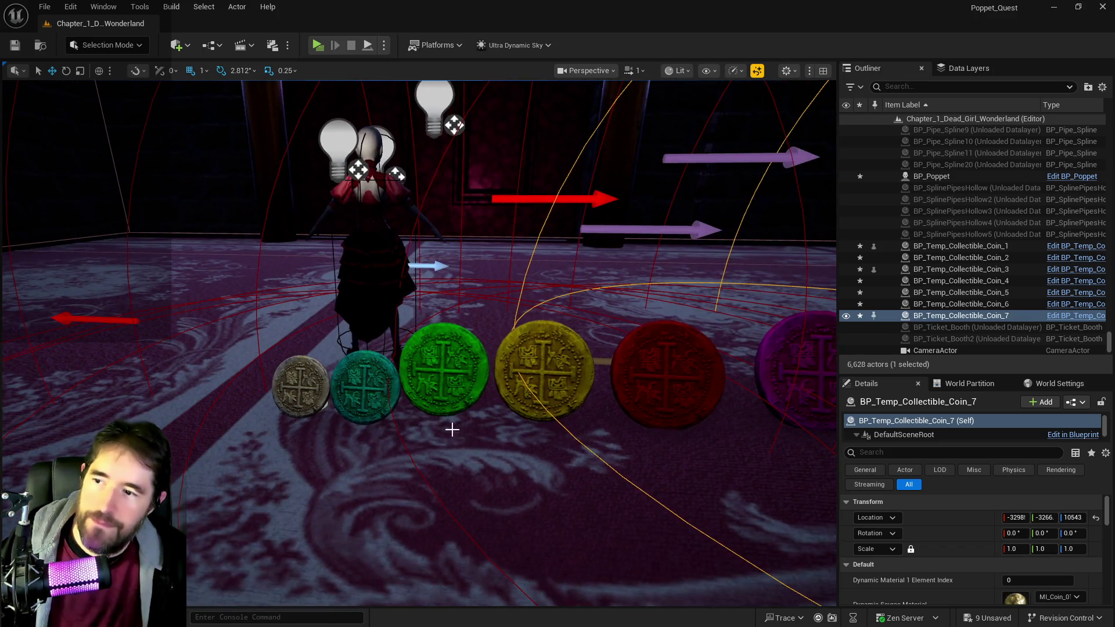
Step: Raise the teal Coin_2 and grey Coin_1 up to the row's height
{"action": "left_click", "coordinate": [444, 386]}
{"action": "left_click", "coordinate": [365, 372]}
{"action": "mouse_move", "coordinate": [365, 371]}
{"action": "left_mouse_down"}
{"action": "mouse_move", "coordinate": [365, 359]}
{"action": "mouse_move", "coordinate": [400, 379]}
{"action": "left_mouse_up"}
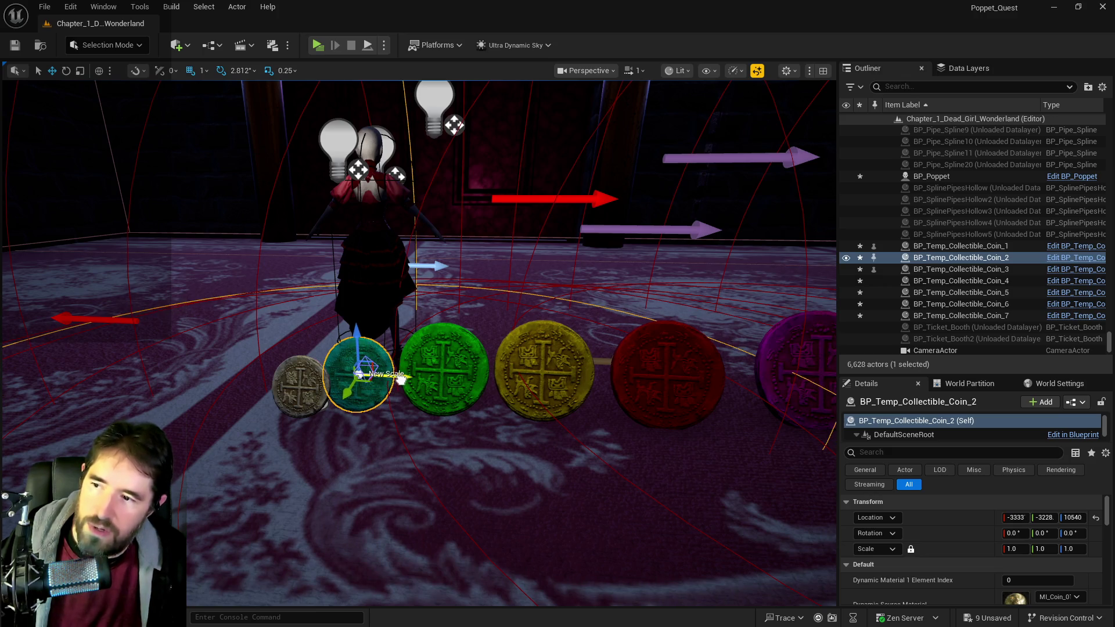
{"action": "left_click", "coordinate": [302, 378]}
{"action": "left_click_drag", "start_coordinate": [301, 361], "coordinate": [298, 340]}
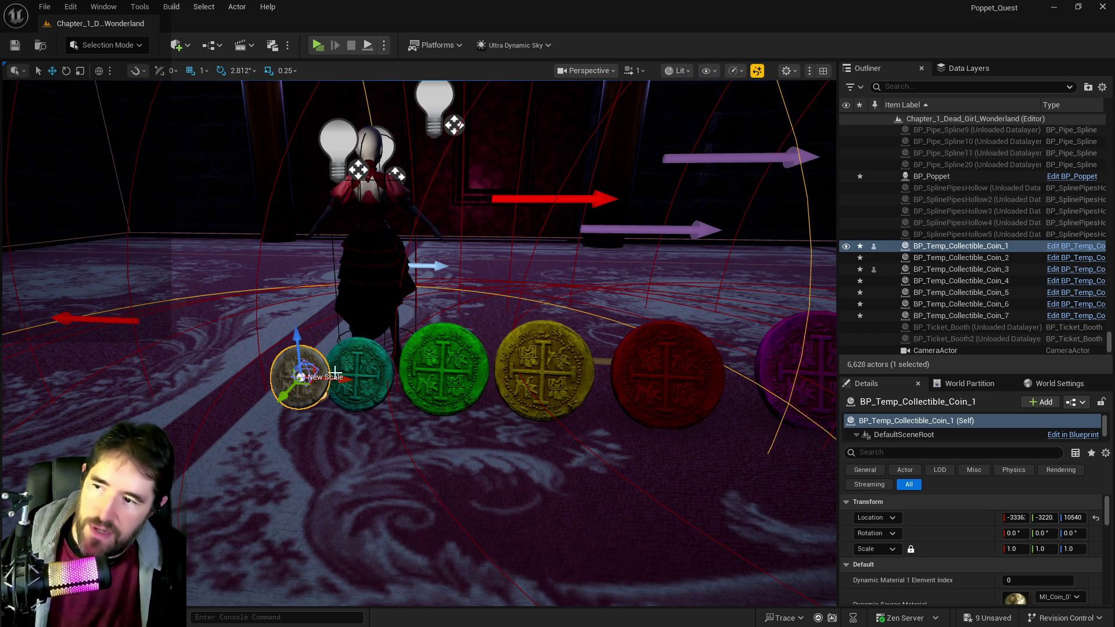
{"action": "mouse_move", "coordinate": [319, 377]}
{"action": "left_mouse_down"}
{"action": "mouse_move", "coordinate": [432, 384]}
{"action": "mouse_move", "coordinate": [447, 357]}
{"action": "mouse_move", "coordinate": [473, 386]}
{"action": "left_mouse_up"}
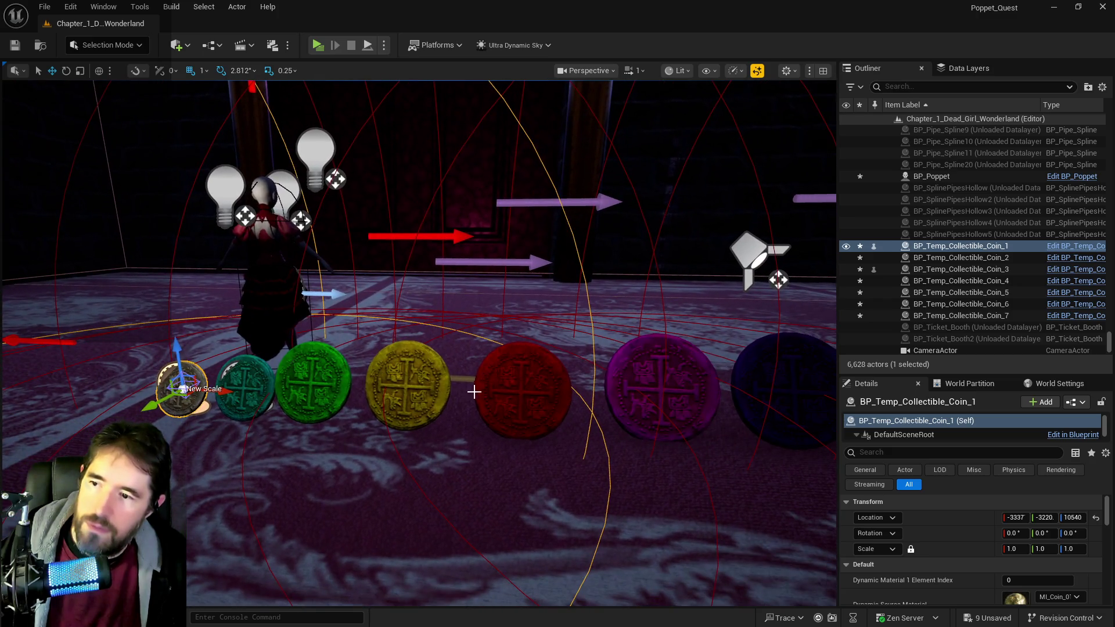
{"action": "left_click", "coordinate": [505, 386]}
{"action": "left_click", "coordinate": [435, 385]}
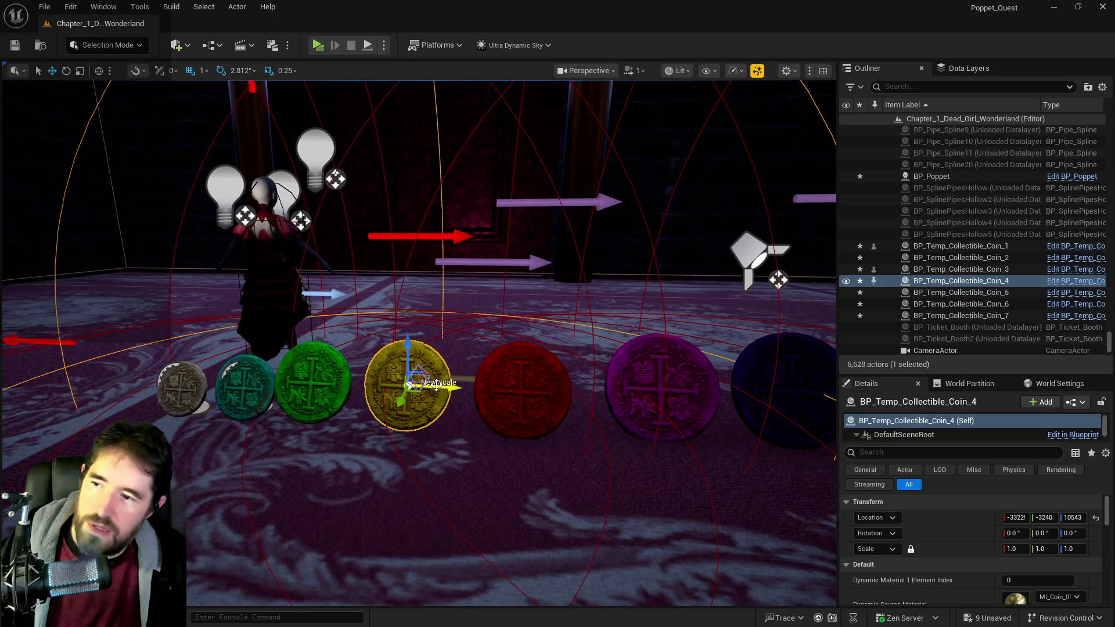
{"action": "key", "text": "f"}
{"action": "left_click_drag", "start_coordinate": [461, 355], "coordinate": [377, 322]}
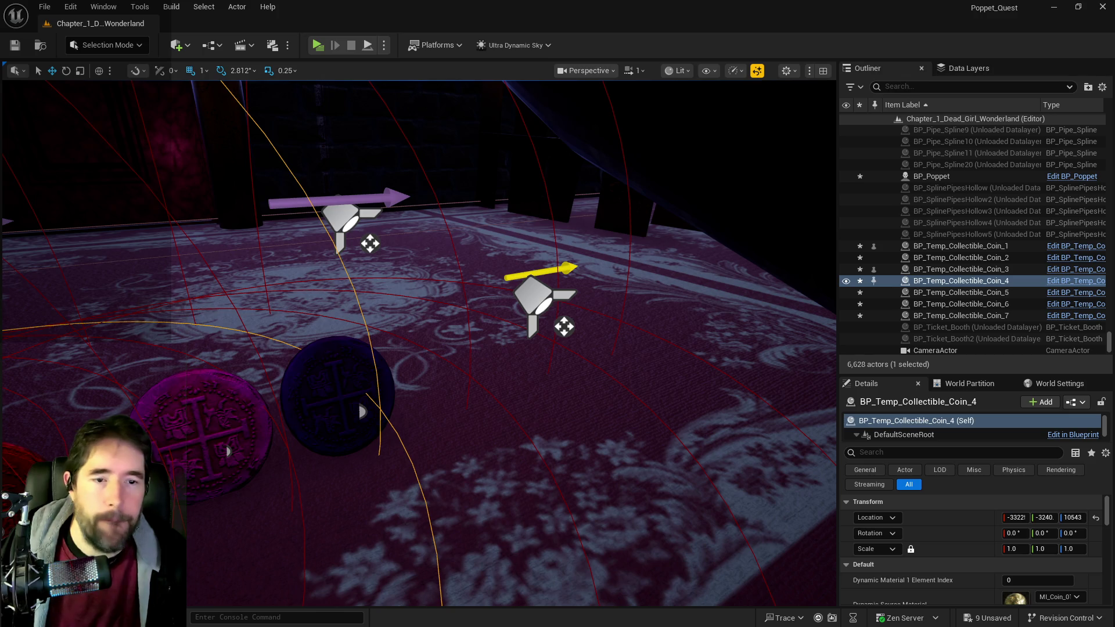
Step: Duplicate the Coin_7 Blueprint as BP_Temp_Collectible_Coin_8
{"action": "key", "text": "ctrl+b"}
{"action": "left_click", "coordinate": [569, 453]}
{"action": "right_click", "coordinate": [575, 441]}
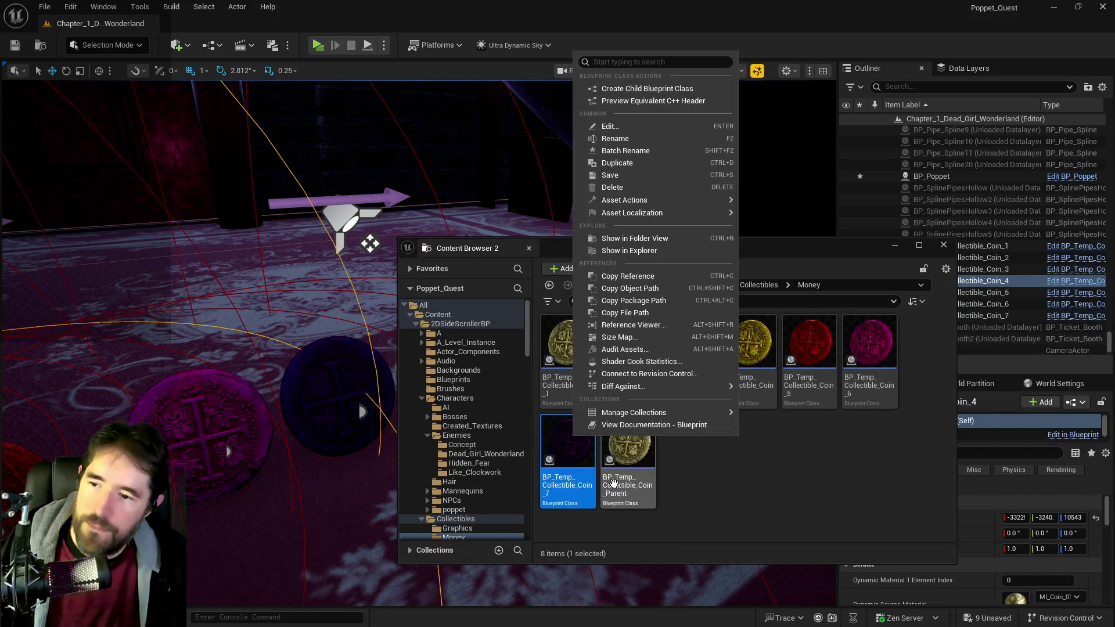
{"action": "left_click", "coordinate": [619, 164]}
{"action": "key", "text": "Return"}
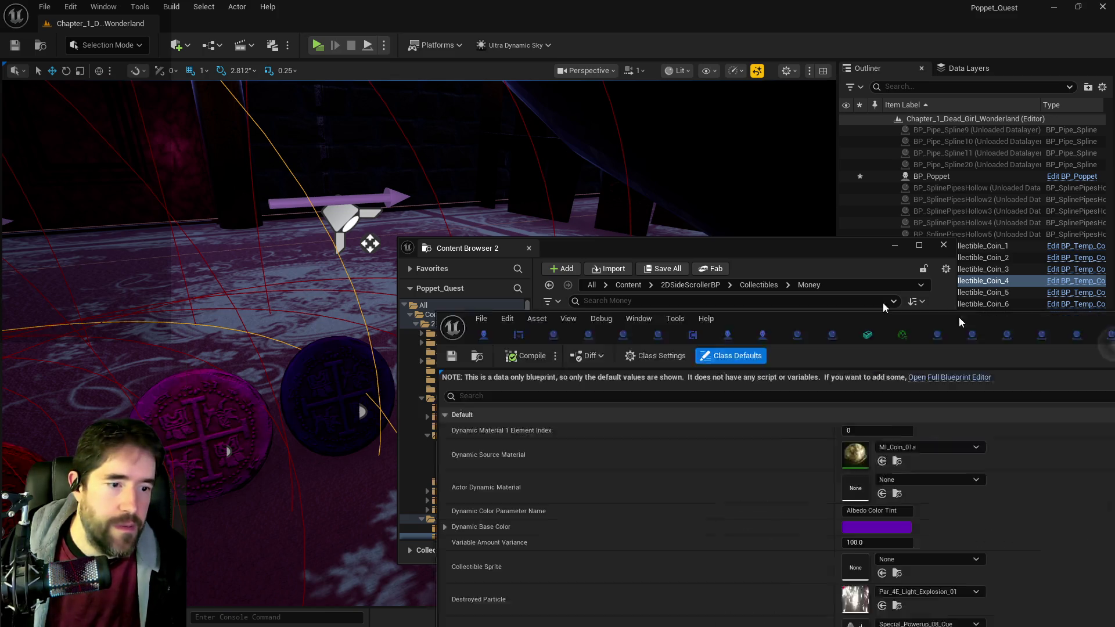
Step: Open BP_Temp_Collectible_Coin_8 and set its Dynamic Base Color to blue
{"action": "double_click", "coordinate": [693, 260]}
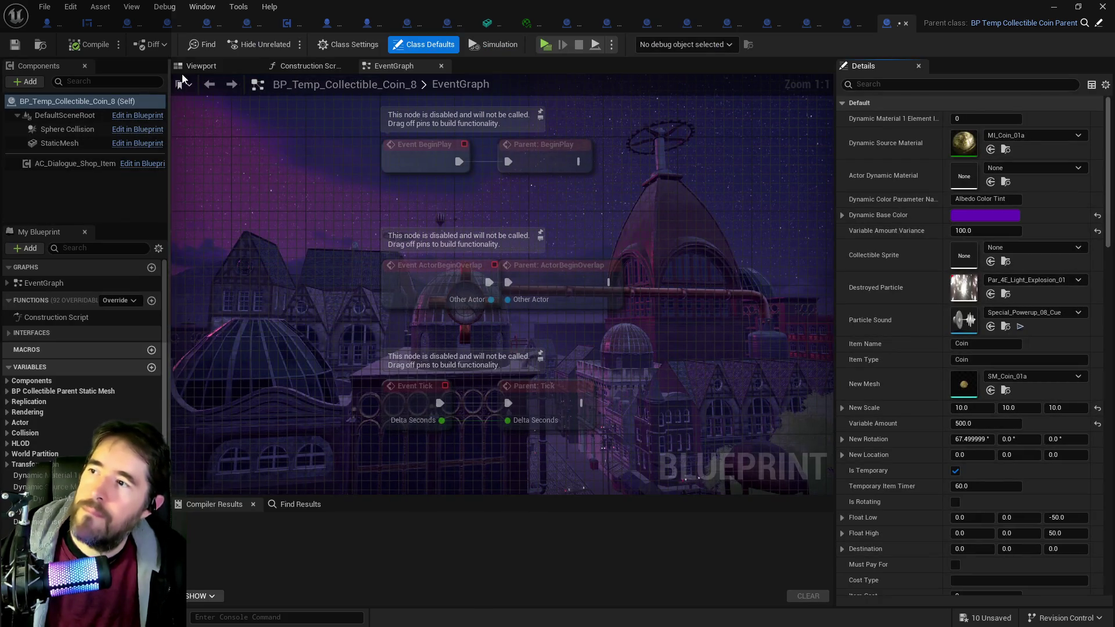
{"action": "left_click", "coordinate": [198, 66]}
{"action": "left_click", "coordinate": [985, 216]}
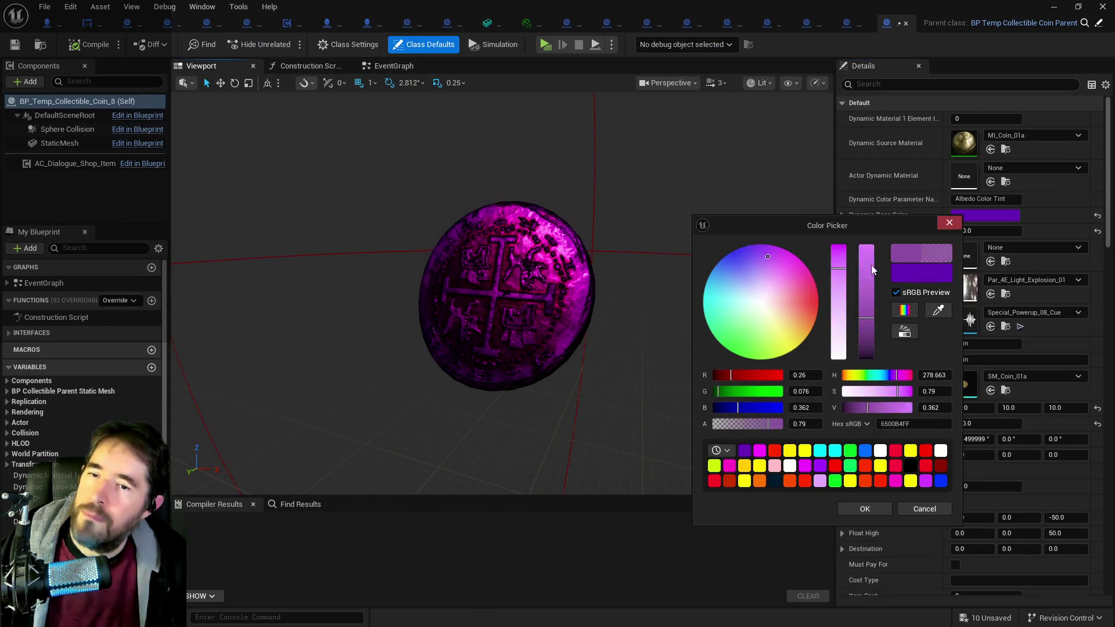
{"action": "left_click_drag", "start_coordinate": [736, 269], "coordinate": [725, 256]}
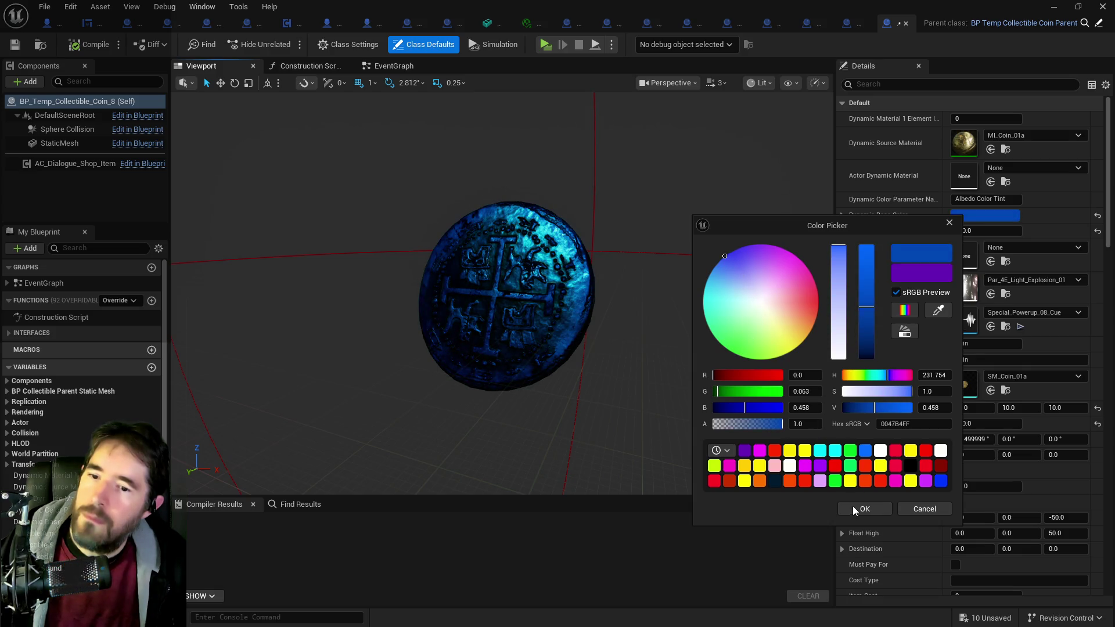
{"action": "left_click", "coordinate": [853, 507]}
Step: Set Variable Amount 1000 and Variance 200, compile, and drag the coin into the level
{"action": "left_click", "coordinate": [977, 424]}
{"action": "type", "text": "1000"}
{"action": "key", "text": "Return"}
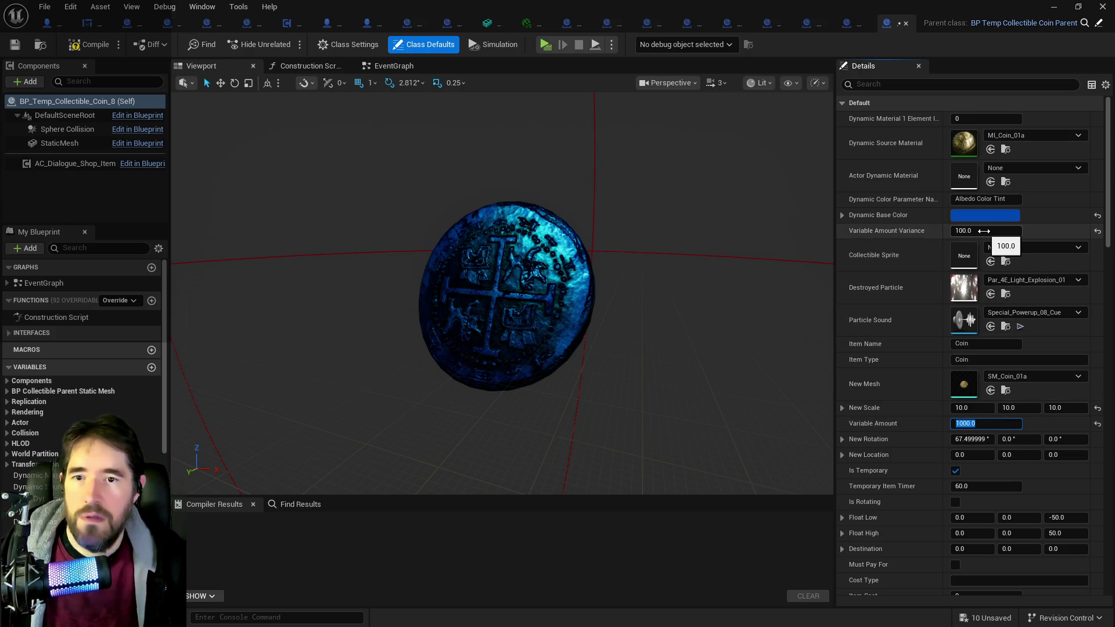
{"action": "left_click", "coordinate": [984, 231]}
{"action": "type", "text": "200"}
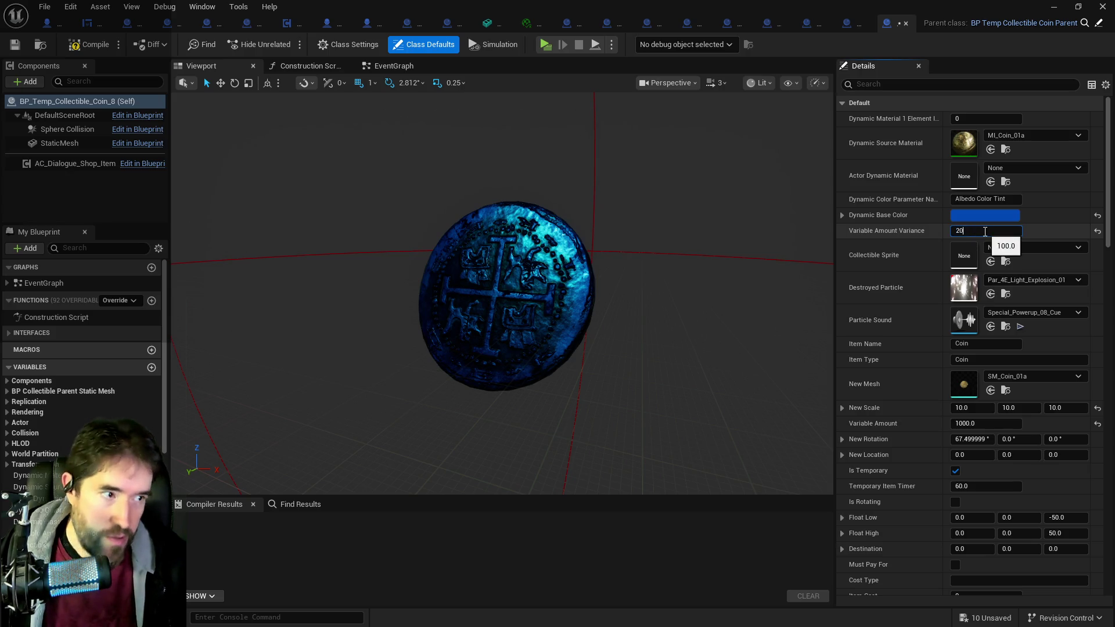
{"action": "key", "text": "Return"}
{"action": "left_click", "coordinate": [81, 47]}
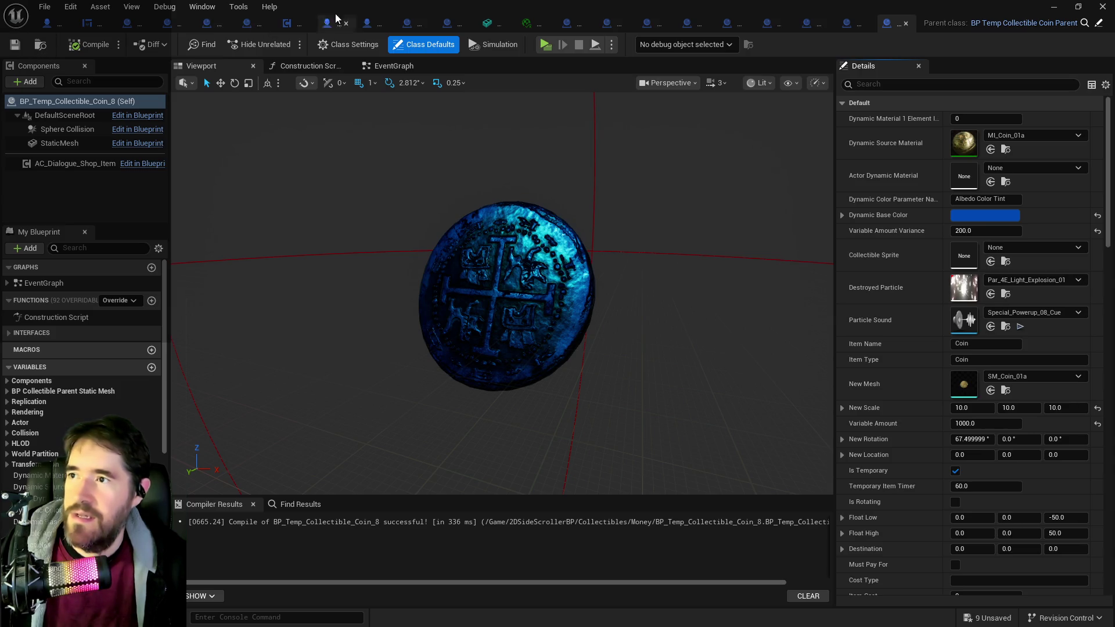
{"action": "key", "text": "alt+Tab"}
{"action": "mouse_move", "coordinate": [723, 249]}
{"action": "left_mouse_down"}
{"action": "mouse_move", "coordinate": [1114, 250]}
{"action": "mouse_move", "coordinate": [595, 383]}
{"action": "mouse_move", "coordinate": [441, 377]}
{"action": "mouse_move", "coordinate": [445, 393]}
{"action": "mouse_move", "coordinate": [438, 297]}
{"action": "mouse_move", "coordinate": [406, 314]}
{"action": "left_mouse_up"}
Step: Align the blue Coin_8 with the row's end at location -3290, -3266, 10542
{"action": "mouse_move", "coordinate": [503, 280]}
{"action": "left_mouse_down"}
{"action": "mouse_move", "coordinate": [531, 268]}
{"action": "mouse_move", "coordinate": [530, 319]}
{"action": "left_mouse_up"}
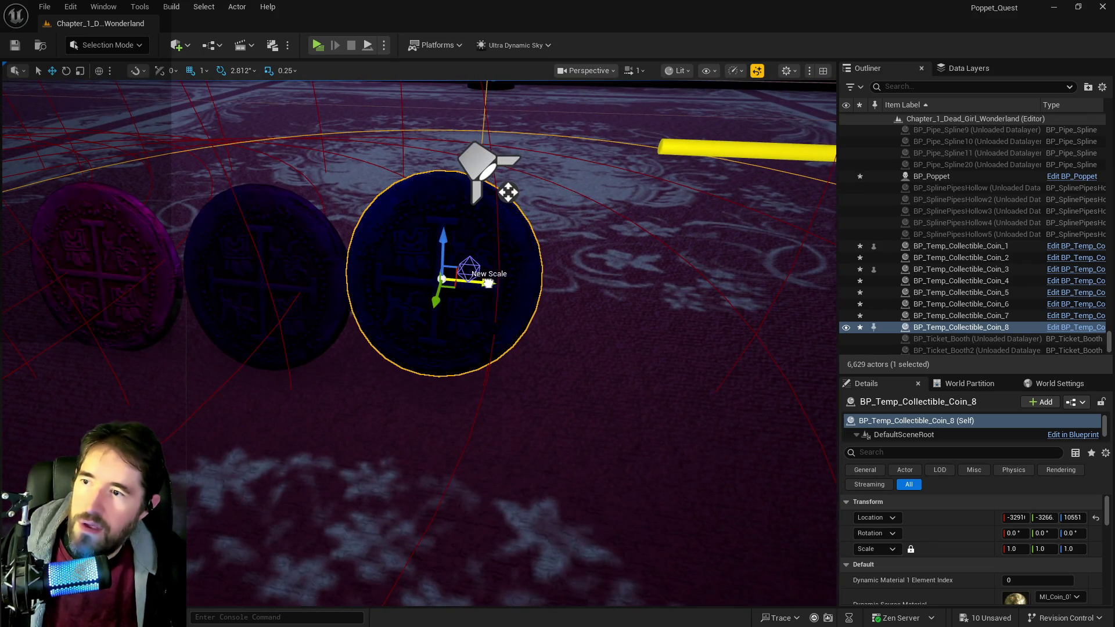
{"action": "left_click_drag", "start_coordinate": [505, 284], "coordinate": [530, 285]}
{"action": "left_click_drag", "start_coordinate": [467, 253], "coordinate": [476, 274]}
{"action": "scroll", "coordinate": [476, 274], "scroll_direction": "down", "scroll_amount": 5}
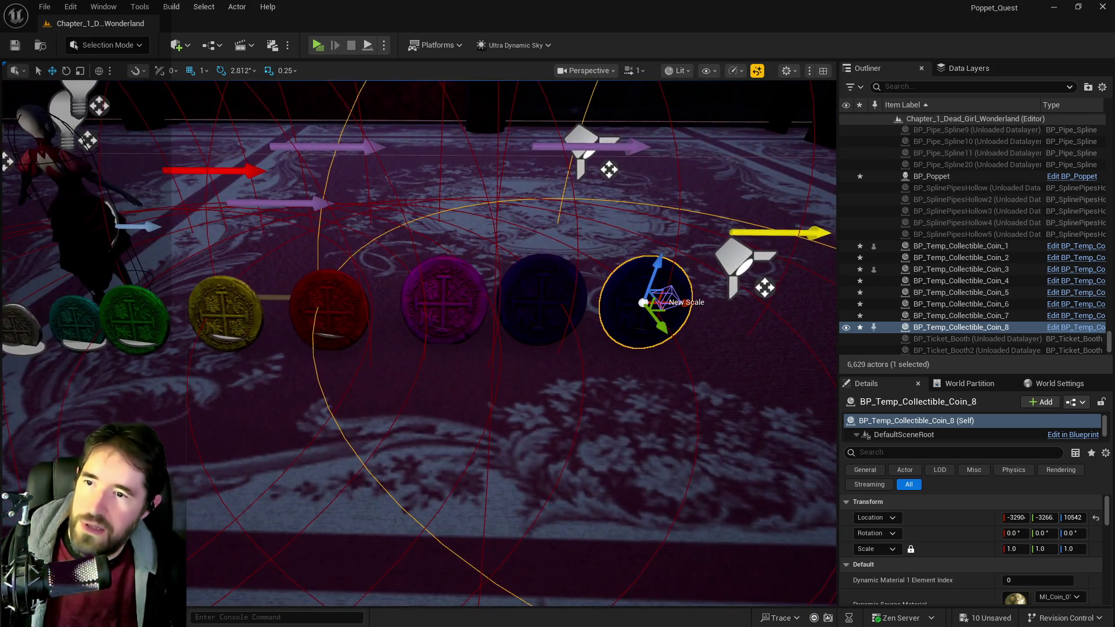
{"action": "mouse_move", "coordinate": [65, 313]}
{"action": "left_mouse_down"}
{"action": "mouse_move", "coordinate": [98, 305]}
{"action": "mouse_move", "coordinate": [65, 313]}
{"action": "left_mouse_up"}
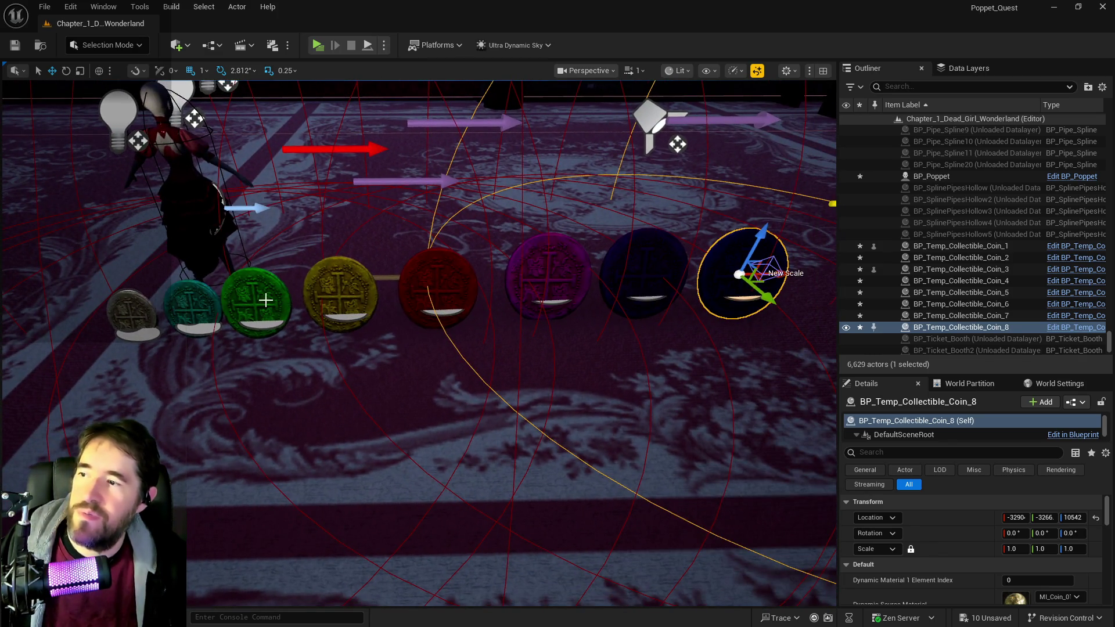
{"action": "left_click_drag", "start_coordinate": [389, 272], "coordinate": [587, 254]}
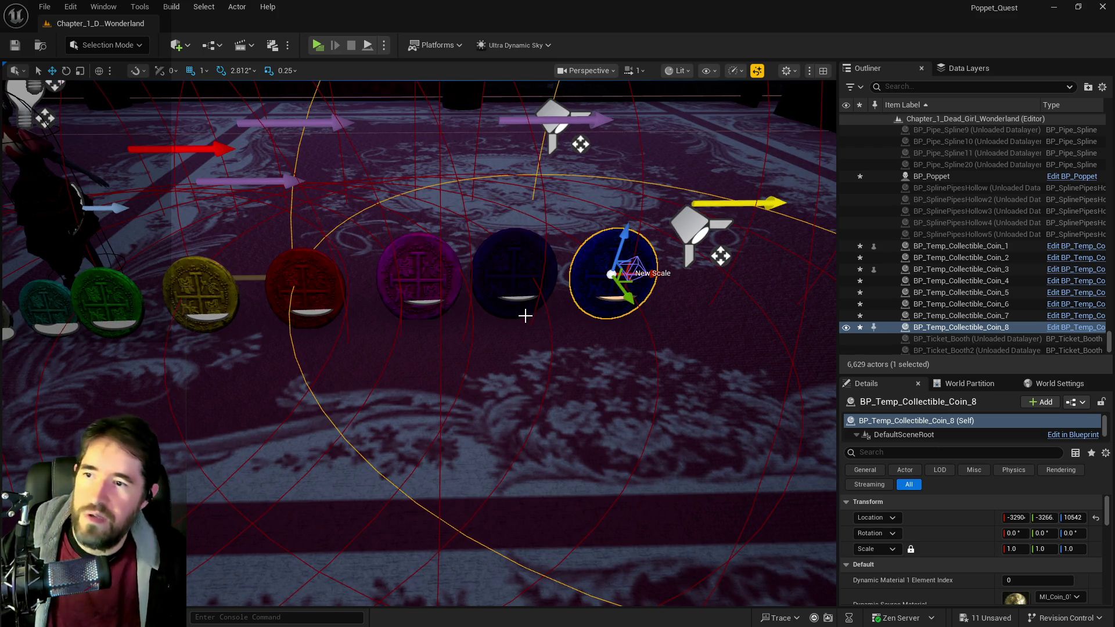
{"action": "mouse_move", "coordinate": [566, 333]}
{"action": "left_mouse_down"}
{"action": "mouse_move", "coordinate": [525, 298]}
{"action": "mouse_move", "coordinate": [524, 317]}
{"action": "mouse_move", "coordinate": [539, 298]}
{"action": "left_mouse_up"}
{"action": "scroll", "coordinate": [388, 323], "scroll_direction": "up", "scroll_amount": 5}
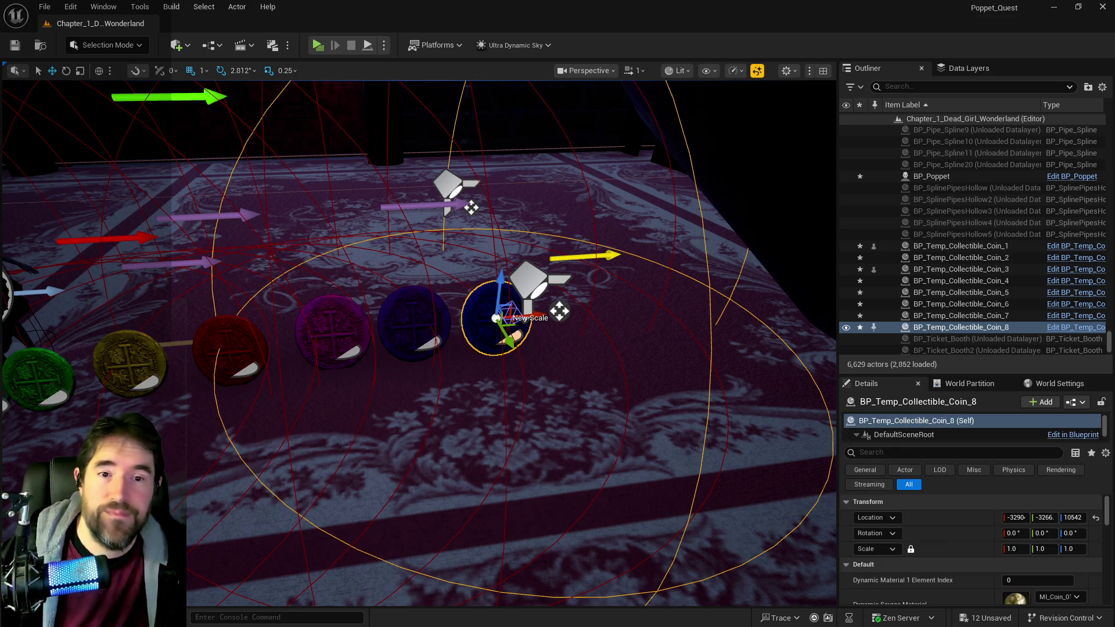
Step: Save the level with Ctrl+S and orbit the view back around the coin row
{"action": "key", "text": "ctrl+s"}
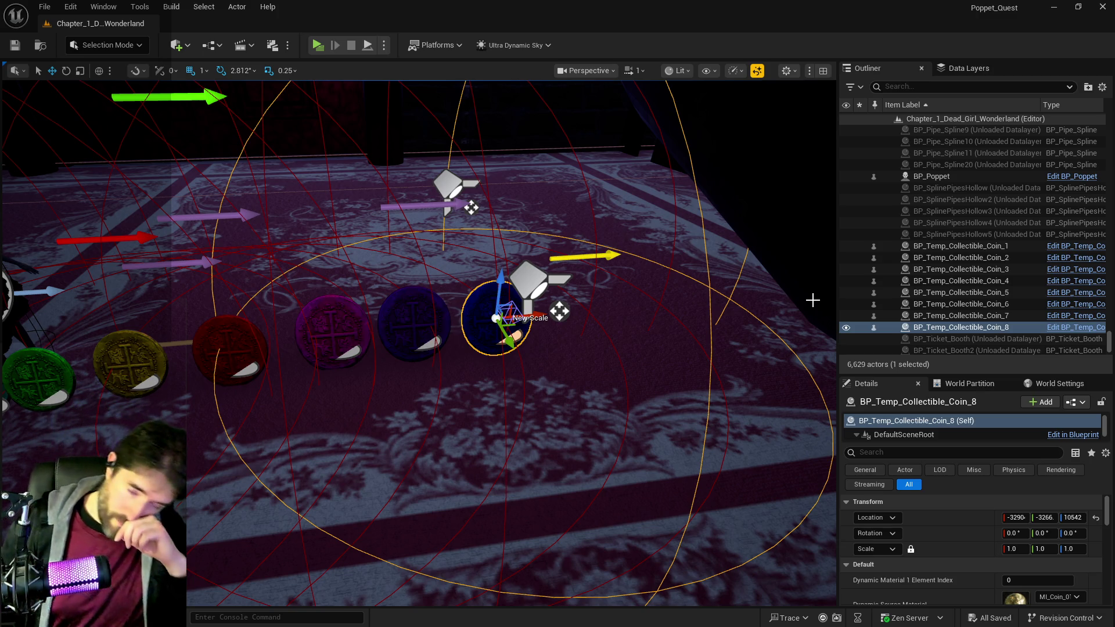
{"action": "mouse_move", "coordinate": [707, 316]}
{"action": "left_mouse_down"}
{"action": "mouse_move", "coordinate": [638, 348]}
{"action": "mouse_move", "coordinate": [627, 325]}
{"action": "mouse_move", "coordinate": [604, 348]}
{"action": "left_mouse_up"}
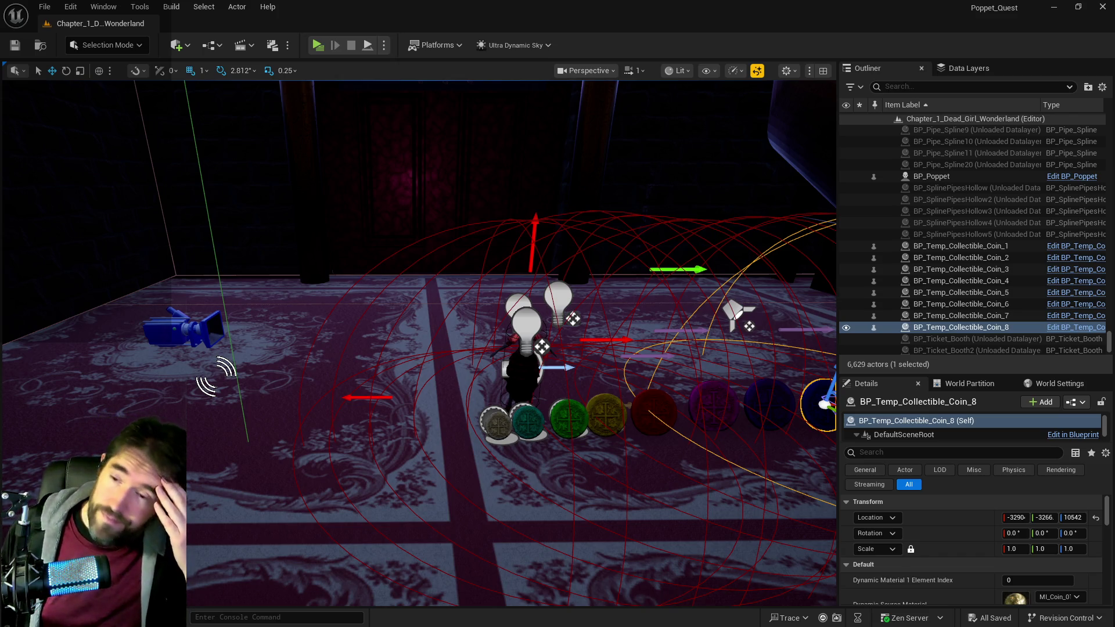
{"action": "left_click_drag", "start_coordinate": [501, 498], "coordinate": [546, 456]}
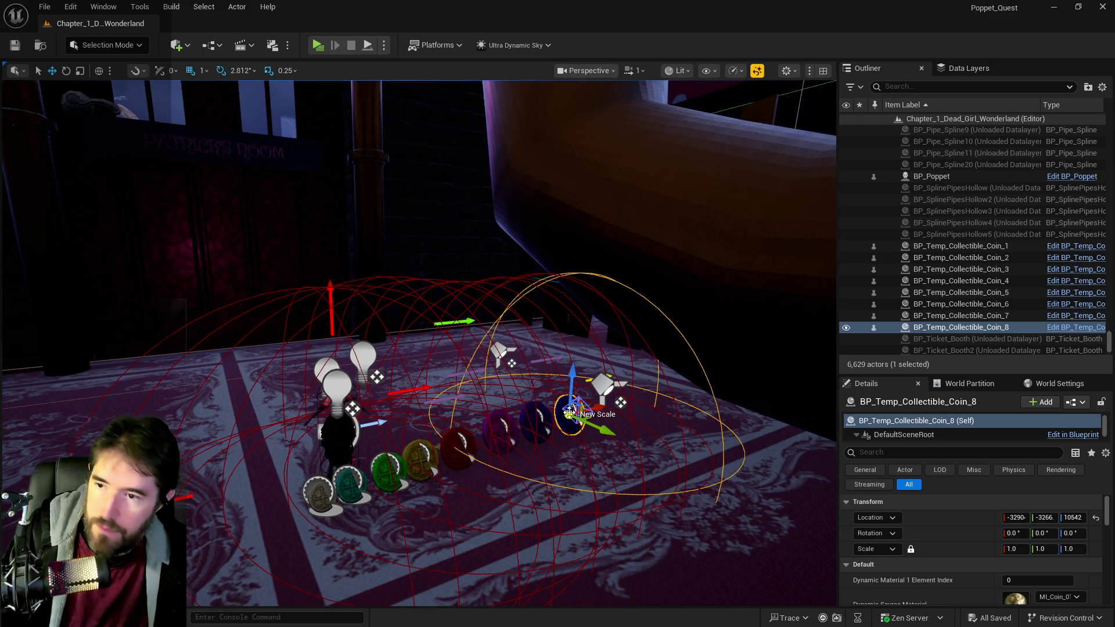
Step: Delete all eight test coins, Coin_8 through Coin_1, and save the level
{"action": "key", "text": "Delete"}
{"action": "left_click", "coordinate": [529, 420]}
{"action": "key", "text": "Delete"}
{"action": "left_click", "coordinate": [501, 428]}
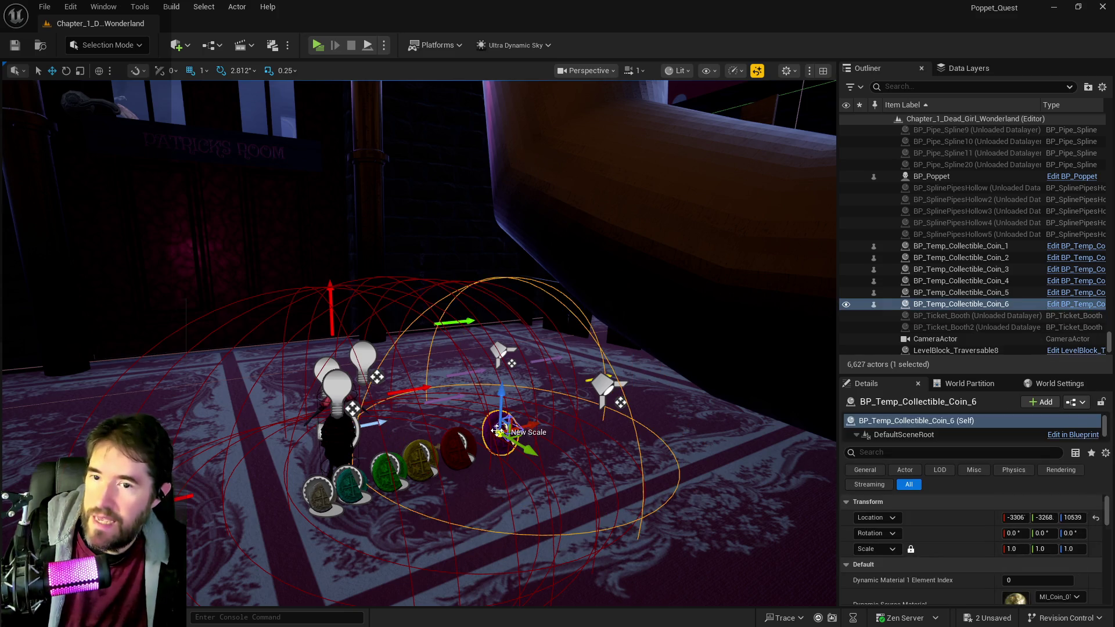
{"action": "left_click", "coordinate": [963, 251], "text": "shift"}
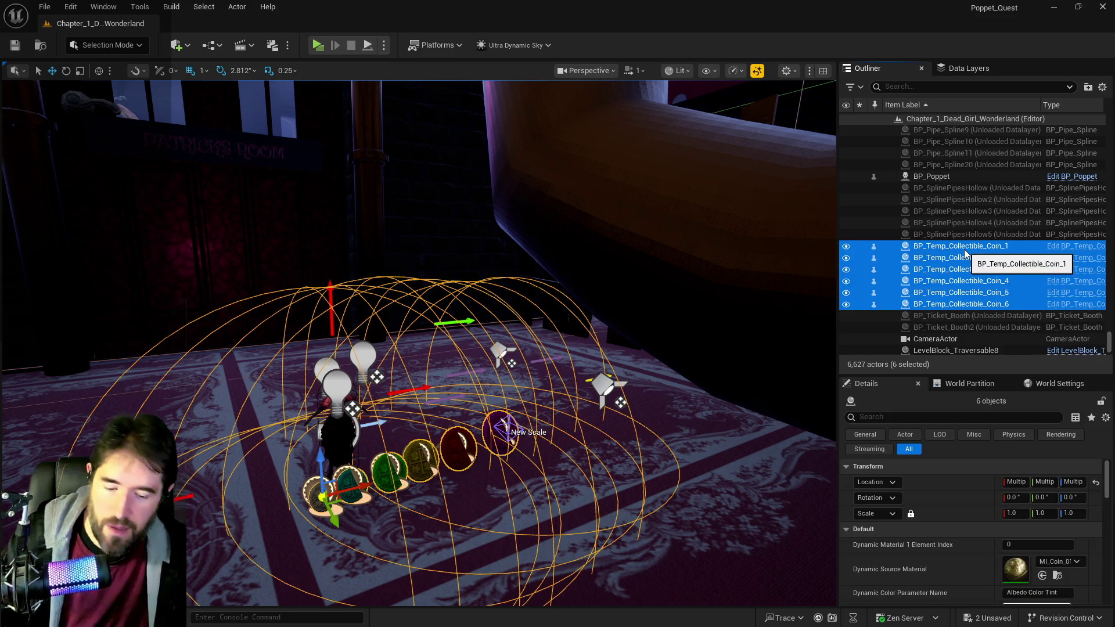
{"action": "key", "text": "Delete"}
{"action": "key", "text": "ctrl+s"}
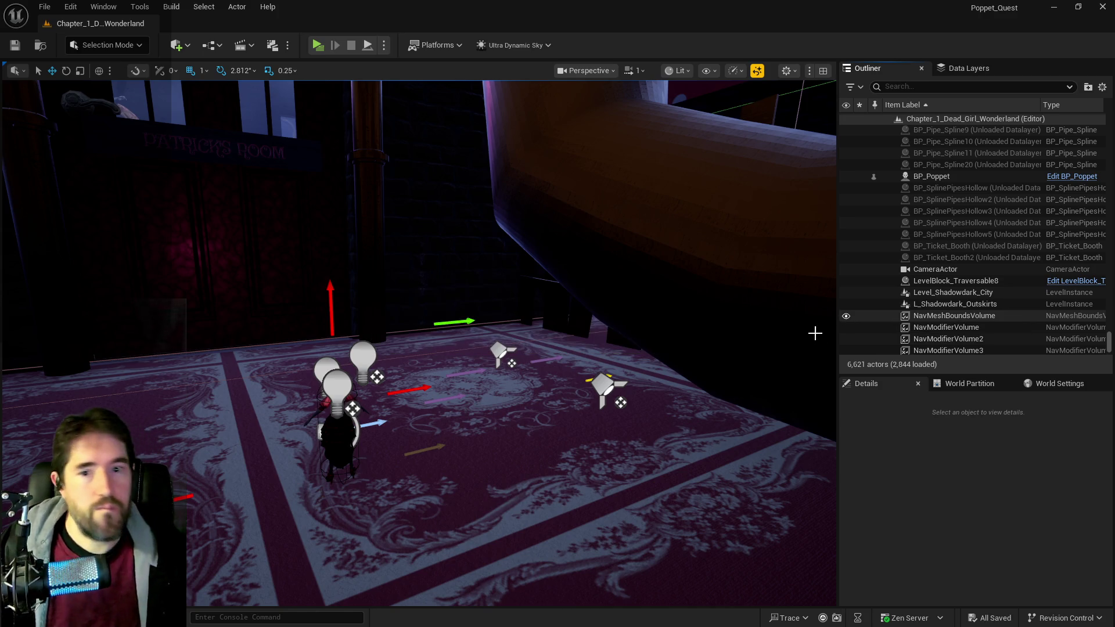
Step: Delete the BP_Poppet character and bring the coin Blueprint editor back up
{"action": "mouse_move", "coordinate": [687, 348]}
{"action": "left_mouse_down"}
{"action": "mouse_move", "coordinate": [581, 354]}
{"action": "mouse_move", "coordinate": [616, 360]}
{"action": "mouse_move", "coordinate": [652, 317]}
{"action": "left_mouse_up"}
{"action": "left_click", "coordinate": [563, 352]}
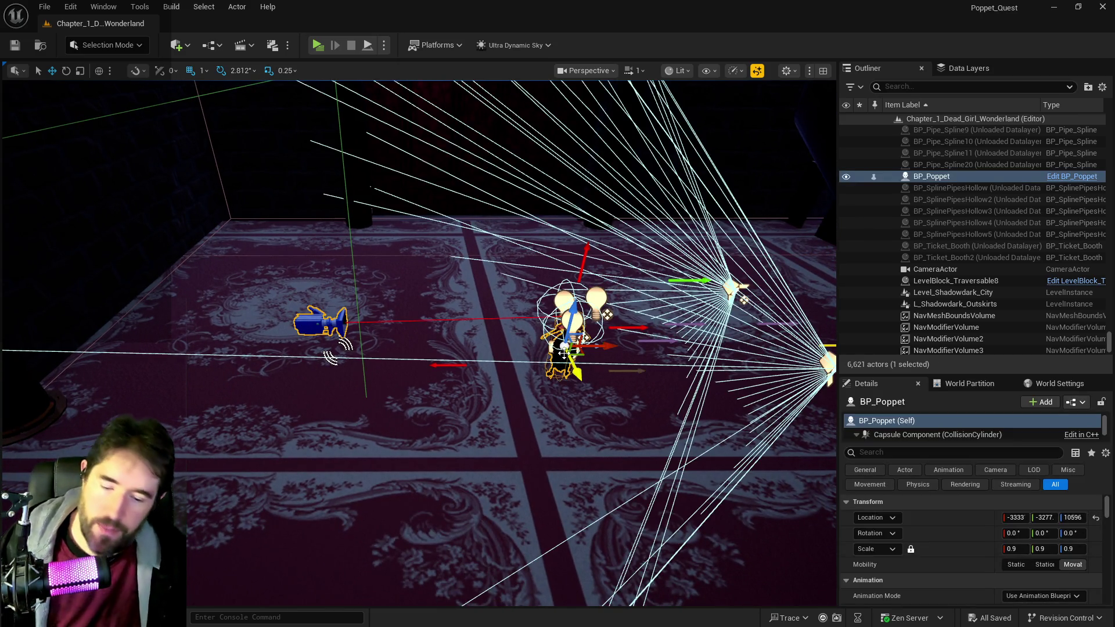
{"action": "key", "text": "Delete"}
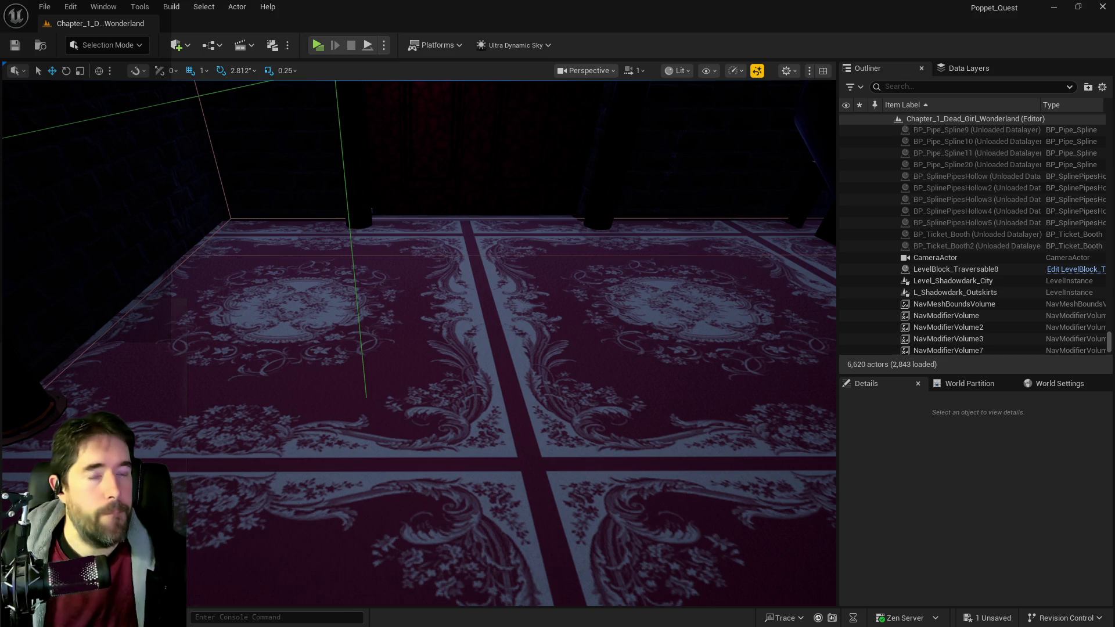
{"action": "double_click", "coordinate": [615, 198]}
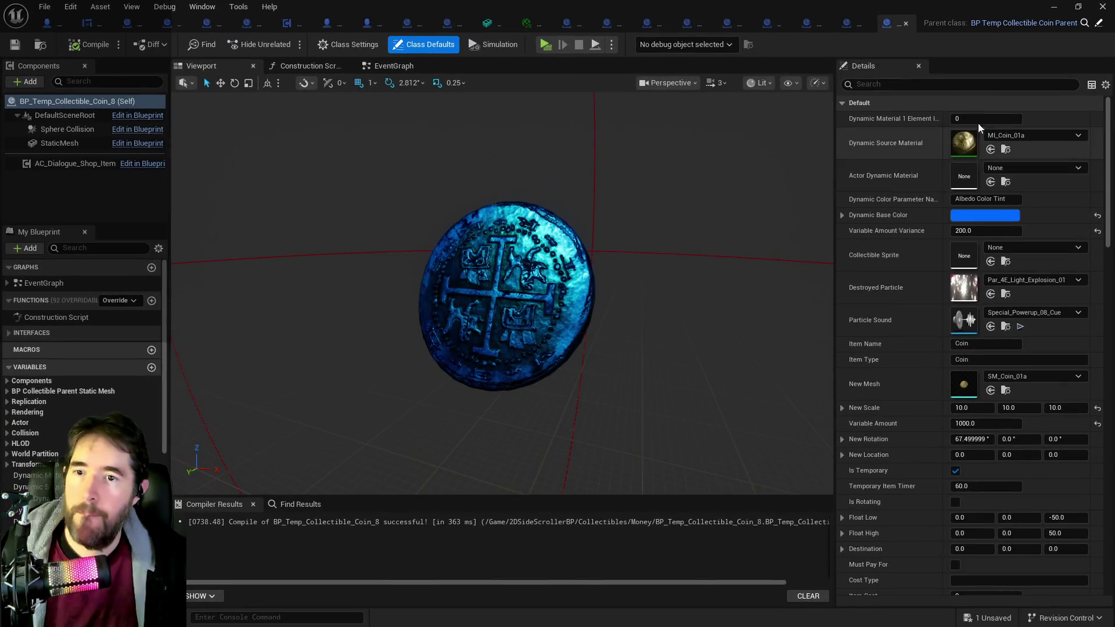
Step: Close the Coin_8 through Coin_2 tabs, the coin parent, MI_Coin_01a and SM_Coin_01a
{"action": "middle_click", "coordinate": [887, 27]}
{"action": "middle_click", "coordinate": [887, 27]}
{"action": "middle_click", "coordinate": [887, 27]}
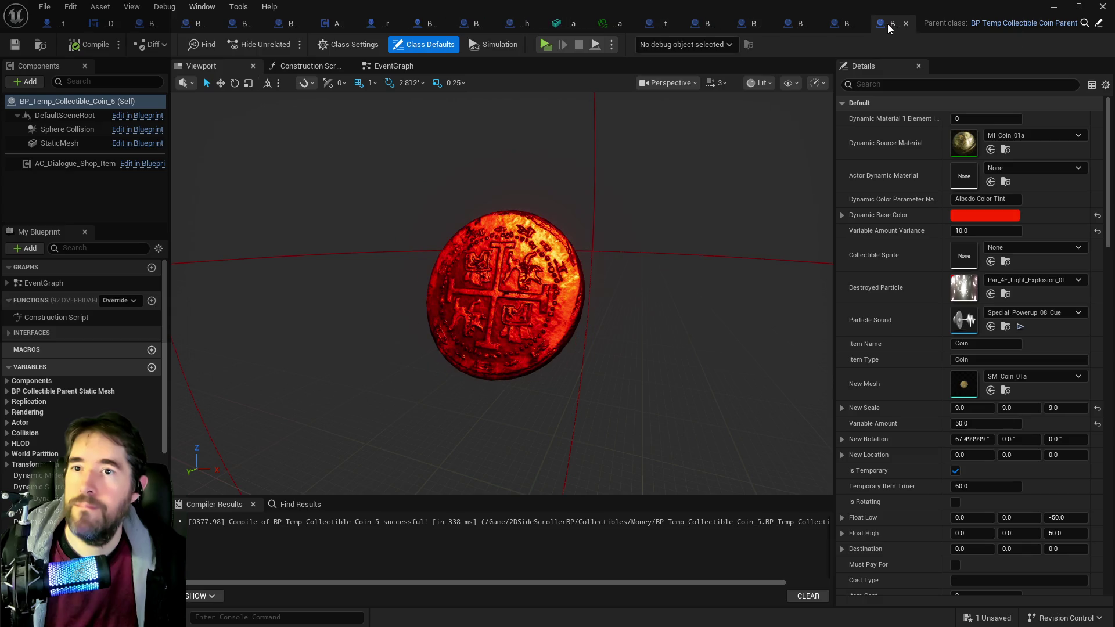
{"action": "middle_click", "coordinate": [888, 27]}
{"action": "middle_click", "coordinate": [887, 27]}
{"action": "middle_click", "coordinate": [888, 28]}
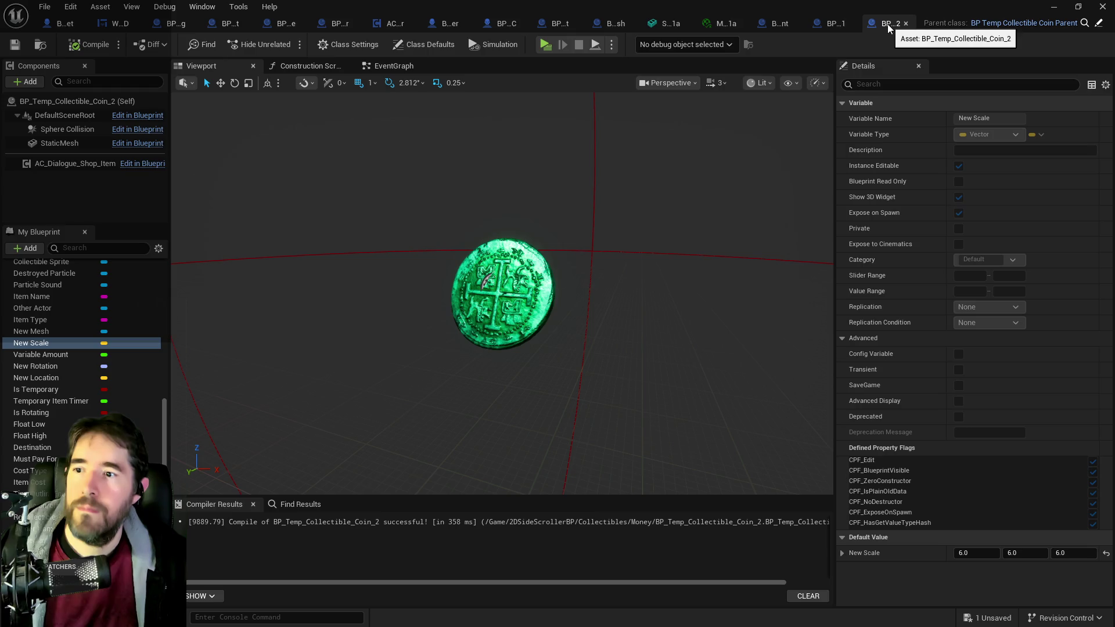
{"action": "middle_click", "coordinate": [887, 27]}
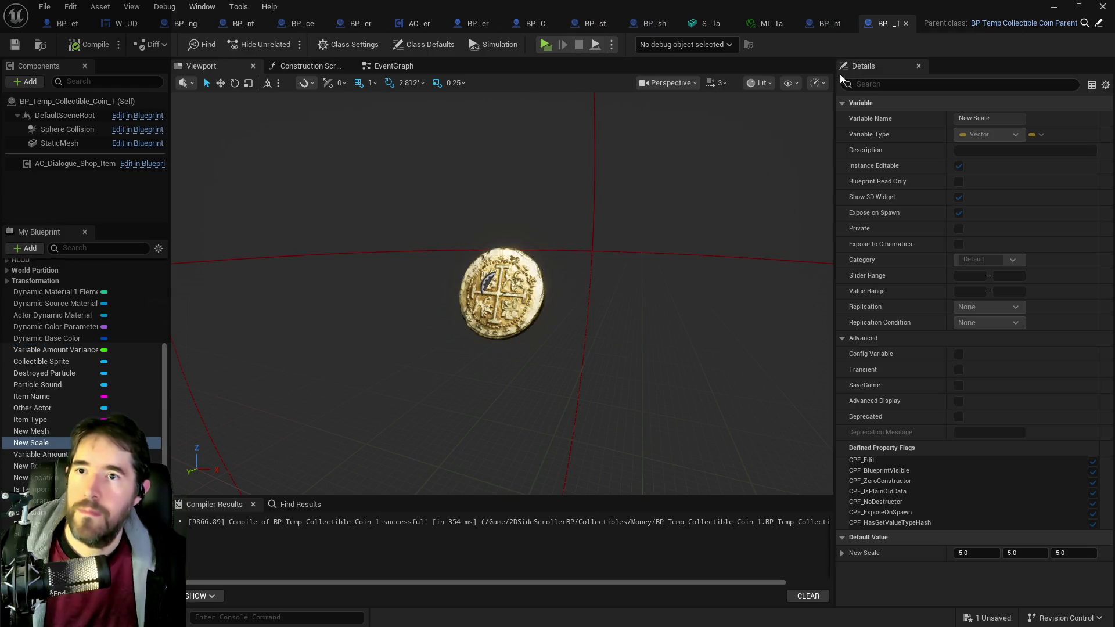
{"action": "middle_click", "coordinate": [828, 22]}
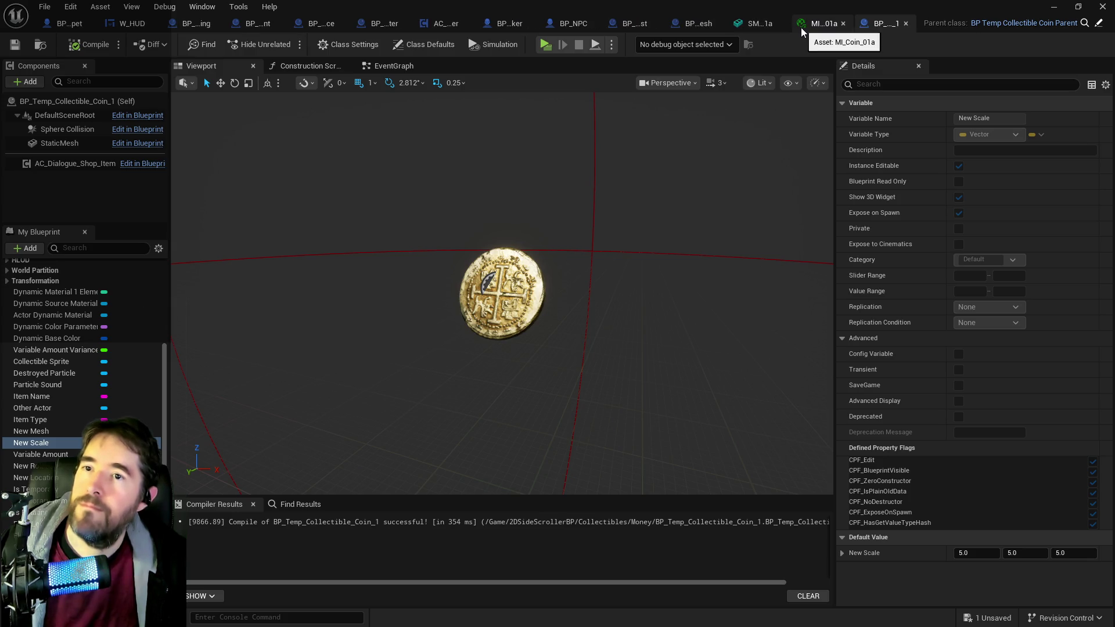
{"action": "middle_click", "coordinate": [800, 27]}
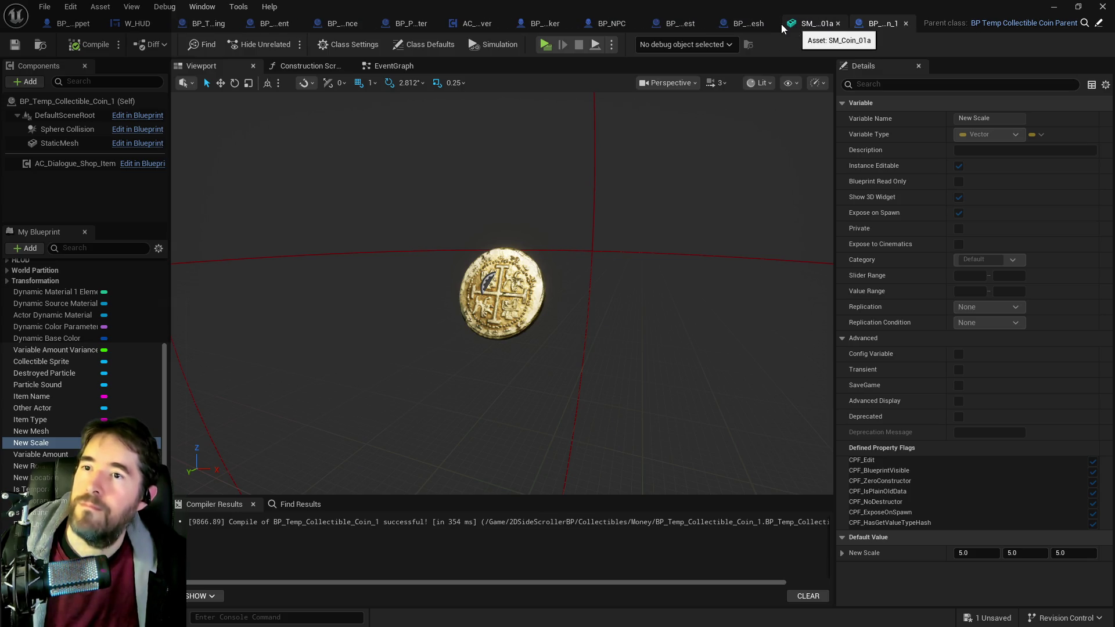
{"action": "middle_click", "coordinate": [781, 23]}
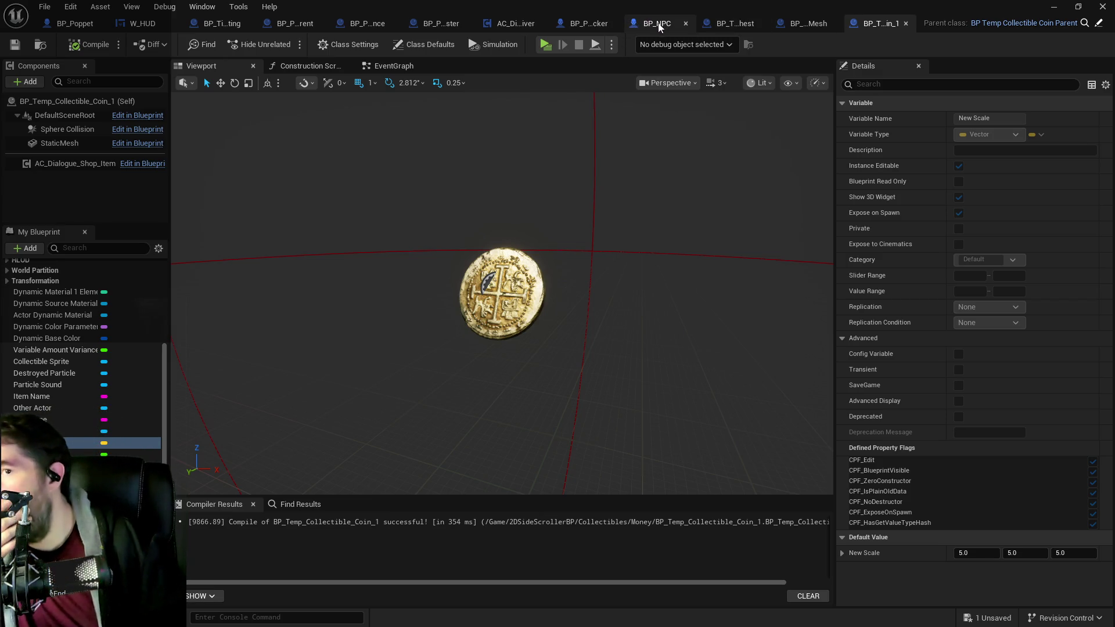
Step: Switch to BP_Painting_Blocker's EventGraph and bring the Extra Puzzle Setup group into view
{"action": "left_click", "coordinate": [580, 24]}
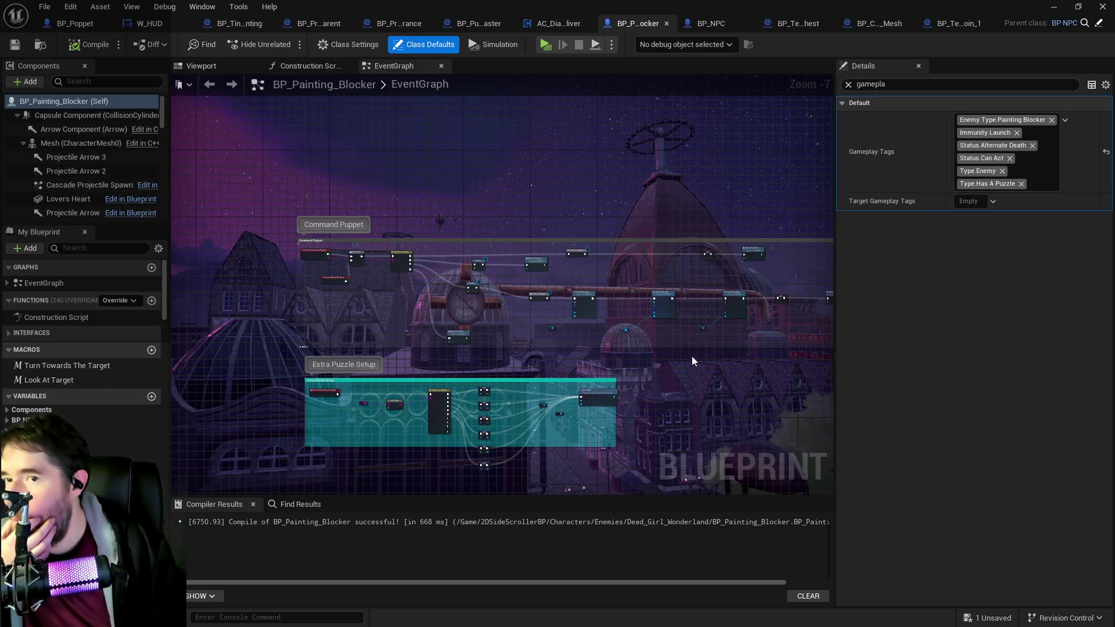
{"action": "scroll", "coordinate": [609, 319], "scroll_direction": "up", "scroll_amount": 3}
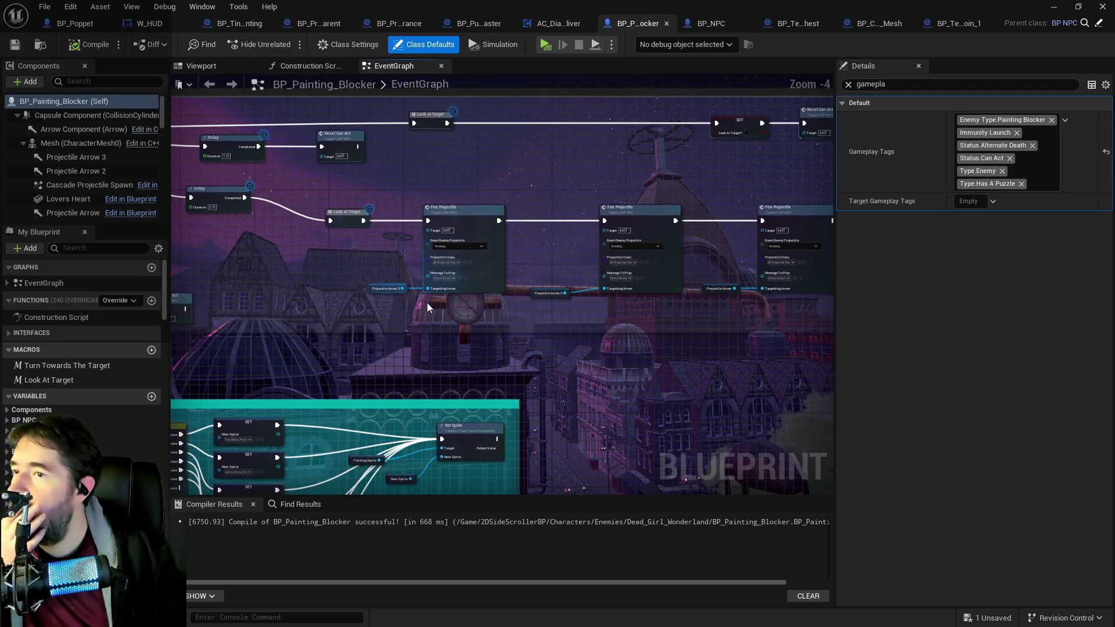
{"action": "left_click_drag", "start_coordinate": [434, 298], "coordinate": [650, 262]}
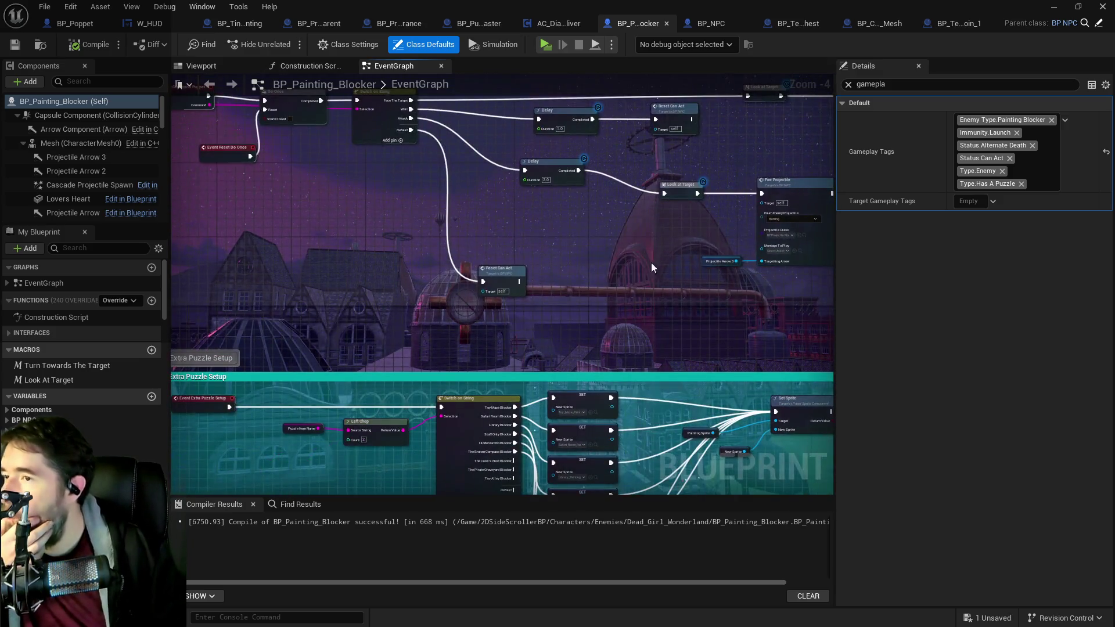
{"action": "scroll", "coordinate": [628, 269], "scroll_direction": "down", "scroll_amount": 3}
{"action": "mouse_move", "coordinate": [453, 135]}
{"action": "left_mouse_down"}
{"action": "mouse_move", "coordinate": [415, 139]}
{"action": "mouse_move", "coordinate": [371, 175]}
{"action": "left_mouse_up"}
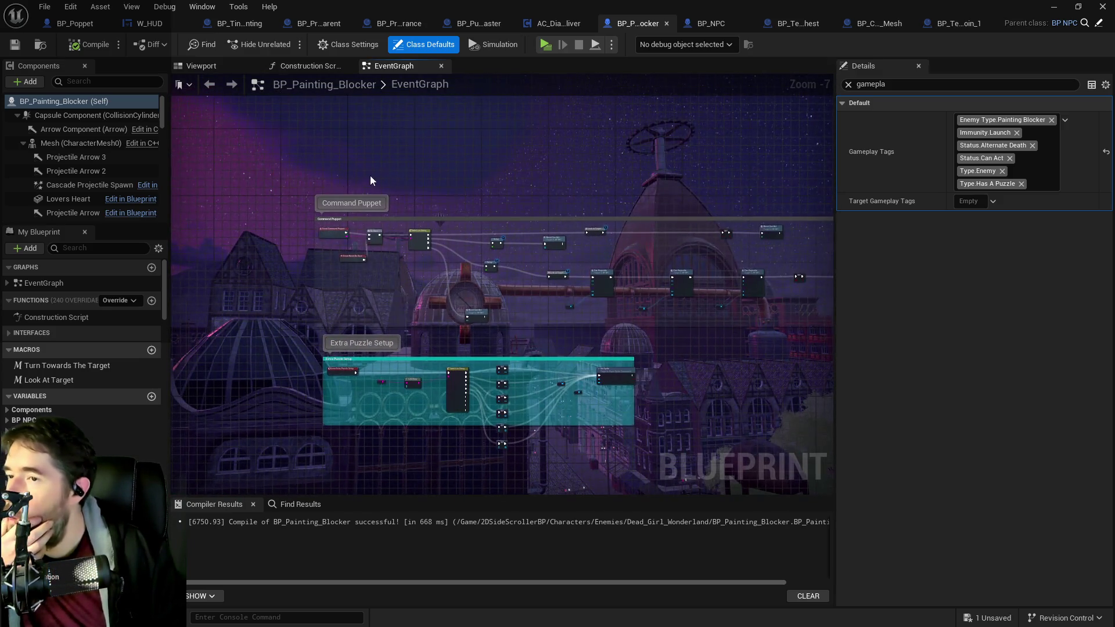
{"action": "scroll", "coordinate": [451, 228], "scroll_direction": "up", "scroll_amount": 4}
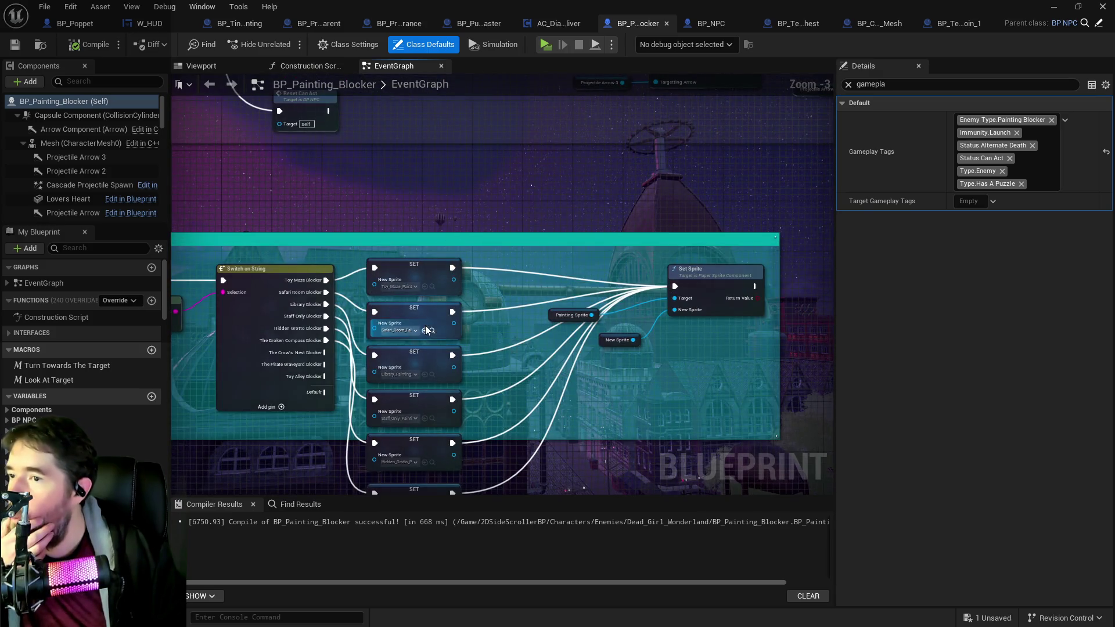
Step: Search My Blueprint for 'npc' and place a Struct NPC Stats getter in the graph
{"action": "left_click", "coordinate": [92, 247]}
{"action": "type", "text": "item"}
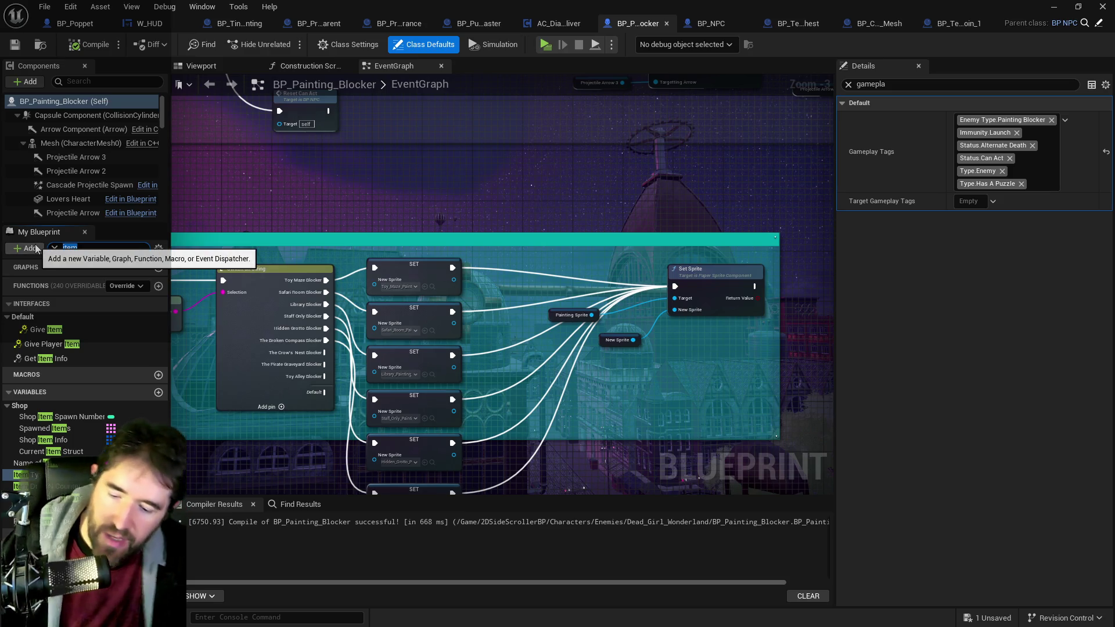
{"action": "type", "text": "npc"}
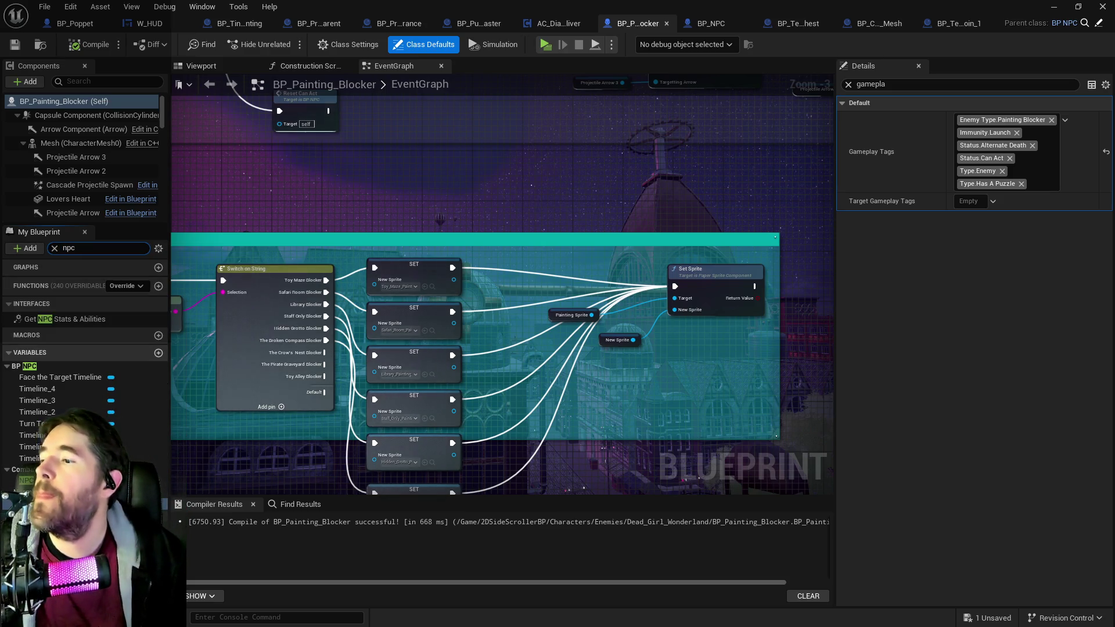
{"action": "left_click", "coordinate": [400, 464]}
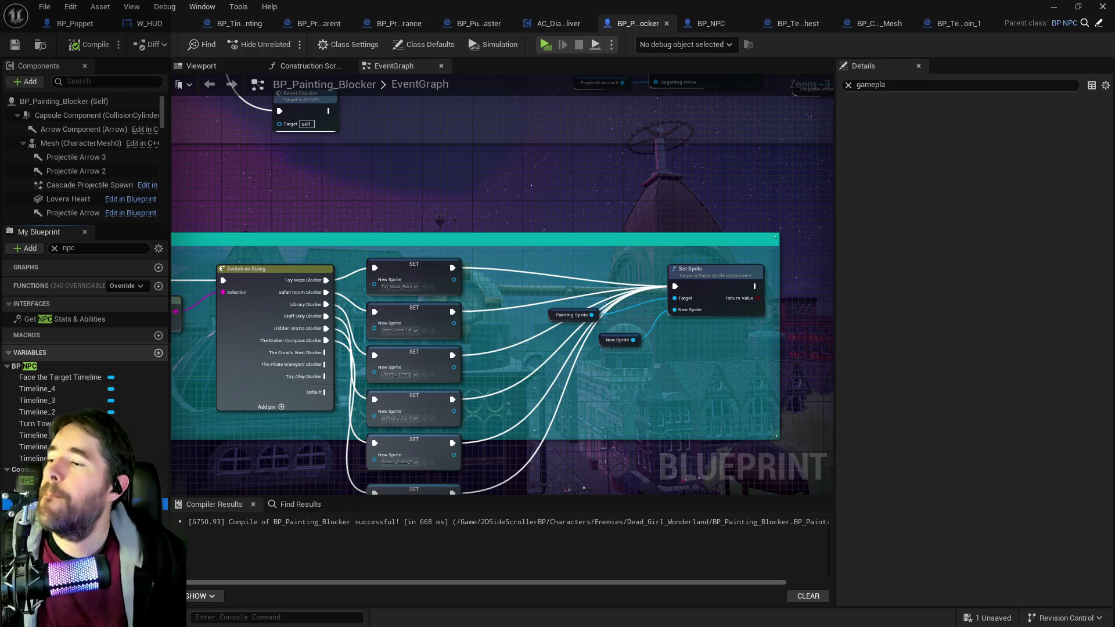
{"action": "mouse_move", "coordinate": [399, 464]}
{"action": "left_mouse_down"}
{"action": "mouse_move", "coordinate": [492, 303]}
{"action": "mouse_move", "coordinate": [494, 246]}
{"action": "mouse_move", "coordinate": [462, 197]}
{"action": "mouse_move", "coordinate": [487, 206]}
{"action": "left_mouse_up"}
{"action": "left_click", "coordinate": [511, 226]}
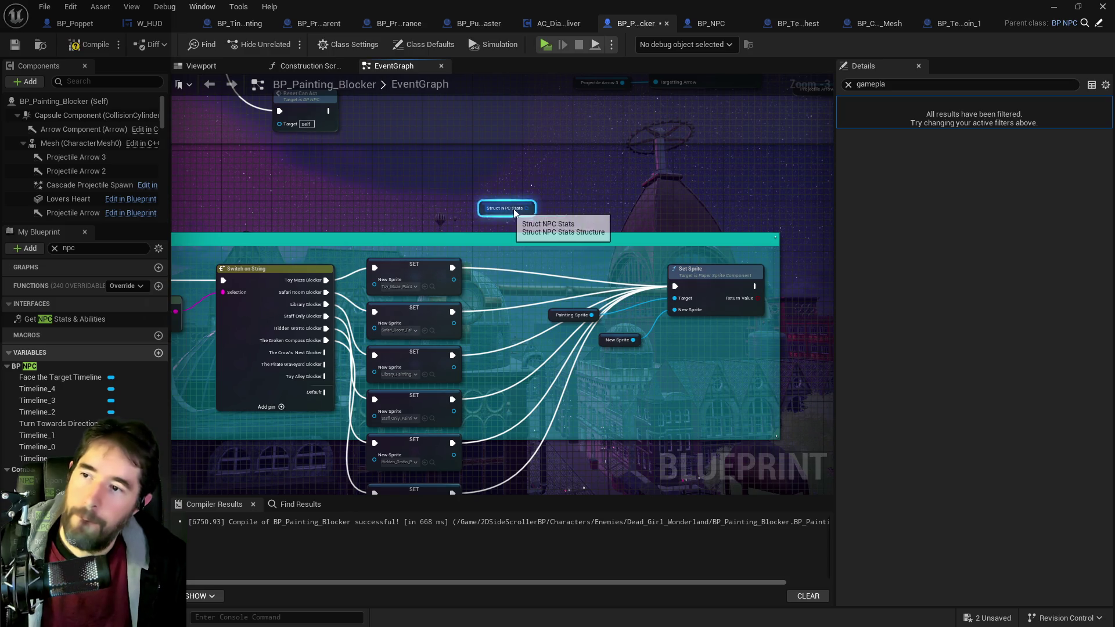
Step: Split the Struct NPC Stats getter and add an Append Array node from Item Drops
{"action": "right_click", "coordinate": [529, 209]}
{"action": "left_click", "coordinate": [565, 256]}
{"action": "left_click_drag", "start_coordinate": [487, 216], "coordinate": [443, 166]}
{"action": "scroll", "coordinate": [496, 208], "scroll_direction": "up", "scroll_amount": 3}
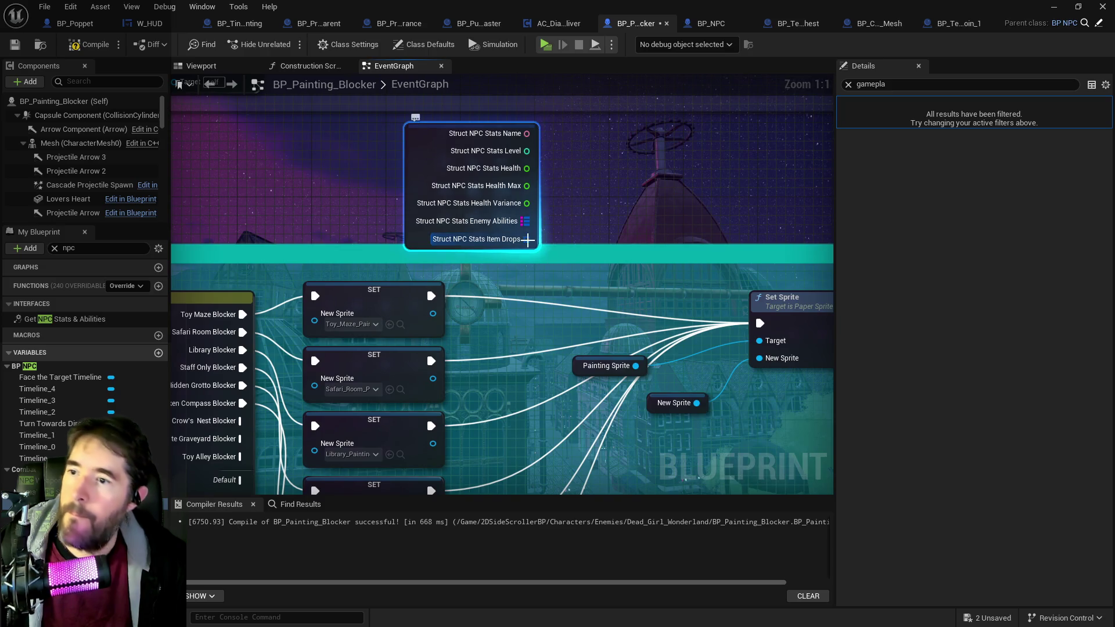
{"action": "left_click_drag", "start_coordinate": [525, 238], "coordinate": [593, 239]}
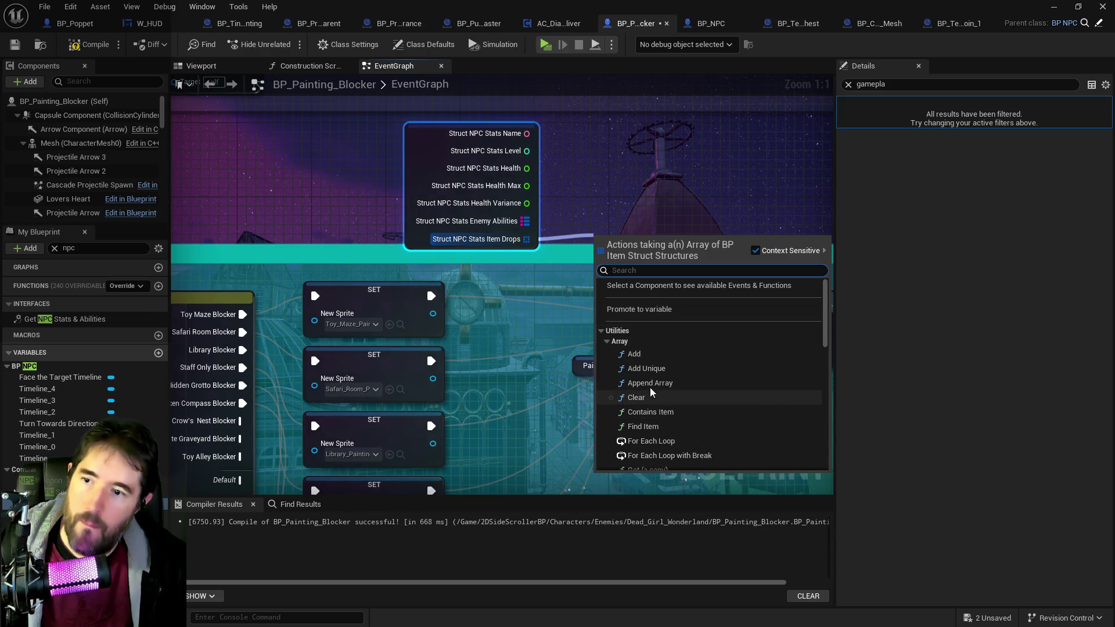
{"action": "scroll", "coordinate": [666, 360], "scroll_direction": "down", "scroll_amount": 1}
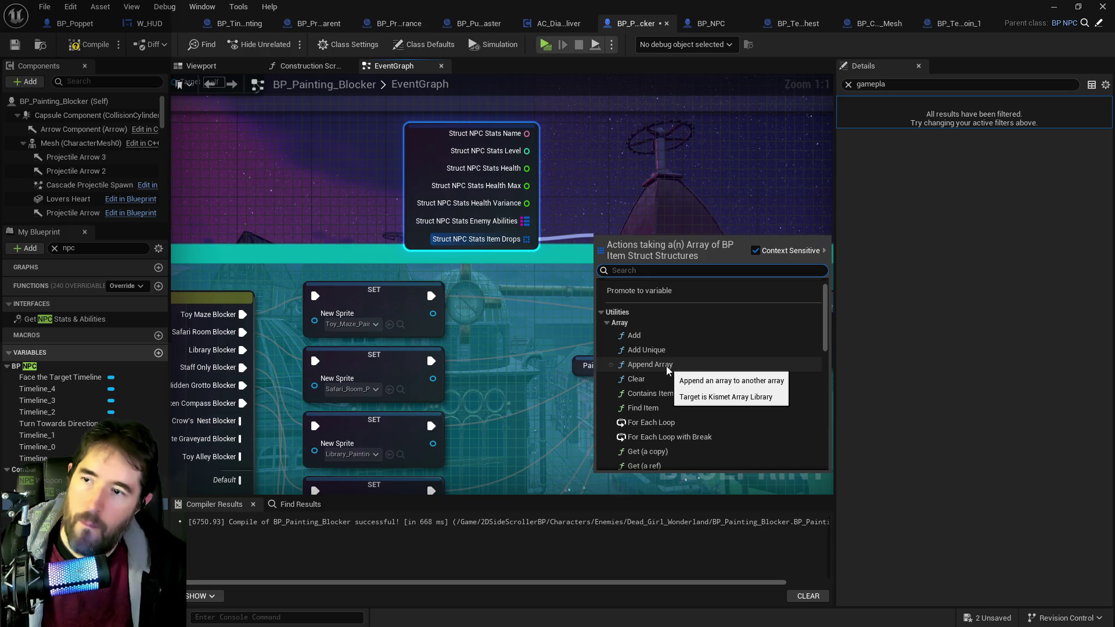
{"action": "left_click", "coordinate": [666, 368]}
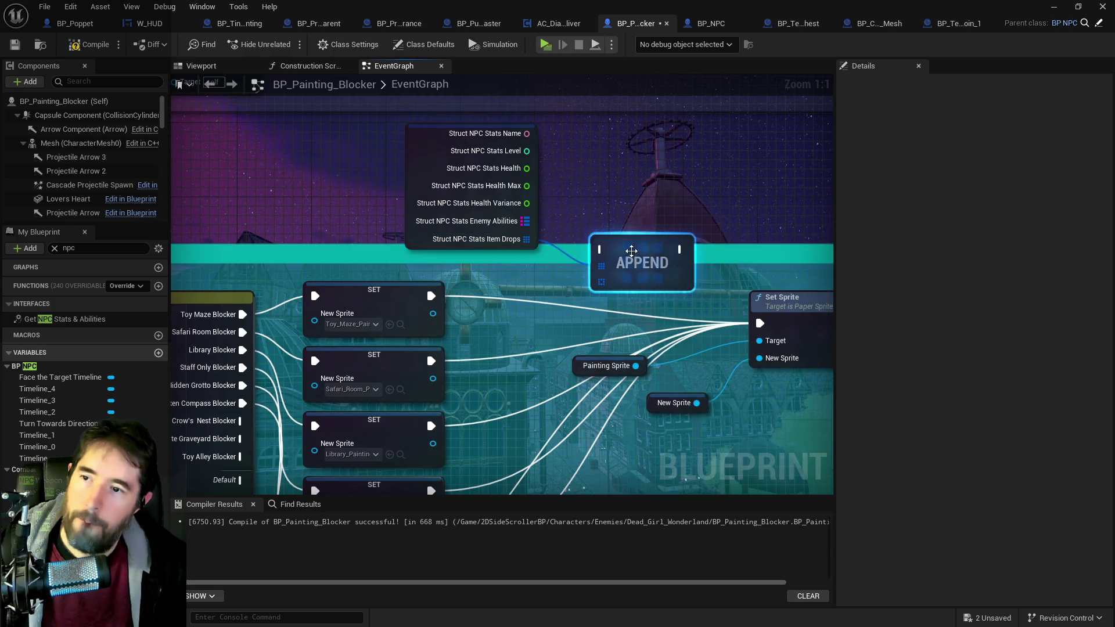
{"action": "mouse_move", "coordinate": [666, 272]}
{"action": "left_mouse_down"}
{"action": "mouse_move", "coordinate": [682, 249]}
{"action": "mouse_move", "coordinate": [730, 244]}
{"action": "left_mouse_up"}
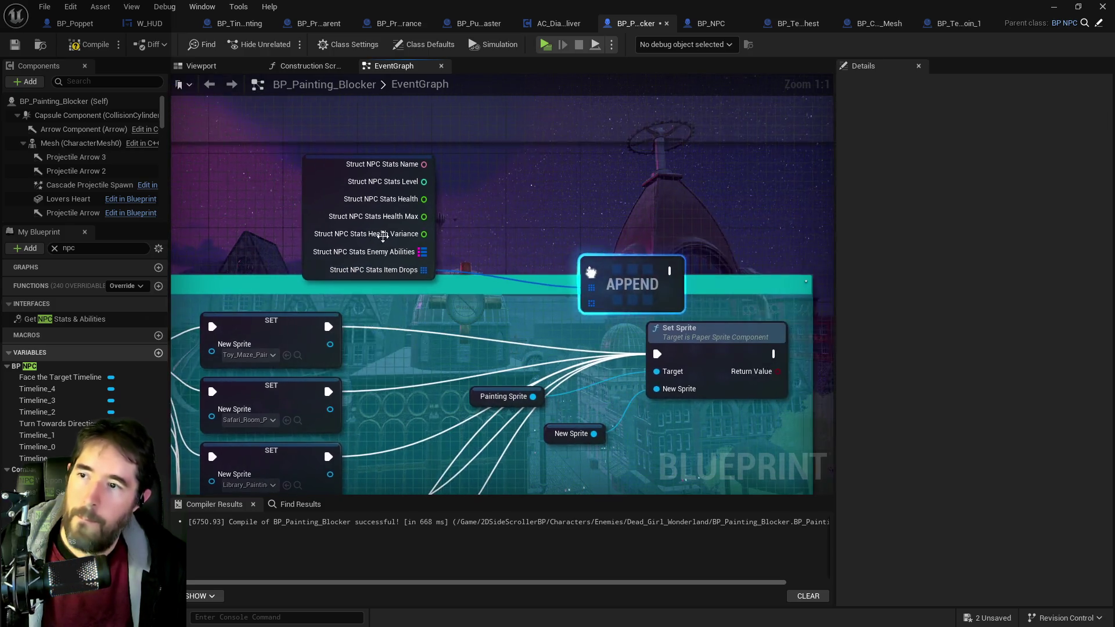
{"action": "left_click_drag", "start_coordinate": [296, 216], "coordinate": [426, 234]}
{"action": "mouse_move", "coordinate": [611, 246]}
{"action": "left_mouse_down"}
{"action": "mouse_move", "coordinate": [534, 222]}
{"action": "mouse_move", "coordinate": [800, 288]}
{"action": "left_mouse_up"}
{"action": "mouse_move", "coordinate": [328, 171]}
{"action": "left_mouse_down"}
{"action": "mouse_move", "coordinate": [648, 216]}
{"action": "mouse_move", "coordinate": [496, 203]}
{"action": "mouse_move", "coordinate": [523, 204]}
{"action": "left_mouse_up"}
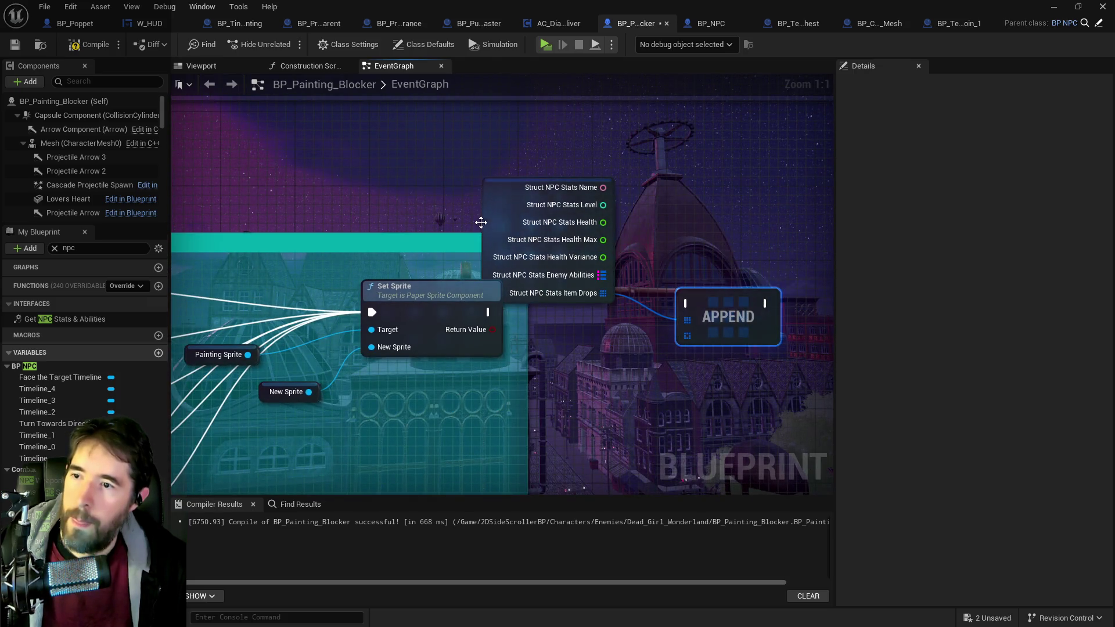
{"action": "left_click_drag", "start_coordinate": [568, 266], "coordinate": [541, 257]}
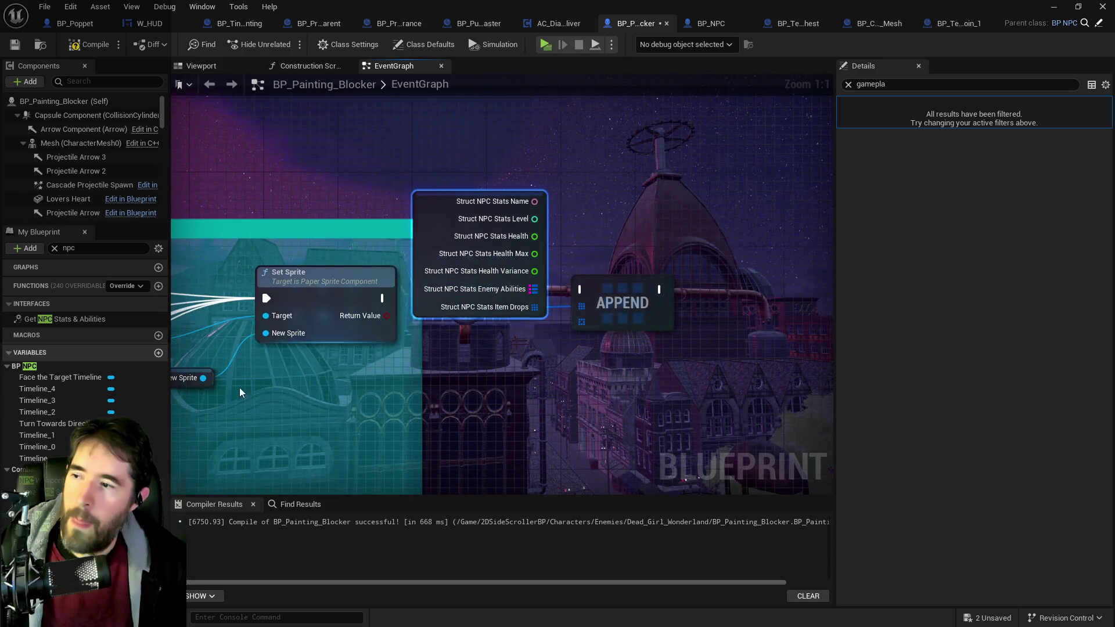
Step: Add a Set Struct NPC Stats node and split its struct pin
{"action": "left_click_drag", "start_coordinate": [47, 516], "coordinate": [742, 234]}
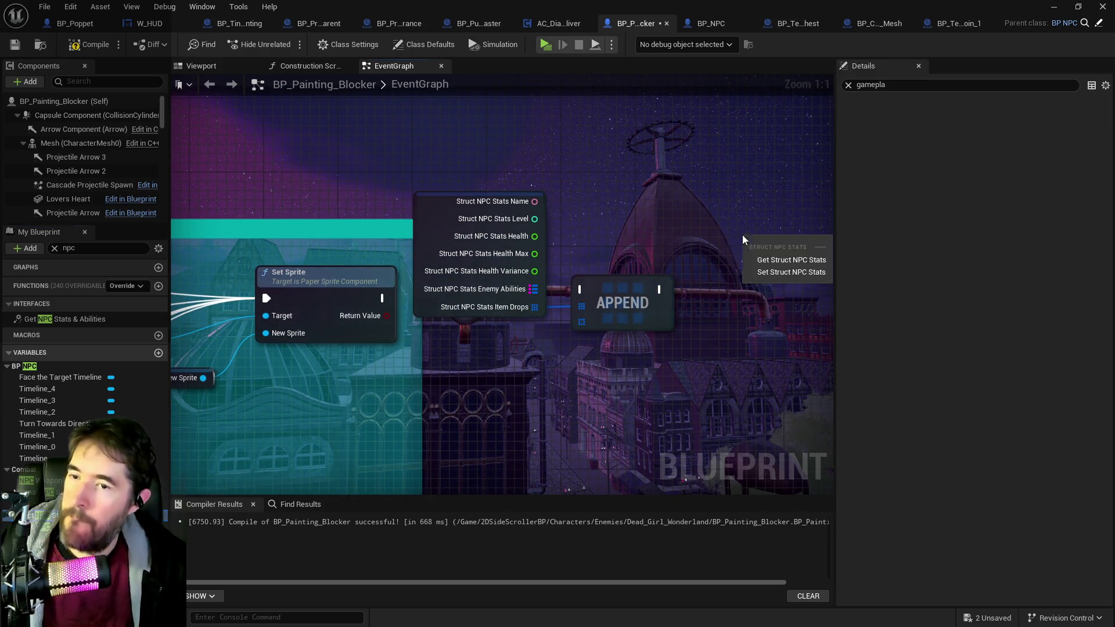
{"action": "left_click", "coordinate": [791, 272]}
{"action": "left_click_drag", "start_coordinate": [609, 316], "coordinate": [527, 315]}
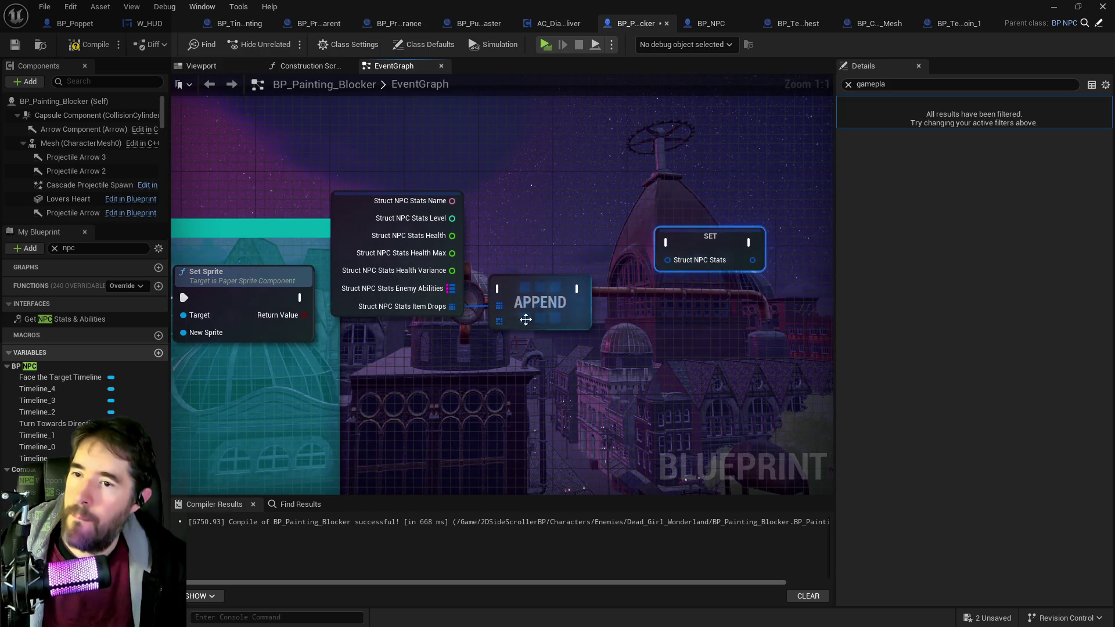
{"action": "right_click", "coordinate": [668, 261]}
{"action": "left_click", "coordinate": [691, 313]}
Step: Arrange the Set and Append nodes and wire the getter's Name and Level into Set
{"action": "left_click_drag", "start_coordinate": [731, 221], "coordinate": [766, 148]}
{"action": "left_click_drag", "start_coordinate": [546, 292], "coordinate": [563, 342]}
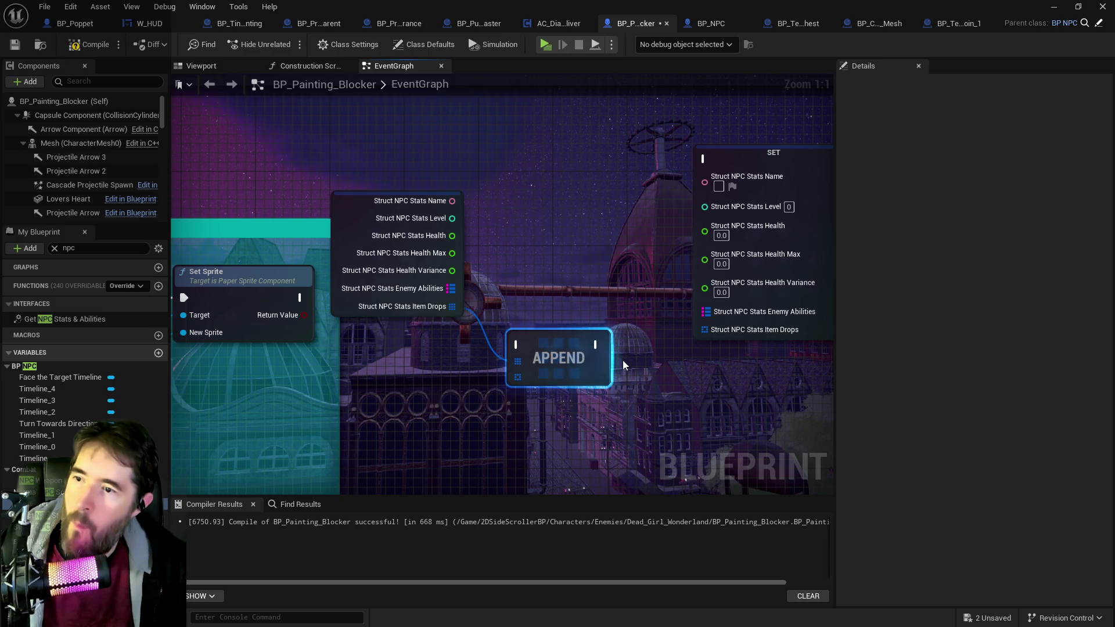
{"action": "left_click_drag", "start_coordinate": [634, 350], "coordinate": [572, 335]}
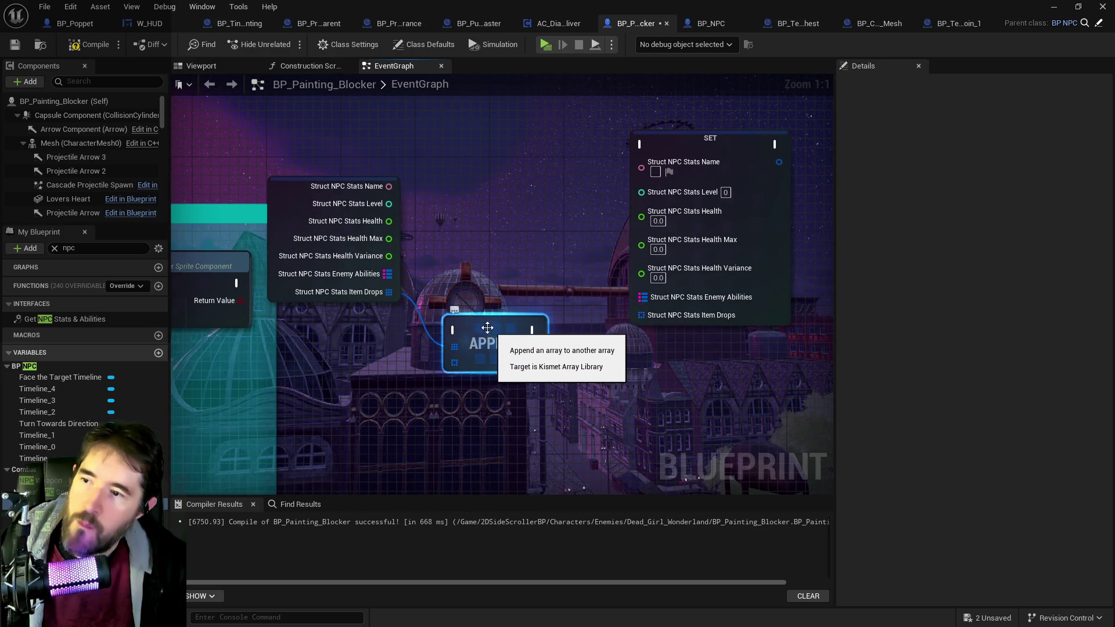
{"action": "mouse_move", "coordinate": [488, 332]}
{"action": "left_mouse_down"}
{"action": "mouse_move", "coordinate": [534, 370]}
{"action": "mouse_move", "coordinate": [526, 342]}
{"action": "left_mouse_up"}
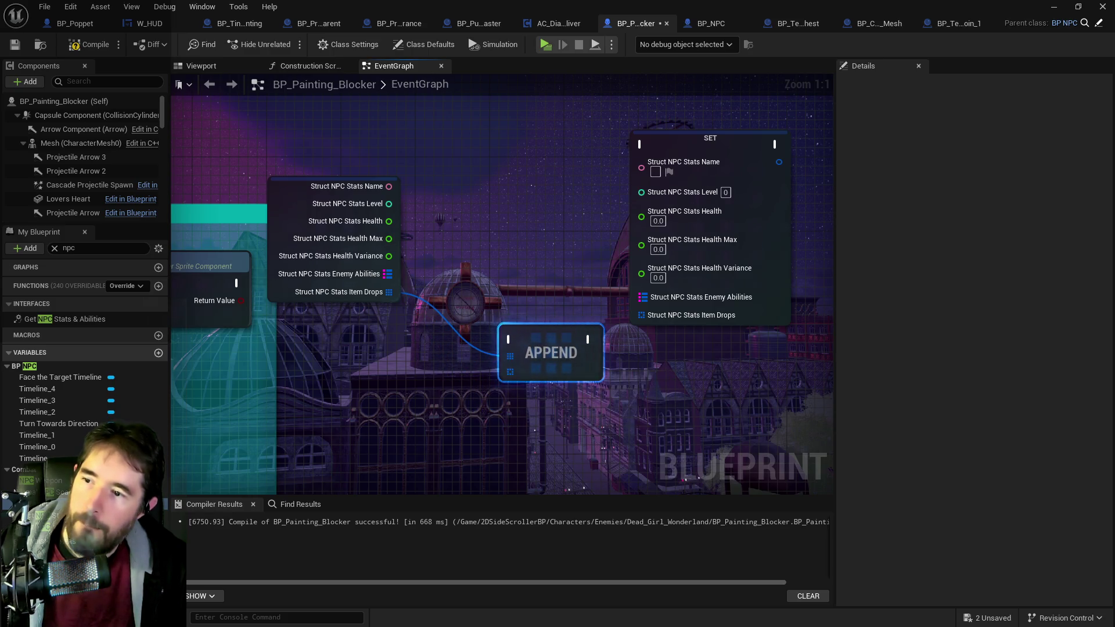
{"action": "mouse_move", "coordinate": [656, 340]}
{"action": "left_mouse_down"}
{"action": "mouse_move", "coordinate": [613, 343]}
{"action": "mouse_move", "coordinate": [533, 256]}
{"action": "left_mouse_up"}
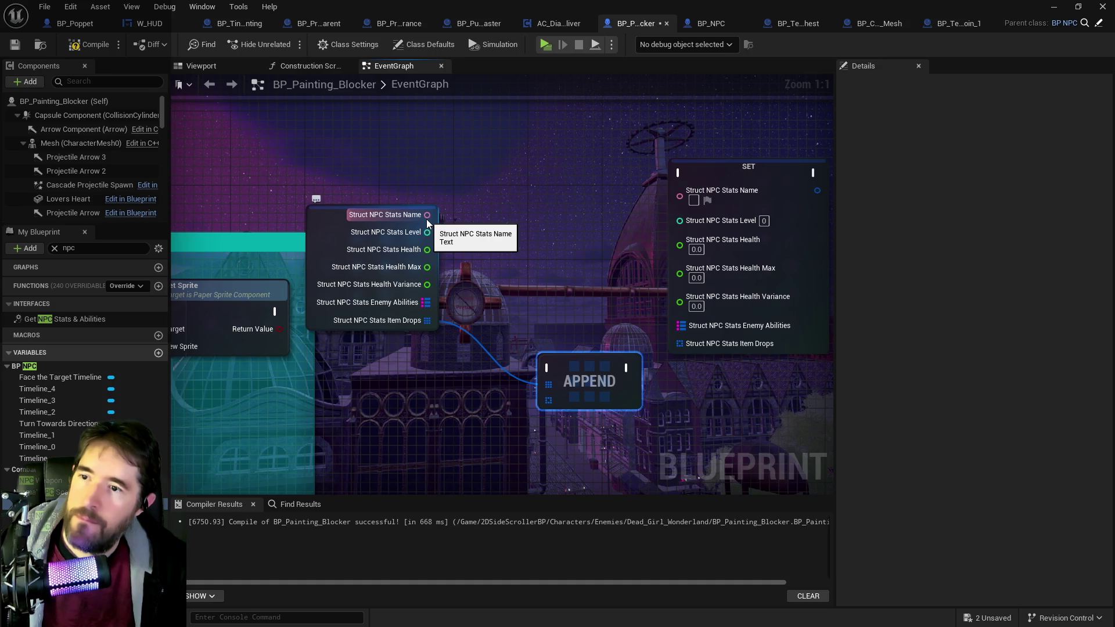
{"action": "left_click_drag", "start_coordinate": [426, 218], "coordinate": [679, 191]}
{"action": "left_click_drag", "start_coordinate": [426, 232], "coordinate": [689, 208]}
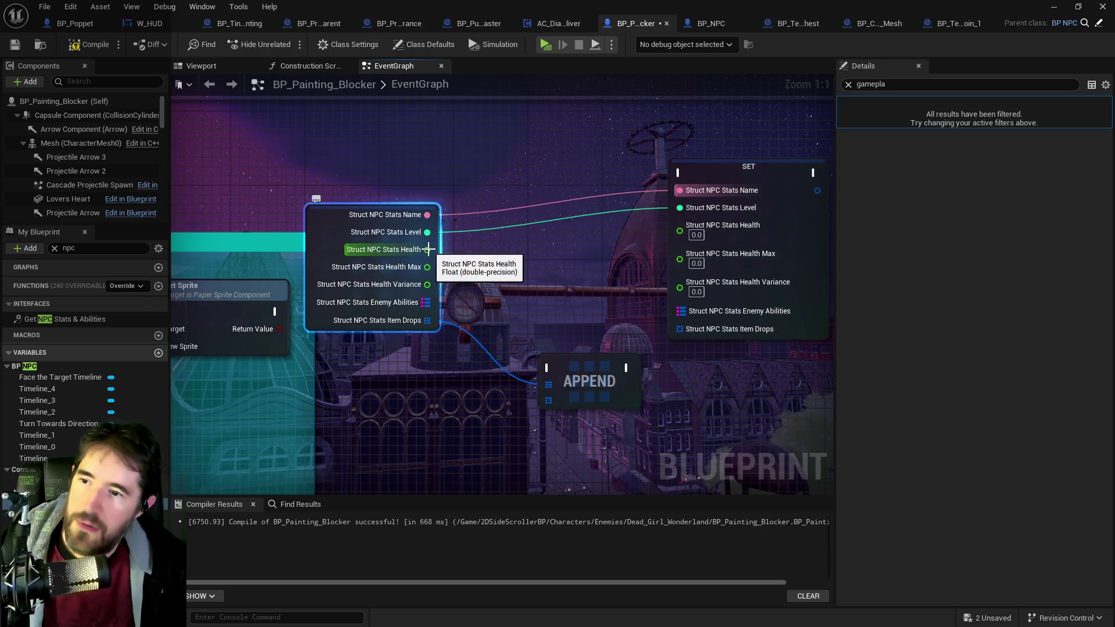
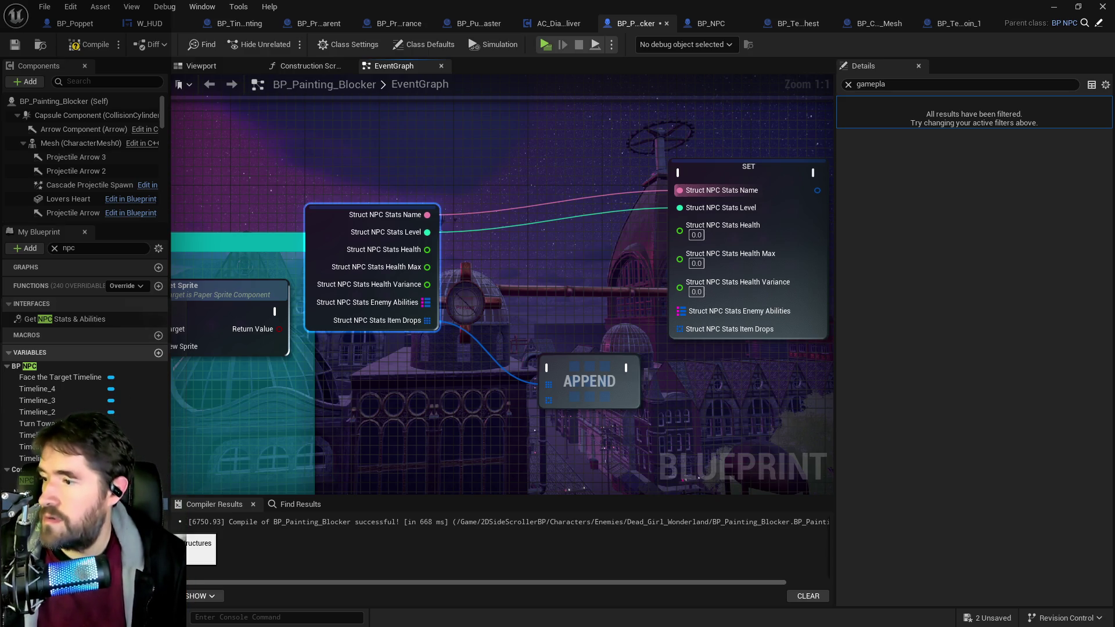
Step: Place a Struct NPC Stats getter feeding a new Set members in Struct NPC Stats node below APPEND
{"action": "mouse_move", "coordinate": [58, 515]}
{"action": "left_mouse_down"}
{"action": "mouse_move", "coordinate": [389, 406]}
{"action": "mouse_move", "coordinate": [480, 406]}
{"action": "left_mouse_up"}
{"action": "left_click", "coordinate": [404, 412]}
{"action": "type", "text": "set mem"}
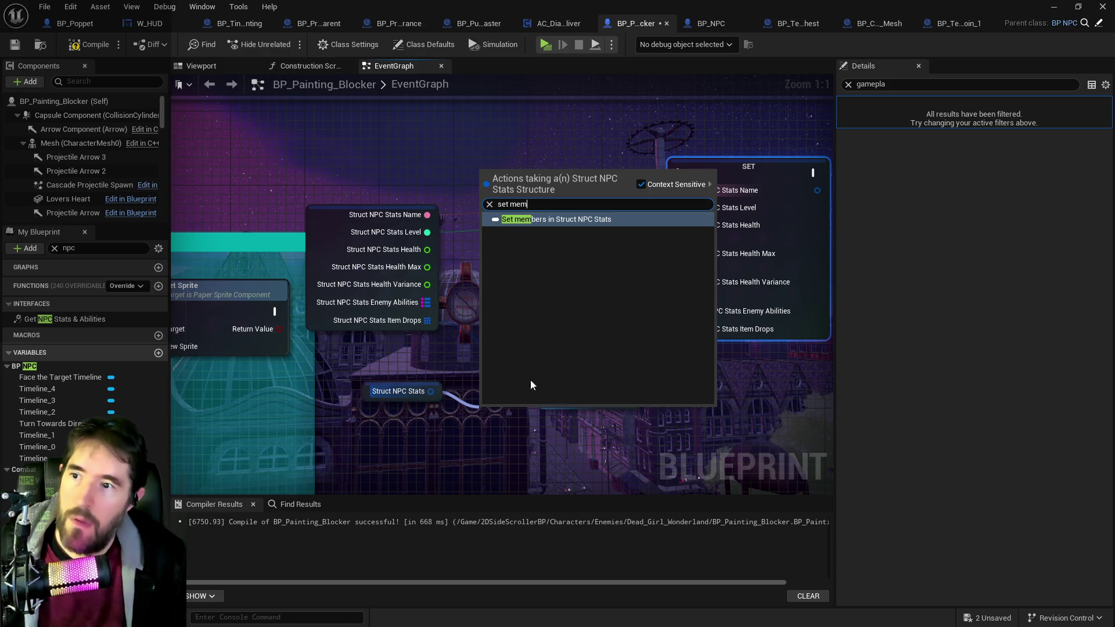
{"action": "left_click", "coordinate": [581, 219]}
{"action": "mouse_move", "coordinate": [456, 393]}
{"action": "left_mouse_down"}
{"action": "mouse_move", "coordinate": [499, 400]}
{"action": "mouse_move", "coordinate": [488, 407]}
{"action": "left_mouse_up"}
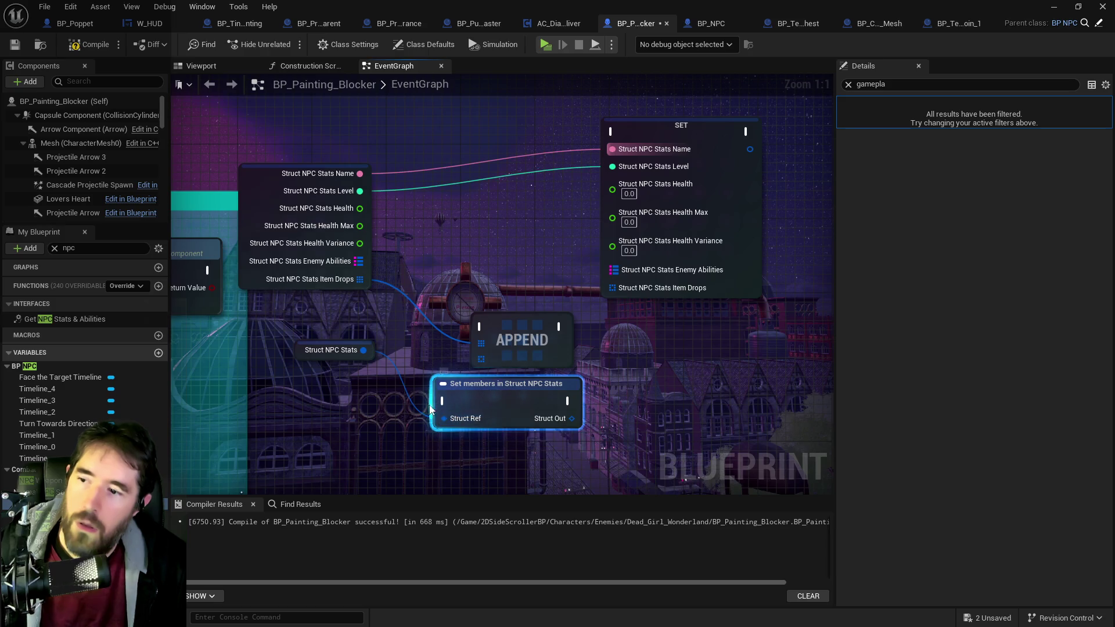
Step: Expose Item Drops as an input pin on the Set members node
{"action": "left_click", "coordinate": [848, 84]}
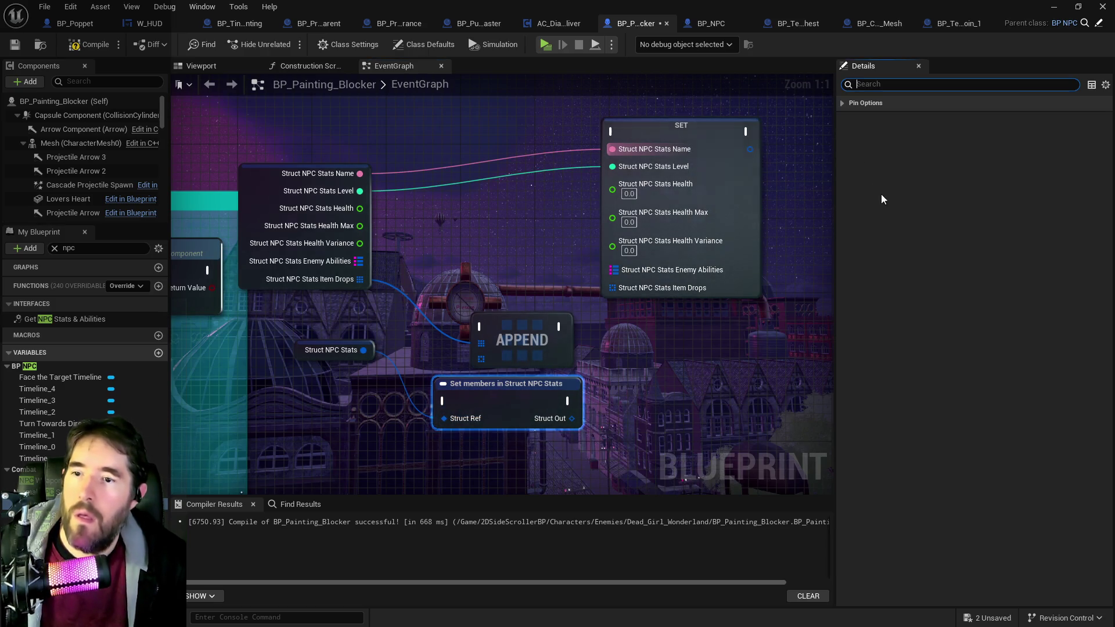
{"action": "left_click", "coordinate": [849, 105]}
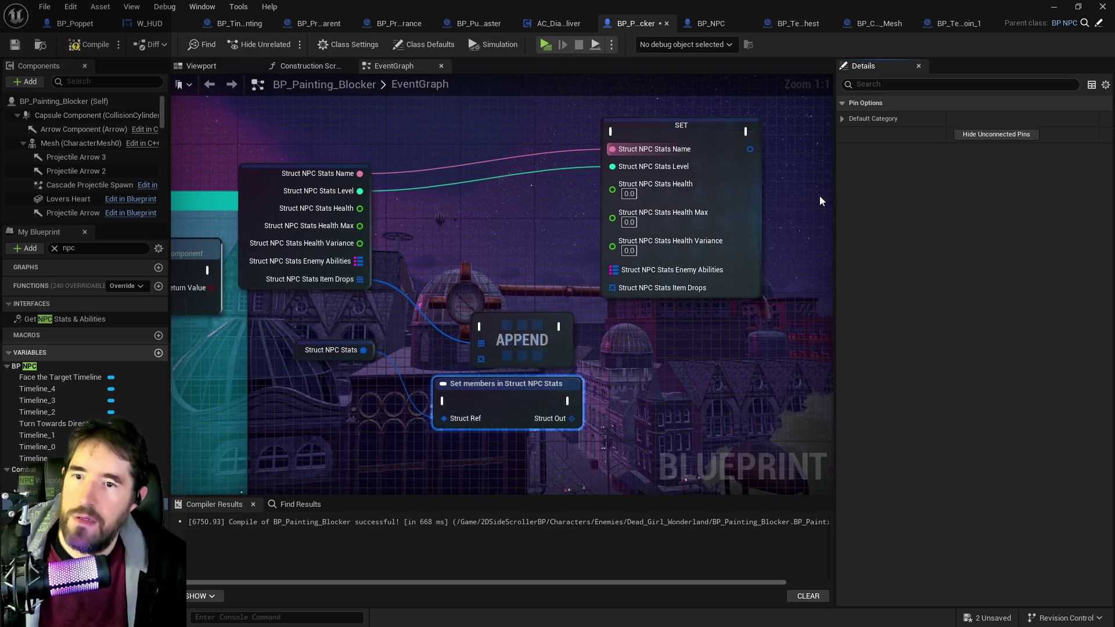
{"action": "left_click", "coordinate": [843, 119]}
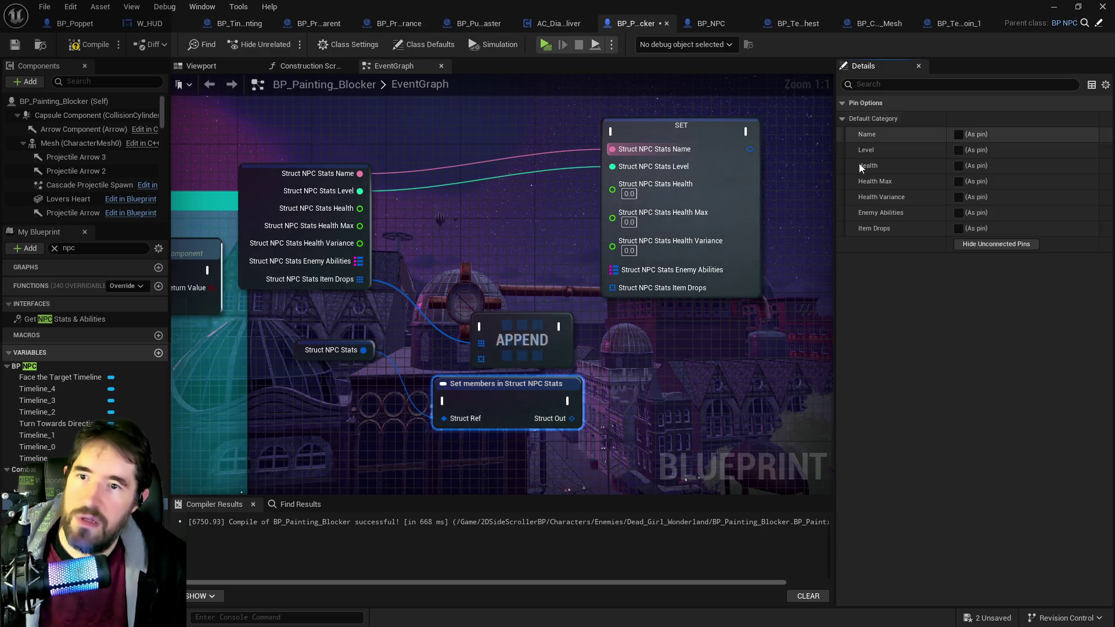
{"action": "left_click", "coordinate": [958, 228]}
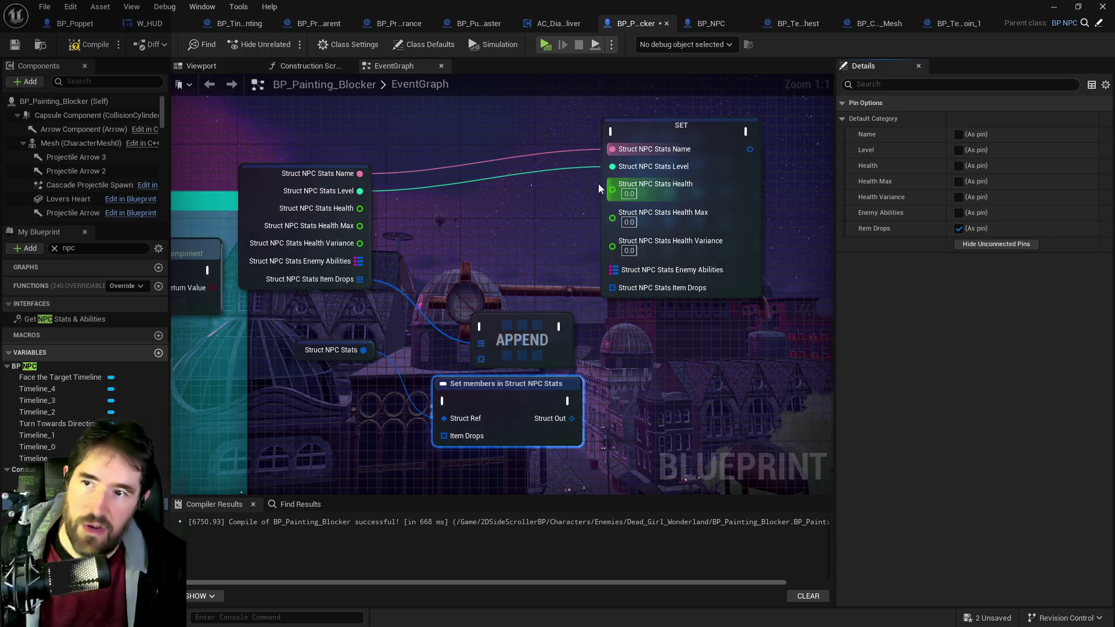
Step: Shift the getter and APPEND nodes, and wire an Item Drops getter into the Item Drops pin
{"action": "mouse_move", "coordinate": [309, 362]}
{"action": "left_mouse_down"}
{"action": "mouse_move", "coordinate": [495, 344]}
{"action": "mouse_move", "coordinate": [488, 335]}
{"action": "mouse_move", "coordinate": [531, 397]}
{"action": "left_mouse_up"}
{"action": "mouse_move", "coordinate": [703, 314]}
{"action": "left_mouse_down"}
{"action": "mouse_move", "coordinate": [714, 349]}
{"action": "mouse_move", "coordinate": [419, 361]}
{"action": "mouse_move", "coordinate": [457, 430]}
{"action": "mouse_move", "coordinate": [527, 459]}
{"action": "mouse_move", "coordinate": [544, 453]}
{"action": "left_mouse_up"}
{"action": "mouse_move", "coordinate": [554, 402]}
{"action": "left_mouse_down"}
{"action": "mouse_move", "coordinate": [603, 288]}
{"action": "mouse_move", "coordinate": [620, 353]}
{"action": "mouse_move", "coordinate": [600, 344]}
{"action": "mouse_move", "coordinate": [685, 288]}
{"action": "left_mouse_up"}
{"action": "mouse_move", "coordinate": [726, 340]}
{"action": "left_mouse_down"}
{"action": "mouse_move", "coordinate": [521, 346]}
{"action": "mouse_move", "coordinate": [532, 346]}
{"action": "left_mouse_up"}
{"action": "left_click", "coordinate": [635, 416]}
{"action": "mouse_move", "coordinate": [667, 365]}
{"action": "left_mouse_down"}
{"action": "mouse_move", "coordinate": [650, 376]}
{"action": "mouse_move", "coordinate": [672, 369]}
{"action": "left_mouse_up"}
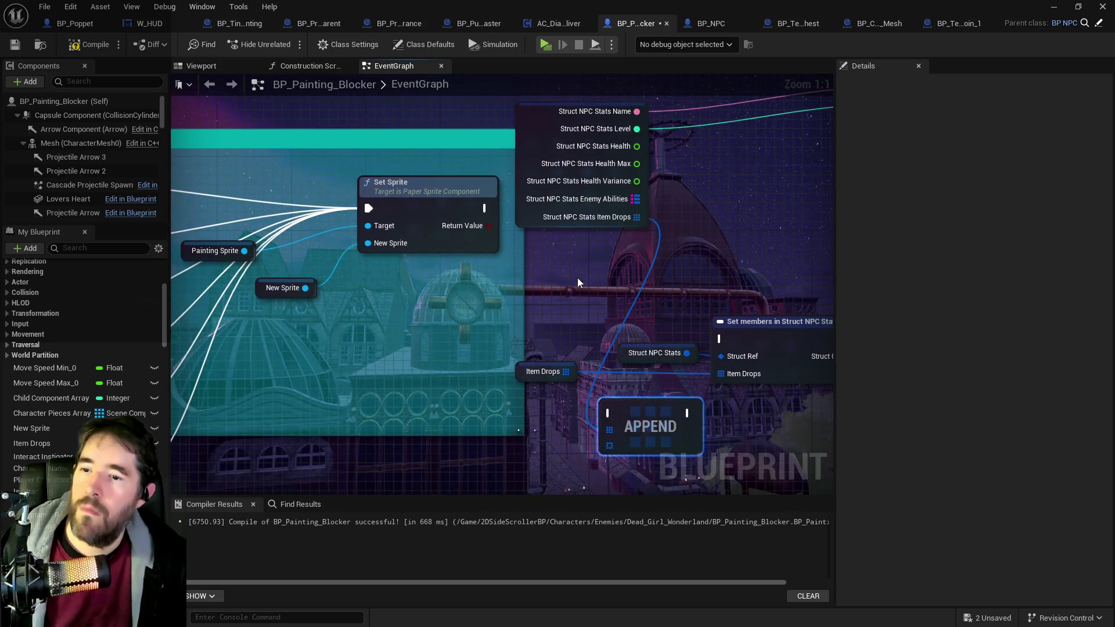
Step: Restore the accidentally deleted break node and reposition it, APPEND and the Item Drops getter
{"action": "left_click", "coordinate": [523, 219]}
{"action": "key", "text": "Delete"}
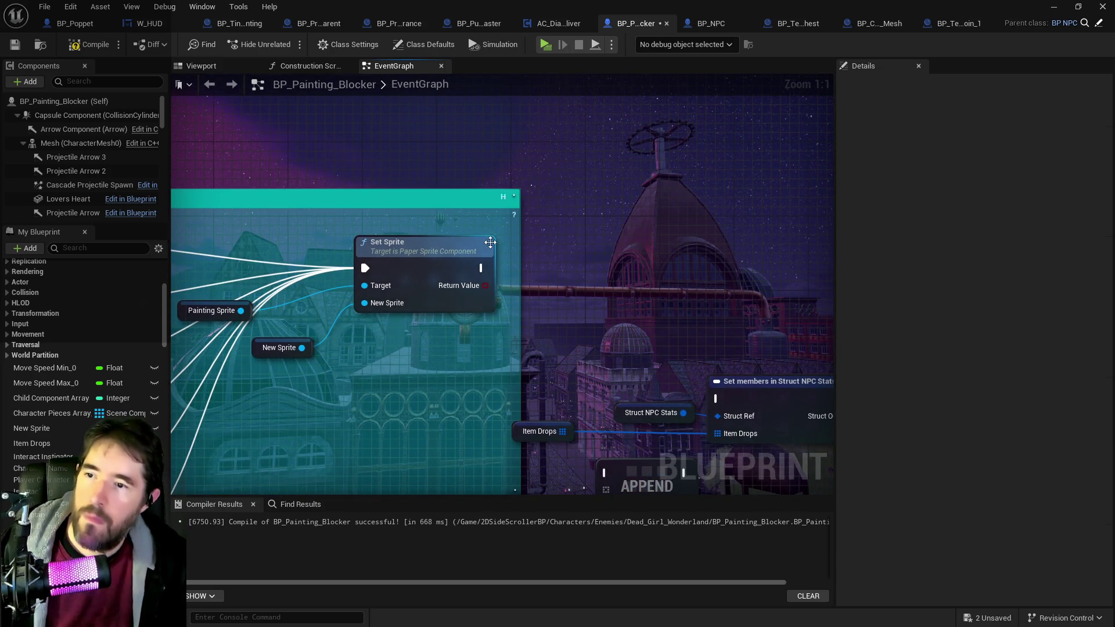
{"action": "mouse_move", "coordinate": [490, 242]}
{"action": "left_mouse_down"}
{"action": "mouse_move", "coordinate": [510, 277]}
{"action": "mouse_move", "coordinate": [443, 234]}
{"action": "mouse_move", "coordinate": [324, 187]}
{"action": "mouse_move", "coordinate": [515, 219]}
{"action": "mouse_move", "coordinate": [389, 184]}
{"action": "mouse_move", "coordinate": [396, 139]}
{"action": "left_mouse_up"}
{"action": "key", "text": "ctrl+z"}
{"action": "left_click_drag", "start_coordinate": [476, 326], "coordinate": [445, 227]}
{"action": "mouse_move", "coordinate": [501, 395]}
{"action": "left_mouse_down"}
{"action": "mouse_move", "coordinate": [504, 213]}
{"action": "mouse_move", "coordinate": [531, 167]}
{"action": "left_mouse_up"}
{"action": "left_click_drag", "start_coordinate": [388, 368], "coordinate": [444, 377]}
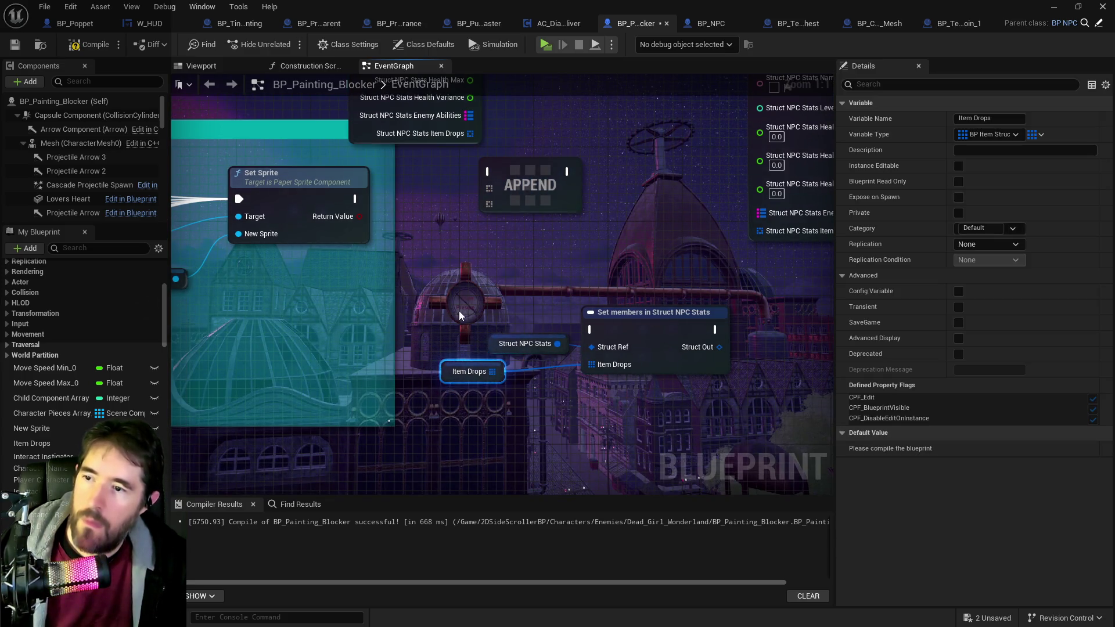
Step: Move the Set members group right and delete the old multi-field SET node
{"action": "left_click_drag", "start_coordinate": [460, 315], "coordinate": [737, 386]}
{"action": "left_click_drag", "start_coordinate": [653, 313], "coordinate": [830, 305]}
{"action": "mouse_move", "coordinate": [661, 241]}
{"action": "left_mouse_down"}
{"action": "mouse_move", "coordinate": [469, 364]}
{"action": "mouse_move", "coordinate": [685, 486]}
{"action": "left_mouse_up"}
{"action": "left_click", "coordinate": [645, 258]}
{"action": "key", "text": "Delete"}
{"action": "left_click_drag", "start_coordinate": [720, 386], "coordinate": [748, 275]}
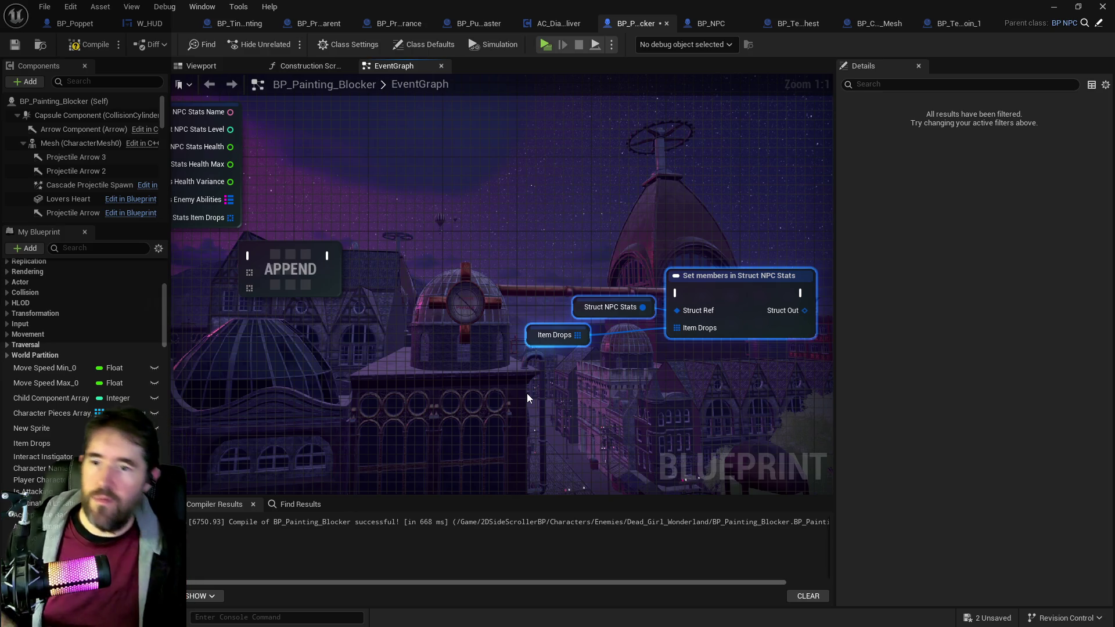
Step: Reposition APPEND and pan to the Switch on String, Fire Projectile, SET and Set Sprite nodes
{"action": "mouse_move", "coordinate": [595, 439]}
{"action": "left_mouse_down"}
{"action": "mouse_move", "coordinate": [439, 474]}
{"action": "mouse_move", "coordinate": [833, 456]}
{"action": "left_mouse_up"}
{"action": "left_click_drag", "start_coordinate": [589, 289], "coordinate": [638, 310]}
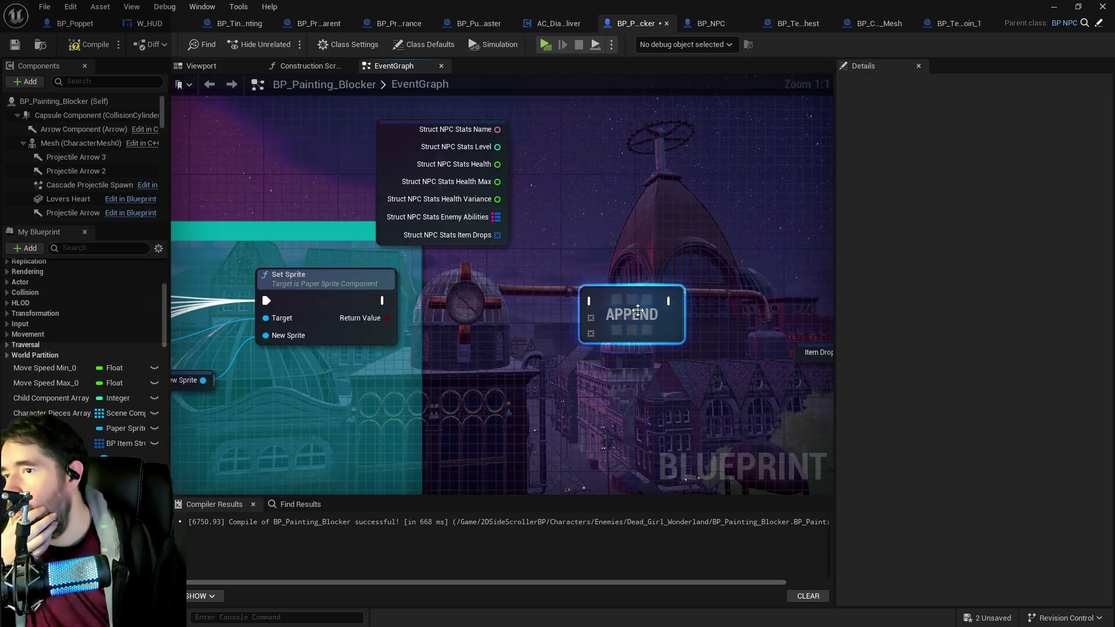
{"action": "mouse_move", "coordinate": [465, 363]}
{"action": "left_mouse_down"}
{"action": "mouse_move", "coordinate": [218, 343]}
{"action": "mouse_move", "coordinate": [368, 392]}
{"action": "left_mouse_up"}
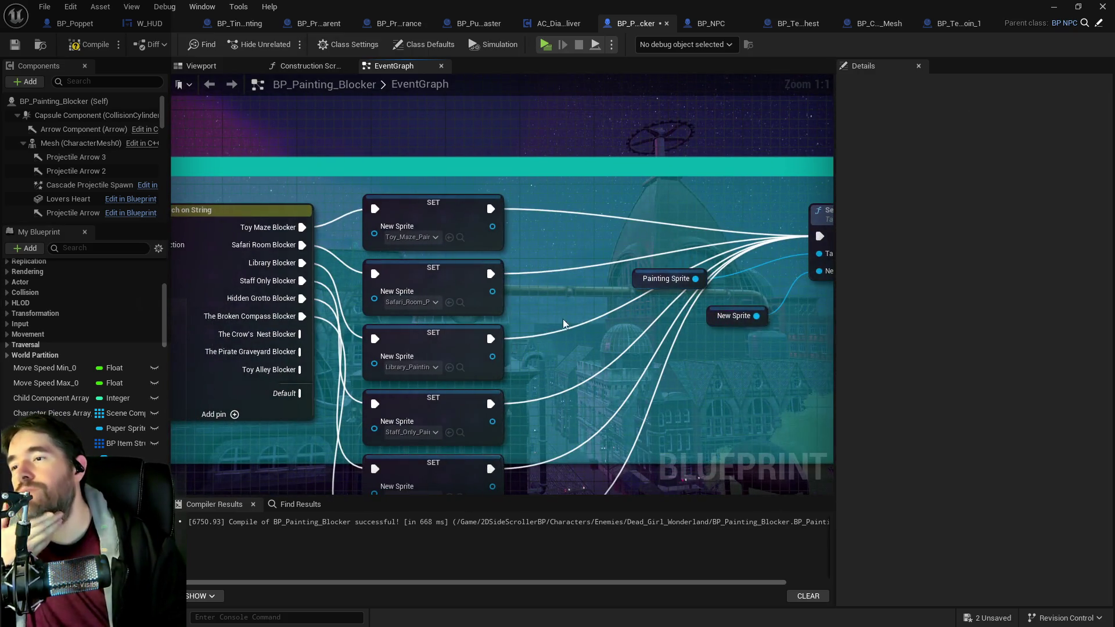
{"action": "scroll", "coordinate": [476, 348], "scroll_direction": "down", "scroll_amount": 2}
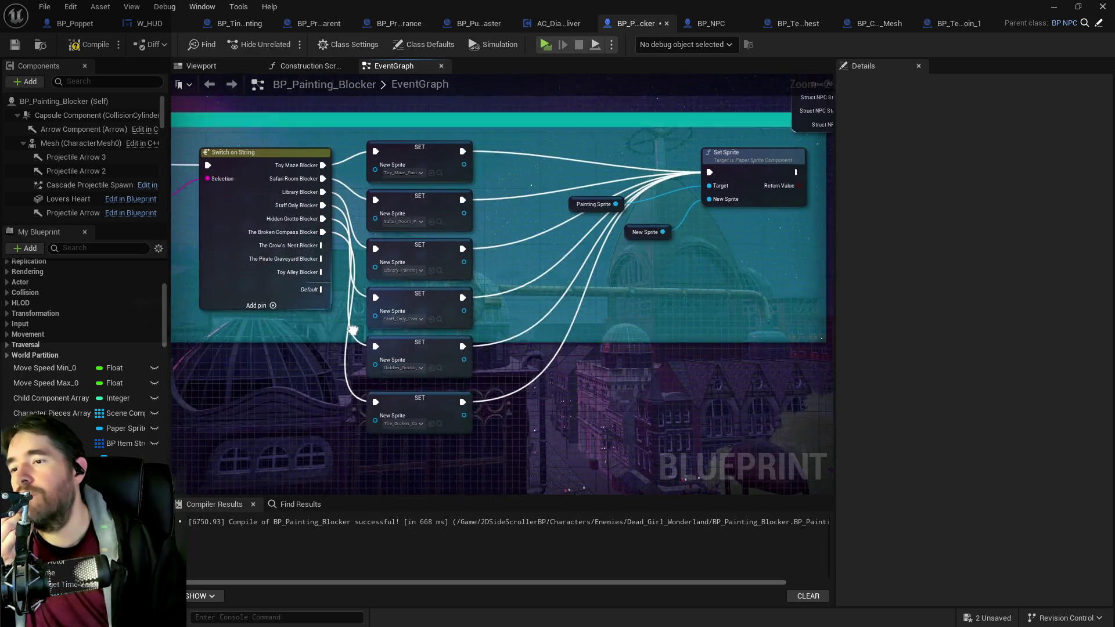
{"action": "scroll", "coordinate": [353, 330], "scroll_direction": "up", "scroll_amount": 1}
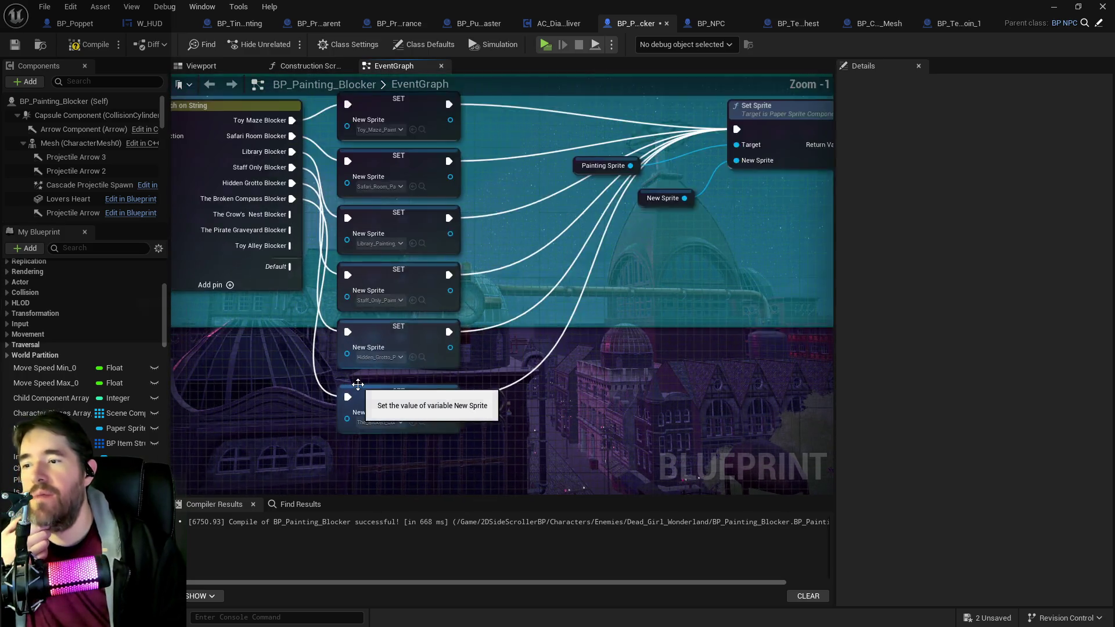
{"action": "scroll", "coordinate": [358, 384], "scroll_direction": "up", "scroll_amount": 1}
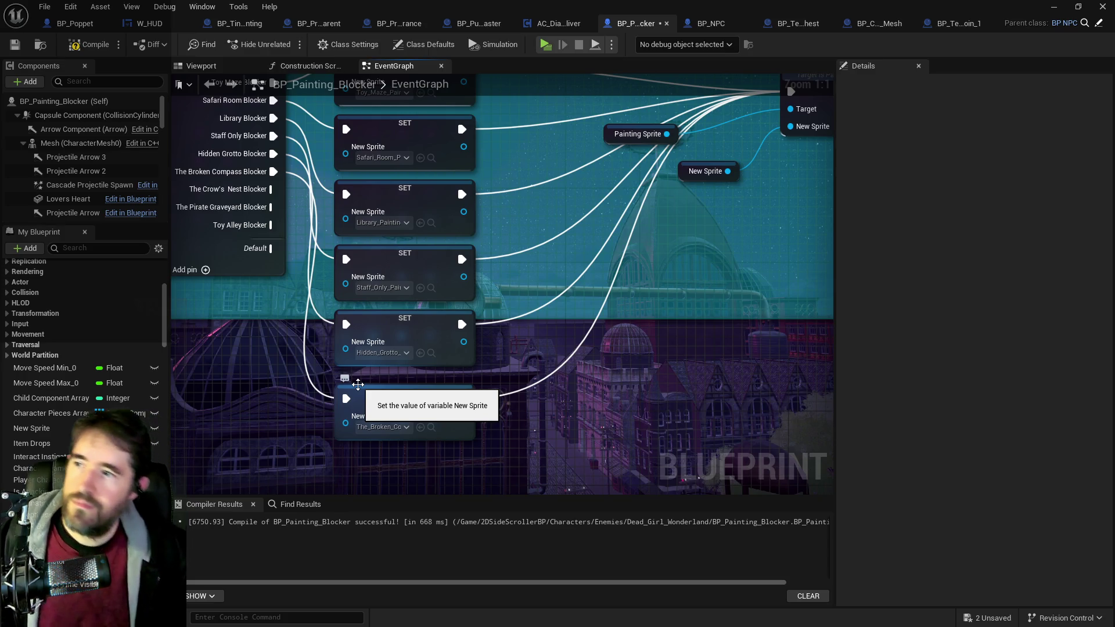
{"action": "scroll", "coordinate": [197, 363], "scroll_direction": "down", "scroll_amount": 2}
{"action": "scroll", "coordinate": [197, 364], "scroll_direction": "down", "scroll_amount": 2}
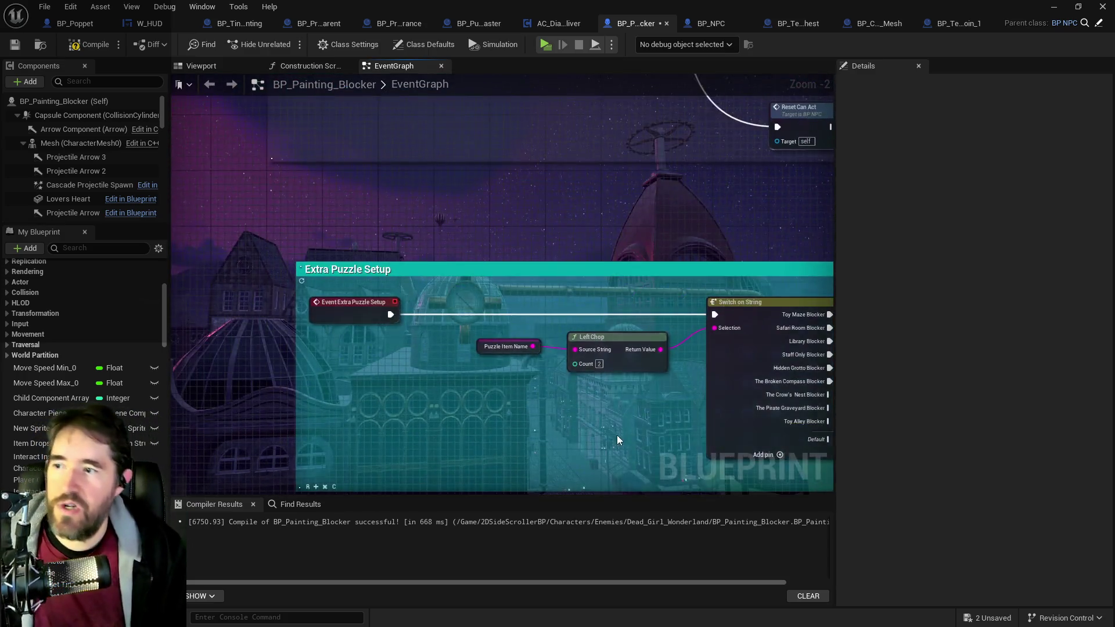
{"action": "scroll", "coordinate": [616, 434], "scroll_direction": "down", "scroll_amount": 1}
{"action": "scroll", "coordinate": [506, 288], "scroll_direction": "up", "scroll_amount": 2}
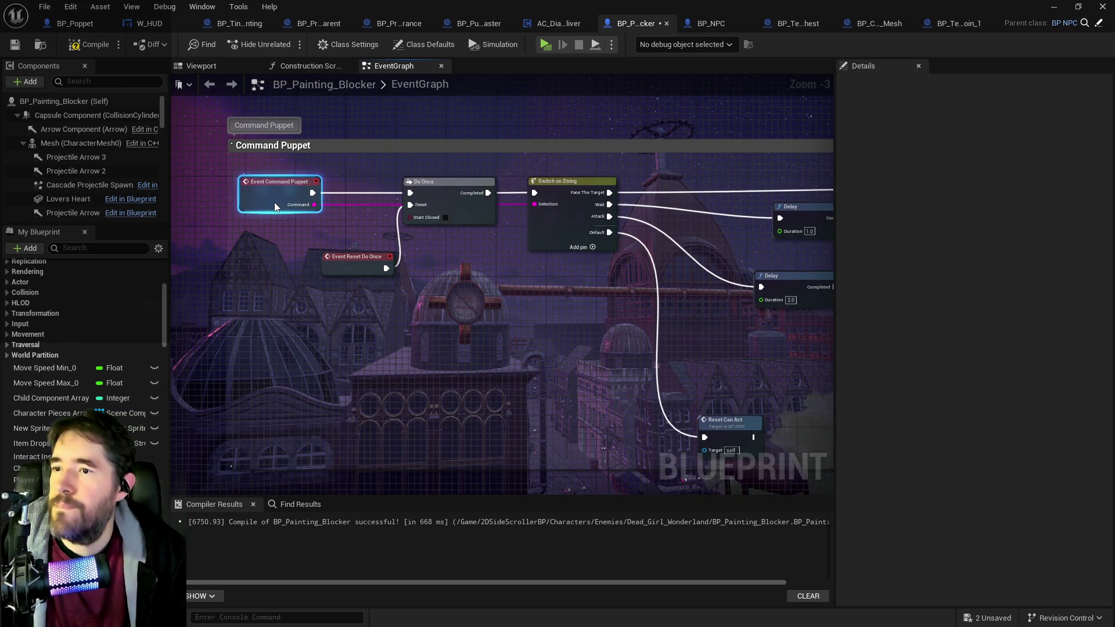
{"action": "left_click_drag", "start_coordinate": [660, 349], "coordinate": [478, 311]}
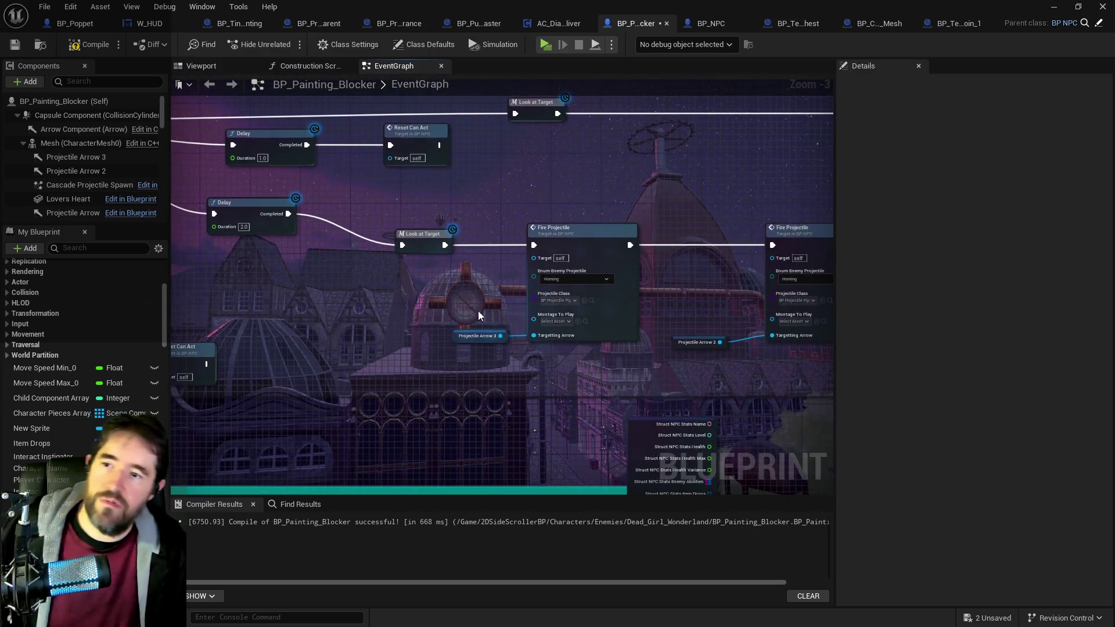
{"action": "left_click_drag", "start_coordinate": [547, 400], "coordinate": [514, 318]}
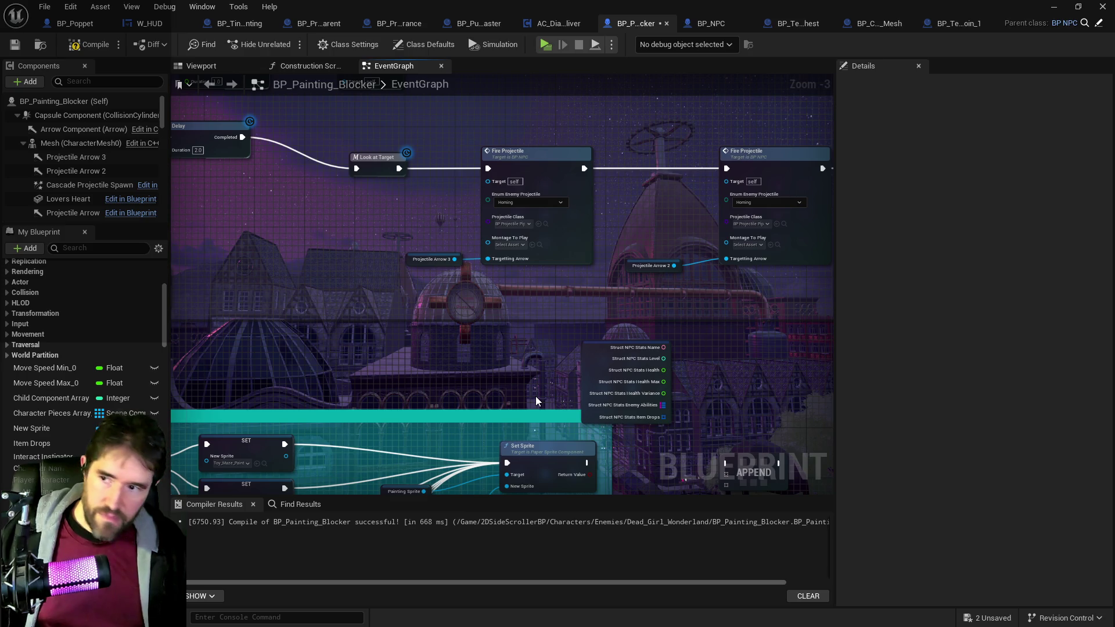
Step: Survey the Extra Puzzle Setup and Set Sprite area, then jump to the erroring SET Item Drops node
{"action": "scroll", "coordinate": [535, 400], "scroll_direction": "down", "scroll_amount": 1}
{"action": "left_click_drag", "start_coordinate": [535, 401], "coordinate": [717, 266]}
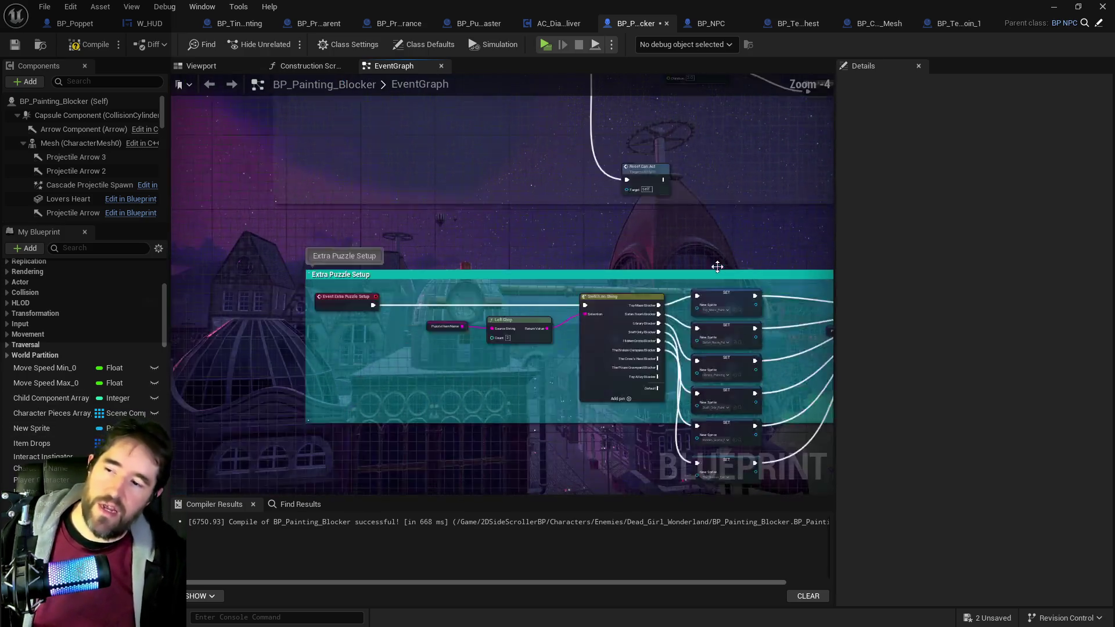
{"action": "scroll", "coordinate": [615, 349], "scroll_direction": "down", "scroll_amount": 2}
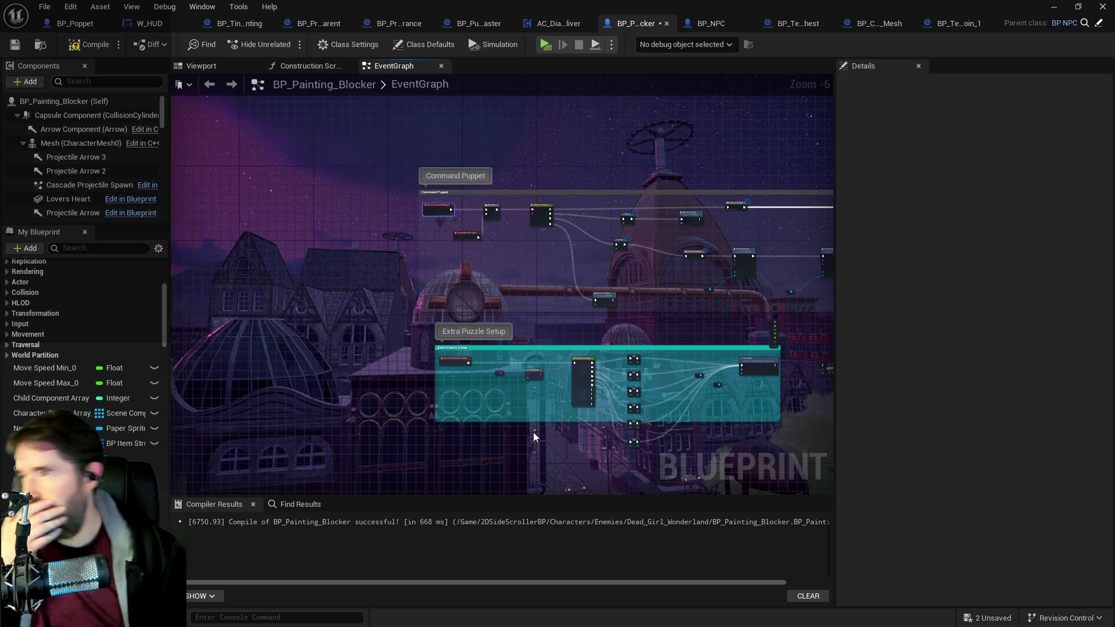
{"action": "mouse_move", "coordinate": [563, 412]}
{"action": "left_mouse_down"}
{"action": "mouse_move", "coordinate": [489, 391]}
{"action": "mouse_move", "coordinate": [455, 315]}
{"action": "left_mouse_up"}
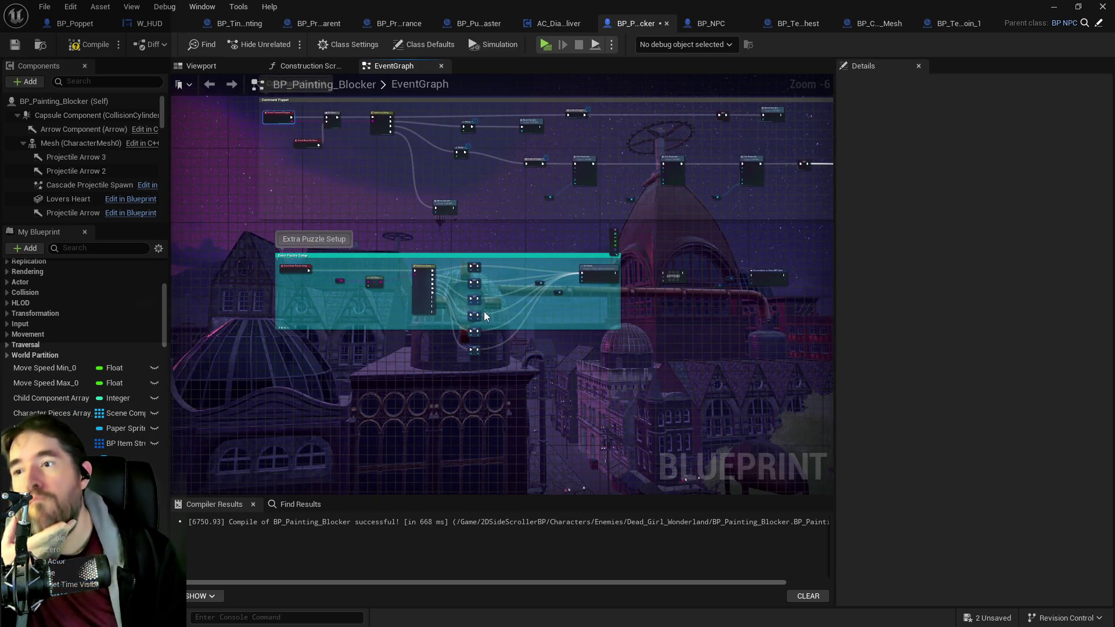
{"action": "scroll", "coordinate": [484, 315], "scroll_direction": "up", "scroll_amount": 4}
{"action": "scroll", "coordinate": [459, 350], "scroll_direction": "up", "scroll_amount": 3}
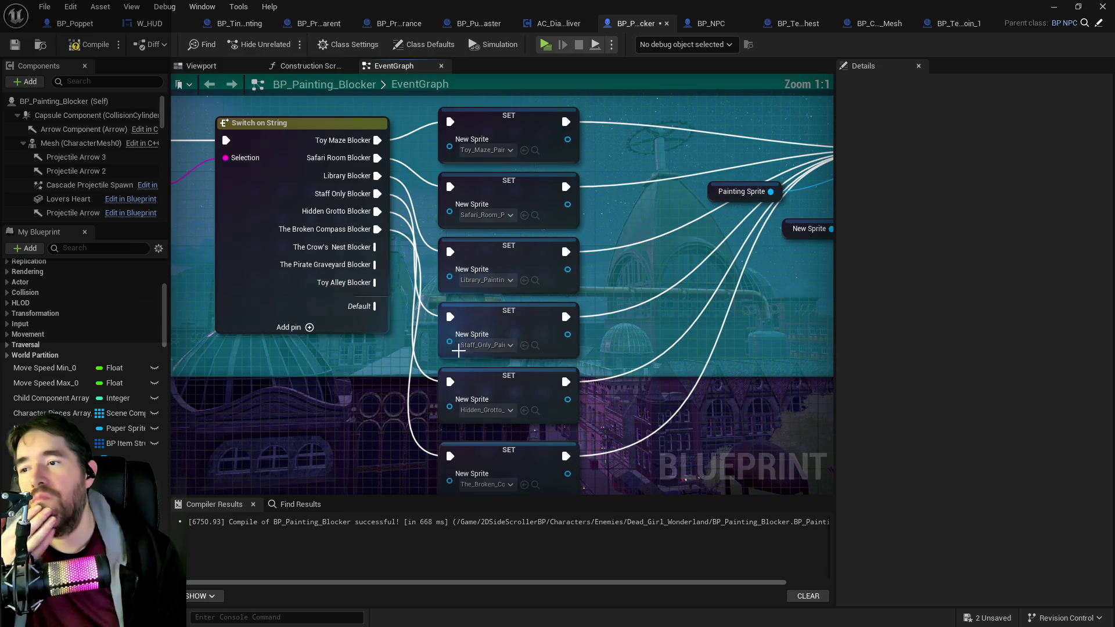
{"action": "left_click_drag", "start_coordinate": [459, 350], "coordinate": [311, 390]}
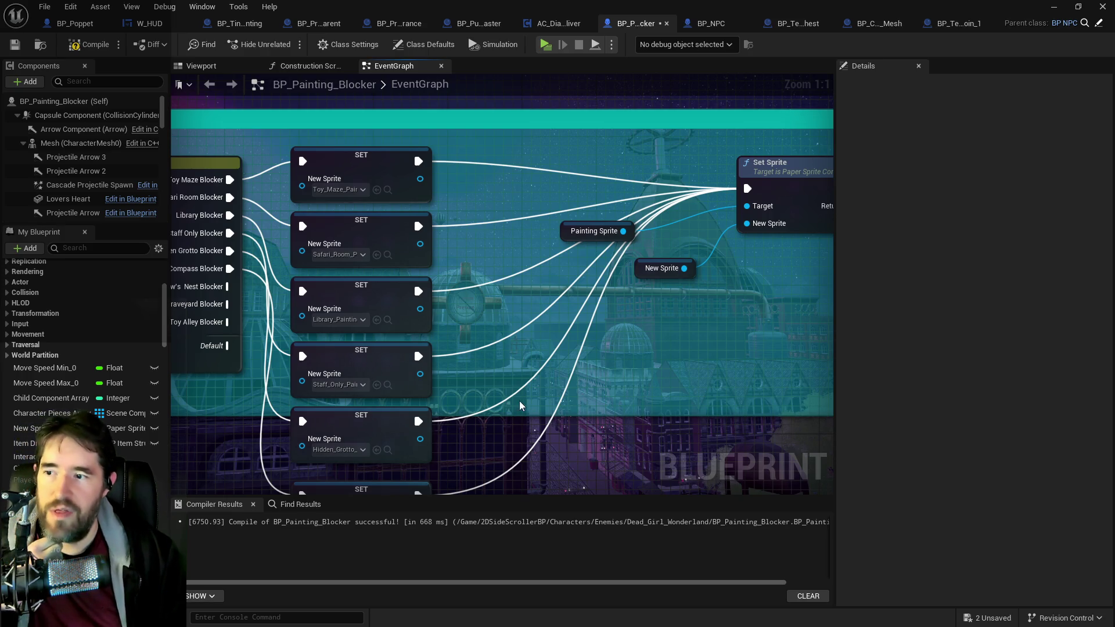
{"action": "left_click_drag", "start_coordinate": [405, 424], "coordinate": [567, 392]}
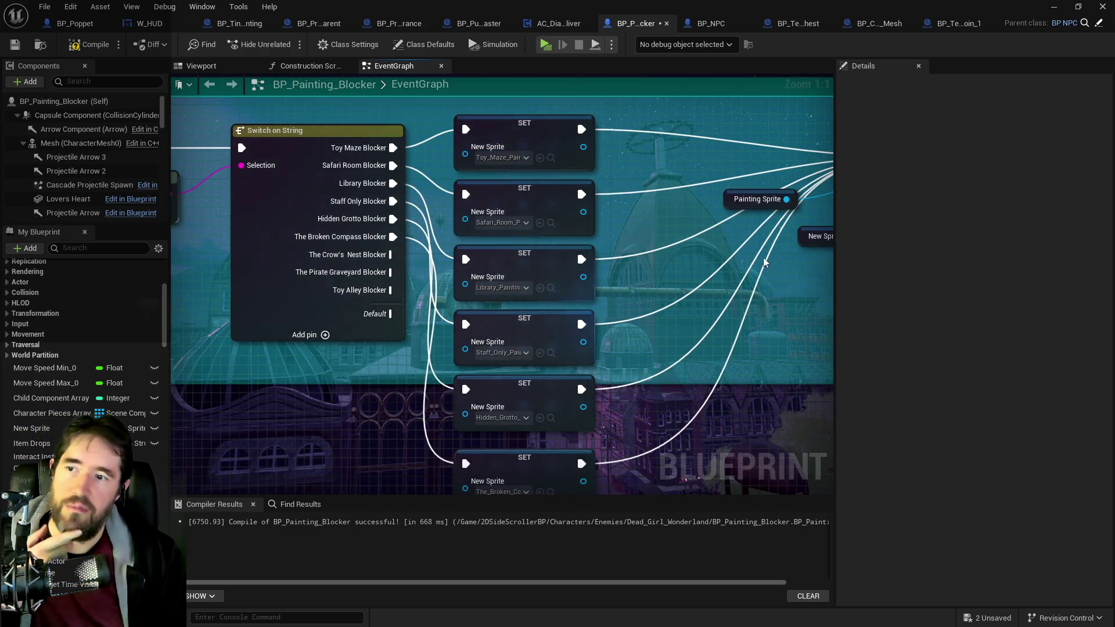
{"action": "left_click_drag", "start_coordinate": [661, 444], "coordinate": [549, 420]}
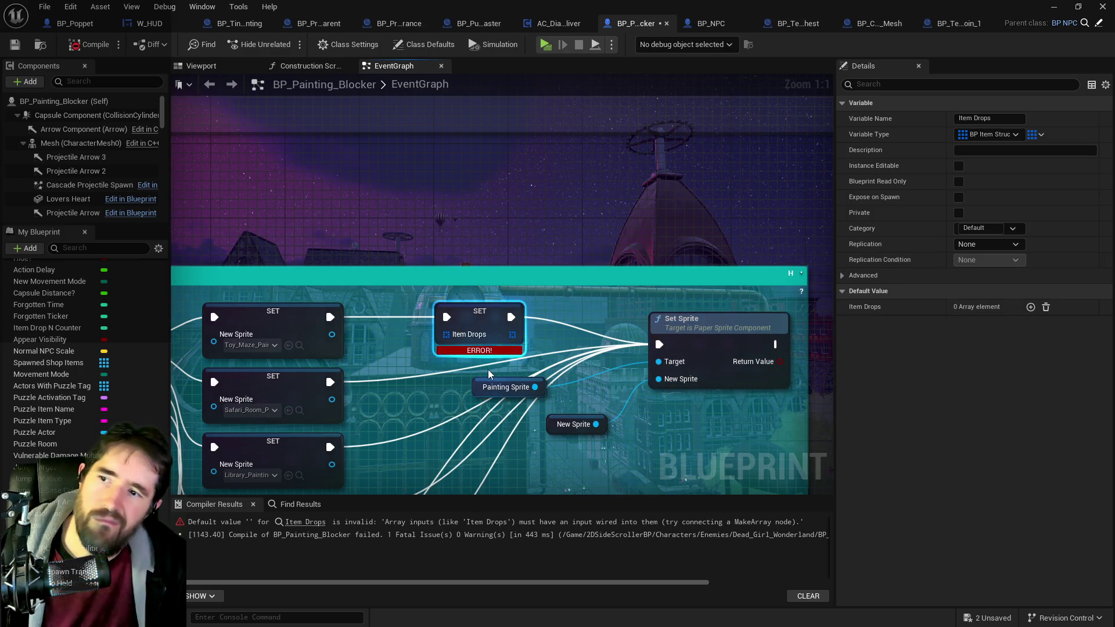
{"action": "left_click_drag", "start_coordinate": [487, 369], "coordinate": [227, 305]}
{"action": "left_click", "coordinate": [305, 521]}
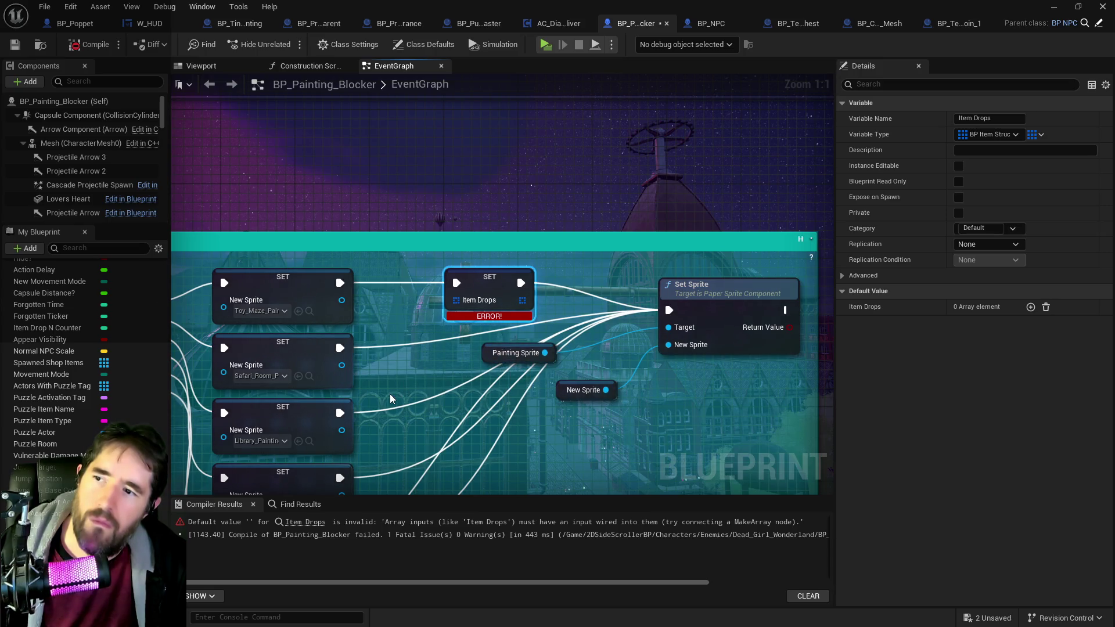
Step: Add a Make Array node left of the SET Item Drops node, then delete it again
{"action": "left_click_drag", "start_coordinate": [489, 278], "coordinate": [508, 277]}
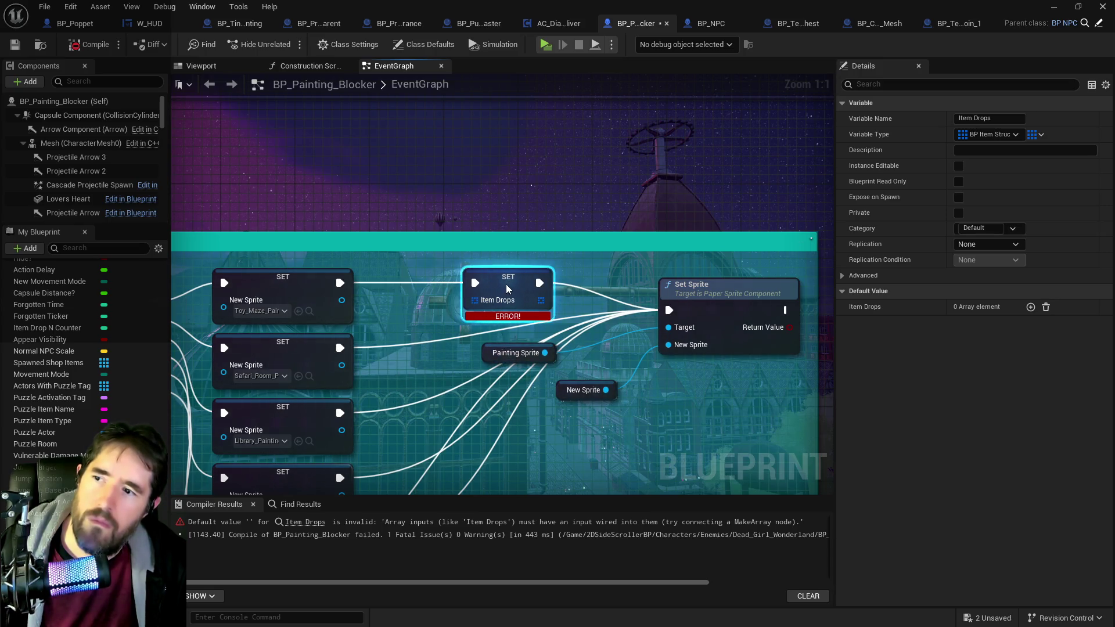
{"action": "right_click", "coordinate": [424, 314]}
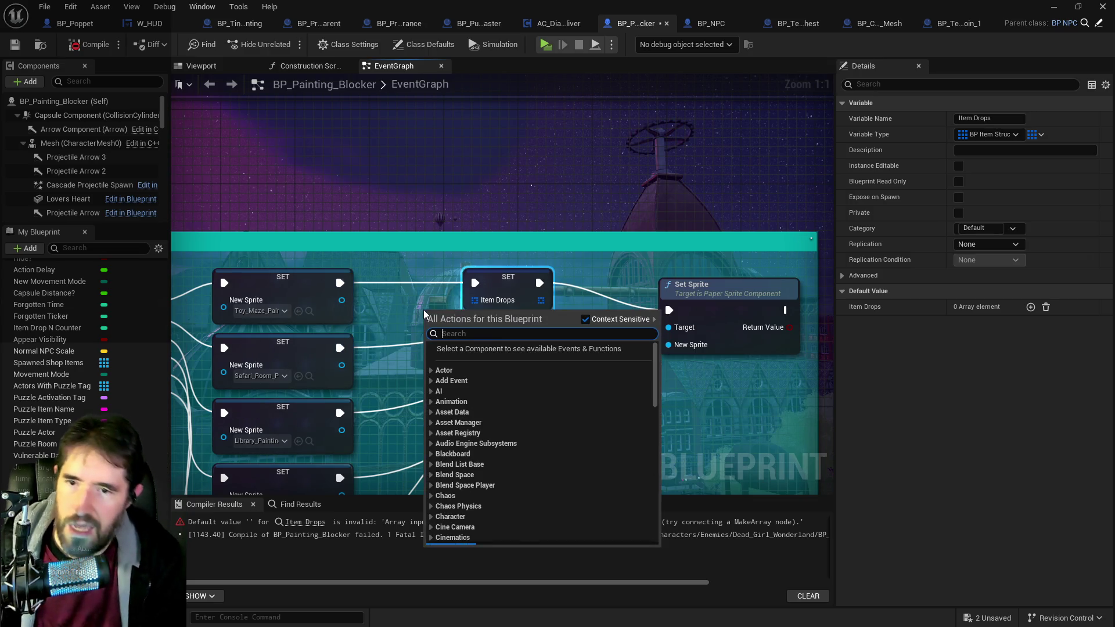
{"action": "type", "text": "make array"}
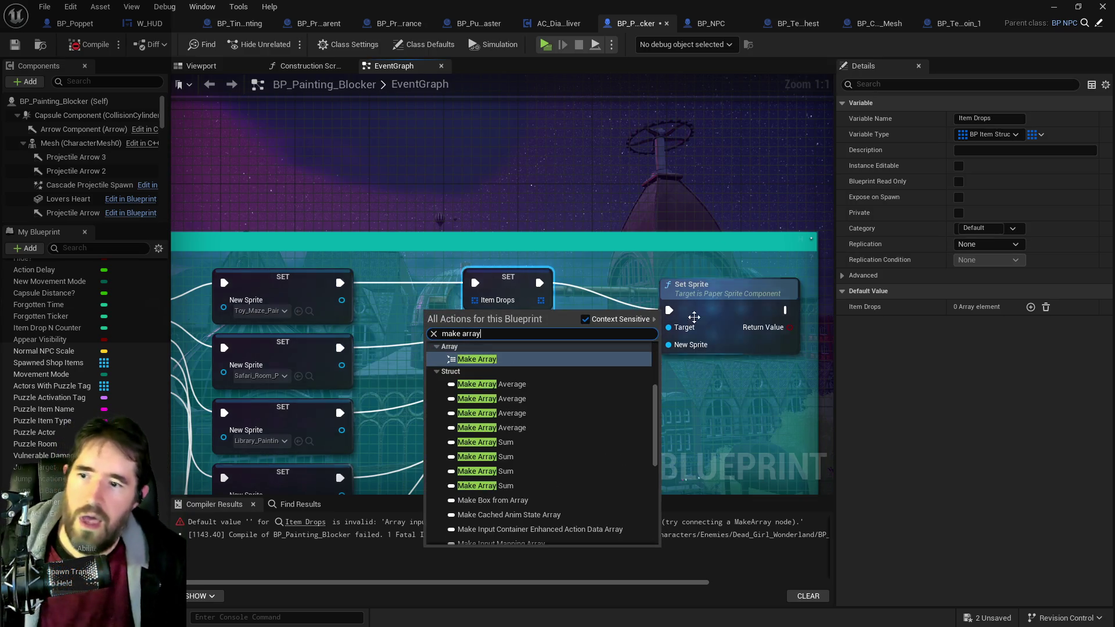
{"action": "left_click", "coordinate": [477, 359]}
{"action": "mouse_move", "coordinate": [443, 315]}
{"action": "left_mouse_down"}
{"action": "mouse_move", "coordinate": [399, 301]}
{"action": "mouse_move", "coordinate": [475, 300]}
{"action": "left_mouse_up"}
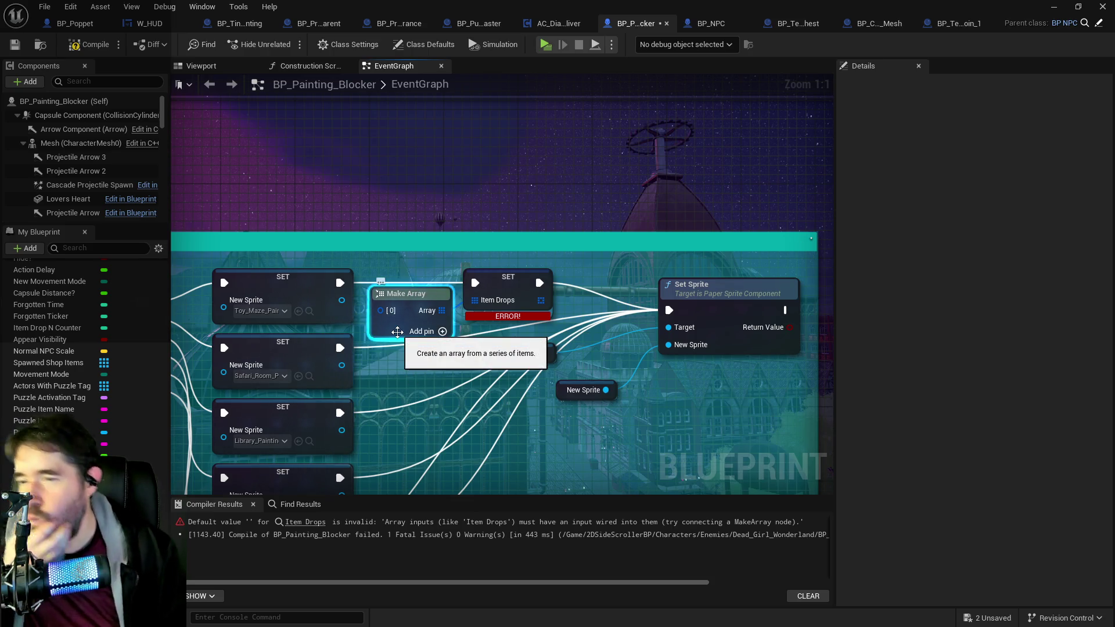
{"action": "key", "text": "Delete"}
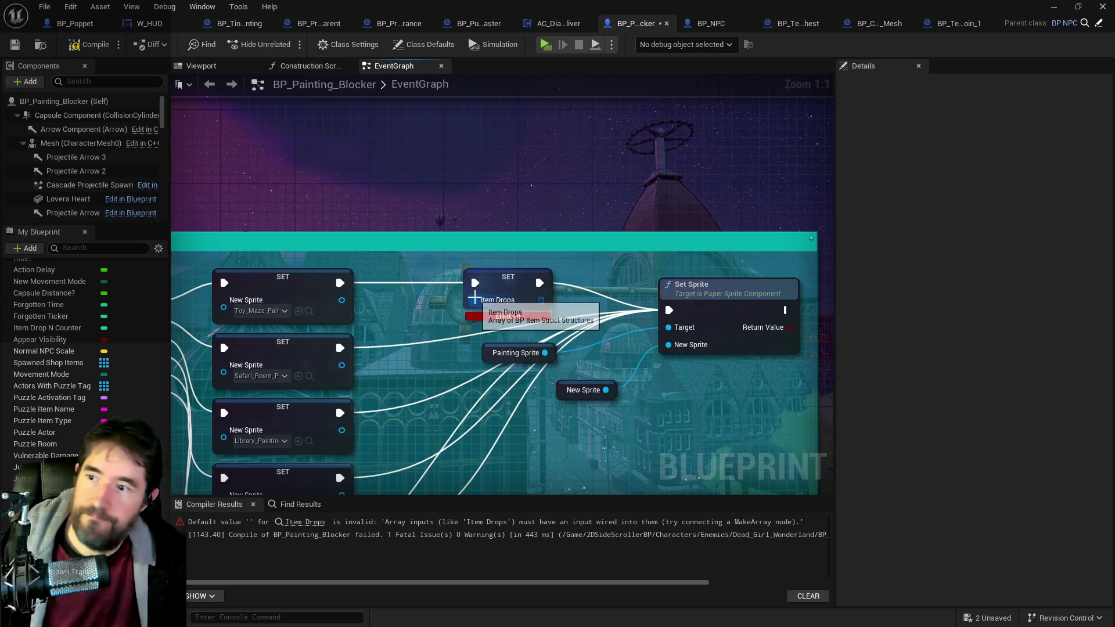
Step: Rearrange Set Sprite with its New Sprite and Painting Sprite getters
{"action": "left_click_drag", "start_coordinate": [471, 293], "coordinate": [399, 285]}
{"action": "left_click_drag", "start_coordinate": [646, 289], "coordinate": [711, 261]}
{"action": "left_click_drag", "start_coordinate": [510, 375], "coordinate": [594, 348]}
{"action": "mouse_move", "coordinate": [443, 344]}
{"action": "left_mouse_down"}
{"action": "mouse_move", "coordinate": [601, 315]}
{"action": "mouse_move", "coordinate": [528, 319]}
{"action": "left_mouse_up"}
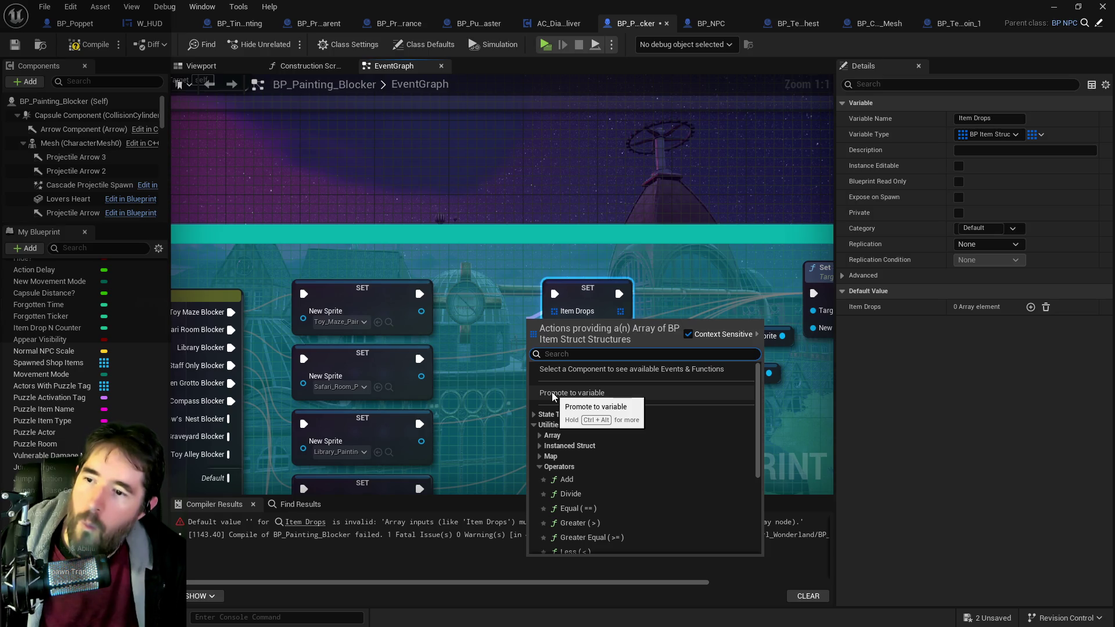
Step: Promote the SET node's Item Drops input to a variable named Item Drops Toy Maze
{"action": "left_click", "coordinate": [552, 394]}
{"action": "left_click_drag", "start_coordinate": [511, 330], "coordinate": [444, 320]}
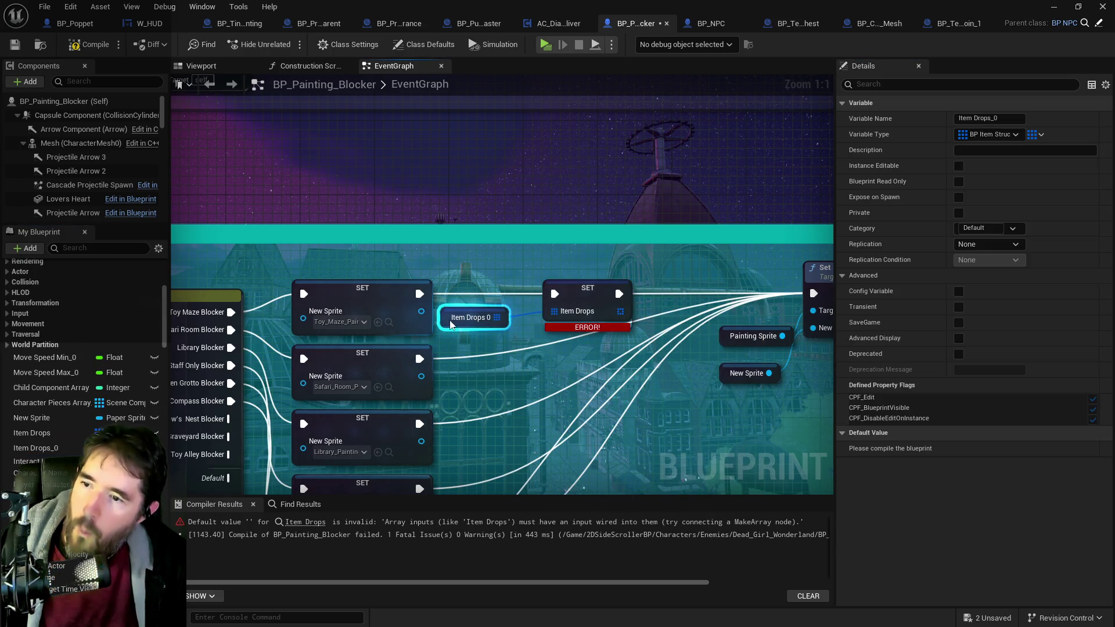
{"action": "scroll", "coordinate": [87, 348], "scroll_direction": "down", "scroll_amount": 5}
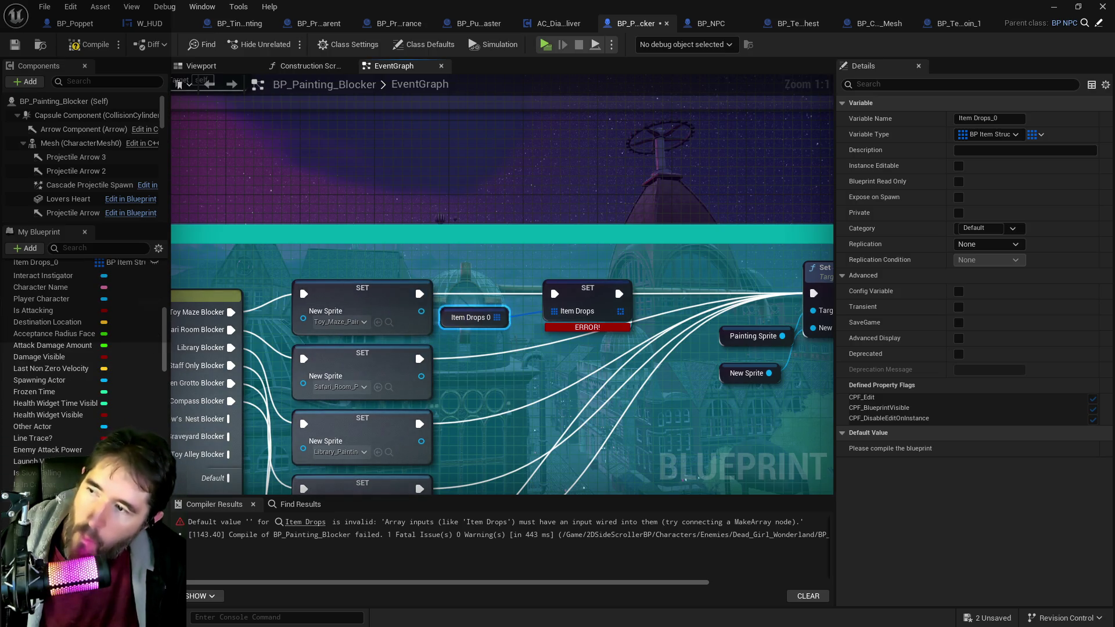
{"action": "scroll", "coordinate": [58, 415], "scroll_direction": "up", "scroll_amount": 3}
{"action": "left_click", "coordinate": [35, 411]}
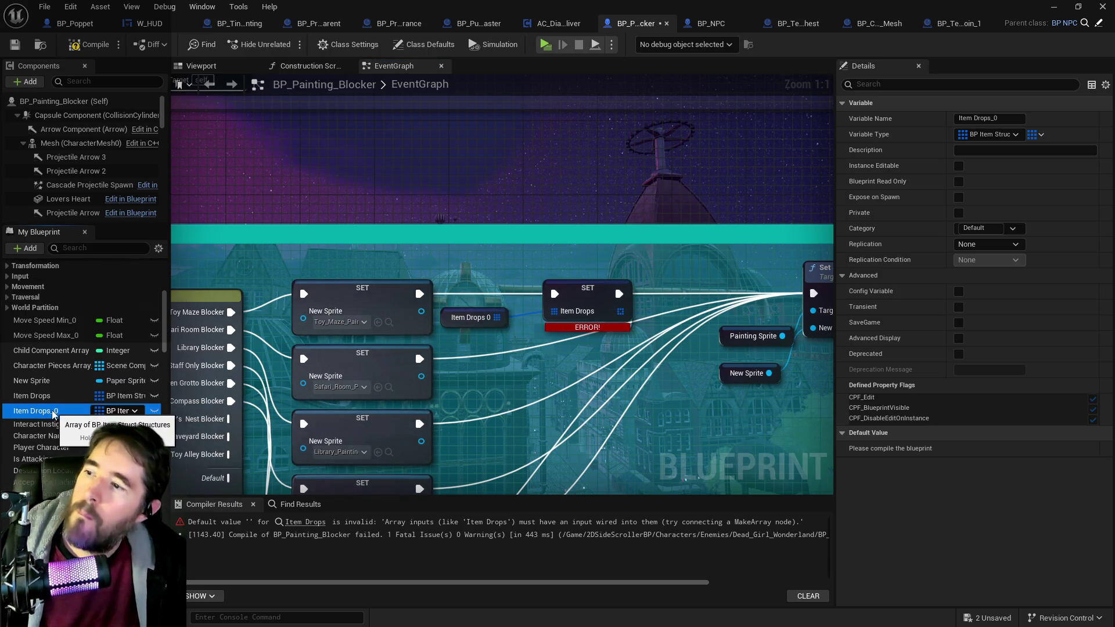
{"action": "left_click", "coordinate": [52, 411]}
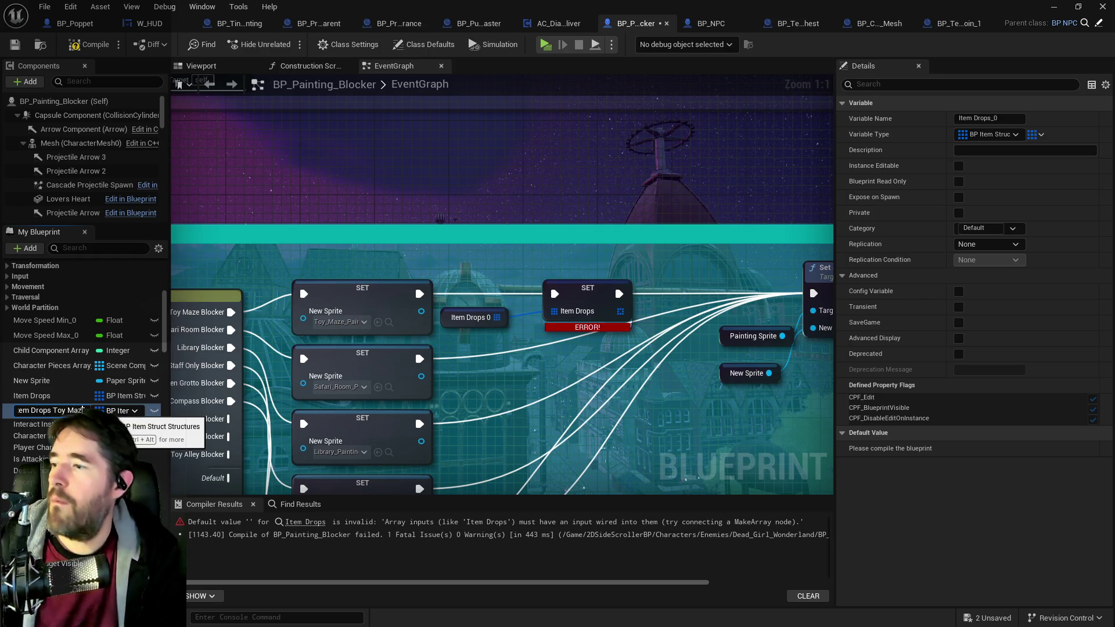
{"action": "key", "text": "Return"}
{"action": "right_click", "coordinate": [52, 410]}
Step: Duplicate Item Drops Toy Maze and rename the copy Item Drops Library
{"action": "mouse_move", "coordinate": [162, 452]}
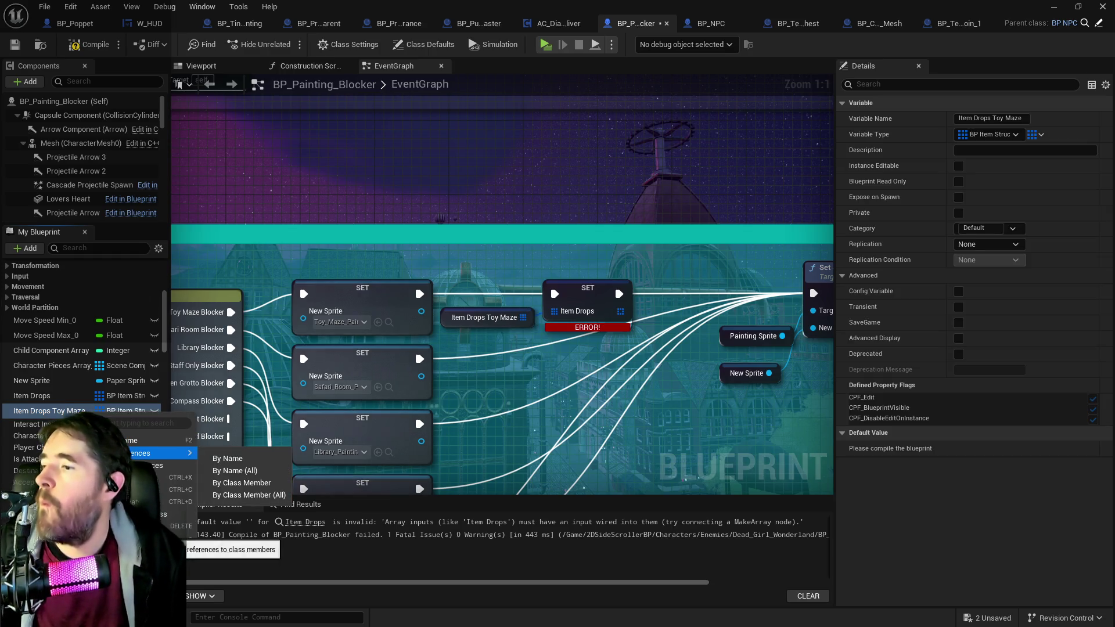
{"action": "left_click", "coordinate": [174, 501]}
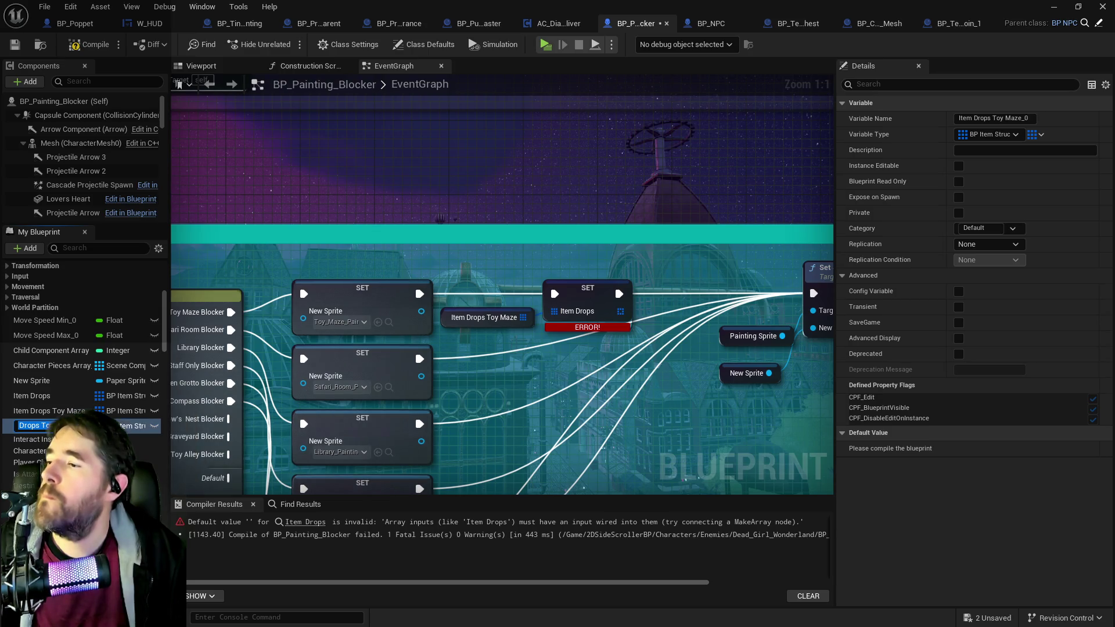
{"action": "left_click_drag", "start_coordinate": [255, 394], "coordinate": [346, 397]}
{"action": "left_click", "coordinate": [87, 426]}
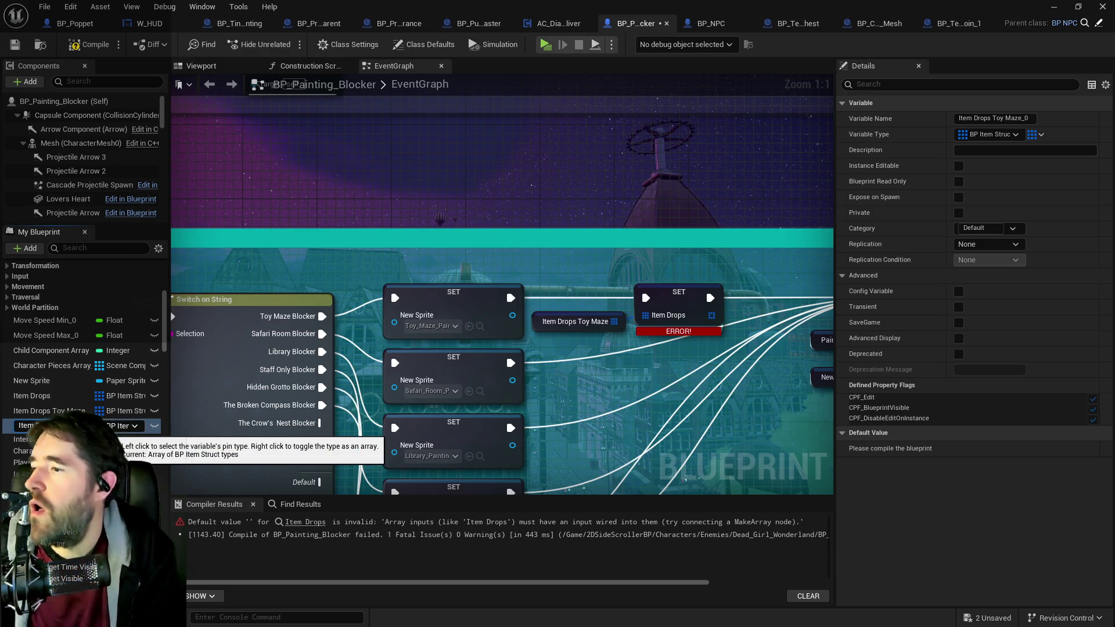
{"action": "key", "text": "Return"}
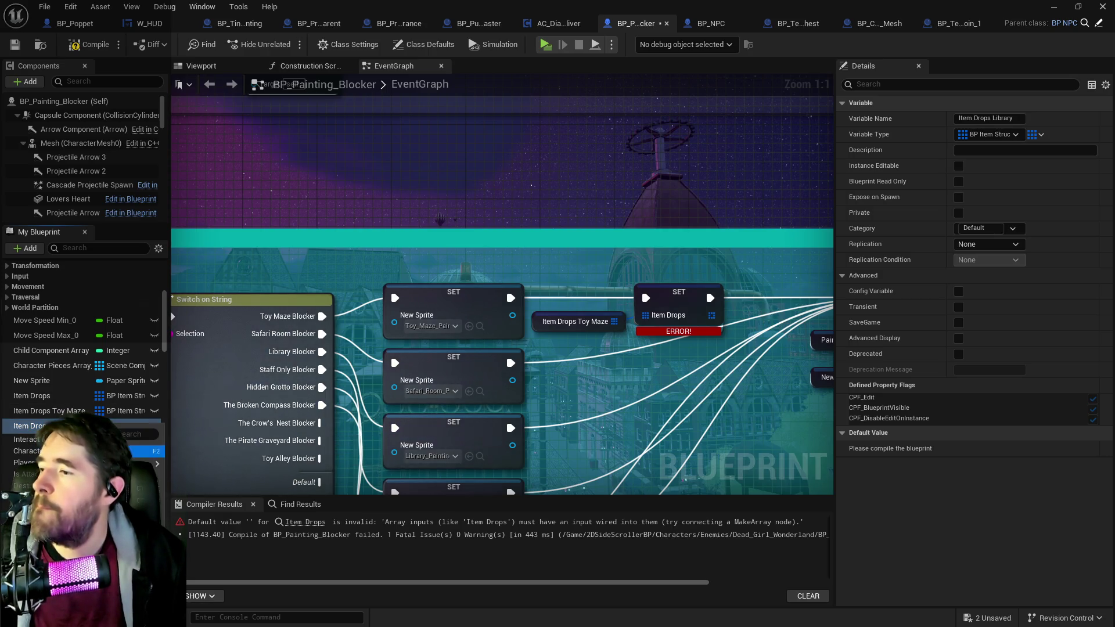
Step: Duplicate Item Drops Library as Item Drops Staff and save the blueprint
{"action": "right_click", "coordinate": [58, 426]}
{"action": "left_click", "coordinate": [105, 513]}
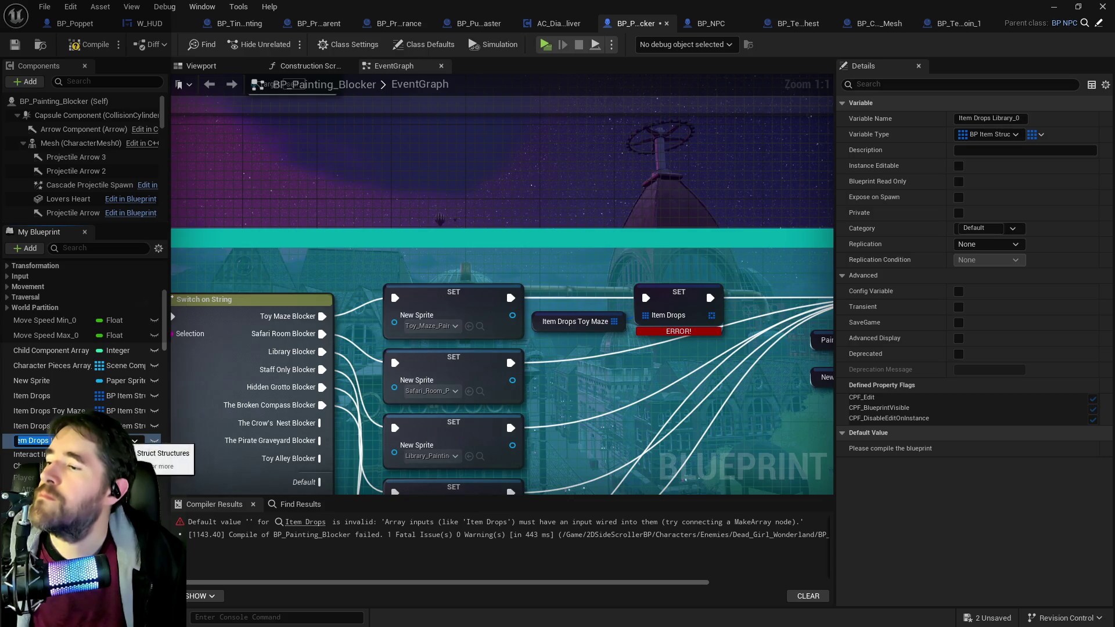
{"action": "type", "text": "S"}
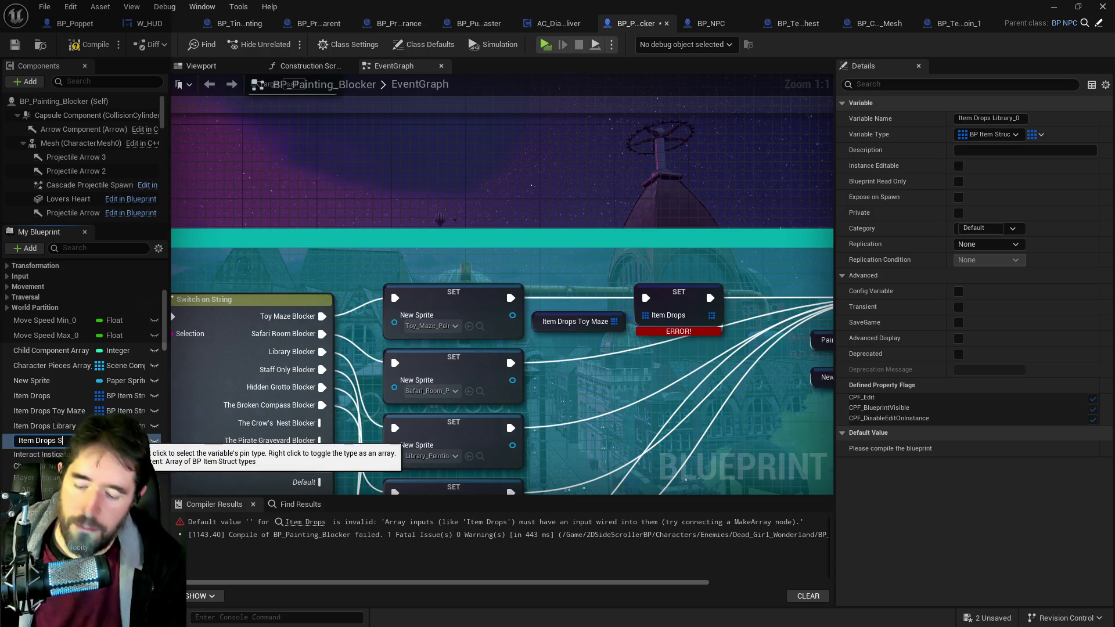
{"action": "type", "text": "taff"}
{"action": "key", "text": "Return"}
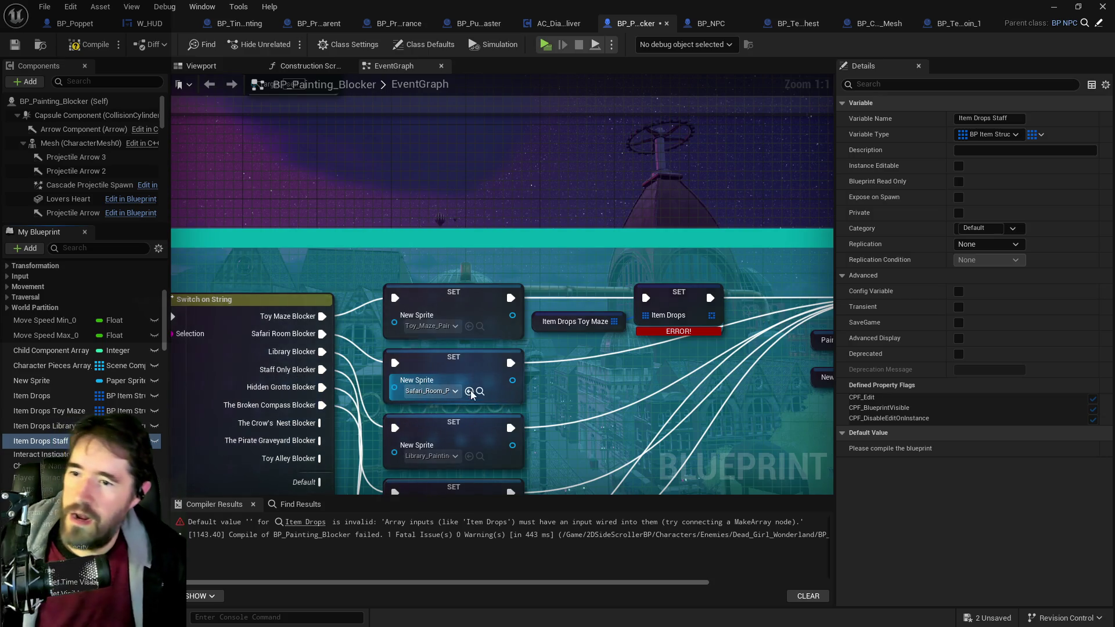
{"action": "key", "text": "ctrl+s"}
{"action": "left_click_drag", "start_coordinate": [609, 390], "coordinate": [438, 397]}
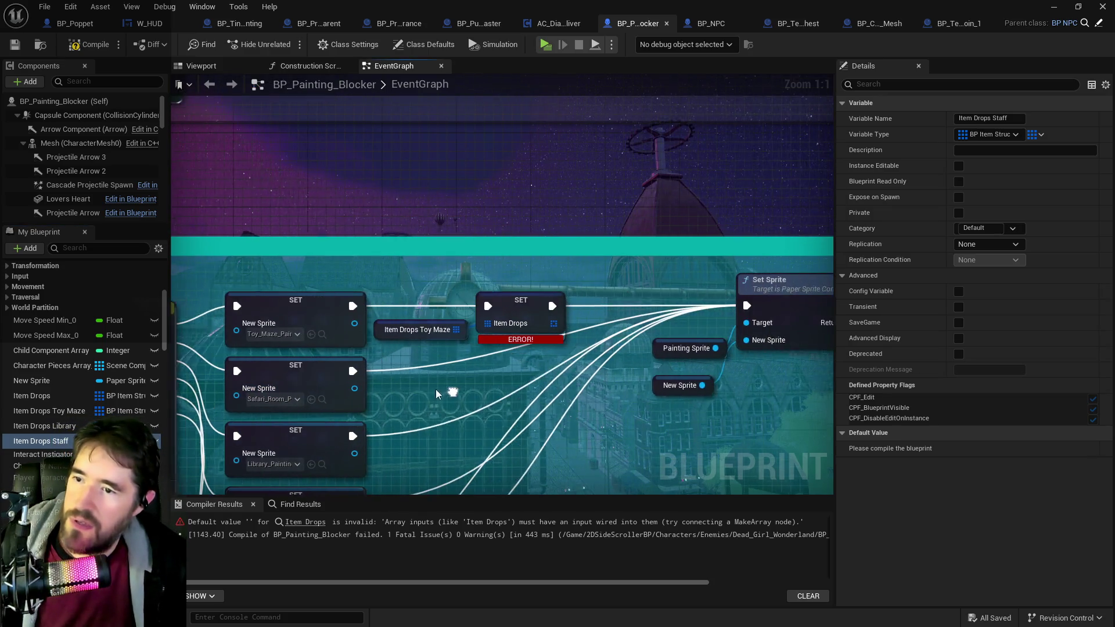
Step: Refresh the SET Item Drops node and recompile with F7, undoing an accidental node deletion
{"action": "right_click", "coordinate": [508, 306]}
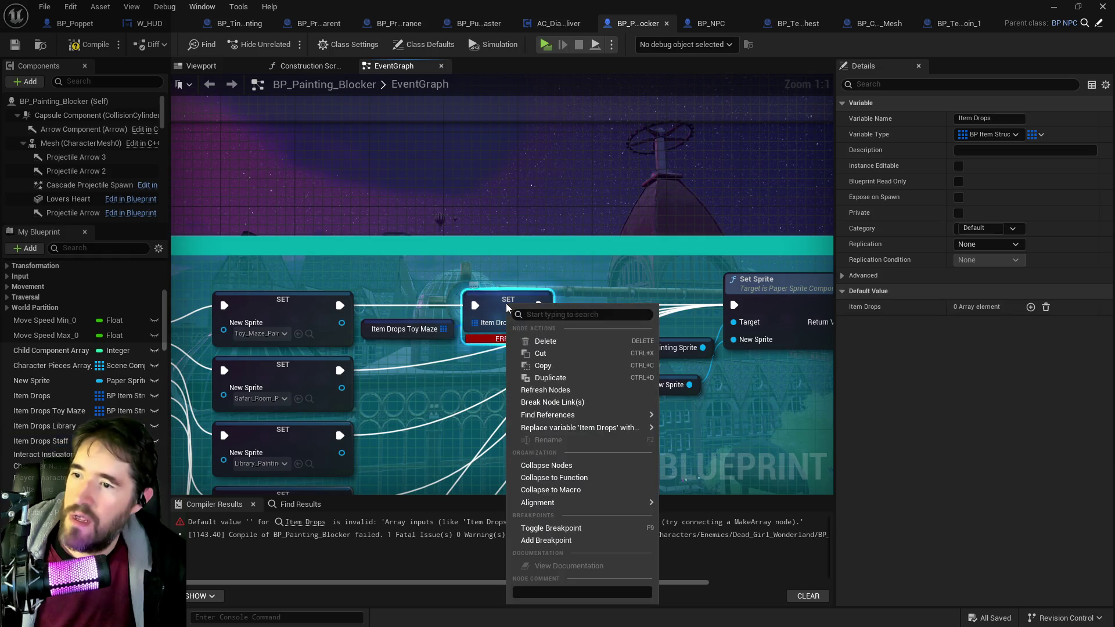
{"action": "left_click", "coordinate": [546, 390]}
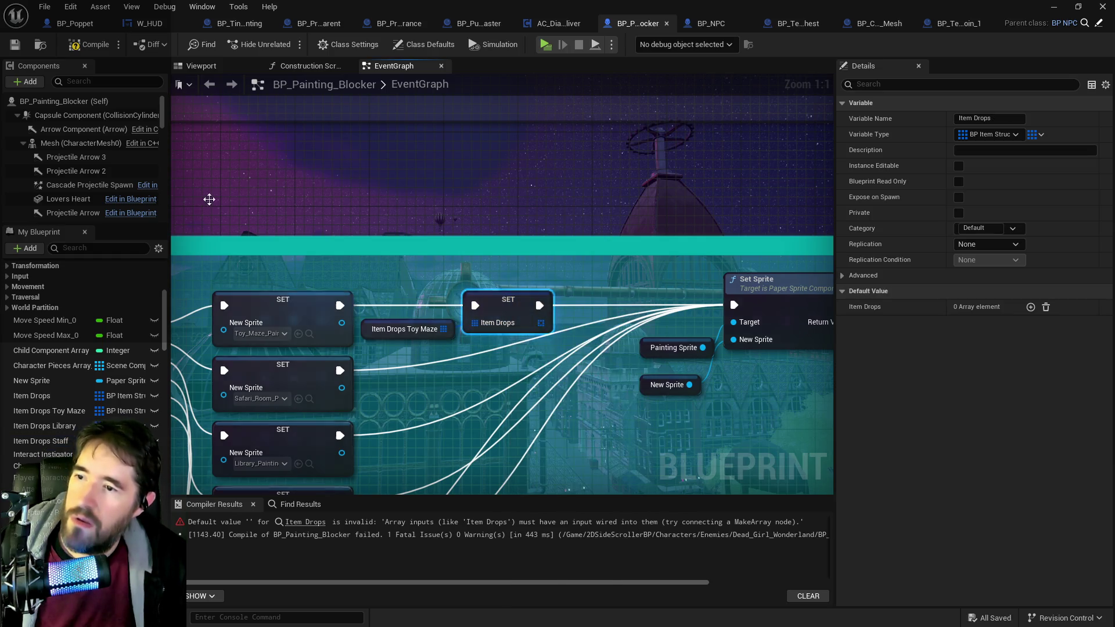
{"action": "key", "text": "F7"}
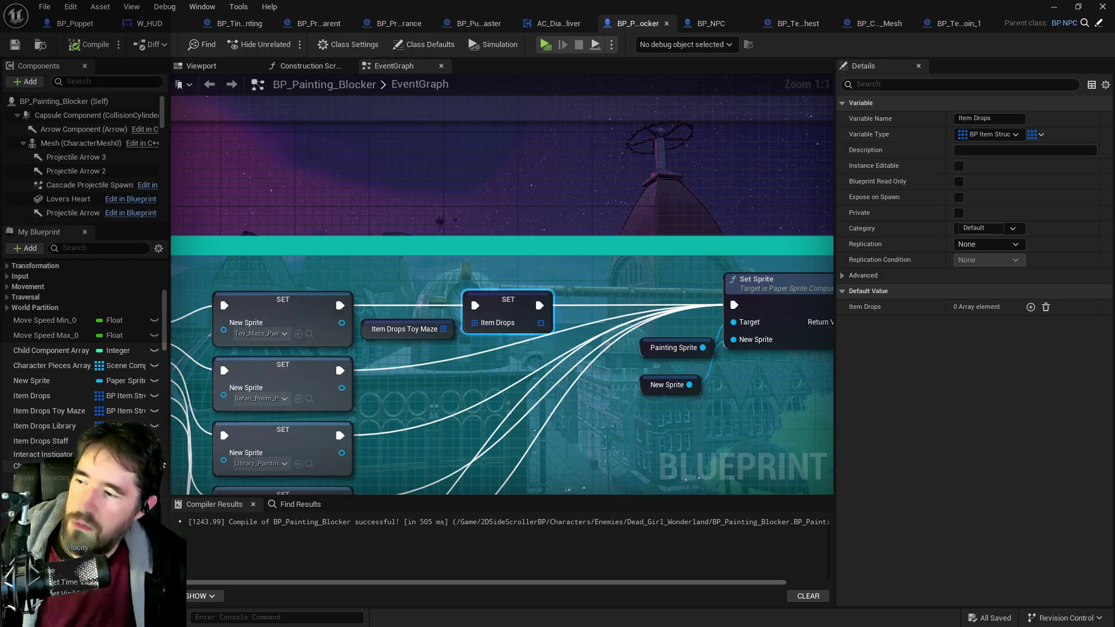
{"action": "left_click_drag", "start_coordinate": [467, 414], "coordinate": [366, 406]}
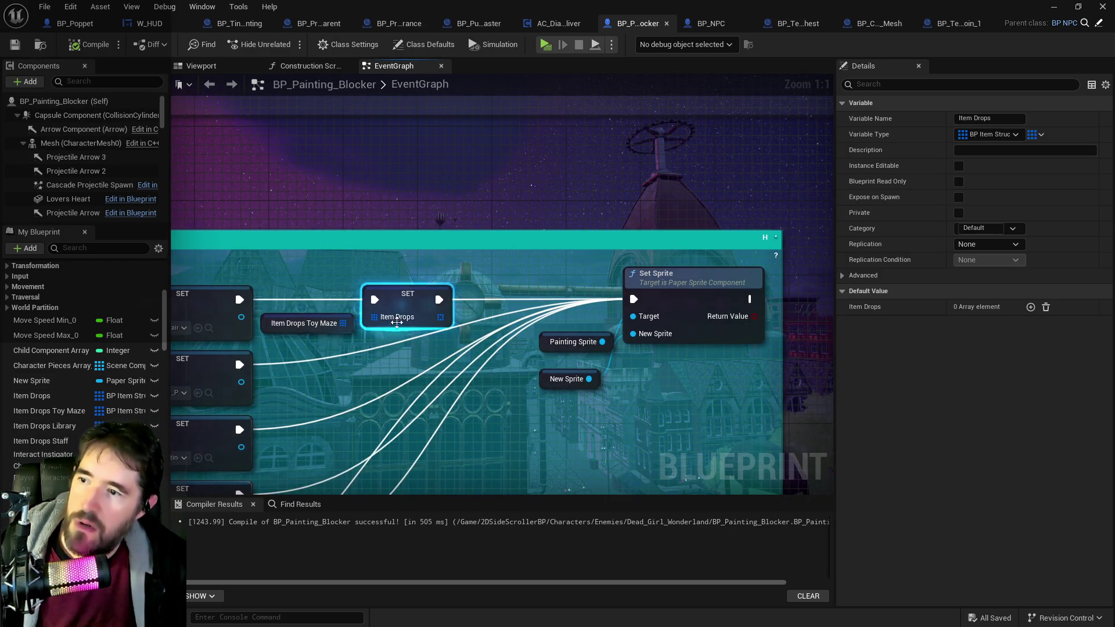
{"action": "mouse_move", "coordinate": [381, 339]}
{"action": "left_mouse_down"}
{"action": "mouse_move", "coordinate": [372, 387]}
{"action": "mouse_move", "coordinate": [400, 330]}
{"action": "left_mouse_up"}
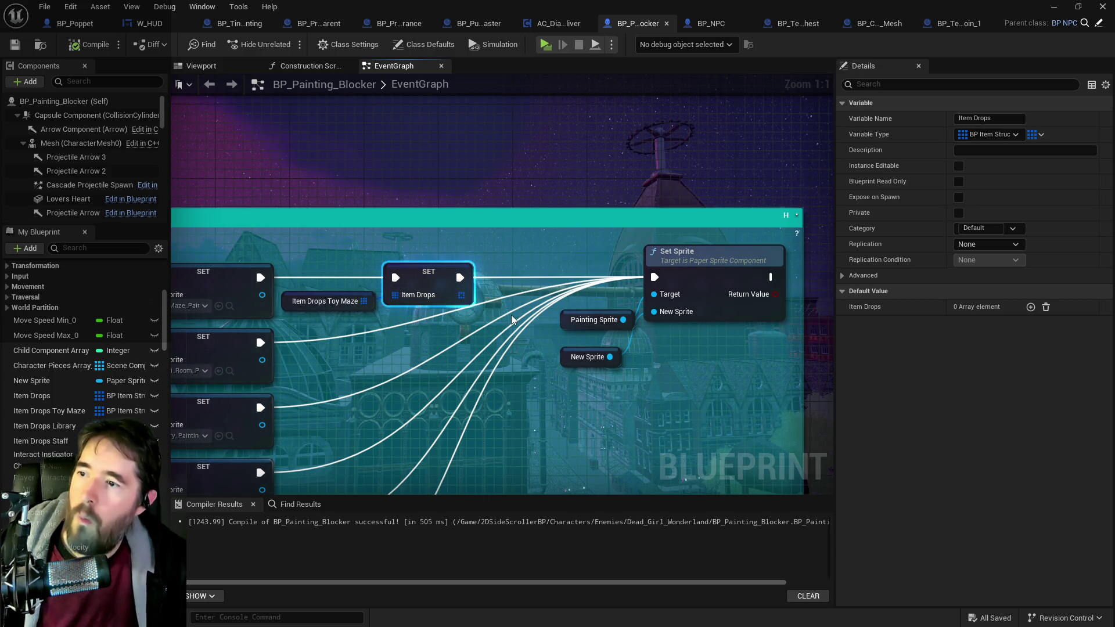
{"action": "key", "text": "Delete"}
{"action": "left_click", "coordinate": [70, 6]}
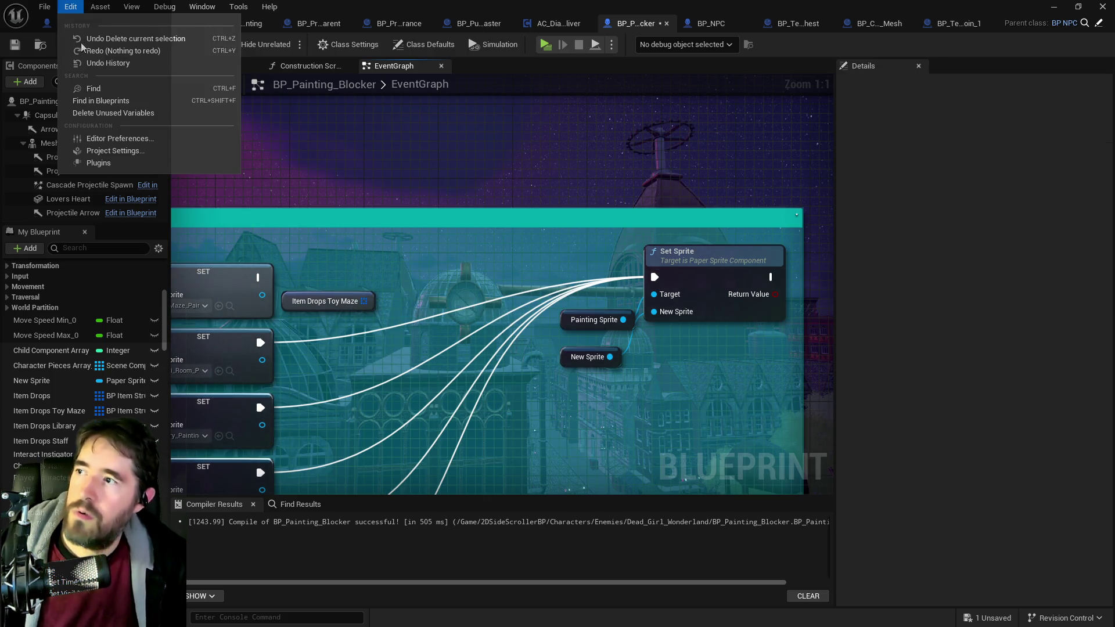
{"action": "left_click", "coordinate": [93, 37]}
Step: Copy-paste the SET Item Drops node and place the duplicate below the original
{"action": "left_click", "coordinate": [414, 280]}
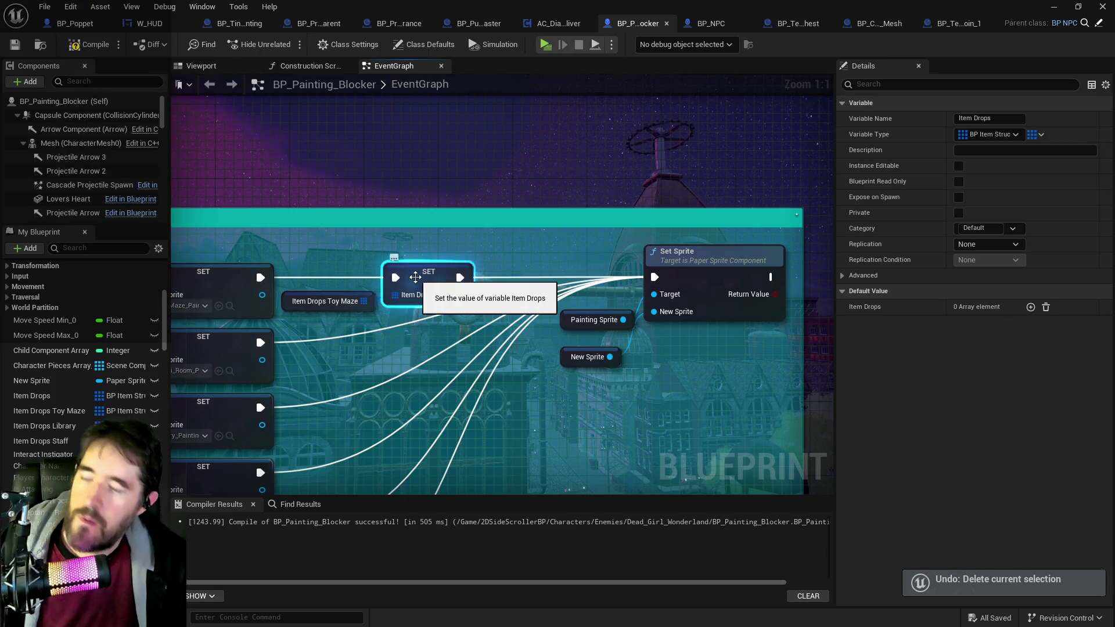
{"action": "key", "text": "ctrl+c"}
{"action": "key", "text": "ctrl+v"}
{"action": "left_click_drag", "start_coordinate": [395, 343], "coordinate": [413, 391]}
{"action": "left_click", "coordinate": [351, 314]}
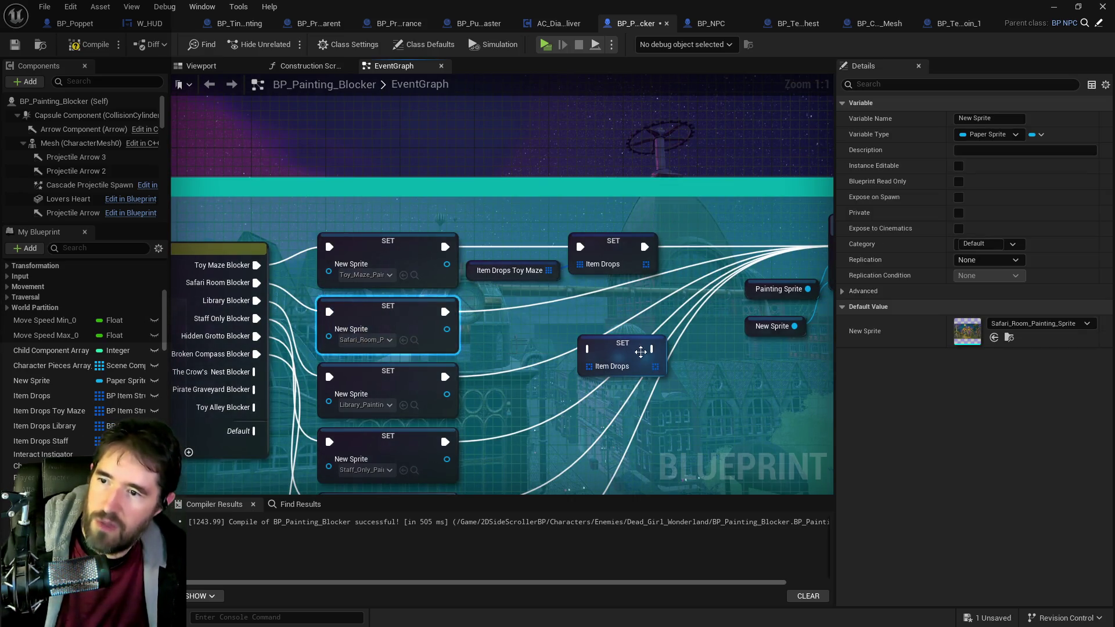
Step: Delete the Safari Room sprite SET node and remove the Safari Room Blocker switch case
{"action": "left_click_drag", "start_coordinate": [627, 346], "coordinate": [610, 353]}
{"action": "left_click", "coordinate": [385, 311]}
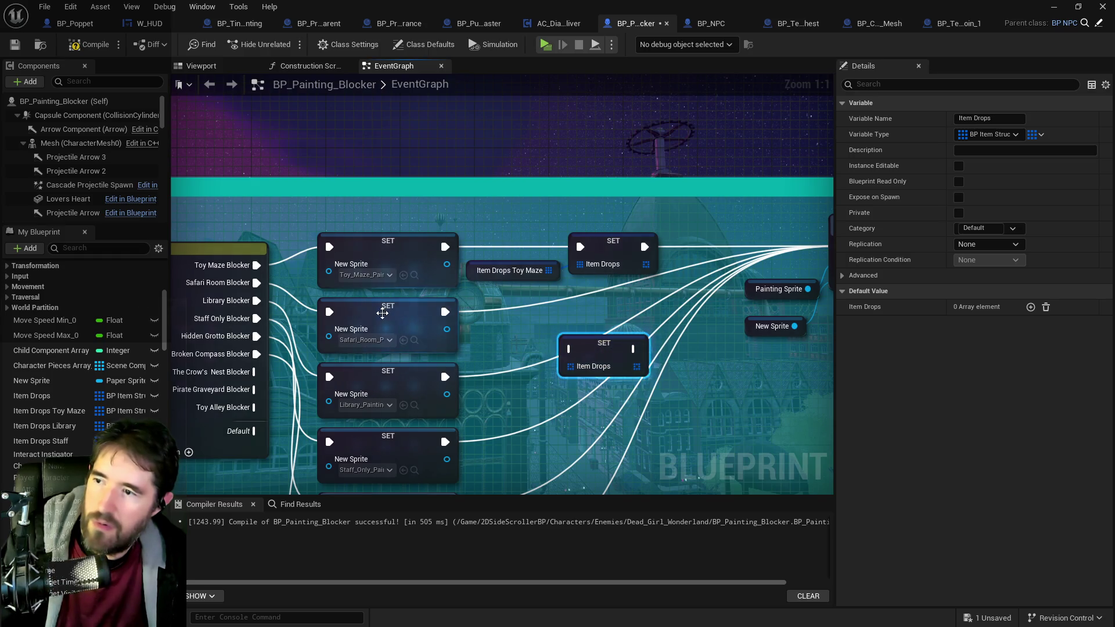
{"action": "key", "text": "Delete"}
{"action": "left_click_drag", "start_coordinate": [304, 293], "coordinate": [452, 308]}
{"action": "left_click", "coordinate": [304, 292]}
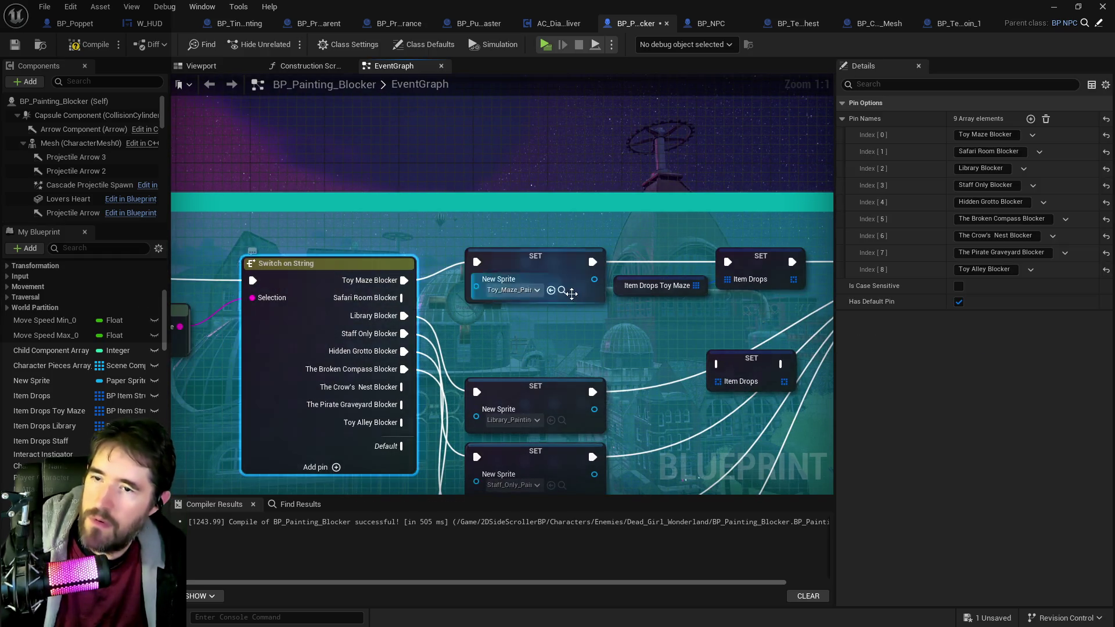
{"action": "left_click", "coordinate": [1038, 152]}
{"action": "left_click", "coordinate": [1055, 183]}
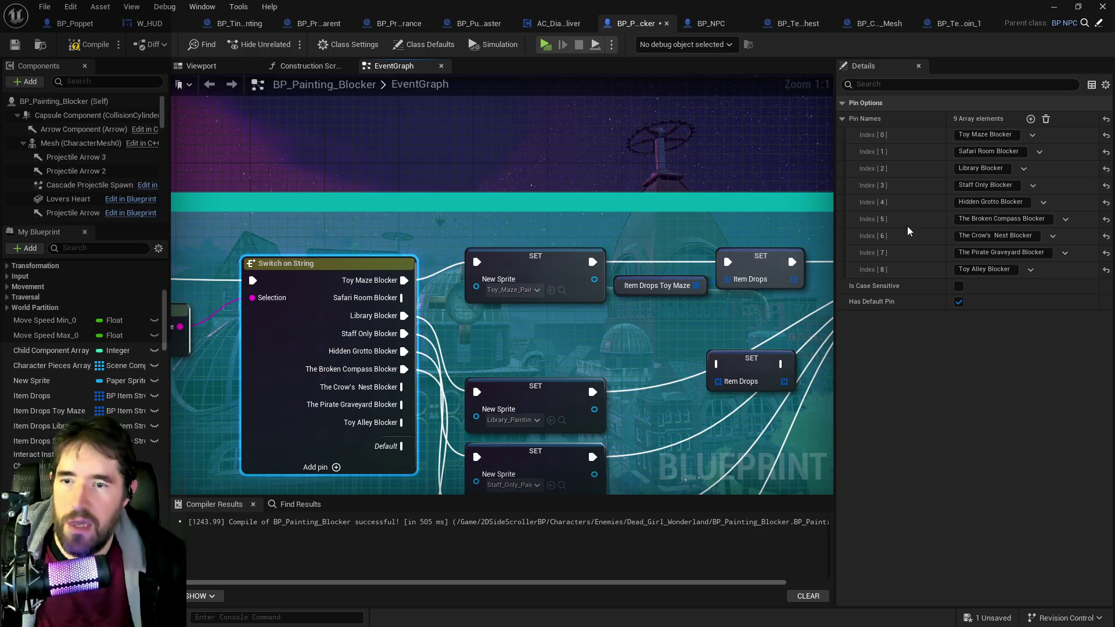
Step: Feed an Item Drops Library getter into the duplicated SET Item Drops node
{"action": "mouse_move", "coordinate": [546, 359]}
{"action": "left_mouse_down"}
{"action": "mouse_move", "coordinate": [355, 371]}
{"action": "mouse_move", "coordinate": [555, 349]}
{"action": "mouse_move", "coordinate": [555, 339]}
{"action": "left_mouse_up"}
{"action": "left_click_drag", "start_coordinate": [413, 383], "coordinate": [597, 327]}
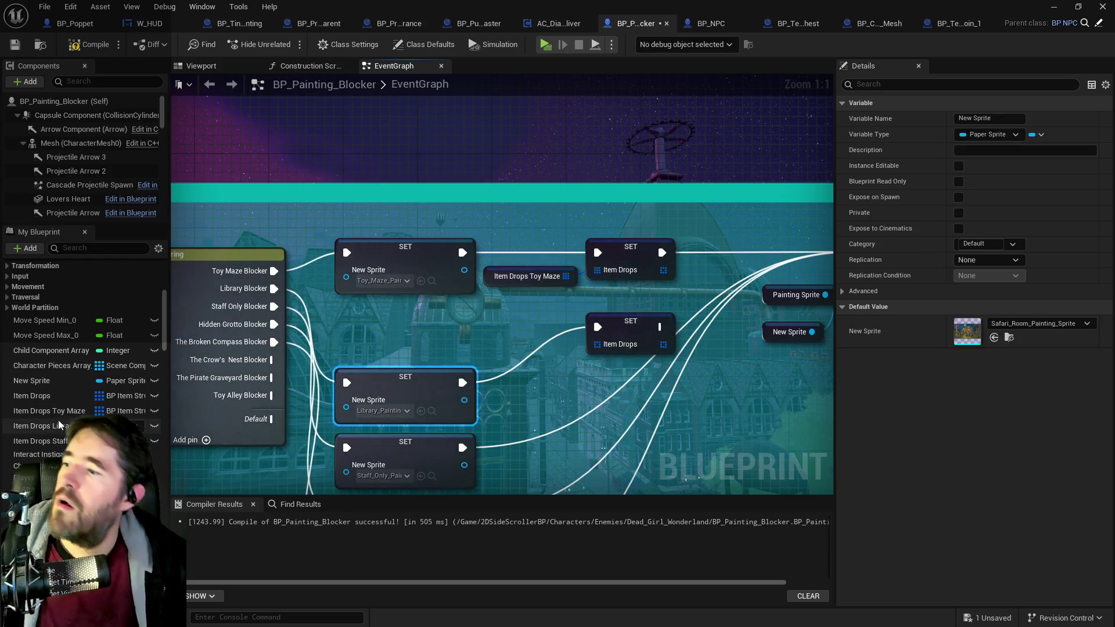
{"action": "mouse_move", "coordinate": [41, 425]}
{"action": "left_mouse_down"}
{"action": "mouse_move", "coordinate": [511, 343]}
{"action": "mouse_move", "coordinate": [510, 359]}
{"action": "mouse_move", "coordinate": [597, 344]}
{"action": "left_mouse_up"}
{"action": "left_click", "coordinate": [539, 362]}
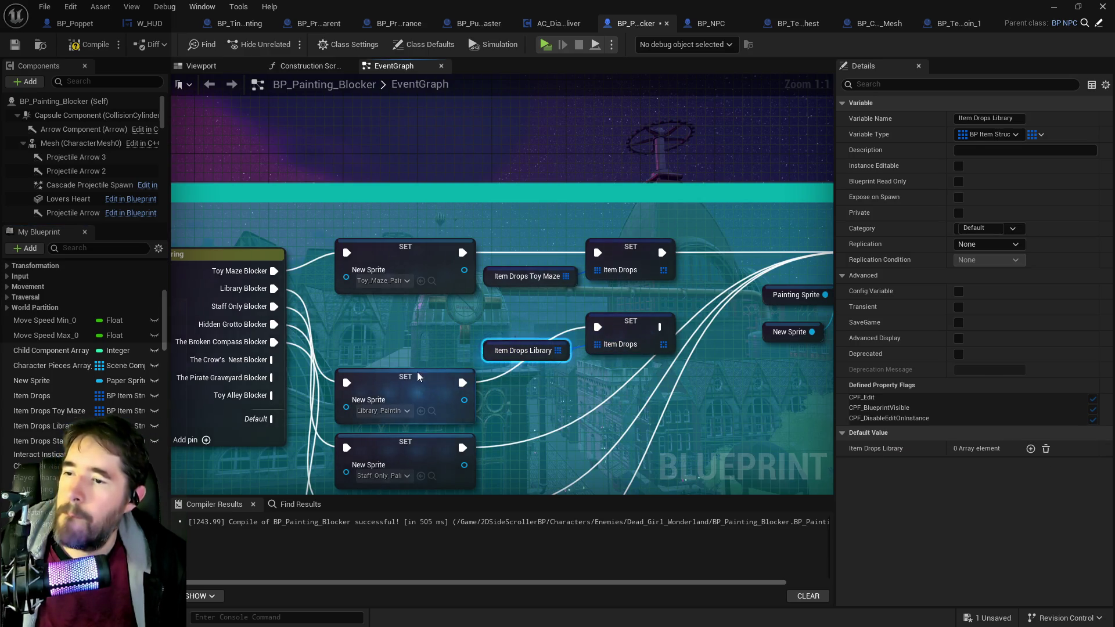
{"action": "left_click_drag", "start_coordinate": [416, 392], "coordinate": [418, 337]}
{"action": "left_click", "coordinate": [624, 330]}
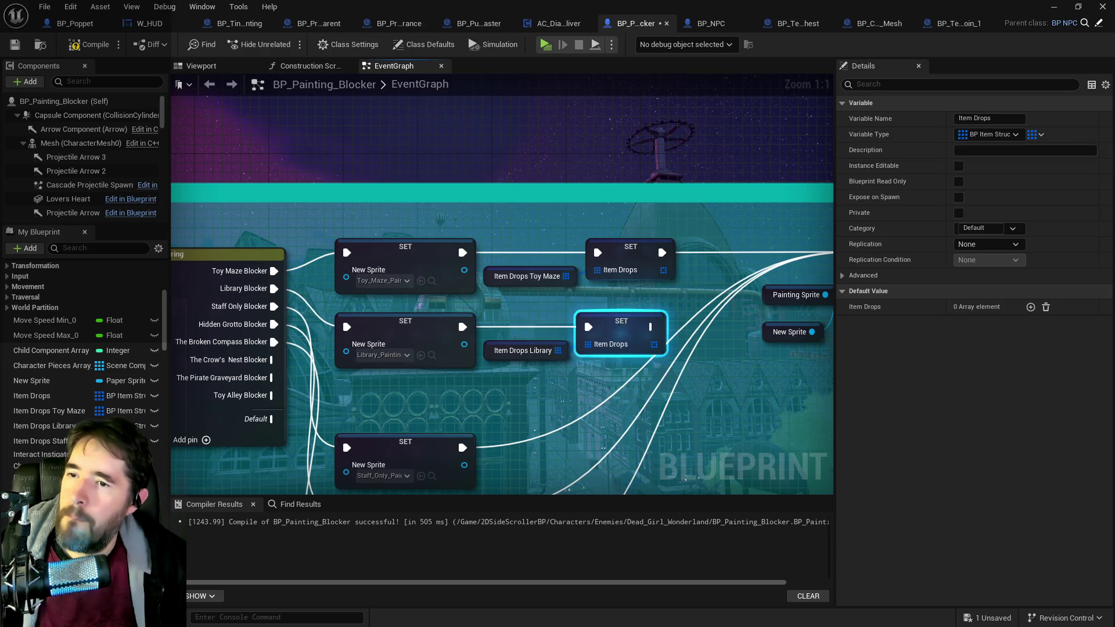
Step: Wire Set Sprite's execution output into the Set members node
{"action": "mouse_move", "coordinate": [479, 346]}
{"action": "left_mouse_down"}
{"action": "mouse_move", "coordinate": [659, 268]}
{"action": "mouse_move", "coordinate": [685, 273]}
{"action": "mouse_move", "coordinate": [605, 352]}
{"action": "mouse_move", "coordinate": [581, 353]}
{"action": "mouse_move", "coordinate": [605, 353]}
{"action": "left_mouse_up"}
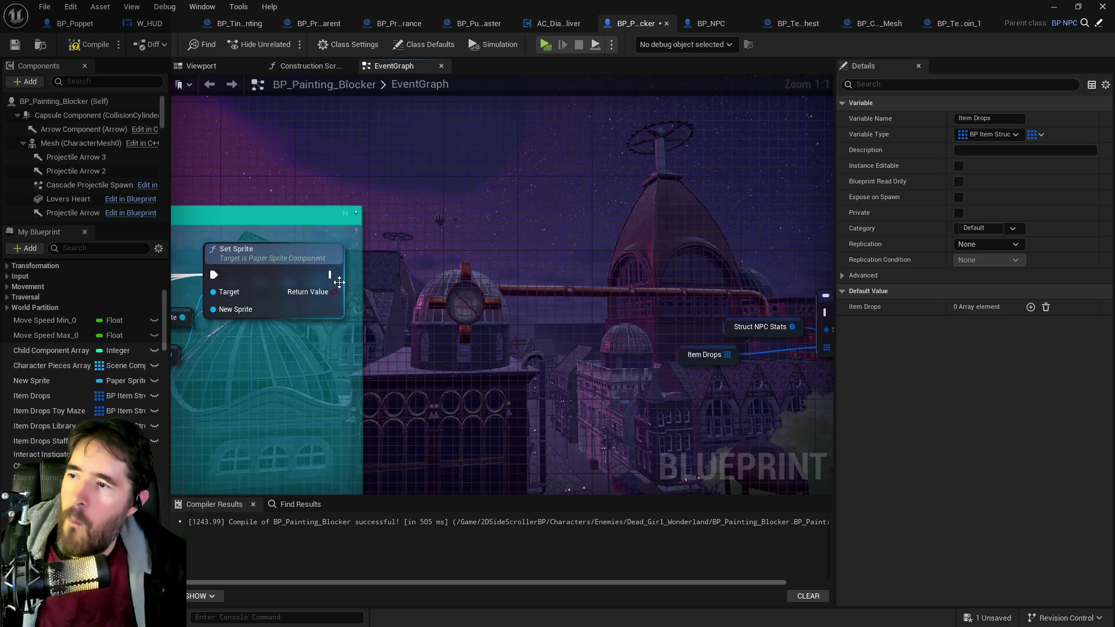
{"action": "mouse_move", "coordinate": [322, 272]}
{"action": "left_mouse_down"}
{"action": "mouse_move", "coordinate": [840, 312]}
{"action": "mouse_move", "coordinate": [612, 310]}
{"action": "left_mouse_up"}
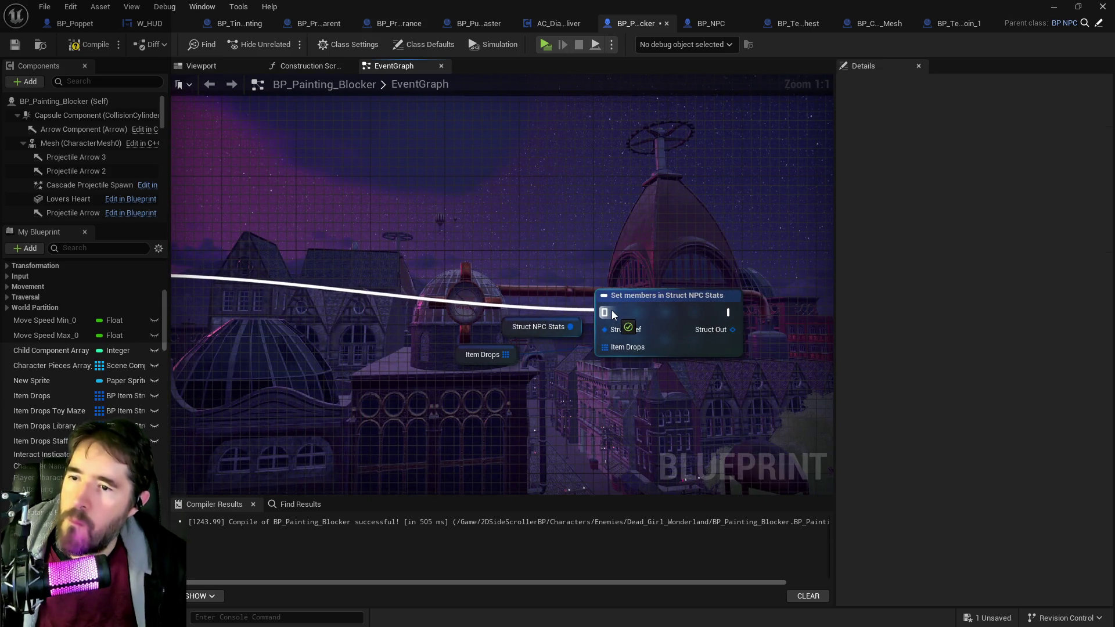
{"action": "mouse_move", "coordinate": [464, 372]}
{"action": "left_mouse_down"}
{"action": "mouse_move", "coordinate": [696, 331]}
{"action": "mouse_move", "coordinate": [558, 269]}
{"action": "mouse_move", "coordinate": [479, 286]}
{"action": "mouse_move", "coordinate": [492, 325]}
{"action": "mouse_move", "coordinate": [632, 353]}
{"action": "left_mouse_up"}
{"action": "mouse_move", "coordinate": [450, 329]}
{"action": "left_mouse_down"}
{"action": "mouse_move", "coordinate": [574, 326]}
{"action": "mouse_move", "coordinate": [582, 288]}
{"action": "left_mouse_up"}
{"action": "left_click", "coordinate": [583, 288]}
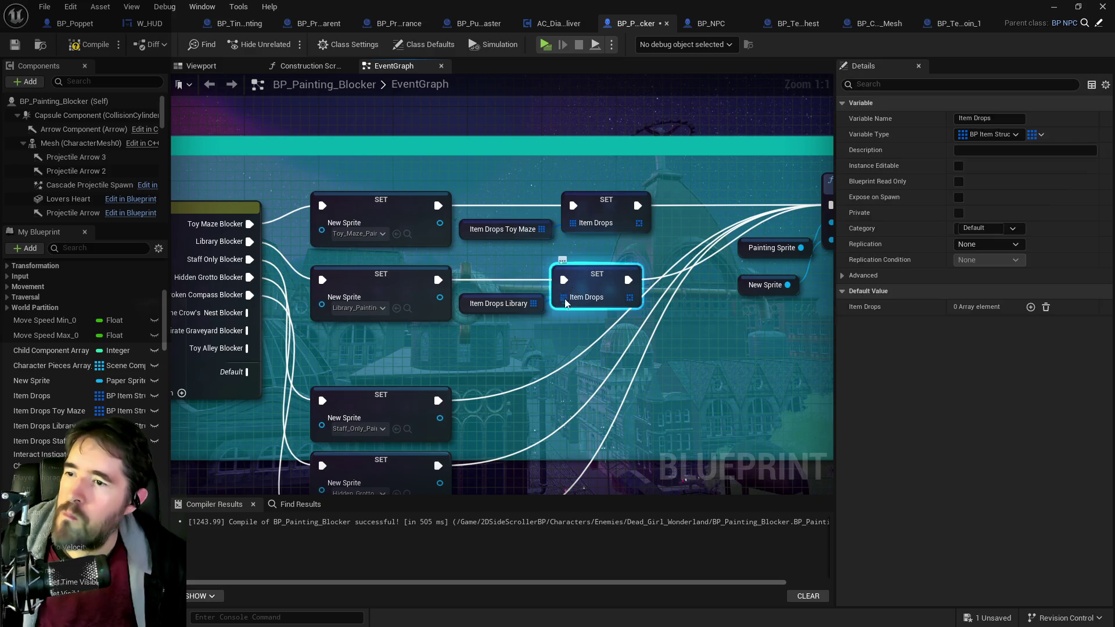
Step: Paste another SET Item Drops node and wire an Item Drops Staff getter into it
{"action": "key", "text": "Delete"}
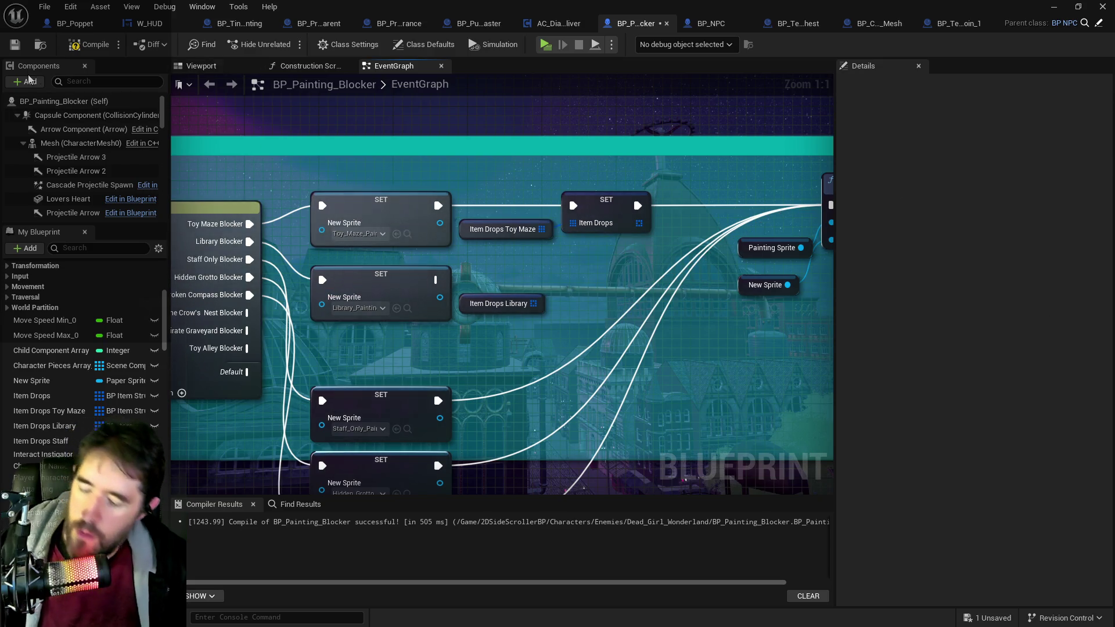
{"action": "key", "text": "ctrl+z"}
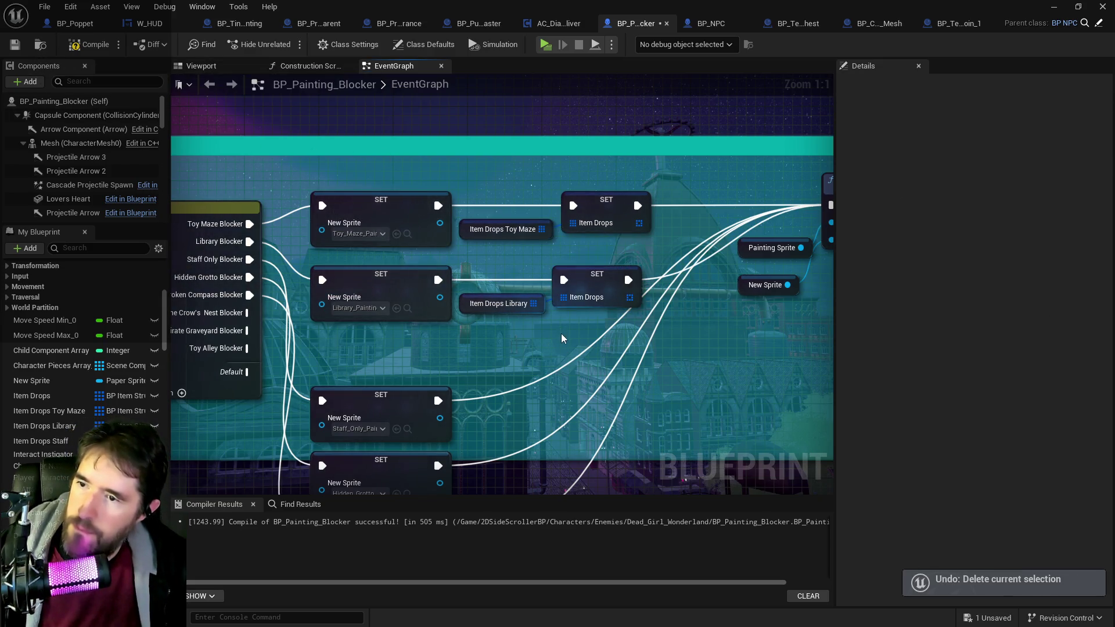
{"action": "key", "text": "ctrl+v"}
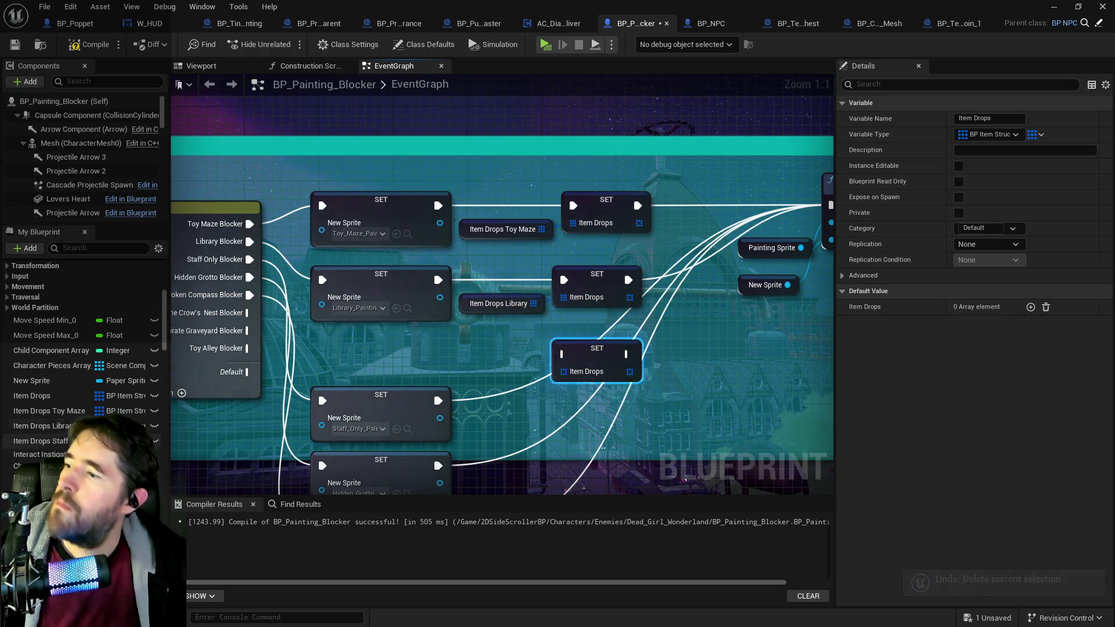
{"action": "mouse_move", "coordinate": [40, 441]}
{"action": "left_mouse_down"}
{"action": "mouse_move", "coordinate": [525, 372]}
{"action": "mouse_move", "coordinate": [471, 356]}
{"action": "mouse_move", "coordinate": [564, 376]}
{"action": "left_mouse_up"}
{"action": "left_click", "coordinate": [520, 369]}
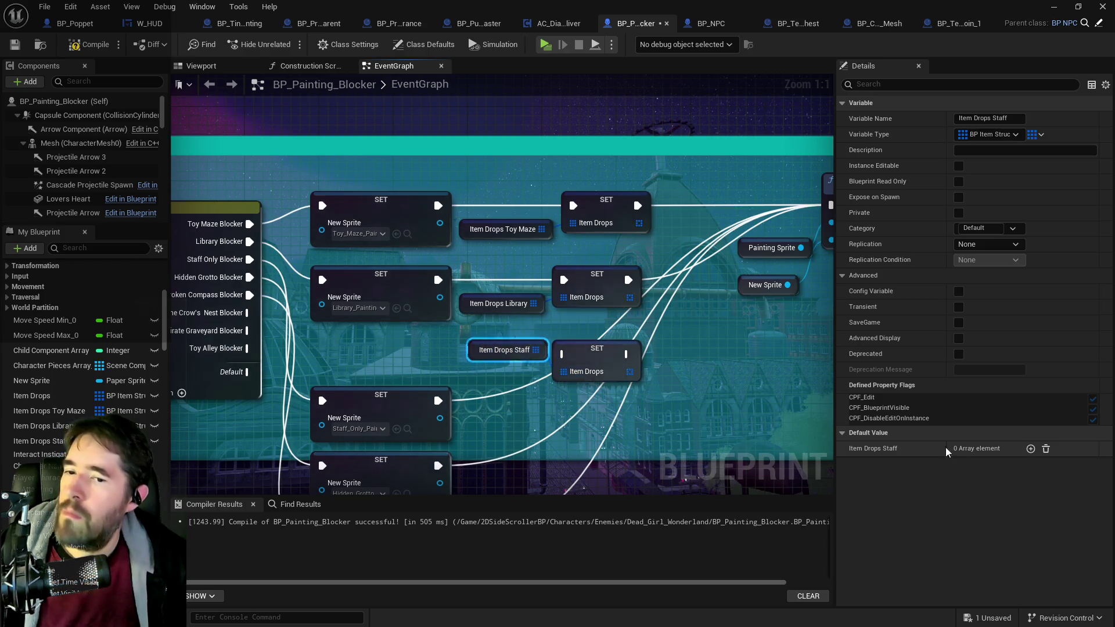
{"action": "left_click", "coordinate": [1008, 103]}
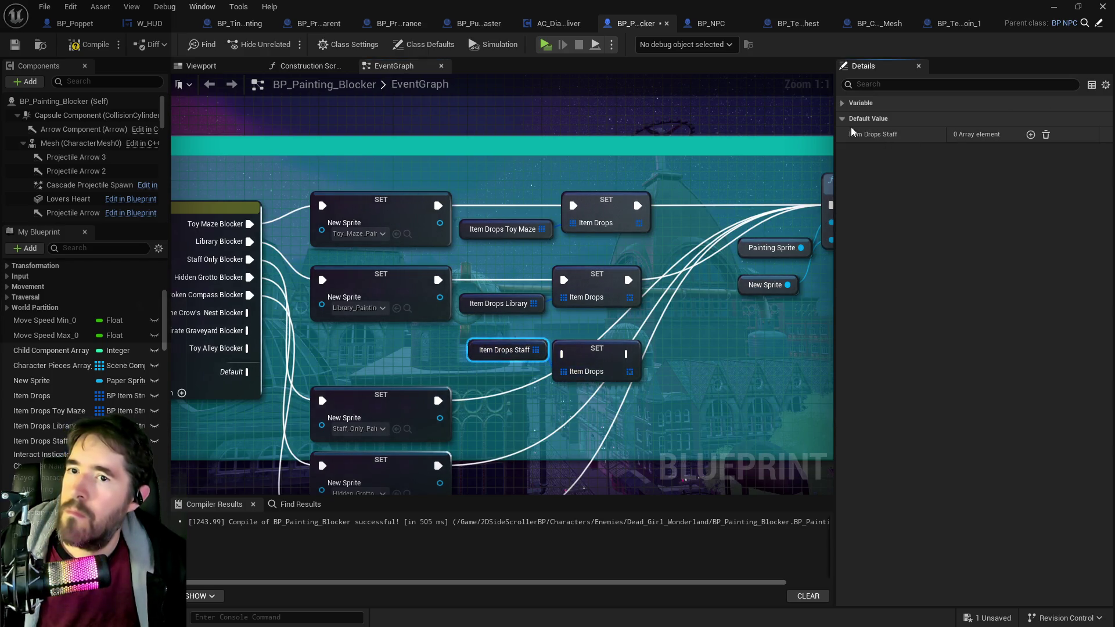
Step: Rename the Item Drops Staff variable to Item Drops Staff Only
{"action": "left_click", "coordinate": [843, 104]}
{"action": "left_click", "coordinate": [1014, 118]}
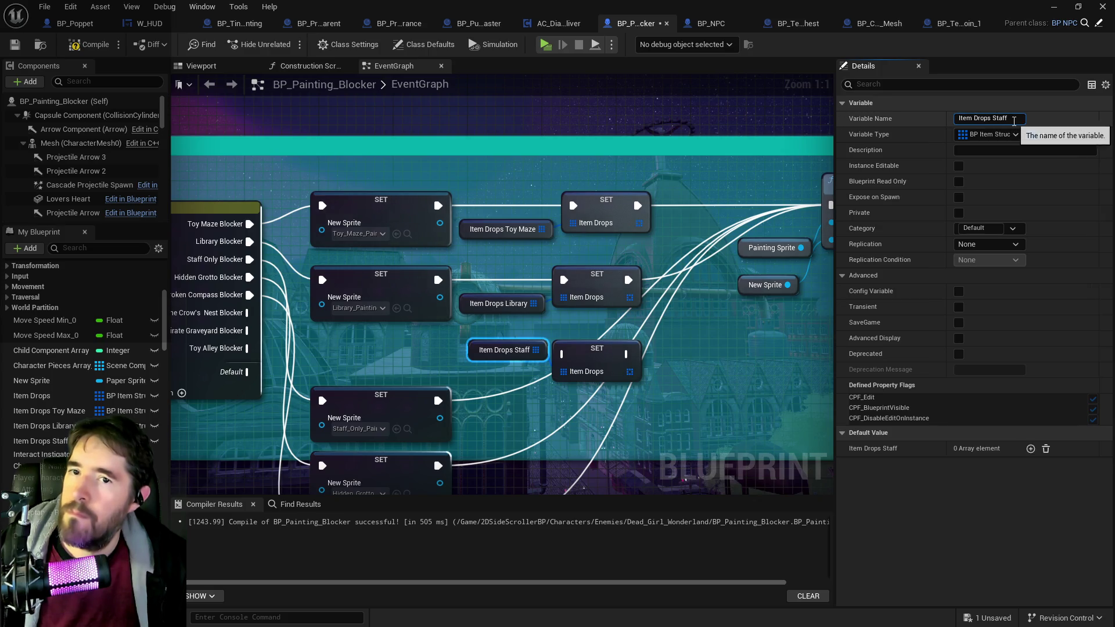
{"action": "type", "text": " Only"}
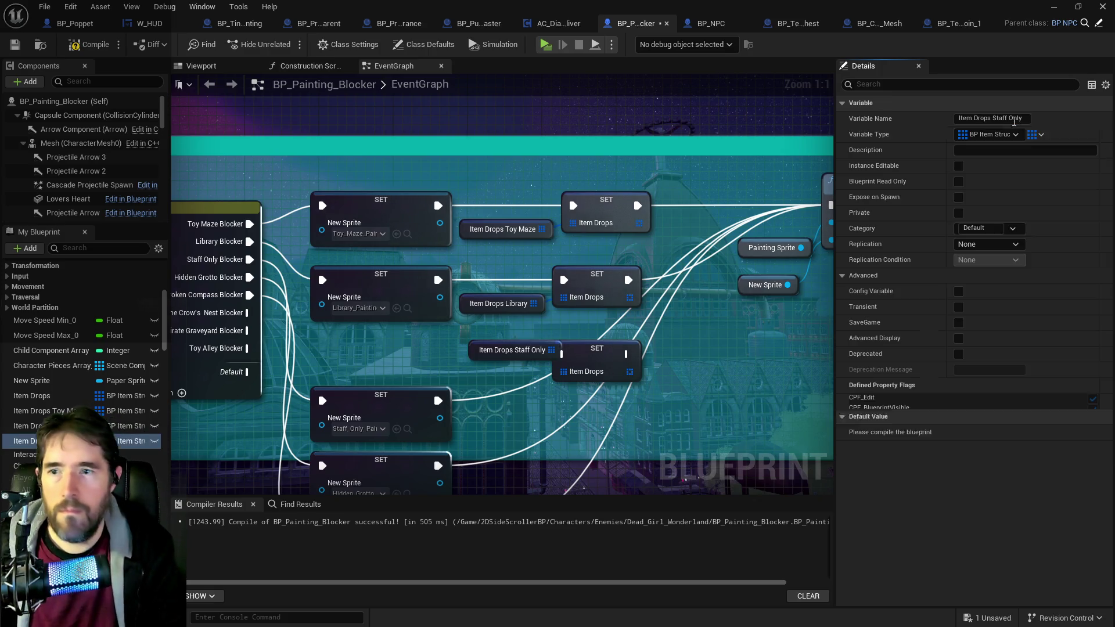
{"action": "key", "text": "Return"}
Step: Connect the staff SET Item Drops node to Set Sprite on the Staff Only branch
{"action": "left_click", "coordinate": [472, 371]}
{"action": "left_click_drag", "start_coordinate": [472, 370], "coordinate": [463, 398]}
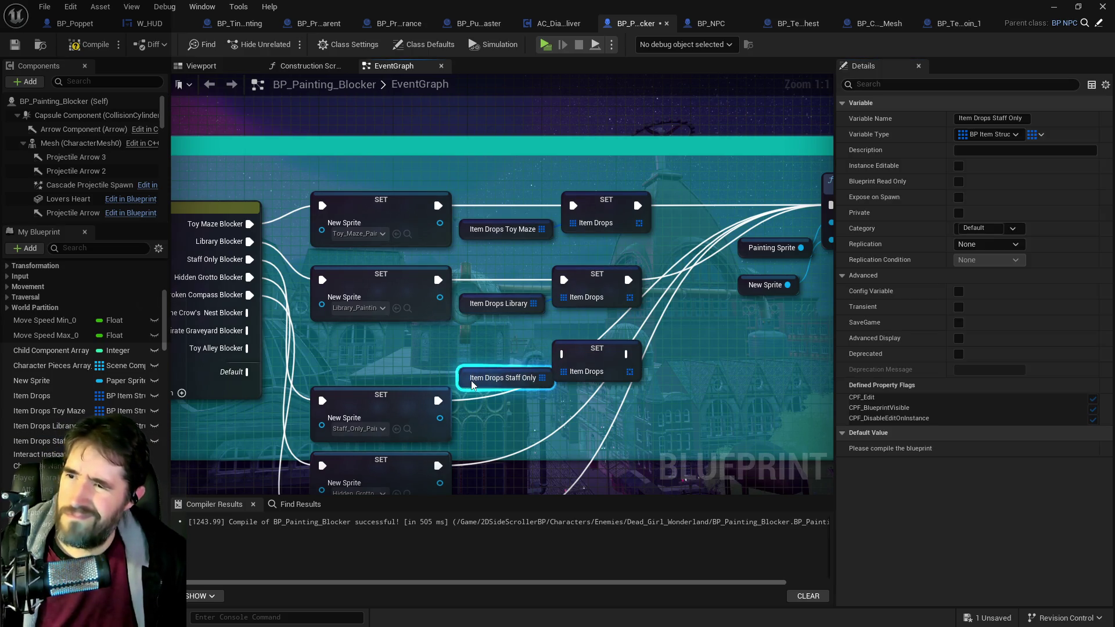
{"action": "left_click", "coordinate": [441, 405]}
{"action": "mouse_move", "coordinate": [629, 354]}
{"action": "left_mouse_down"}
{"action": "mouse_move", "coordinate": [876, 267]}
{"action": "mouse_move", "coordinate": [698, 205]}
{"action": "left_mouse_up"}
Step: Align the Staff Only sprite node, SET Item Drops node and getter with their branch
{"action": "mouse_move", "coordinate": [619, 263]}
{"action": "left_mouse_down"}
{"action": "mouse_move", "coordinate": [624, 272]}
{"action": "mouse_move", "coordinate": [637, 263]}
{"action": "left_mouse_up"}
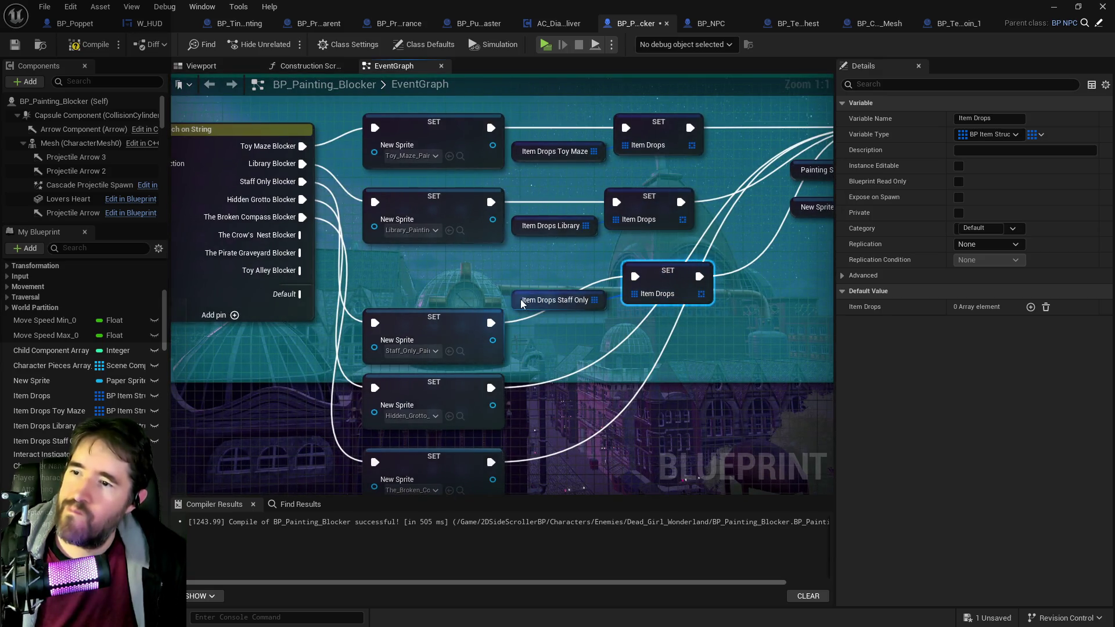
{"action": "left_click_drag", "start_coordinate": [557, 300], "coordinate": [566, 319]}
{"action": "left_click_drag", "start_coordinate": [658, 272], "coordinate": [649, 318]}
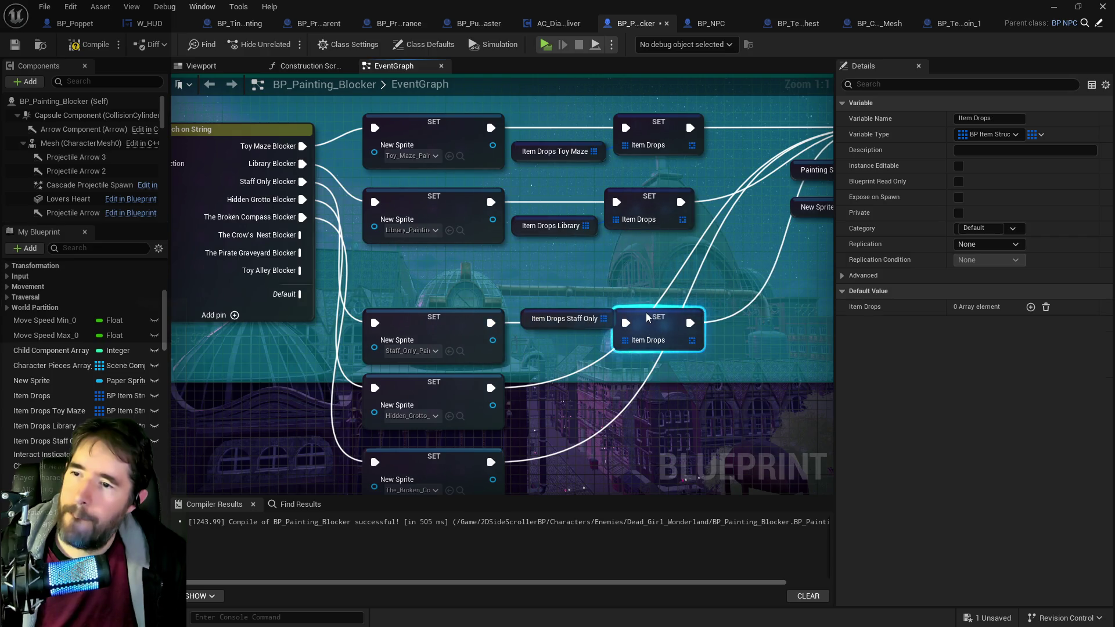
{"action": "left_click_drag", "start_coordinate": [526, 317], "coordinate": [526, 345]}
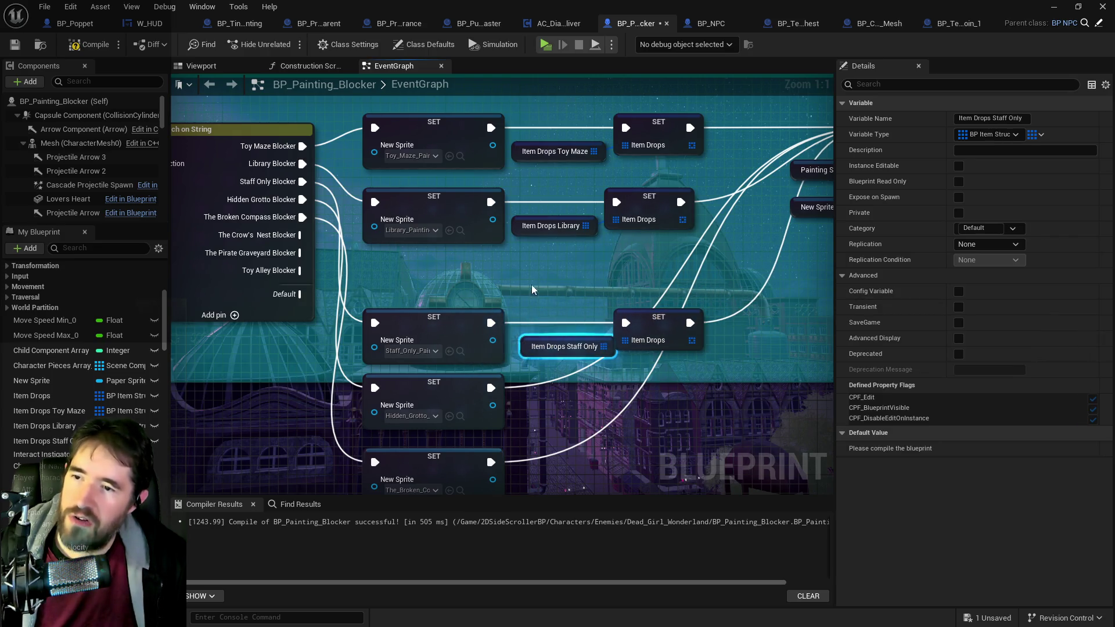
{"action": "left_click", "coordinate": [434, 319], "text": "ctrl"}
{"action": "left_click", "coordinate": [649, 321], "text": "ctrl"}
{"action": "left_click_drag", "start_coordinate": [649, 322], "coordinate": [636, 279]}
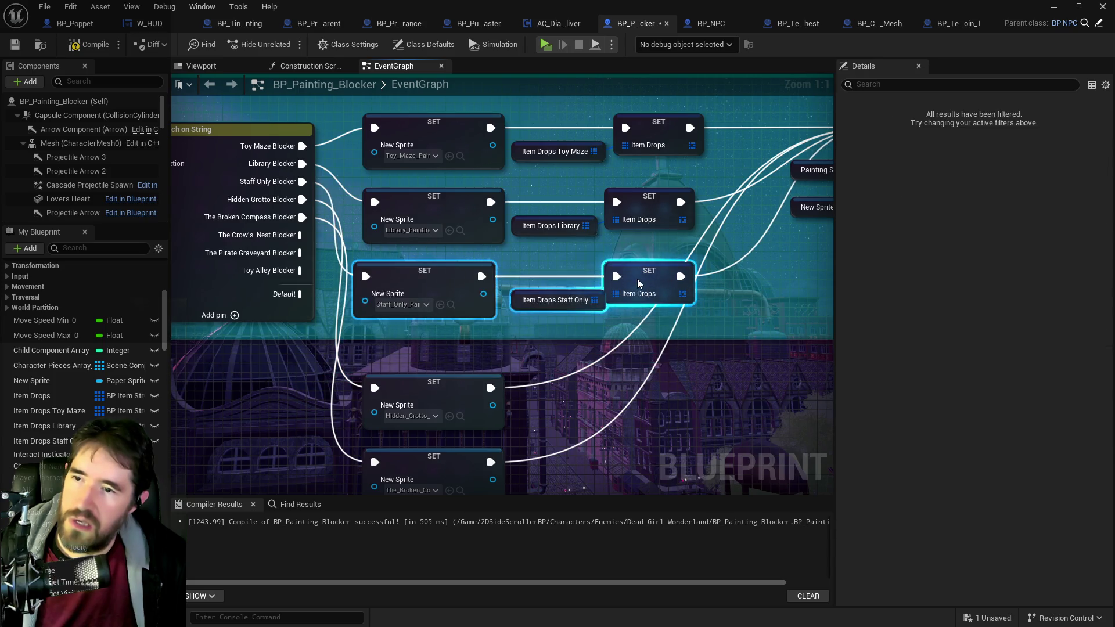
{"action": "scroll", "coordinate": [584, 339], "scroll_direction": "down", "scroll_amount": 2}
{"action": "mouse_move", "coordinate": [584, 339]}
{"action": "left_mouse_down"}
{"action": "mouse_move", "coordinate": [533, 410]}
{"action": "mouse_move", "coordinate": [541, 385]}
{"action": "left_mouse_up"}
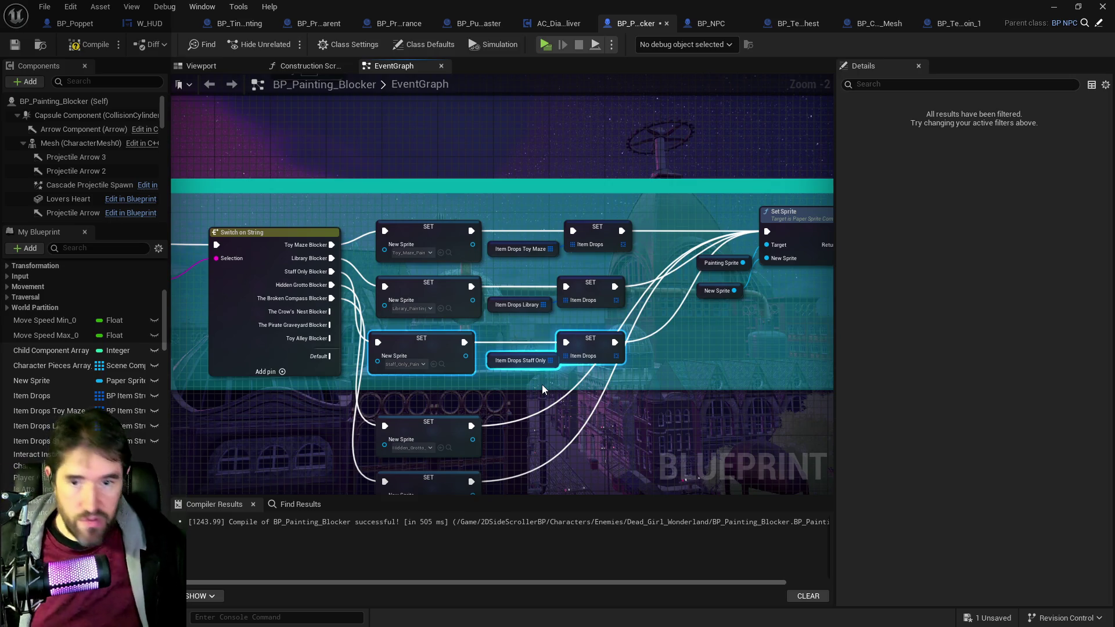